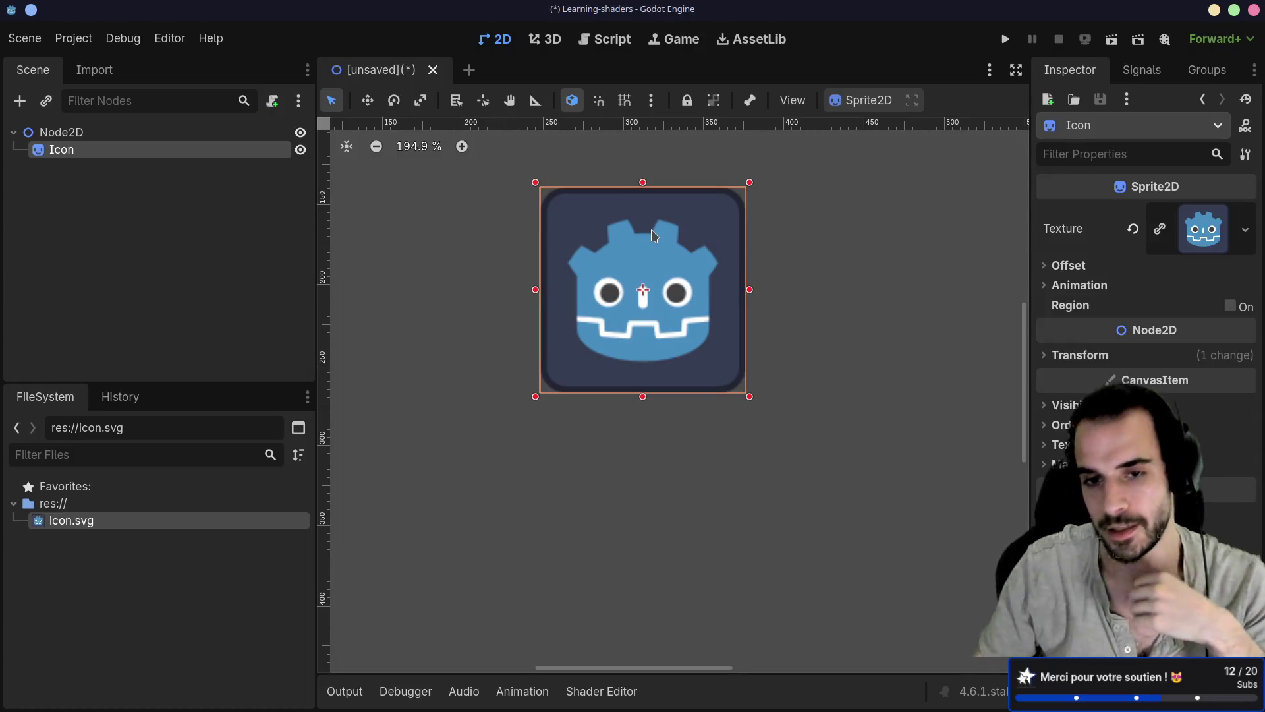
# Search Node2D's Add Node list for shader and image nodes without adding any, then return to the docs
pyautogui.moveTo(524, 284); pyautogui.dragTo(523, 315)
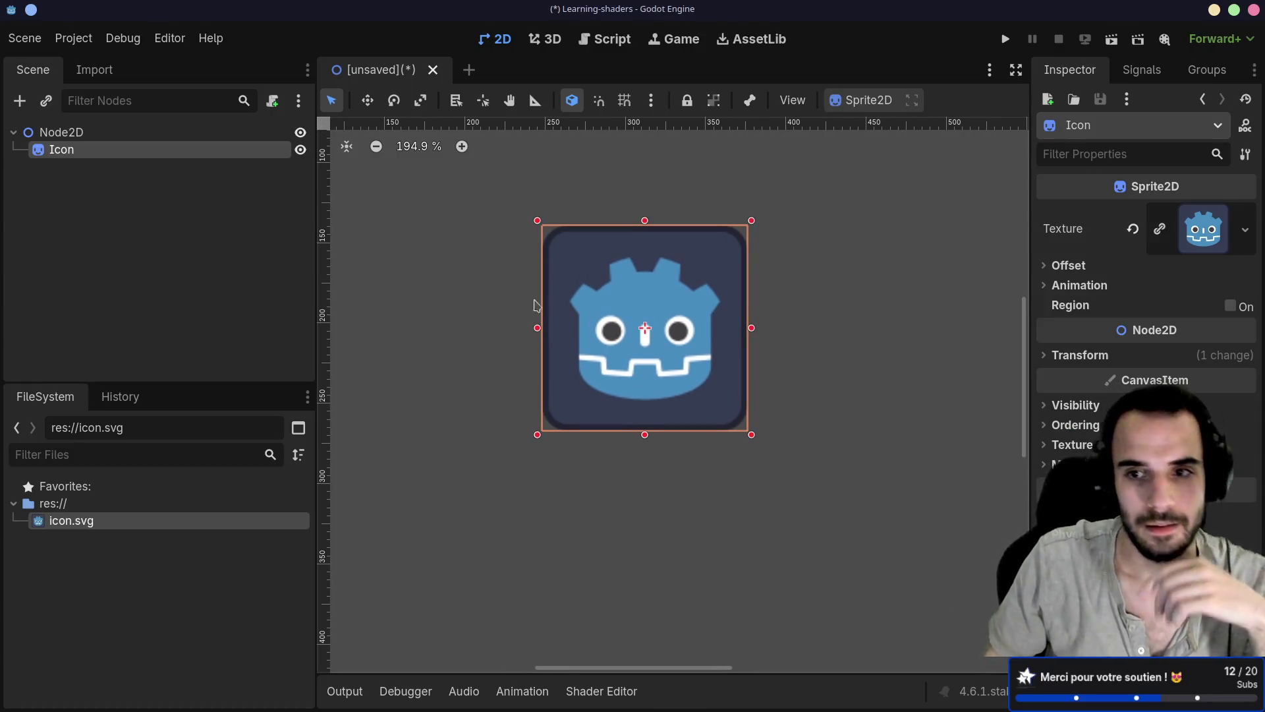
pyautogui.click(73, 130)
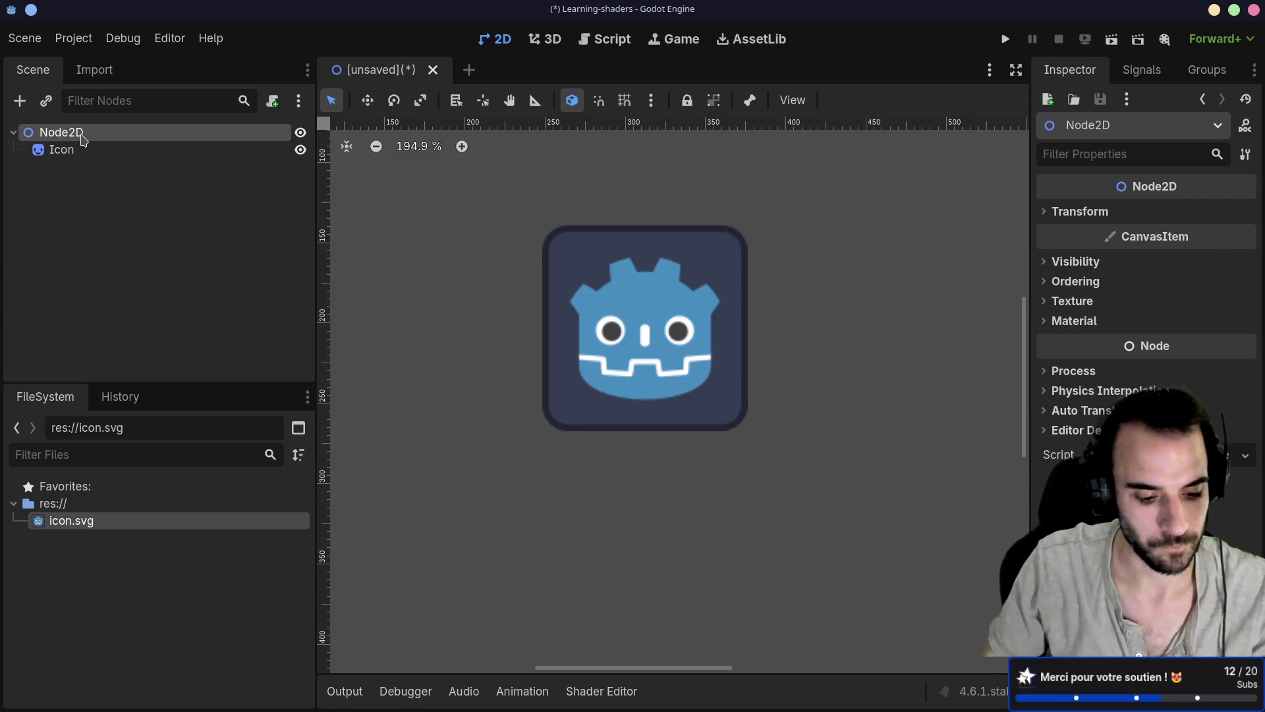
pyautogui.hotkey('ctrl', 'a')
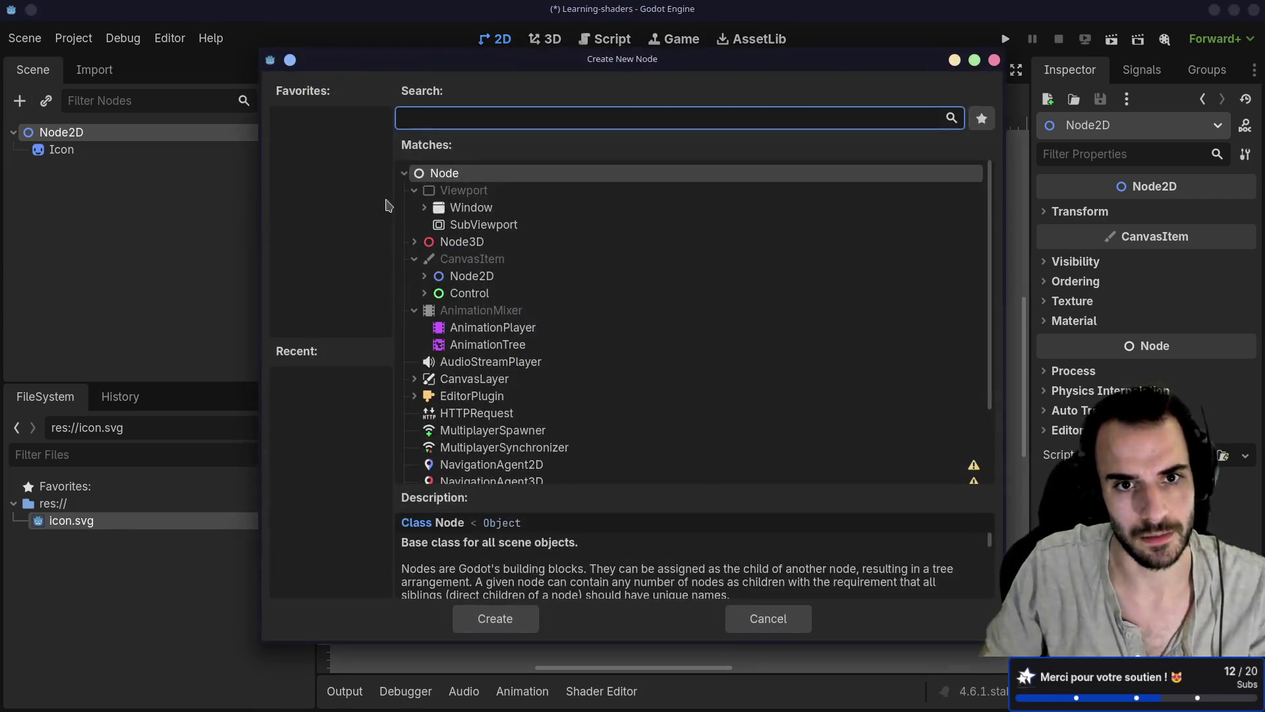
pyautogui.write('shaer')
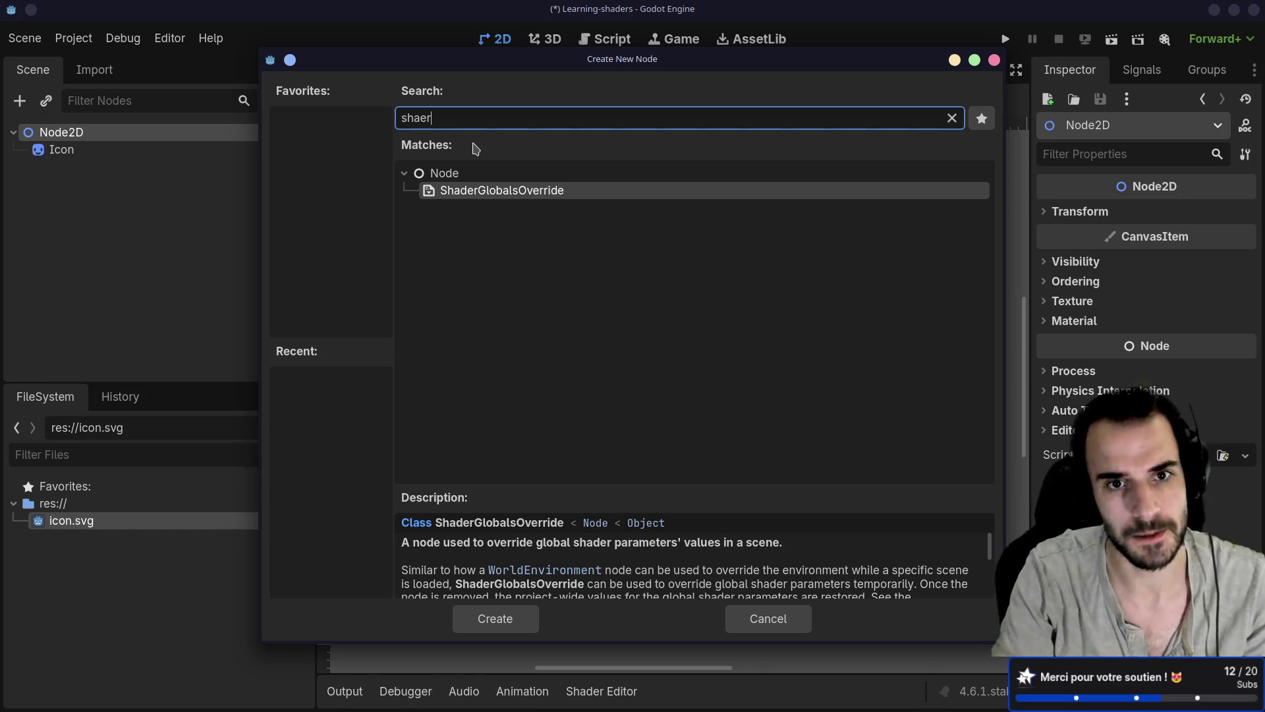
pyautogui.press('BackSpace')
pyautogui.press('BackSpace')
pyautogui.press('BackSpace')
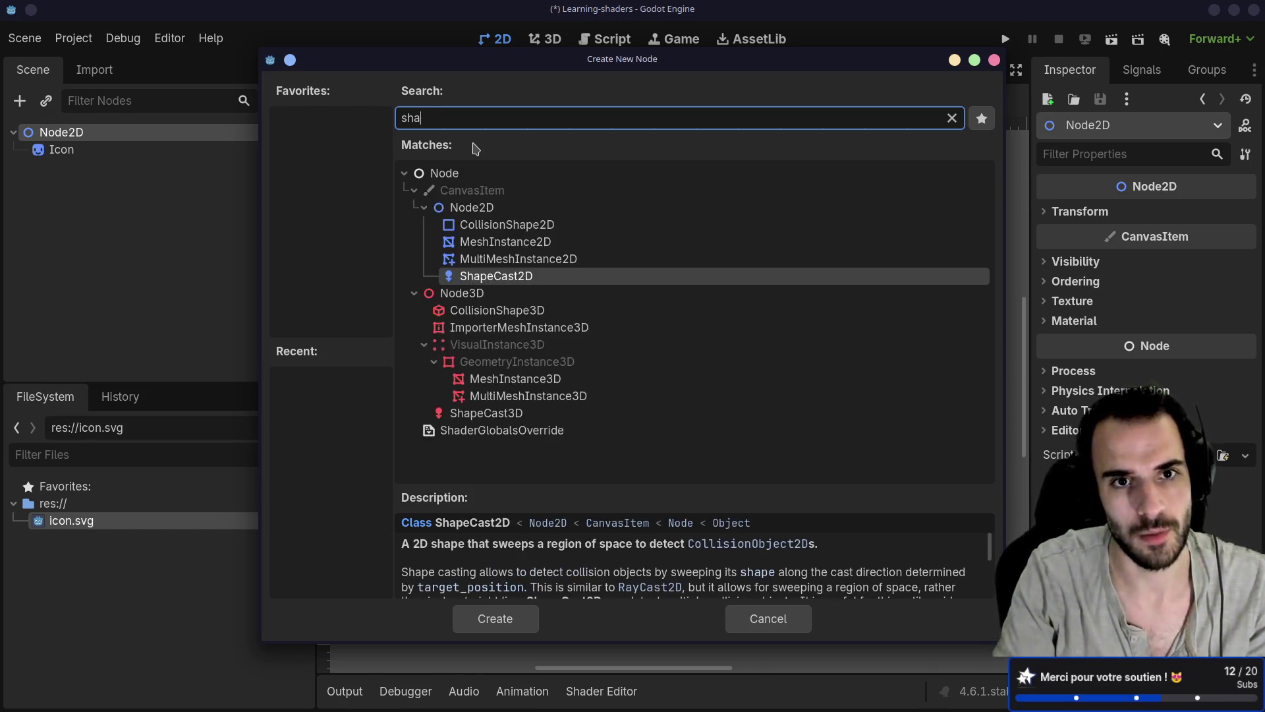
pyautogui.write('image')
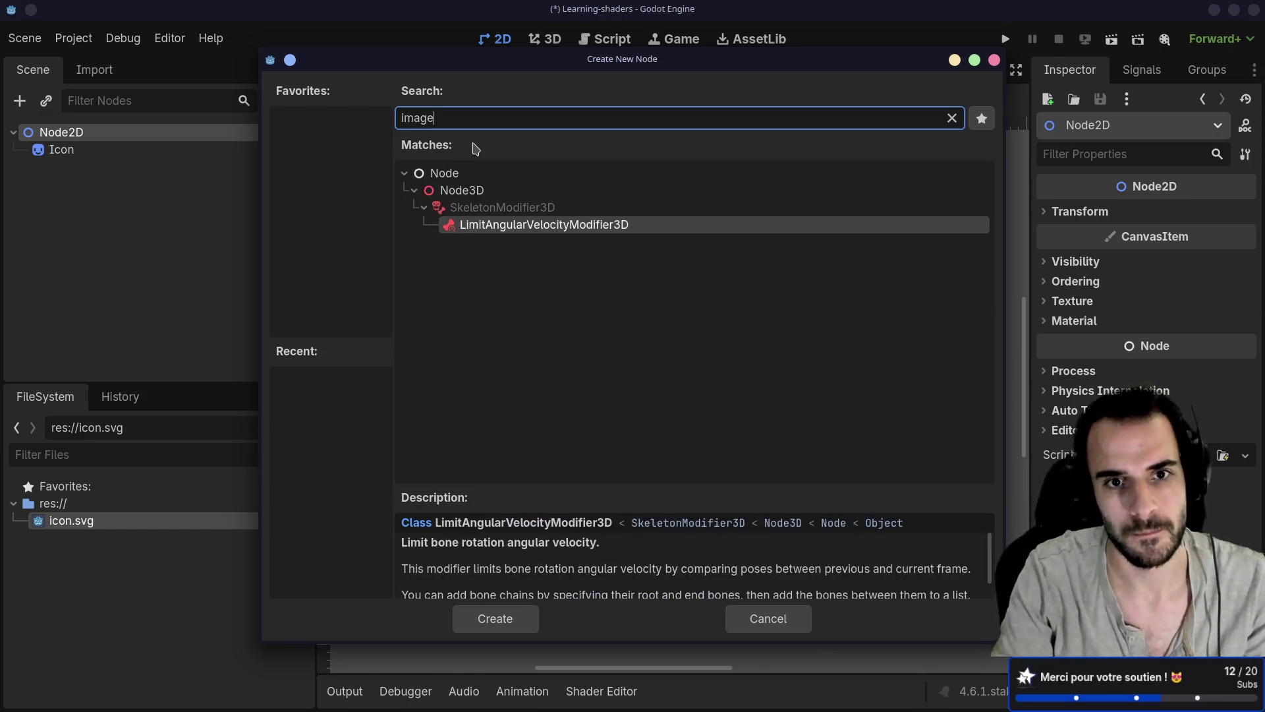
pyautogui.press('BackSpace')
pyautogui.press('BackSpace')
pyautogui.press('BackSpace')
pyautogui.hotkey('alt', 'Tab')
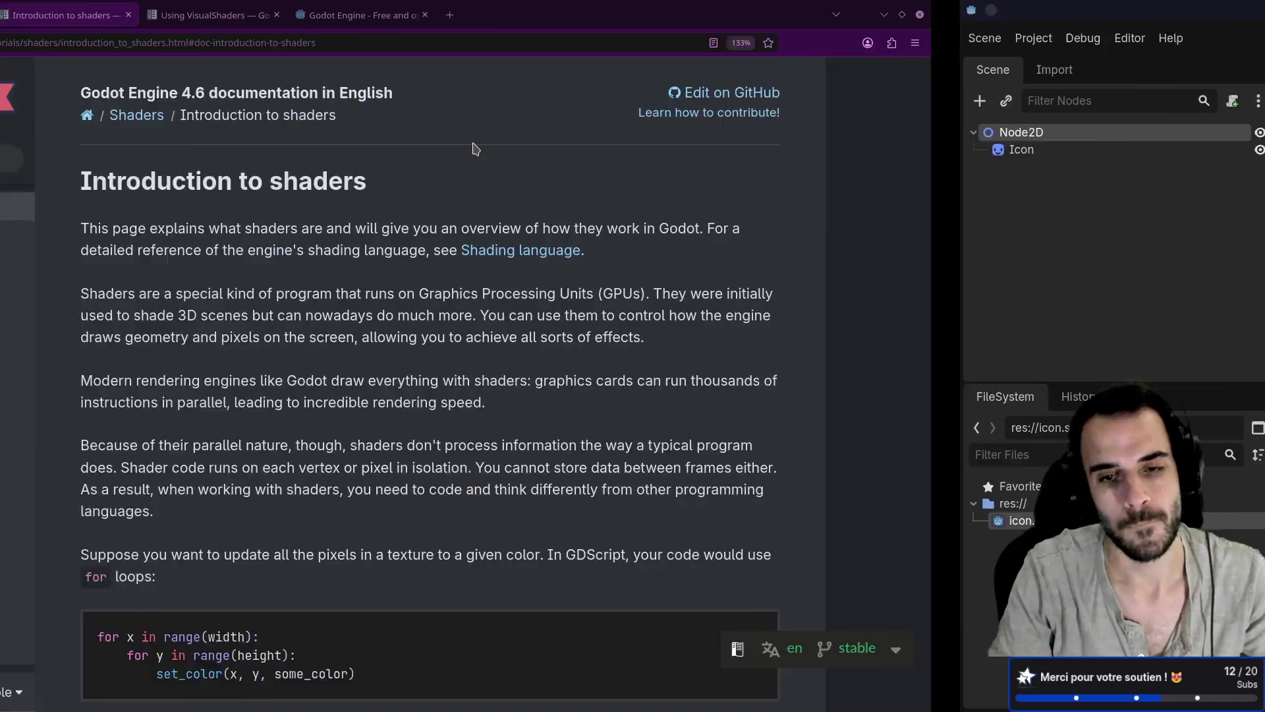
# Open the Spatial shaders reference in a new tab, skim its intro, and return to Introduction to shaders
pyautogui.scroll(-3, 565, 261)
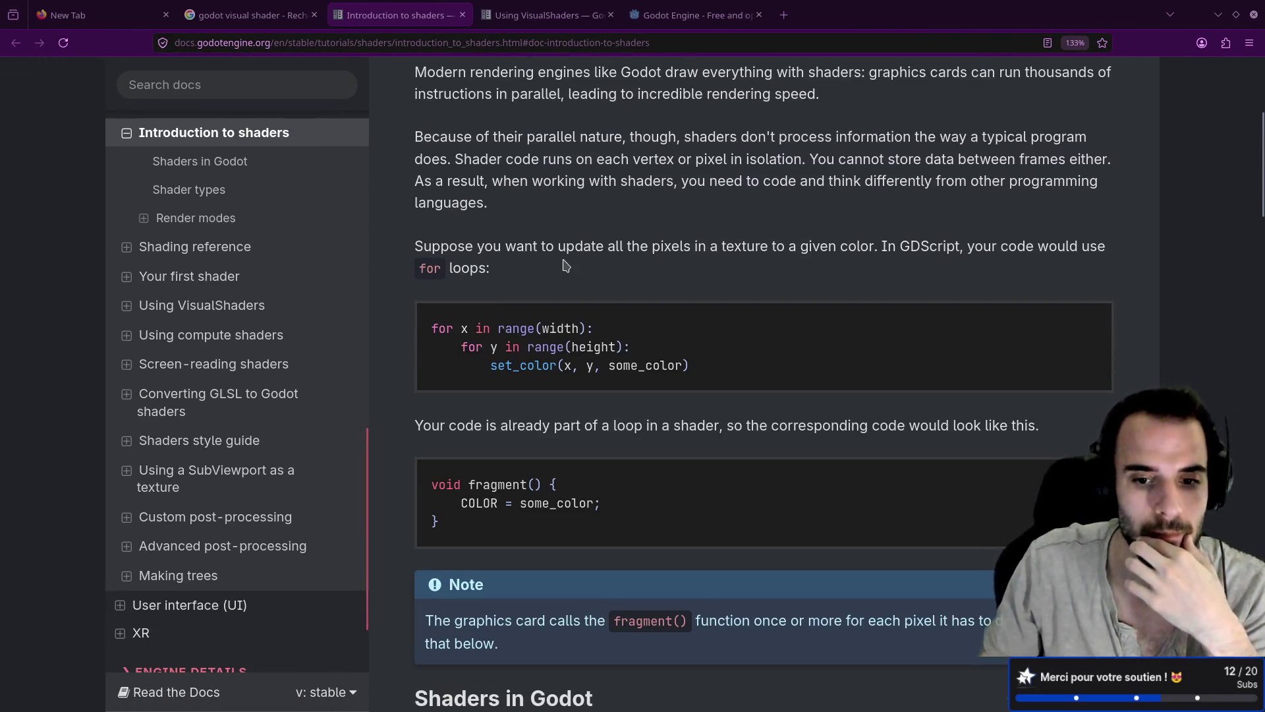
pyautogui.scroll(-5, 565, 265)
pyautogui.scroll(-4, 565, 265)
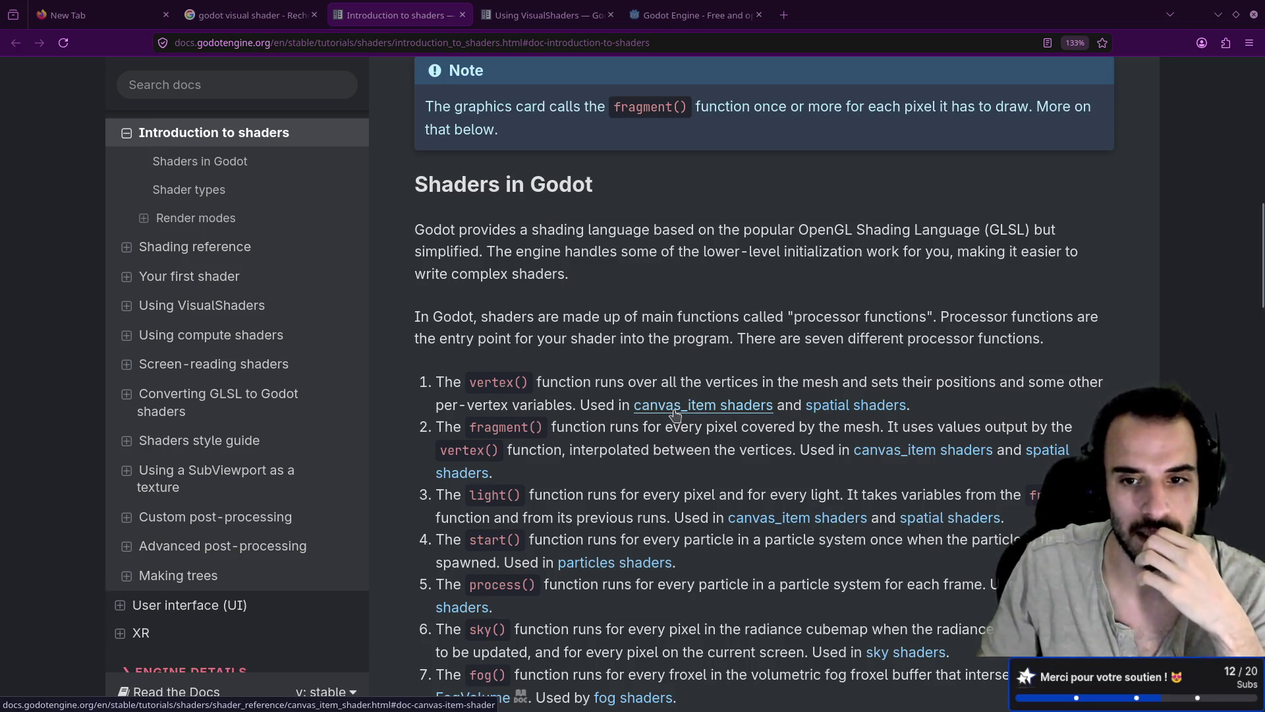
pyautogui.middleClick(837, 410)
pyautogui.click(545, 13)
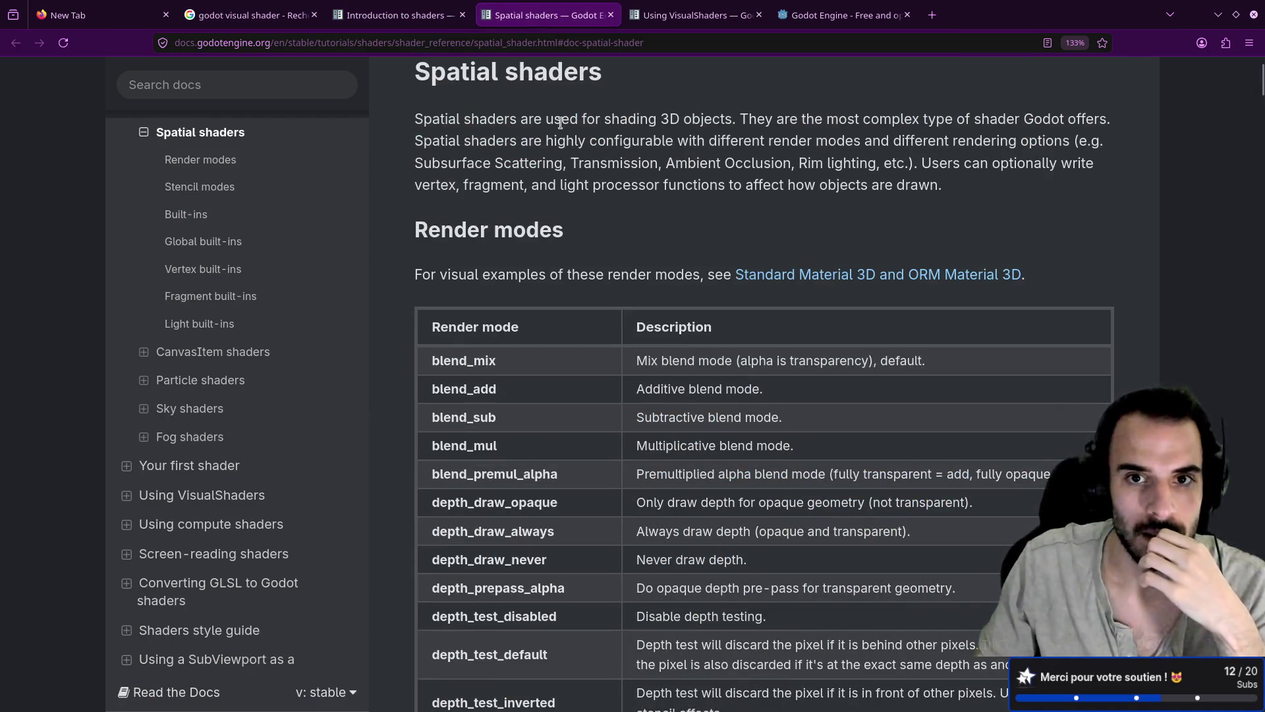
pyautogui.moveTo(661, 122); pyautogui.dragTo(756, 124)
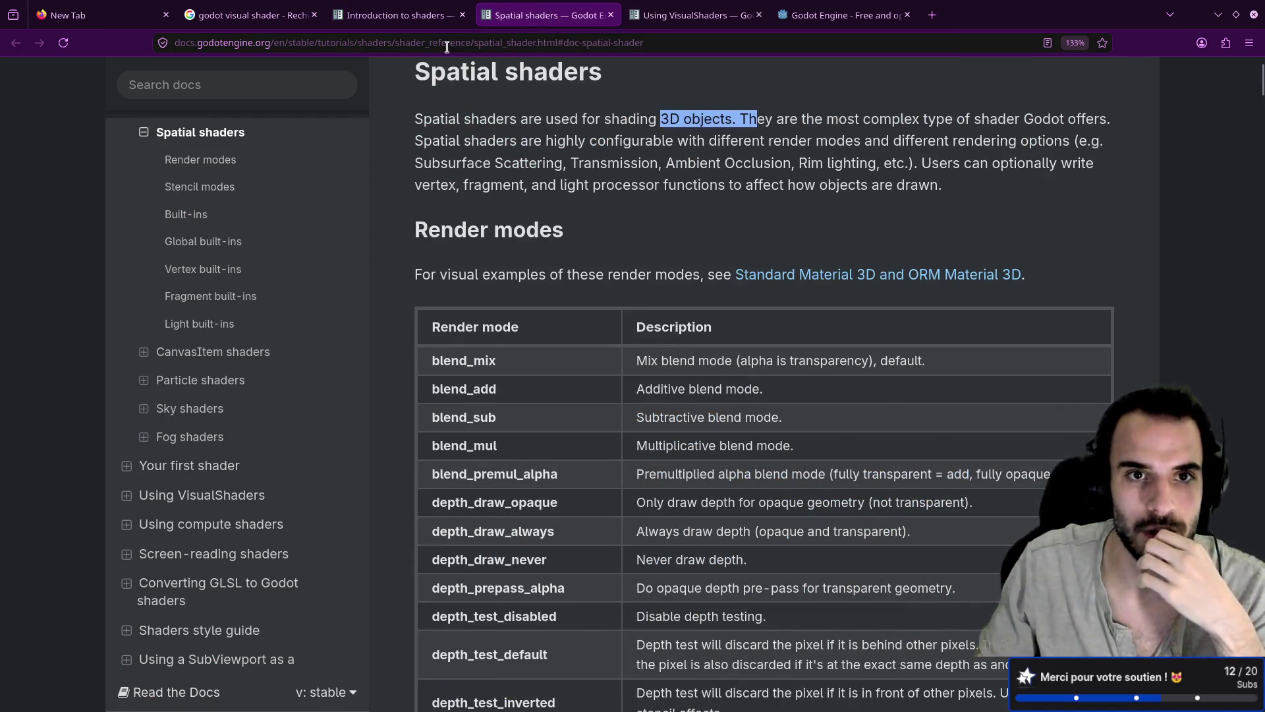
pyautogui.hotkey('ctrl', 'shift', 'Tab')
# Open the CanvasItem shaders reference in a new tab, read its intro, then return and keep reading Introduction to shaders
pyautogui.middleClick(705, 406)
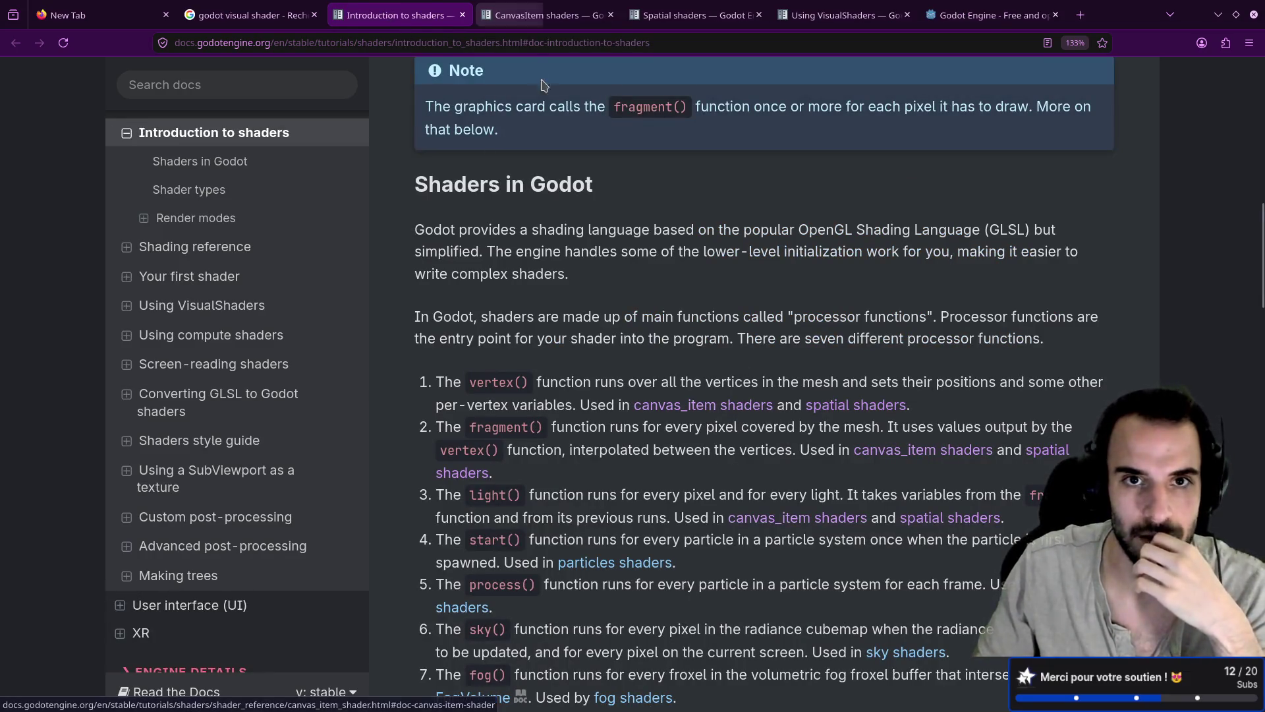
pyautogui.click(527, 19)
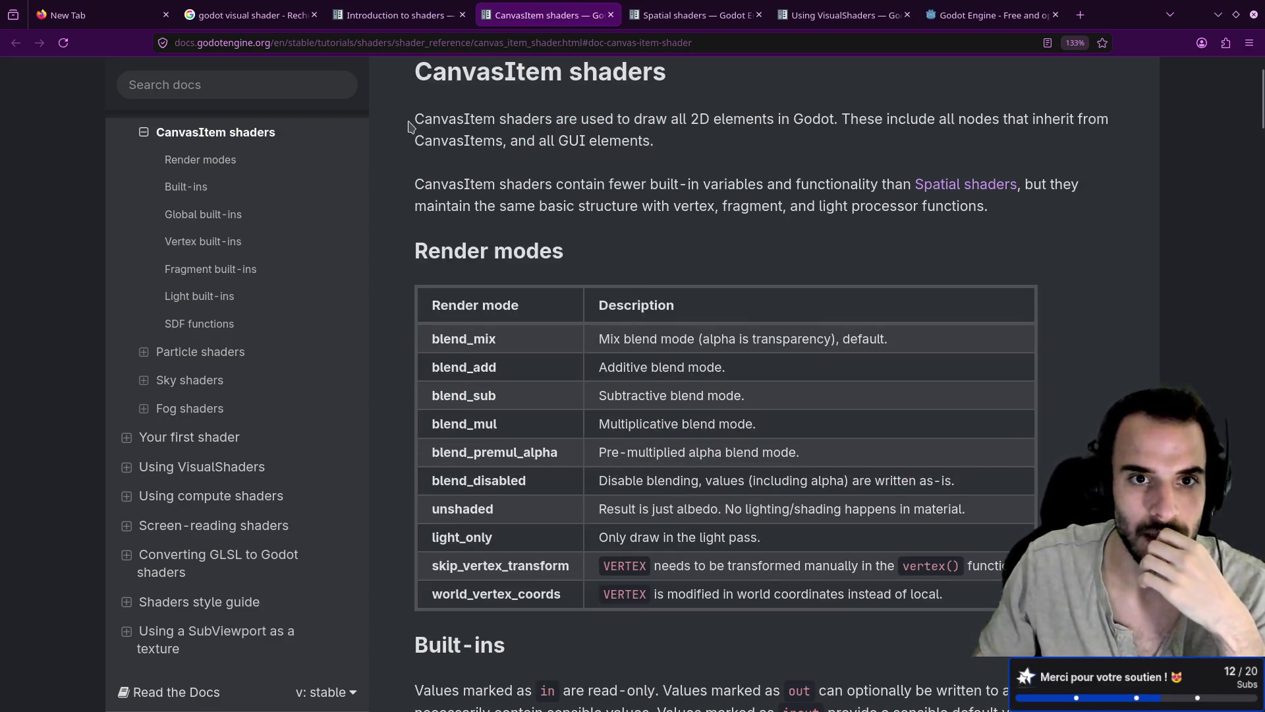
pyautogui.moveTo(412, 122); pyautogui.dragTo(513, 124)
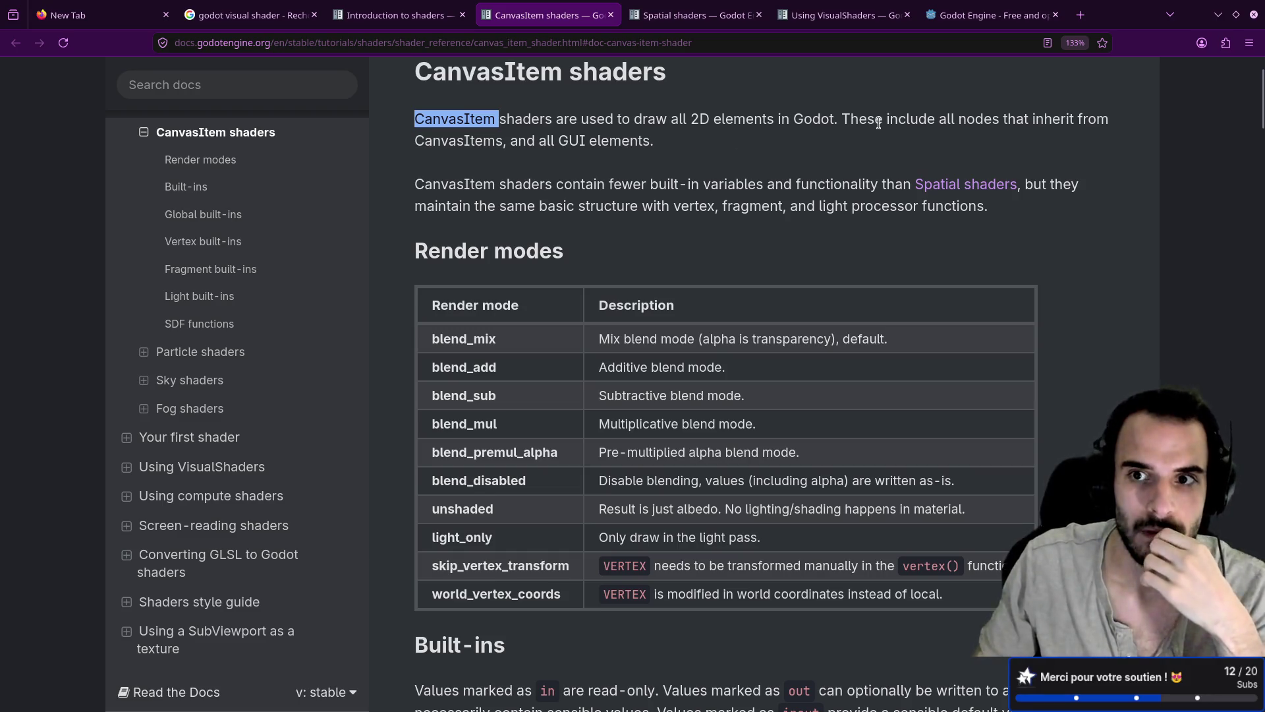
pyautogui.moveTo(400, 146); pyautogui.dragTo(639, 142)
pyautogui.click(546, 170)
pyautogui.click(629, 178)
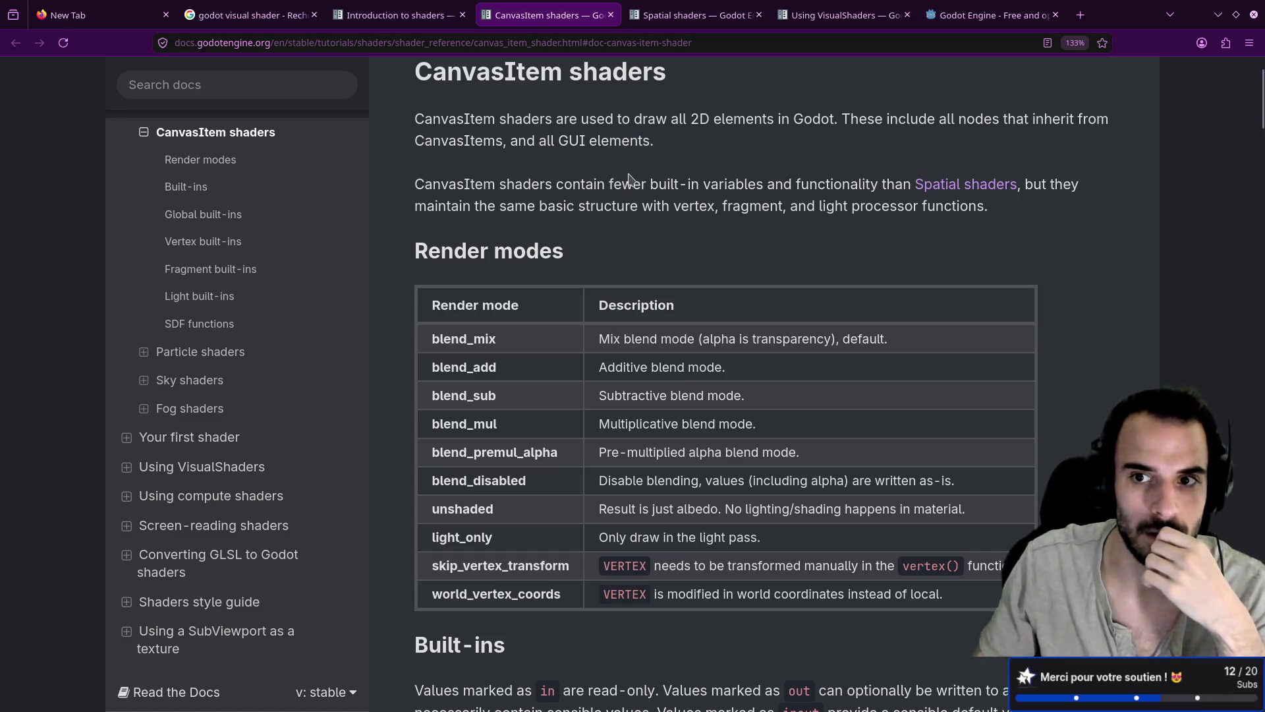
pyautogui.hotkey('ctrl', 'pageup')
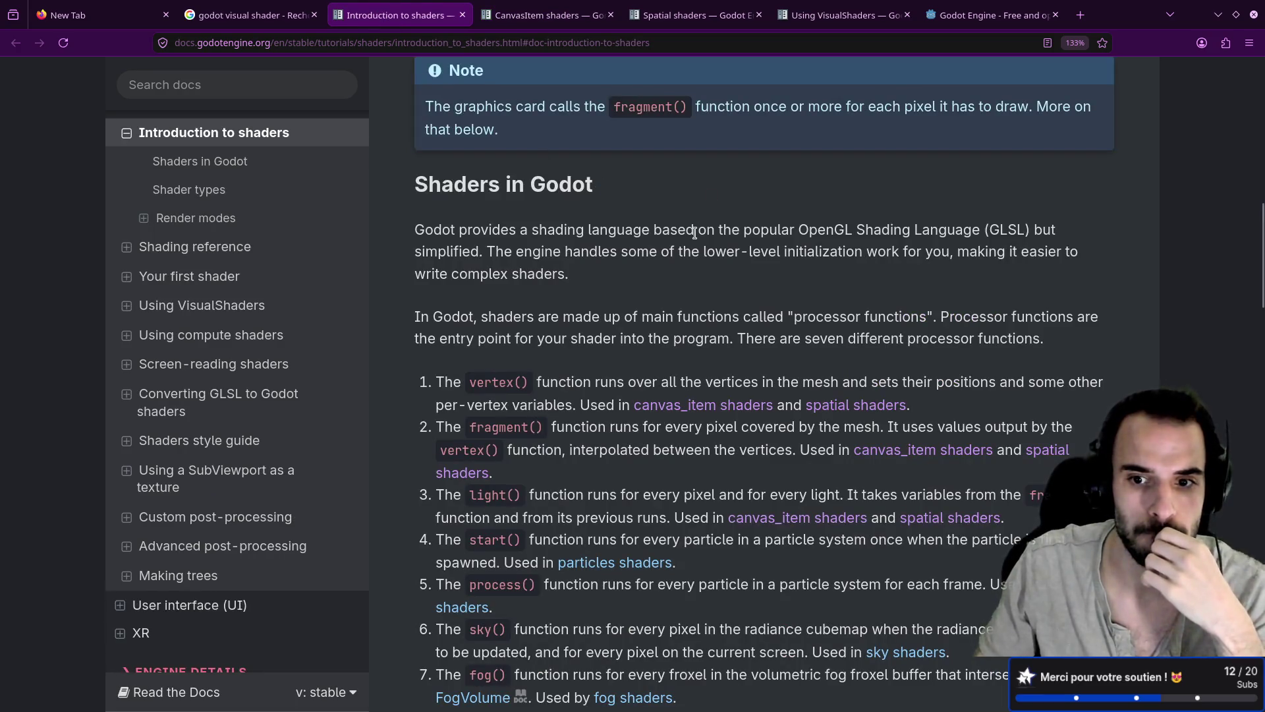
pyautogui.scroll(-3, 695, 233)
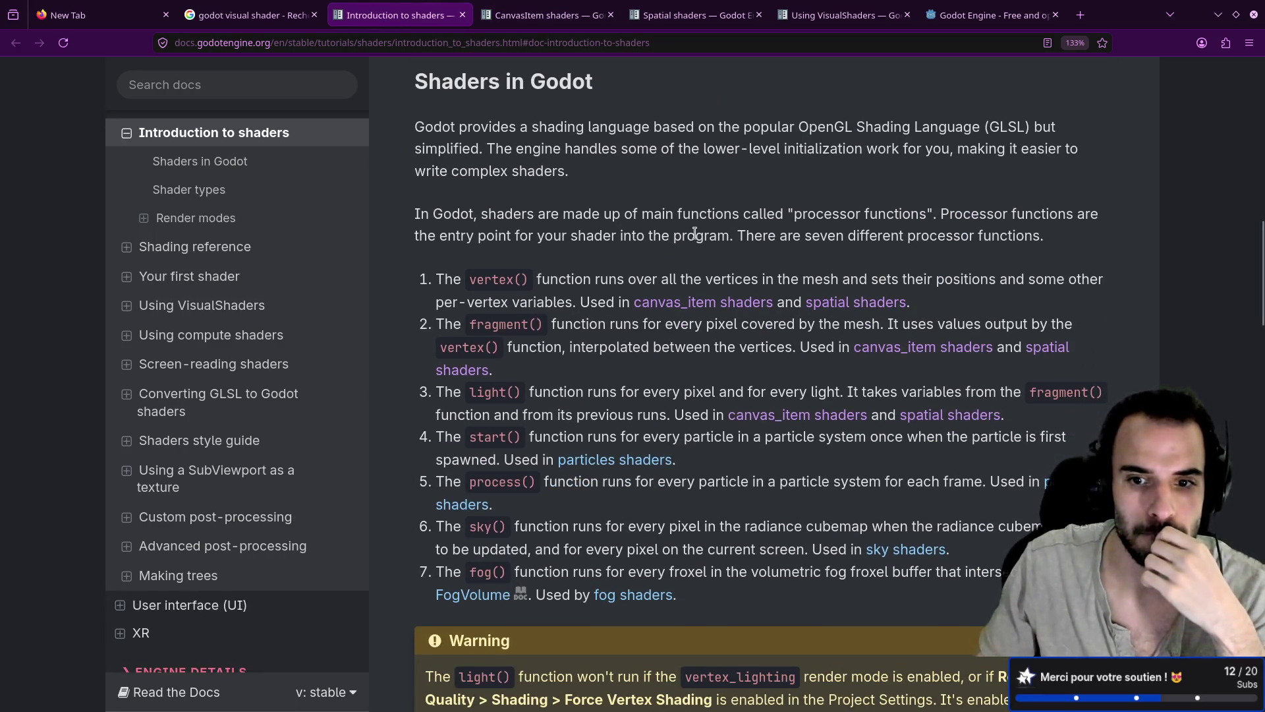
pyautogui.scroll(-3, 695, 233)
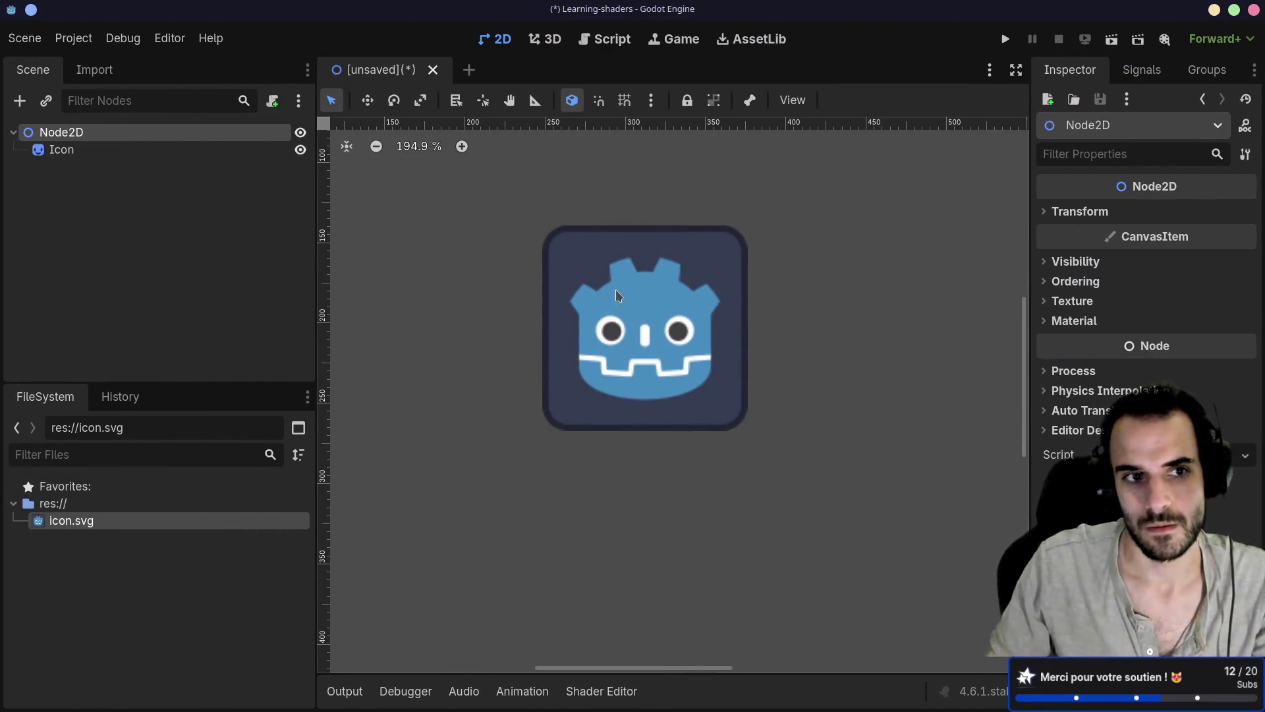
# Add a CanvasLayer child to Node2D, keeping its default name
pyautogui.click(82, 151)
pyautogui.click(81, 134)
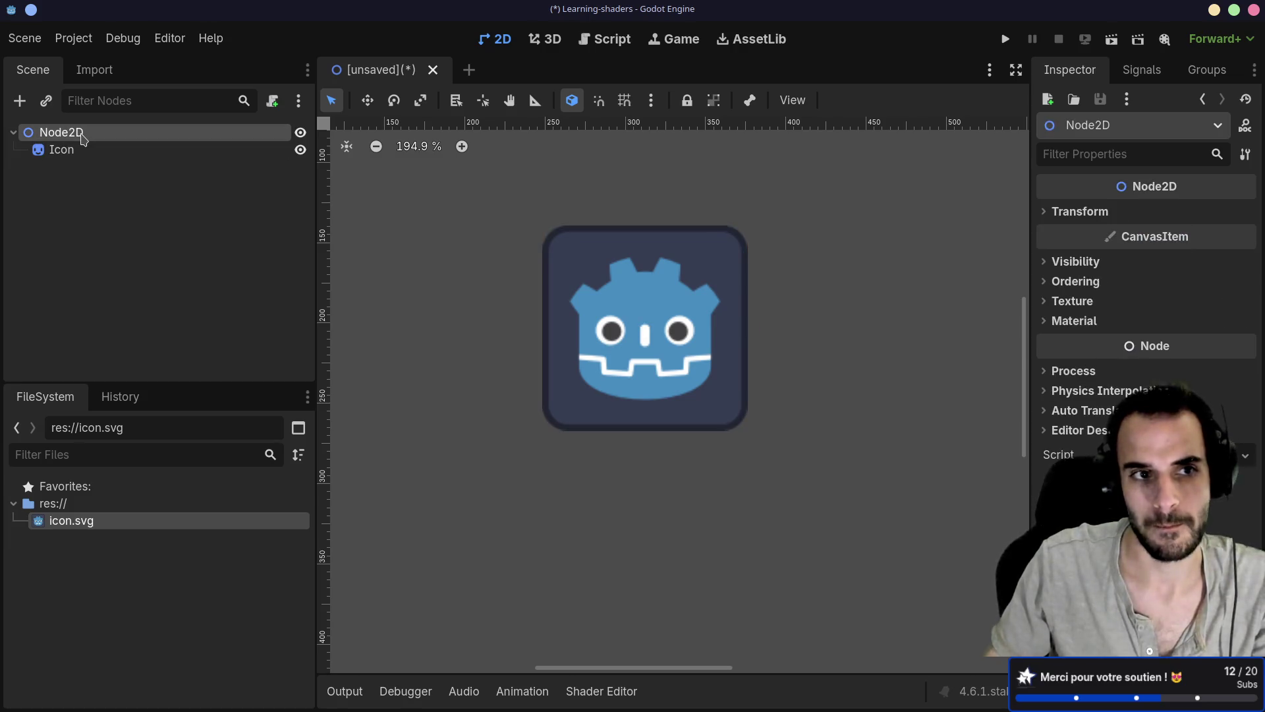
pyautogui.hotkey('ctrl', 'a')
pyautogui.press('Escape')
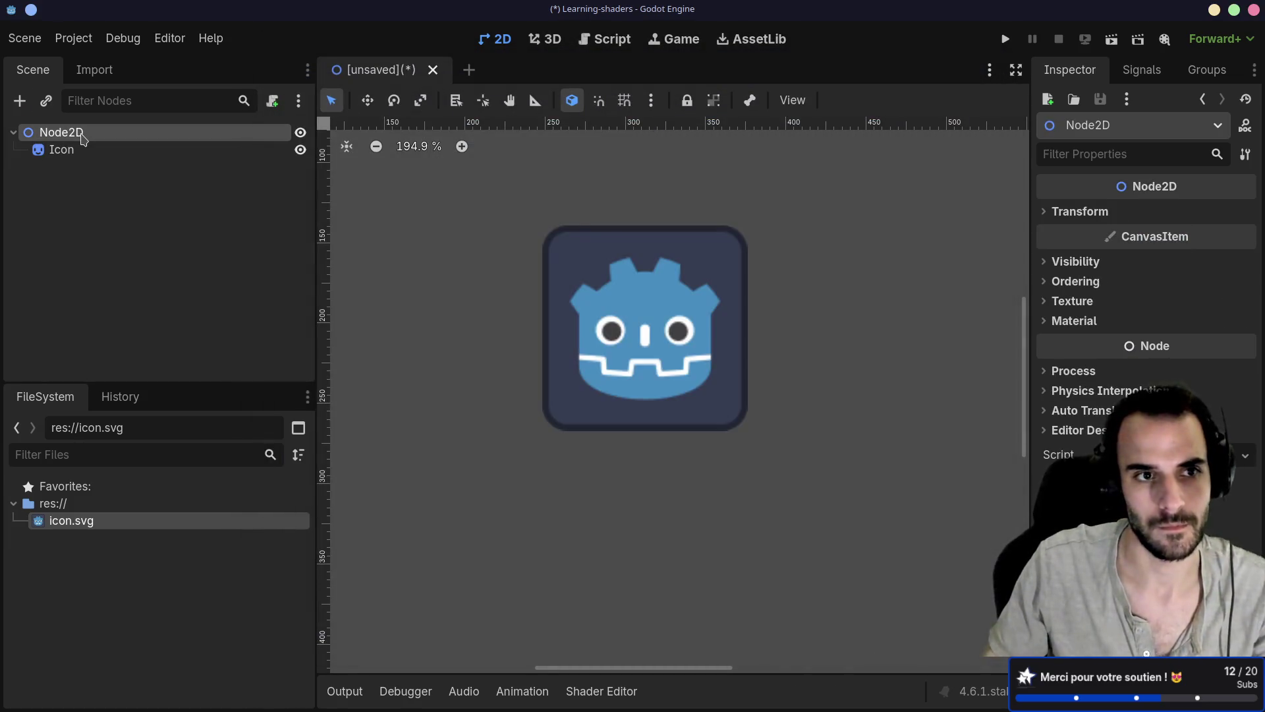
pyautogui.hotkey('ctrl', 'a')
pyautogui.write('canv')
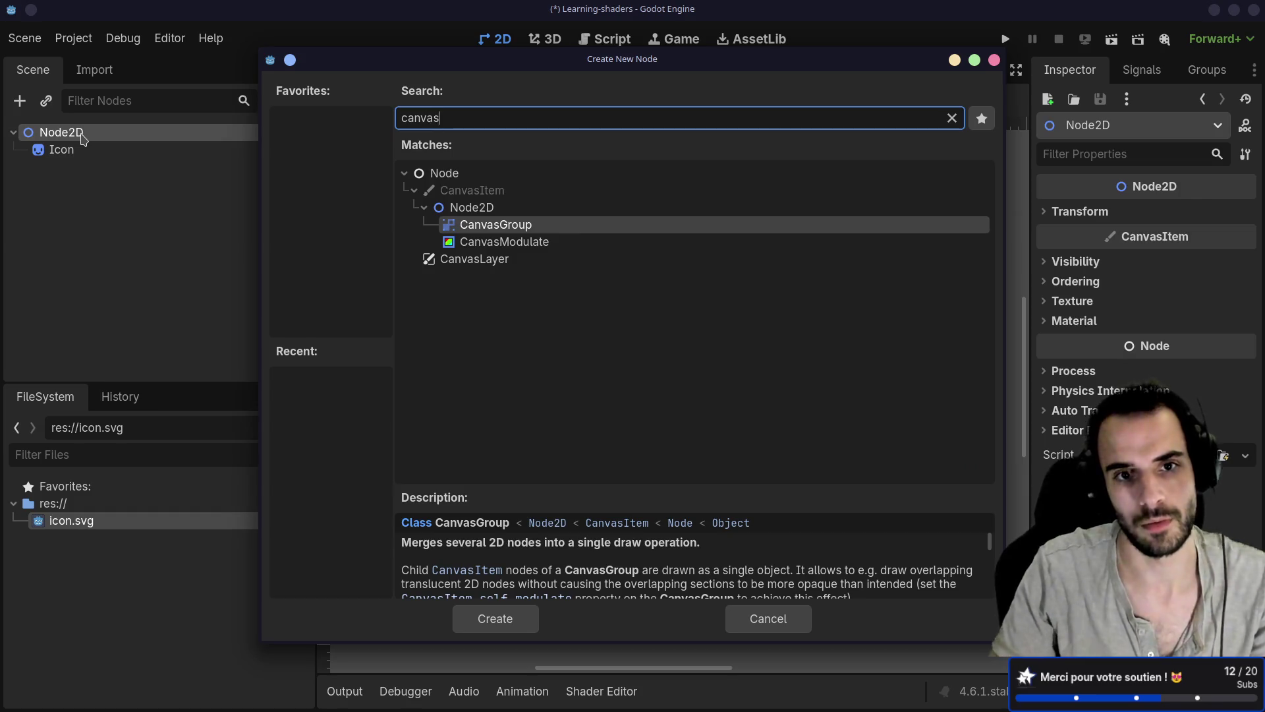
pyautogui.press('Down')
pyautogui.press('Down')
pyautogui.press('Return')
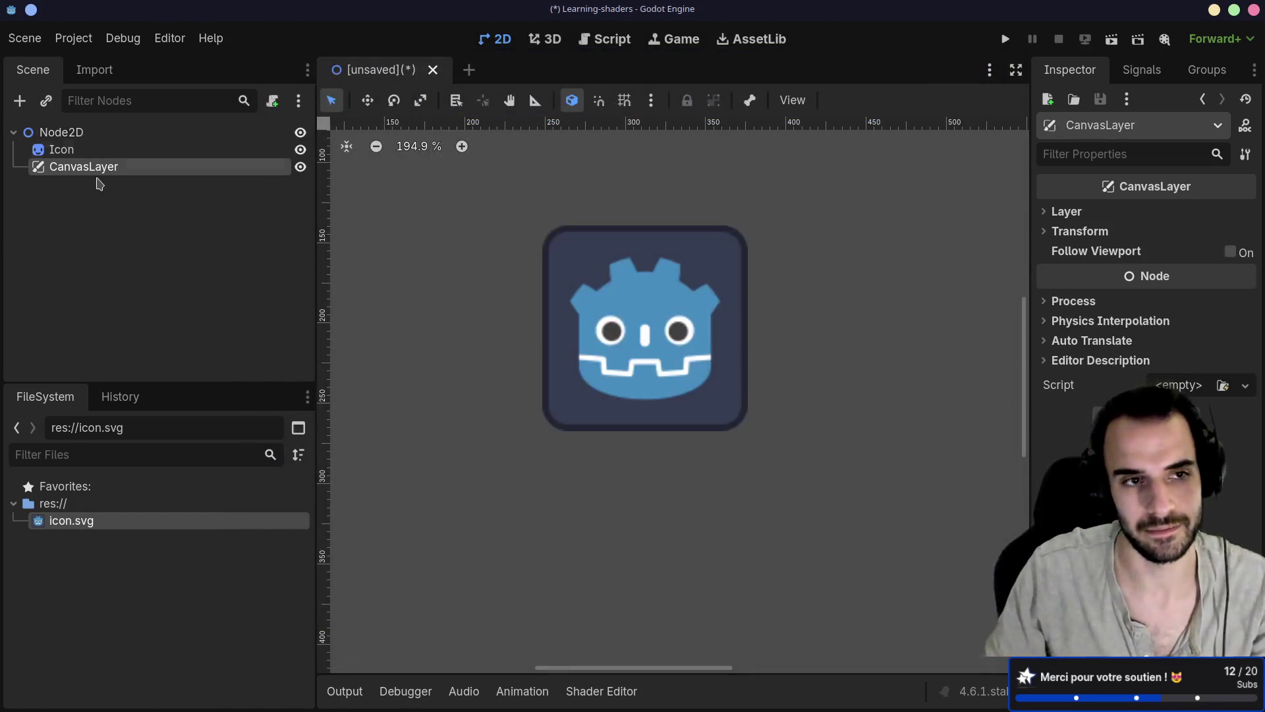
pyautogui.click(104, 171)
pyautogui.press('Return')
# Start searching for another canvas node, cancel it, and go back to the shader docs
pyautogui.hotkey('ctrl', 'a')
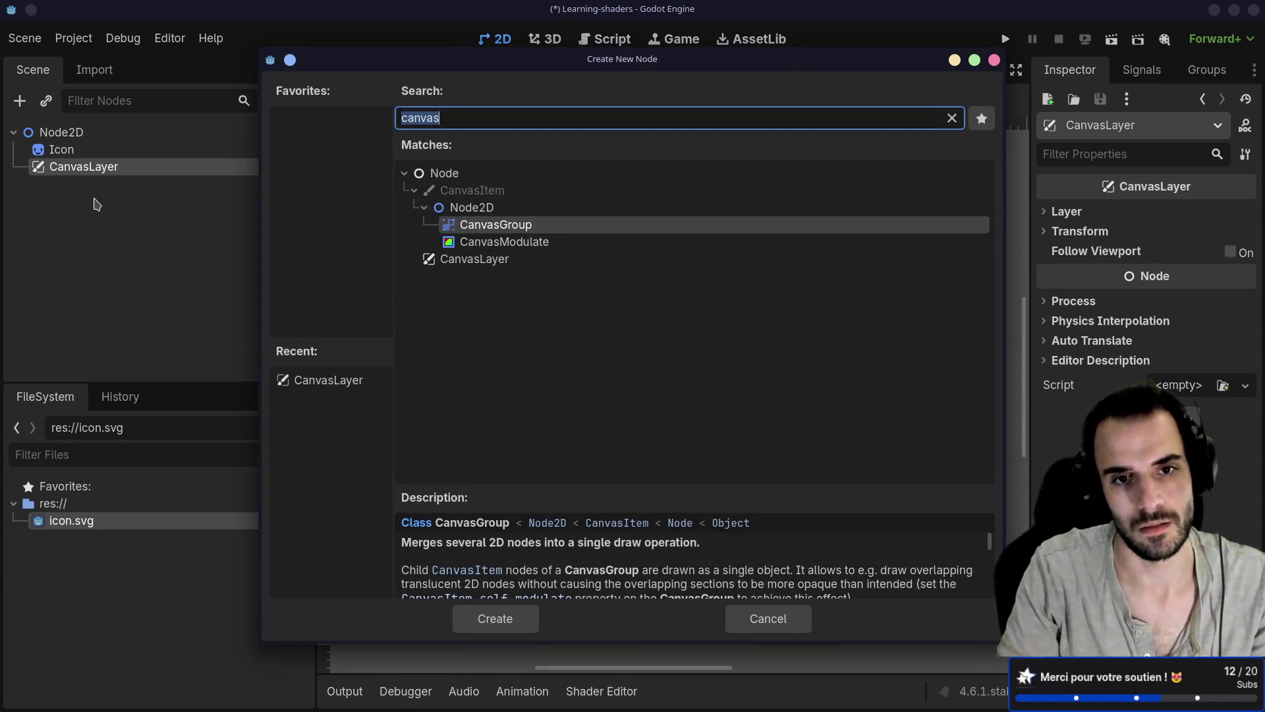
pyautogui.write('c')
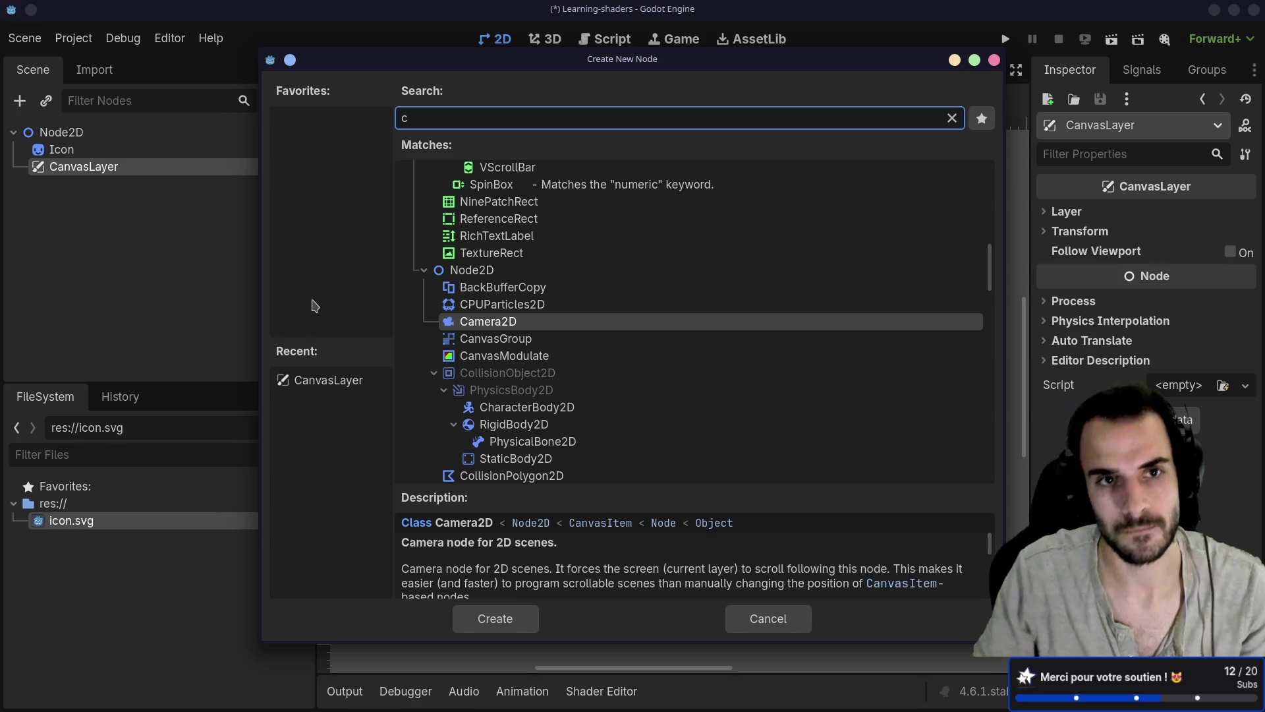
pyautogui.write('anvas')
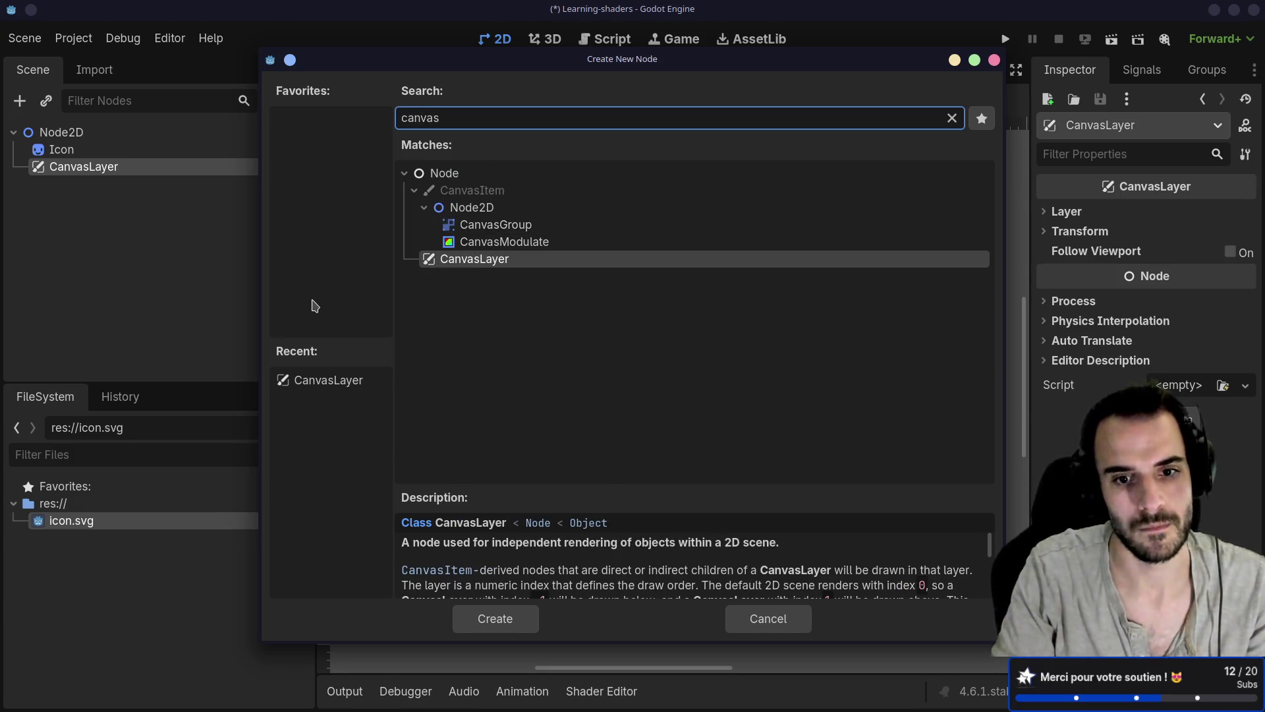
pyautogui.press('Escape')
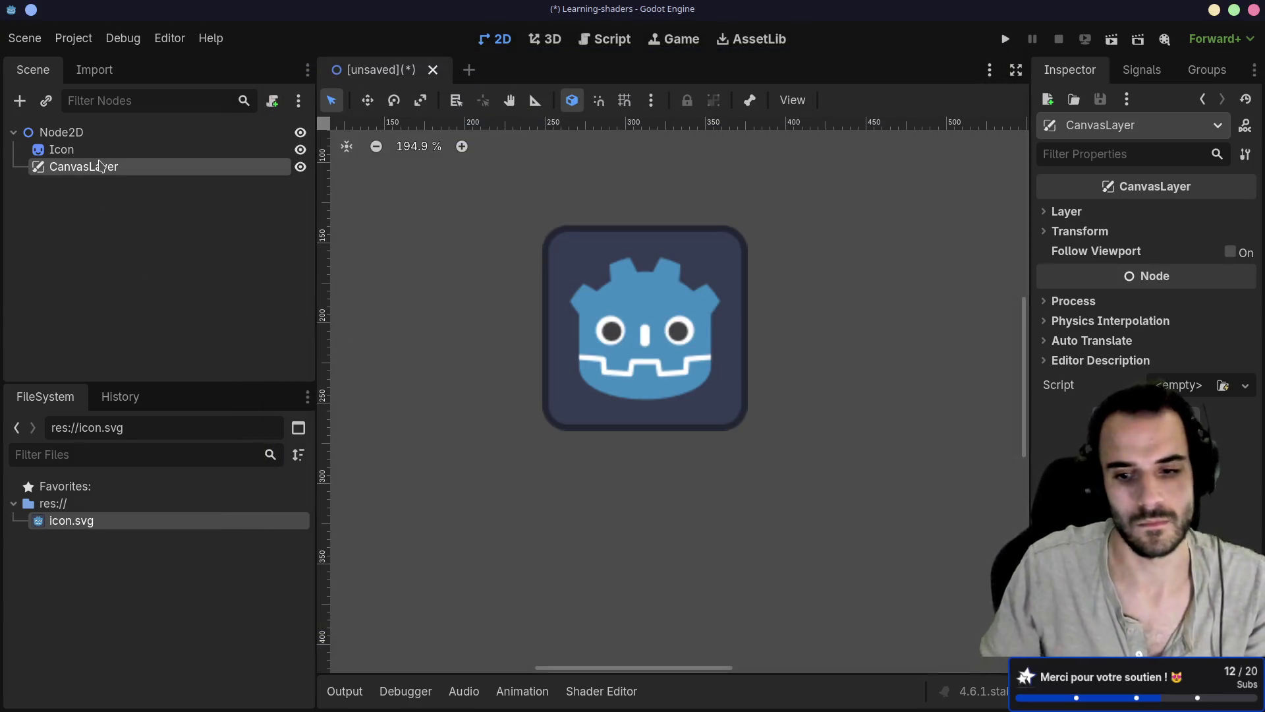
pyautogui.hotkey('alt', 'Tab')
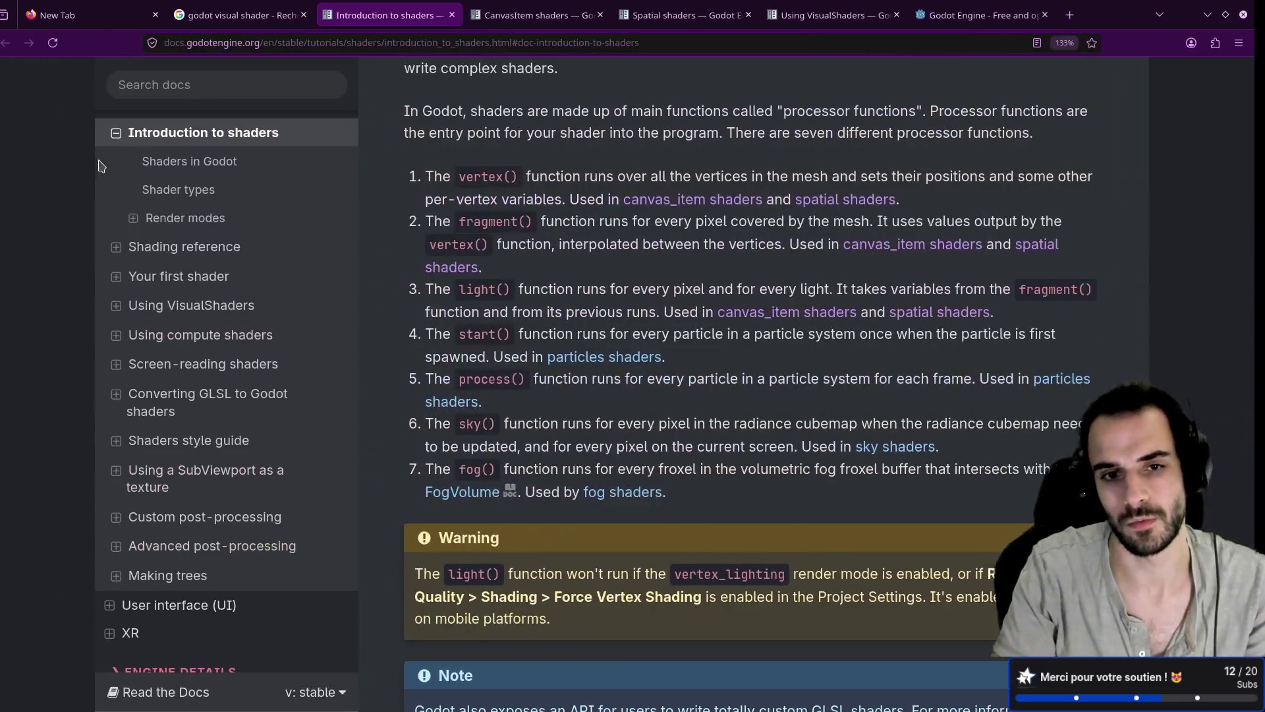
# Skim Introduction to shaders, then read Creating a VisualShader on the Using VisualShaders page before returning to Godot
pyautogui.scroll(-10, 520, 263)
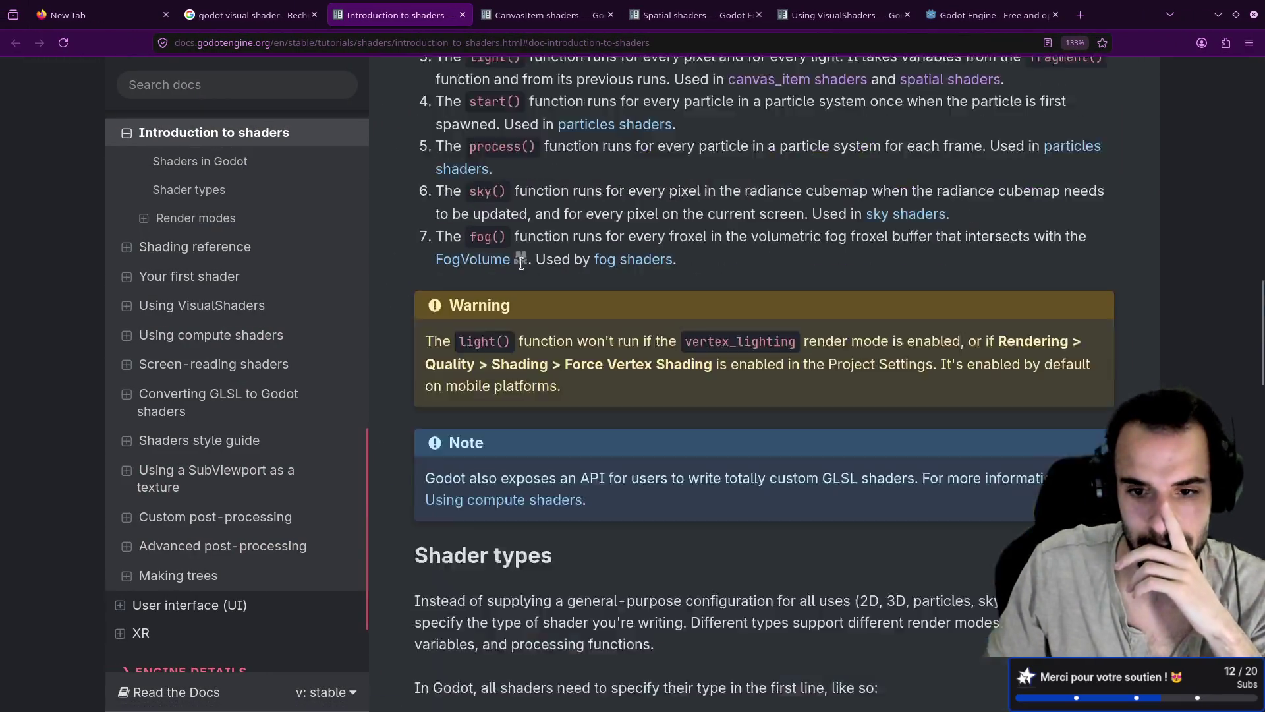
pyautogui.scroll(-10, 524, 269)
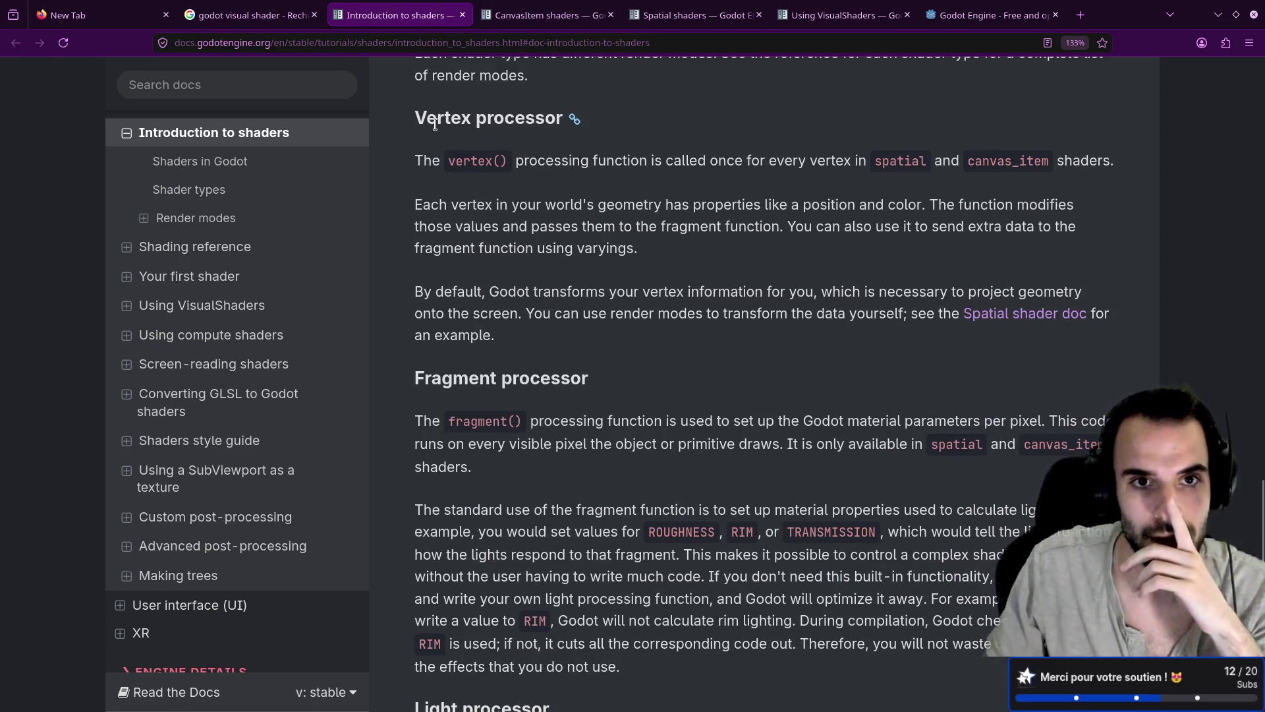
pyautogui.scroll(-9, 526, 192)
pyautogui.scroll(3, 533, 201)
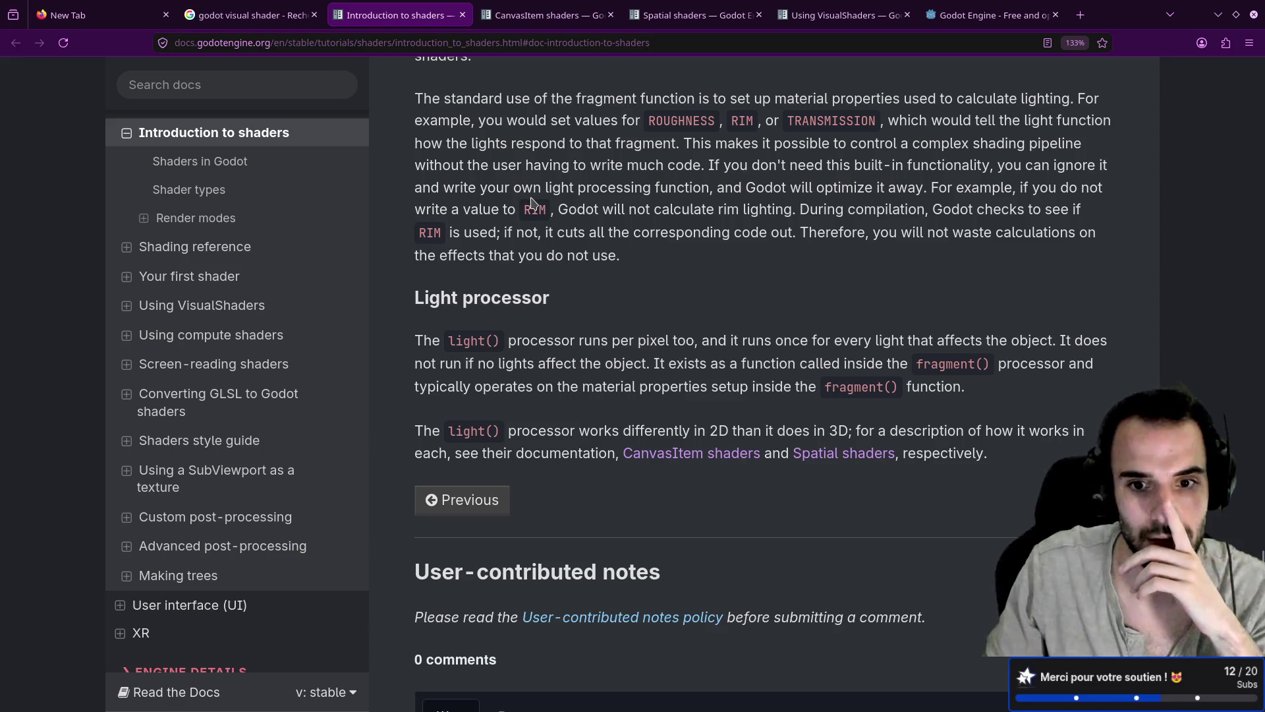
pyautogui.scroll(20, 532, 201)
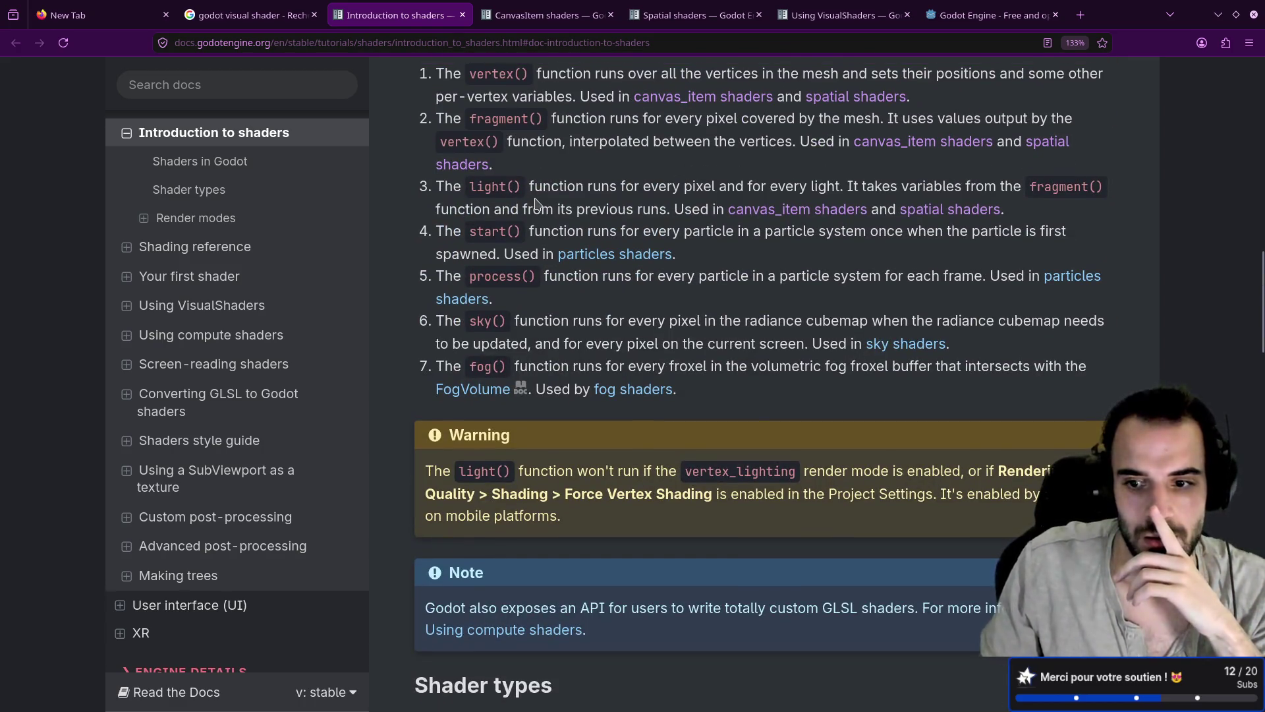
pyautogui.scroll(15, 536, 202)
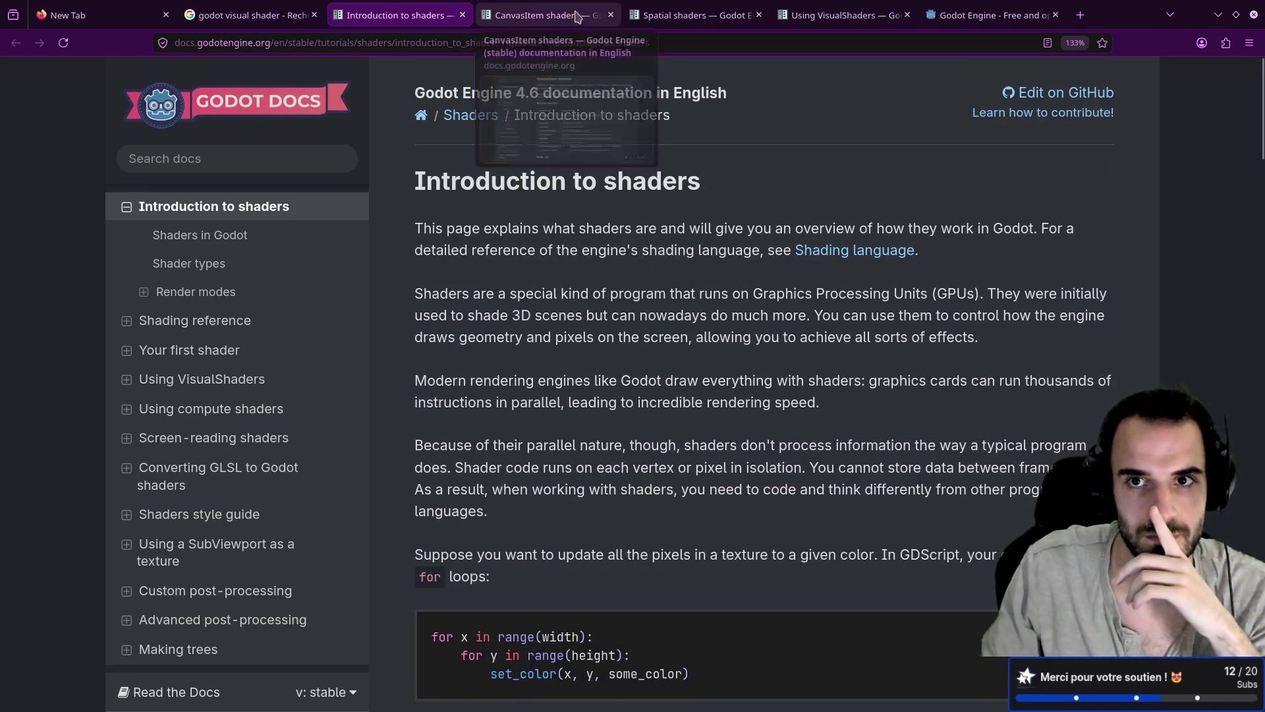
pyautogui.click(843, 14)
pyautogui.scroll(-3, 666, 235)
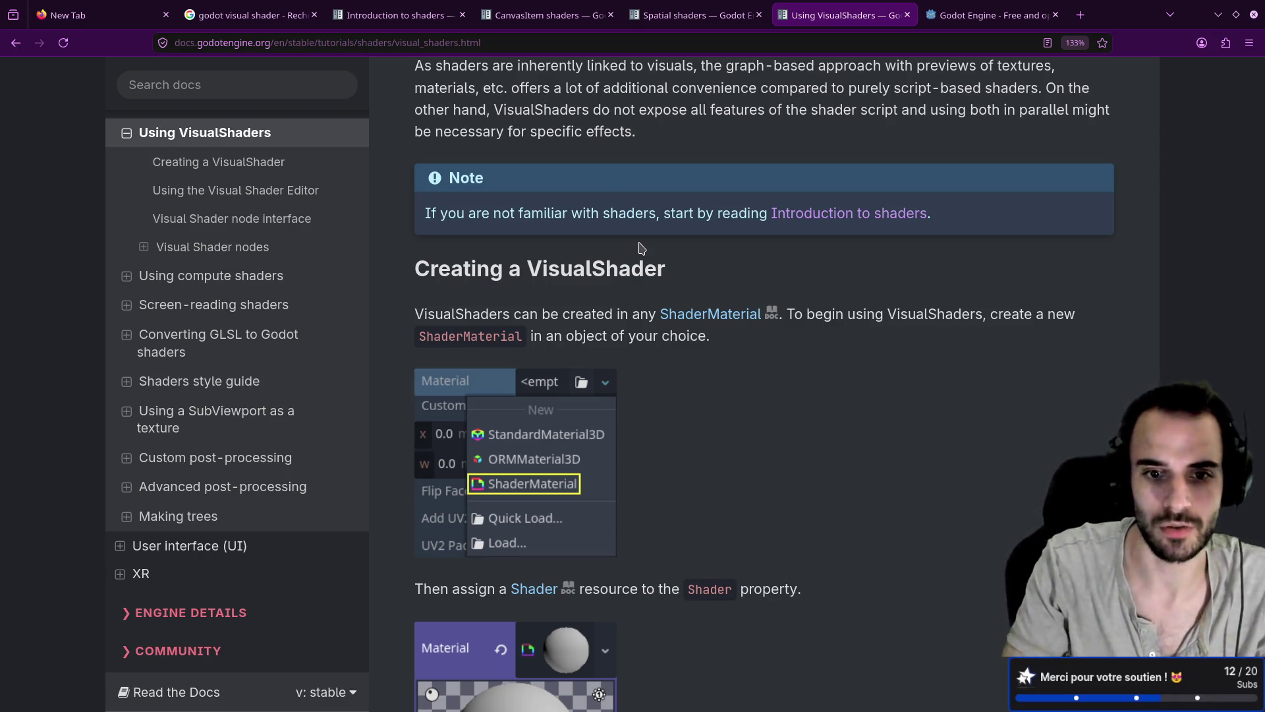
pyautogui.hotkey('alt', 'Tab')
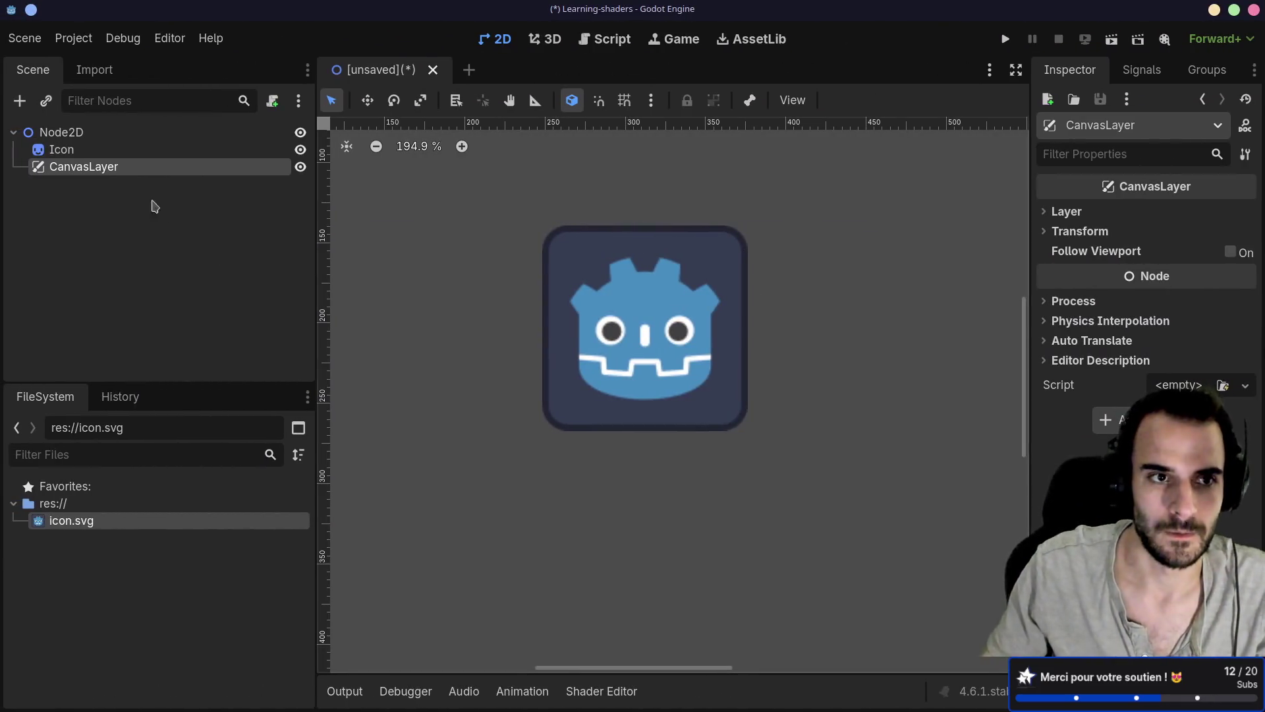
# Assign a New ShaderMaterial to the Icon sprite's Material property, then switch back to the docs
pyautogui.click(62, 148)
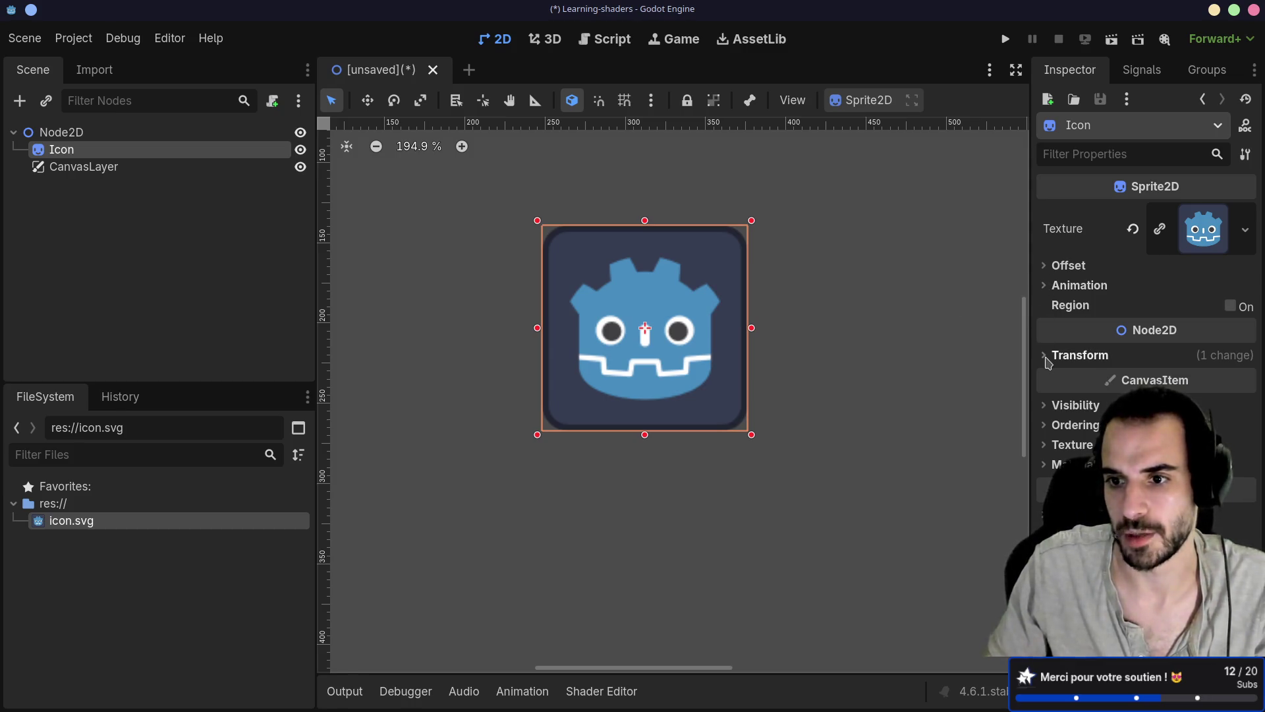
pyautogui.click(1048, 465)
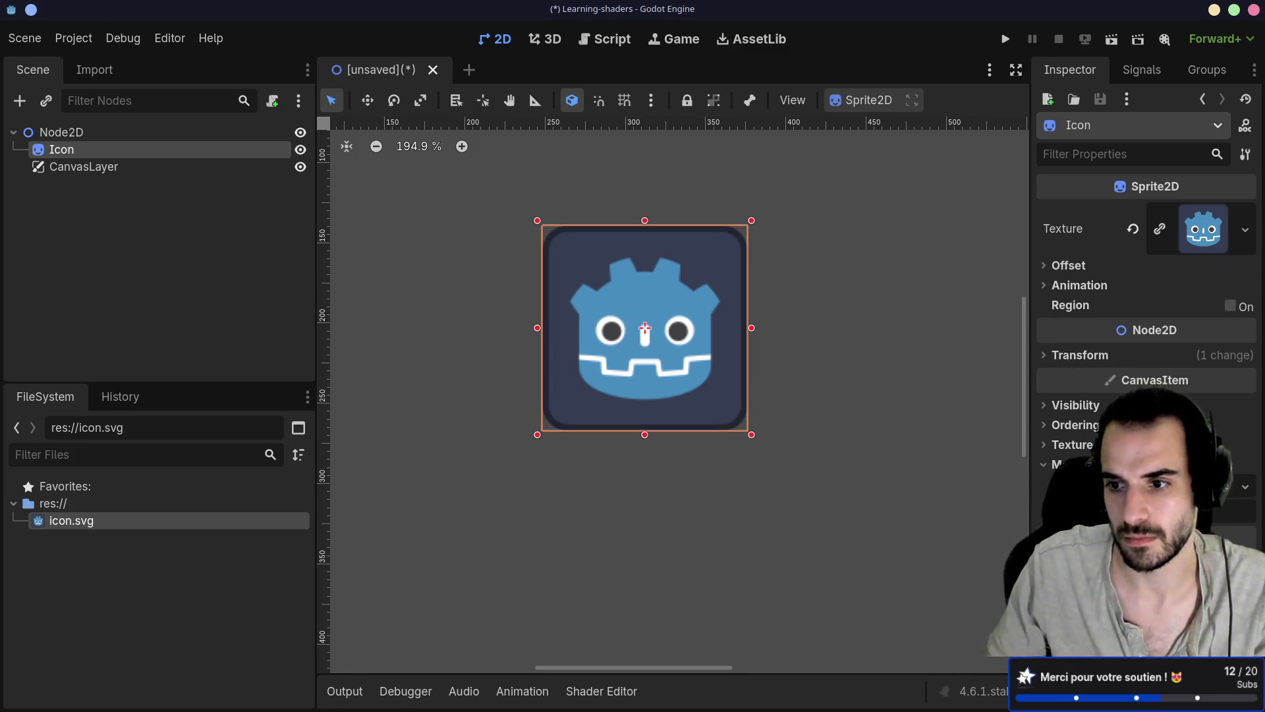
pyautogui.click(1226, 488)
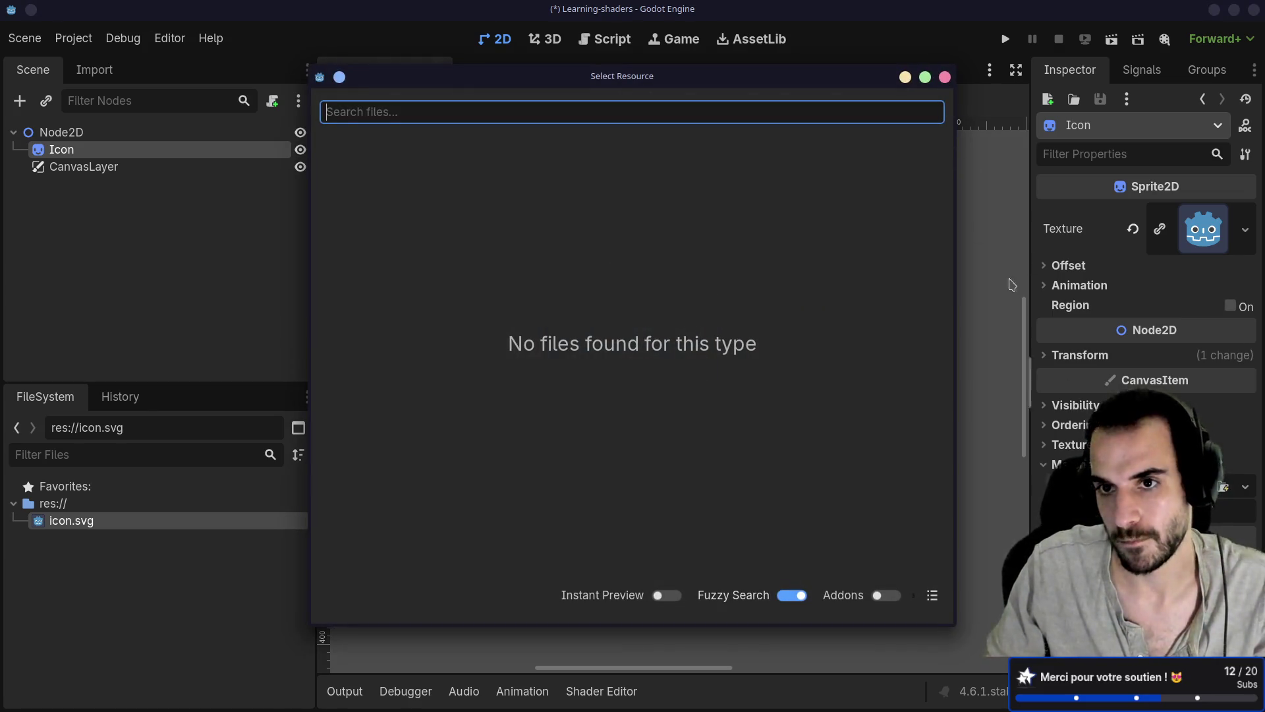
pyautogui.click(945, 78)
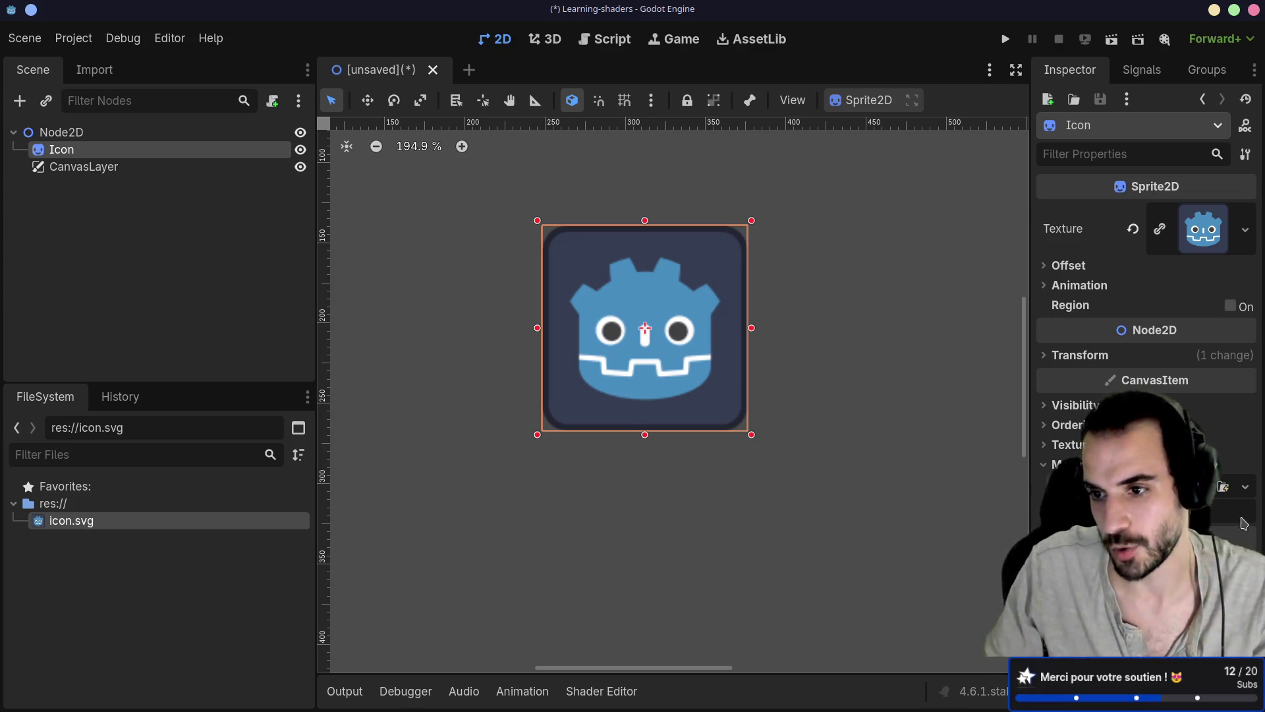
pyautogui.click(1247, 488)
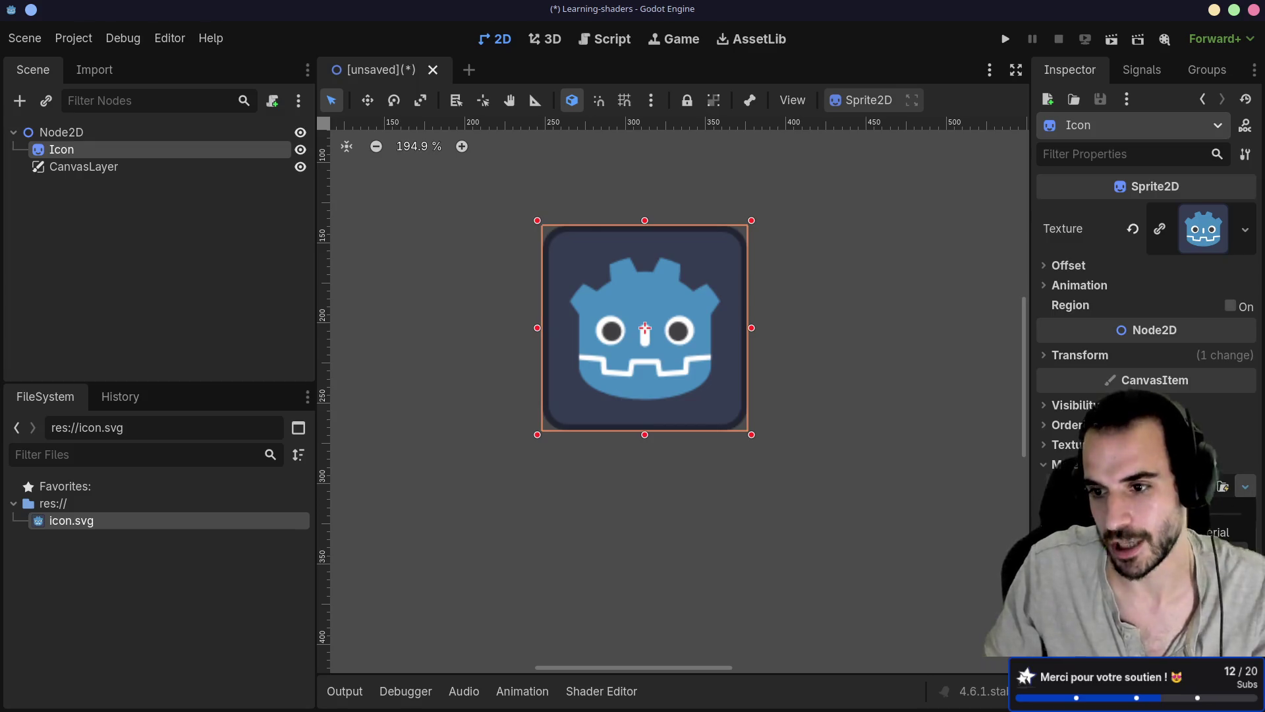
pyautogui.click(1212, 532)
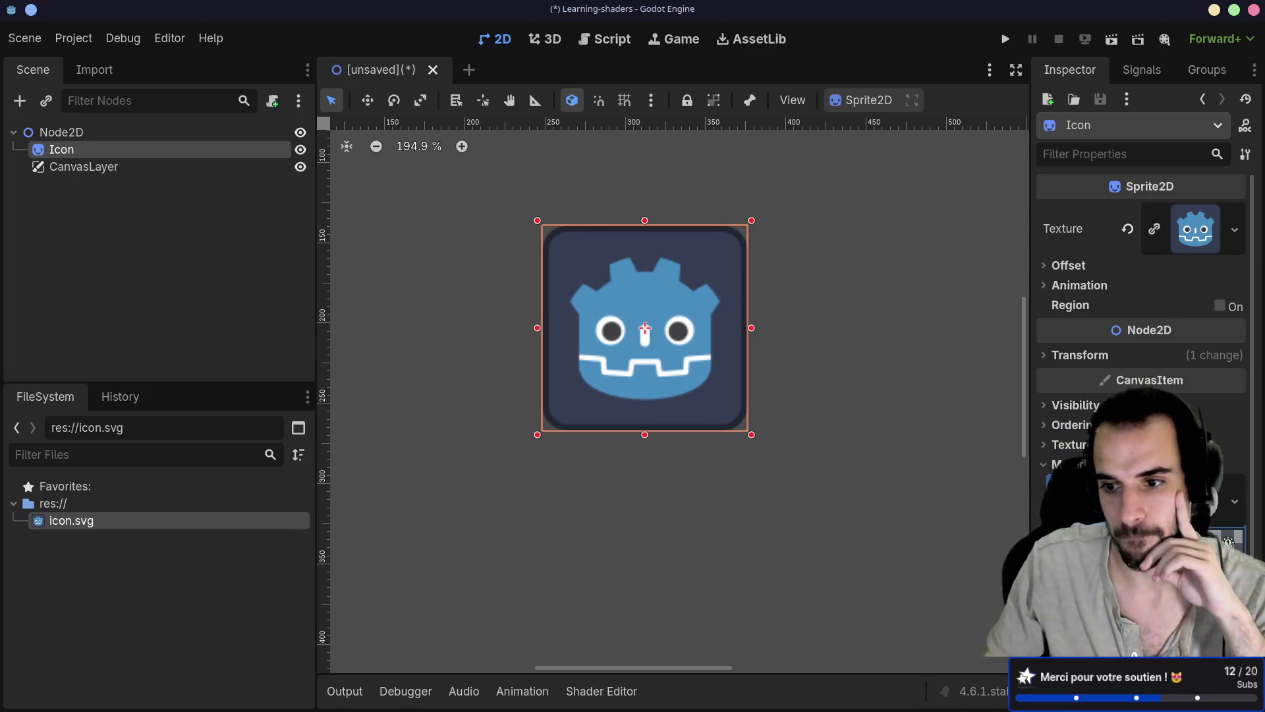
pyautogui.scroll(-3, 1140, 330)
pyautogui.scroll(1, 1140, 296)
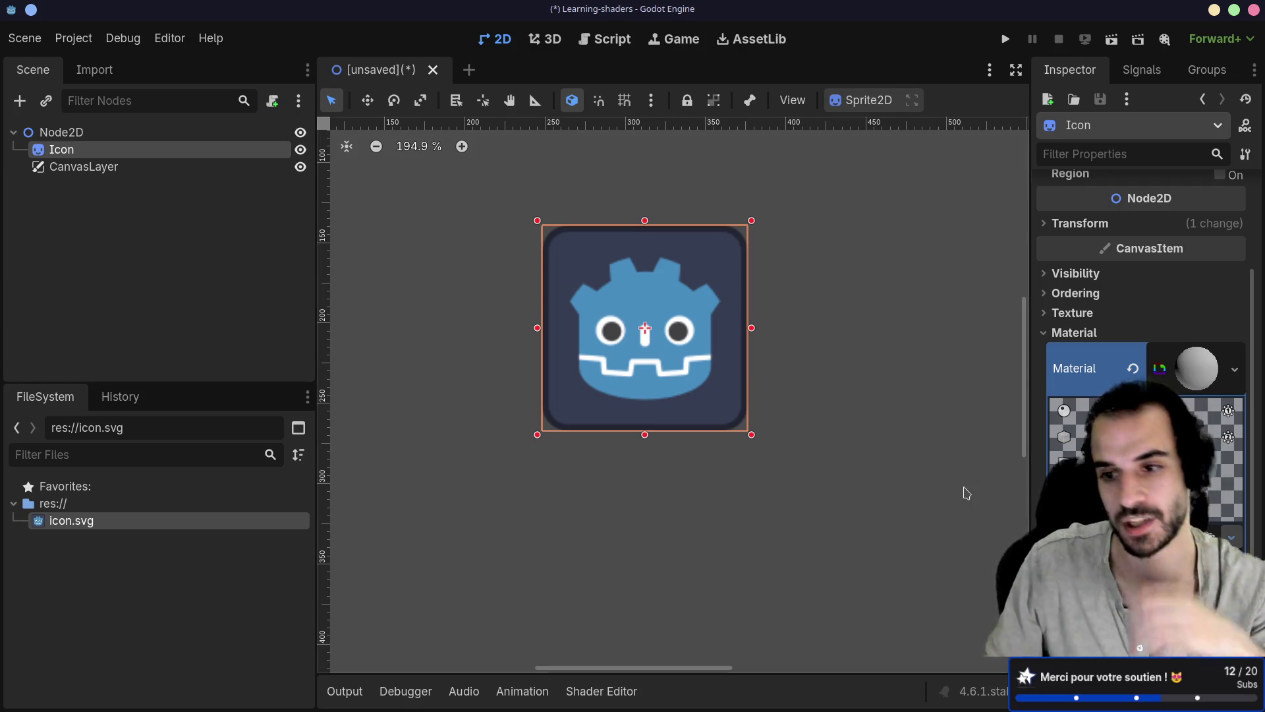
pyautogui.hotkey('alt', 'Tab')
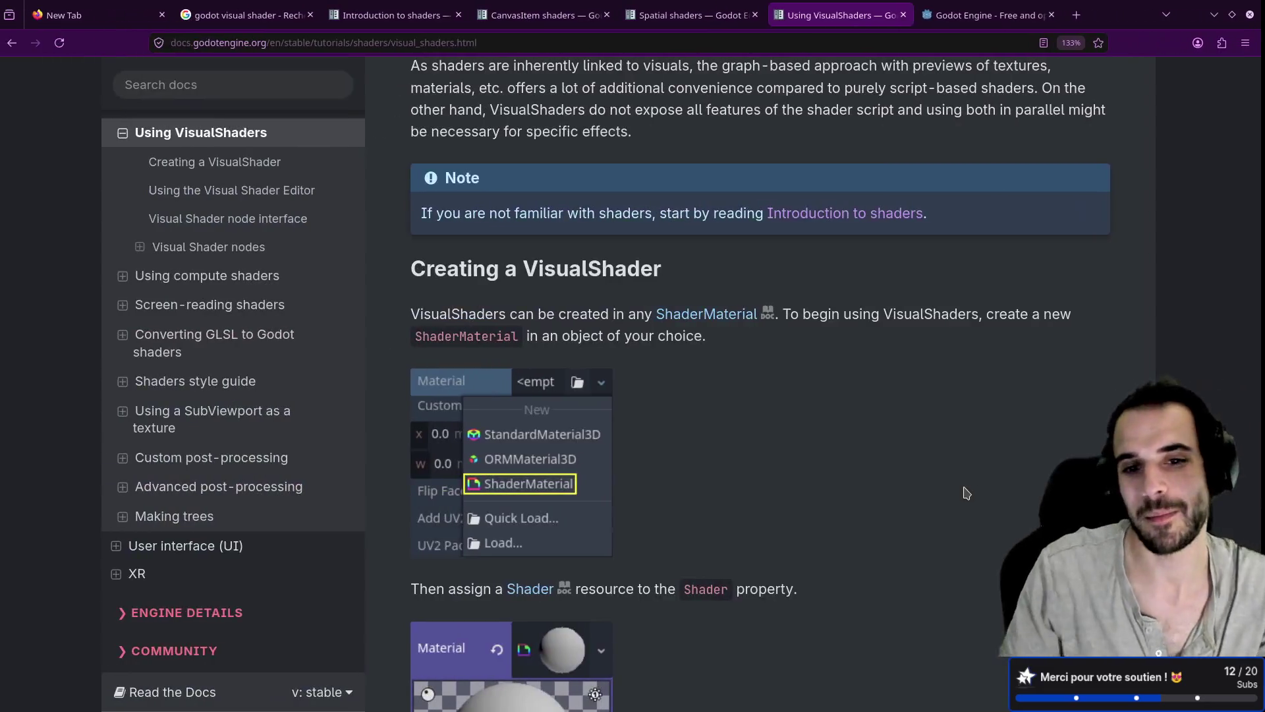
# Scroll the Using VisualShaders page down to the Create Shader dialog instructions, then return to Godot
pyautogui.scroll(-4, 627, 384)
pyautogui.scroll(-1, 628, 383)
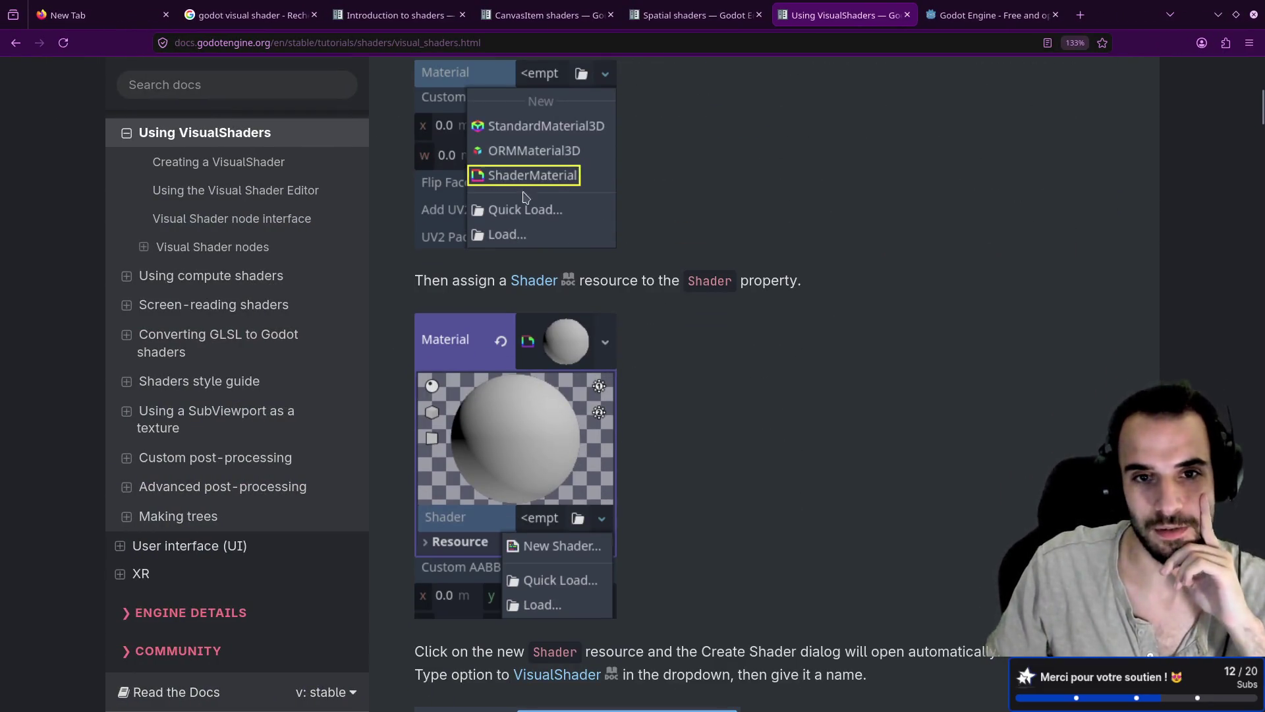
pyautogui.moveTo(416, 286); pyautogui.dragTo(689, 284)
pyautogui.click(692, 319)
pyautogui.scroll(-1, 706, 317)
pyautogui.scroll(-5, 706, 318)
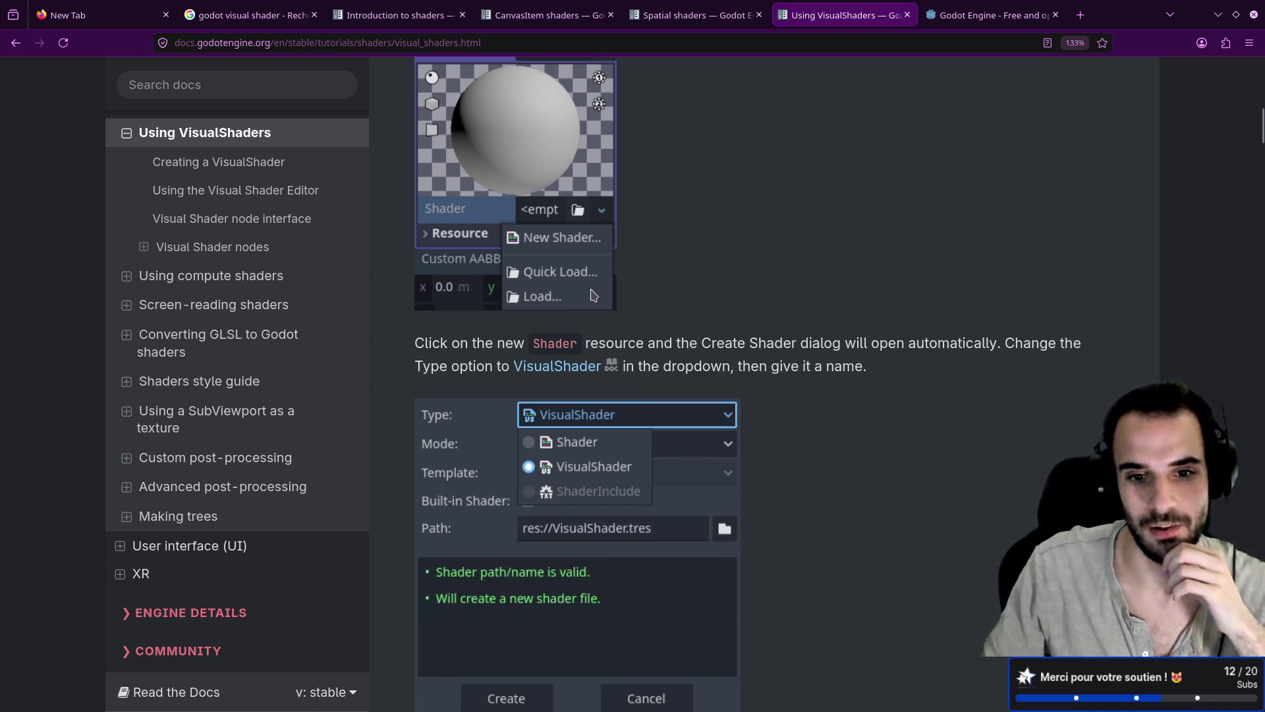
pyautogui.hotkey('alt', 'Tab')
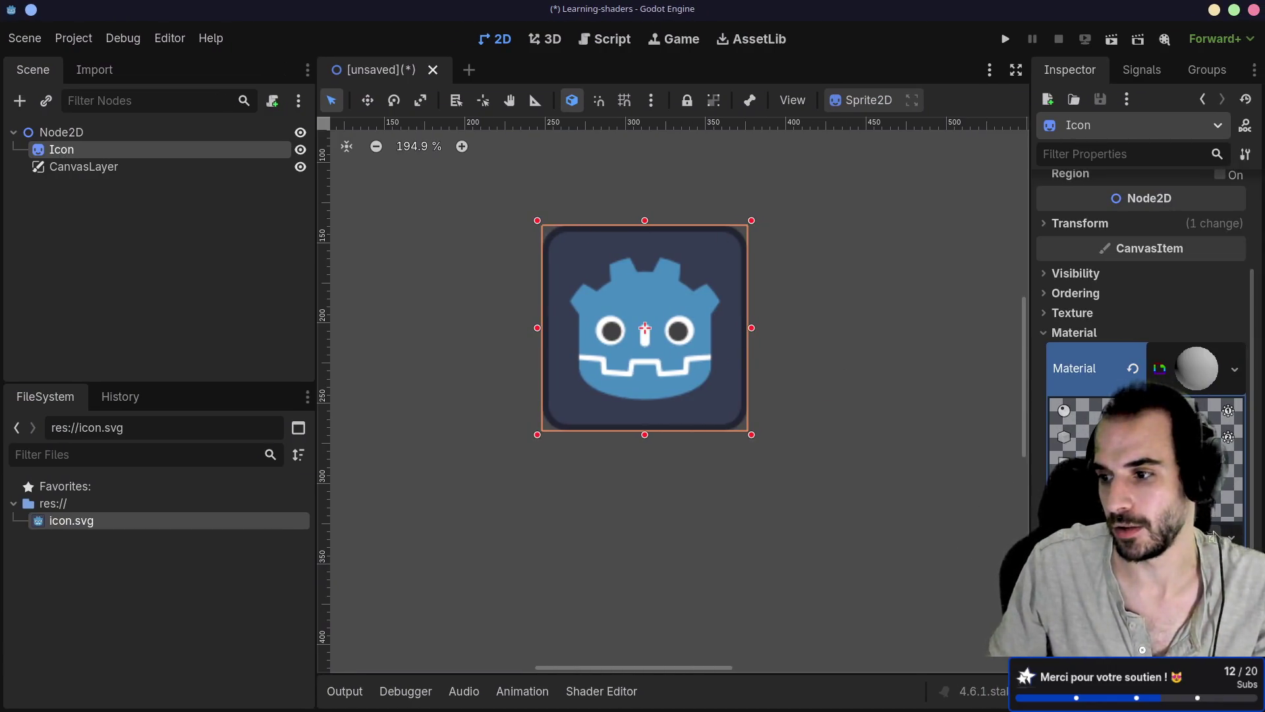
# Move the Scene, Import, FileSystem and History docks into the far-left column
pyautogui.click(306, 70)
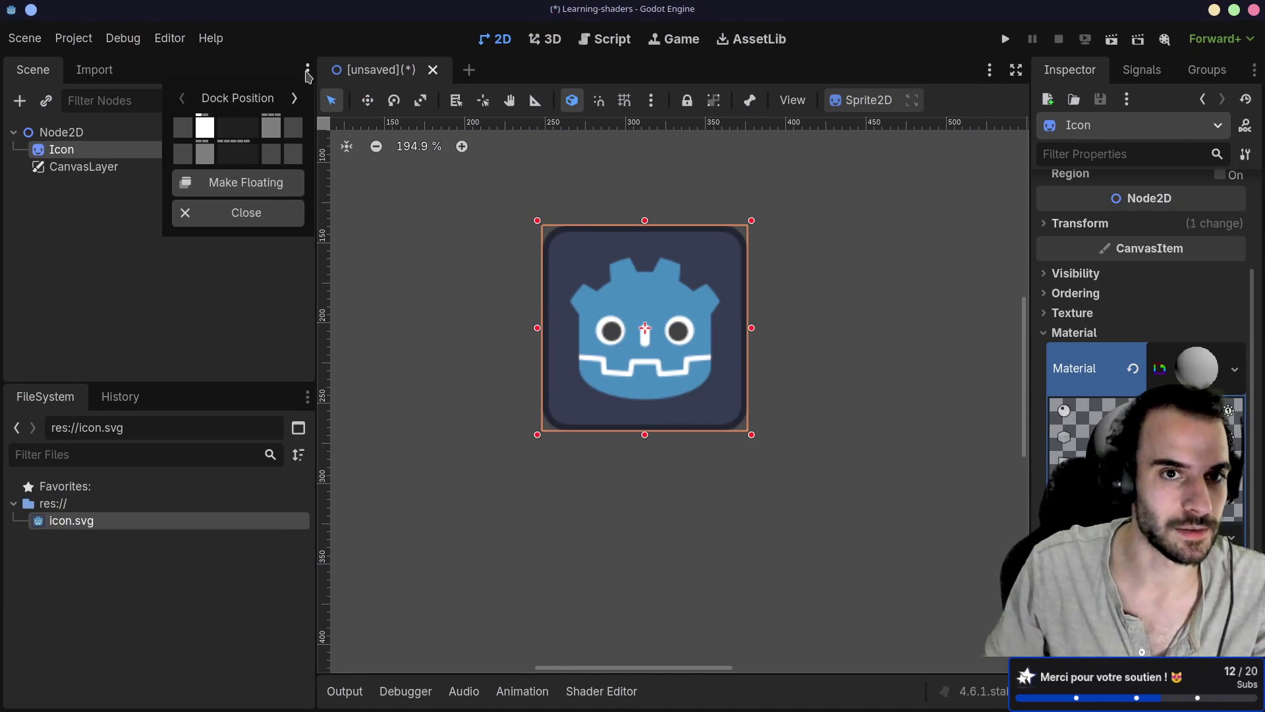
pyautogui.click(183, 127)
pyautogui.click(451, 70)
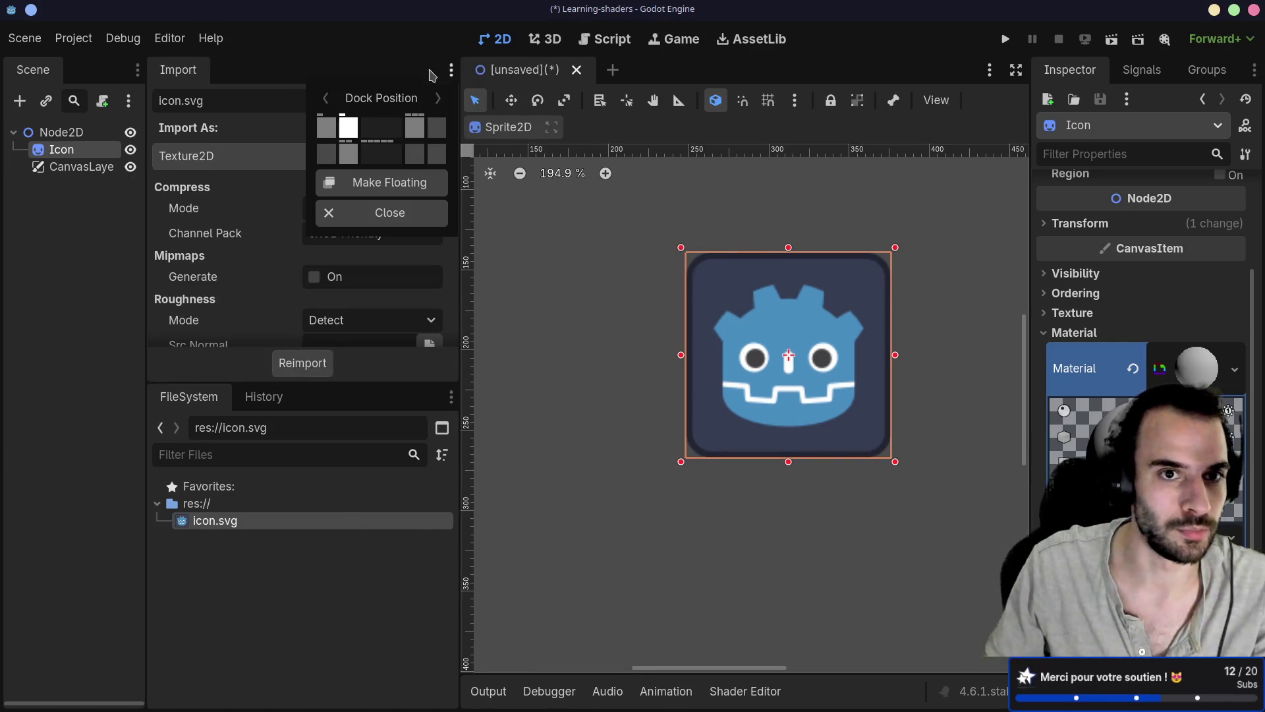
pyautogui.click(328, 127)
pyautogui.click(451, 70)
pyautogui.click(326, 153)
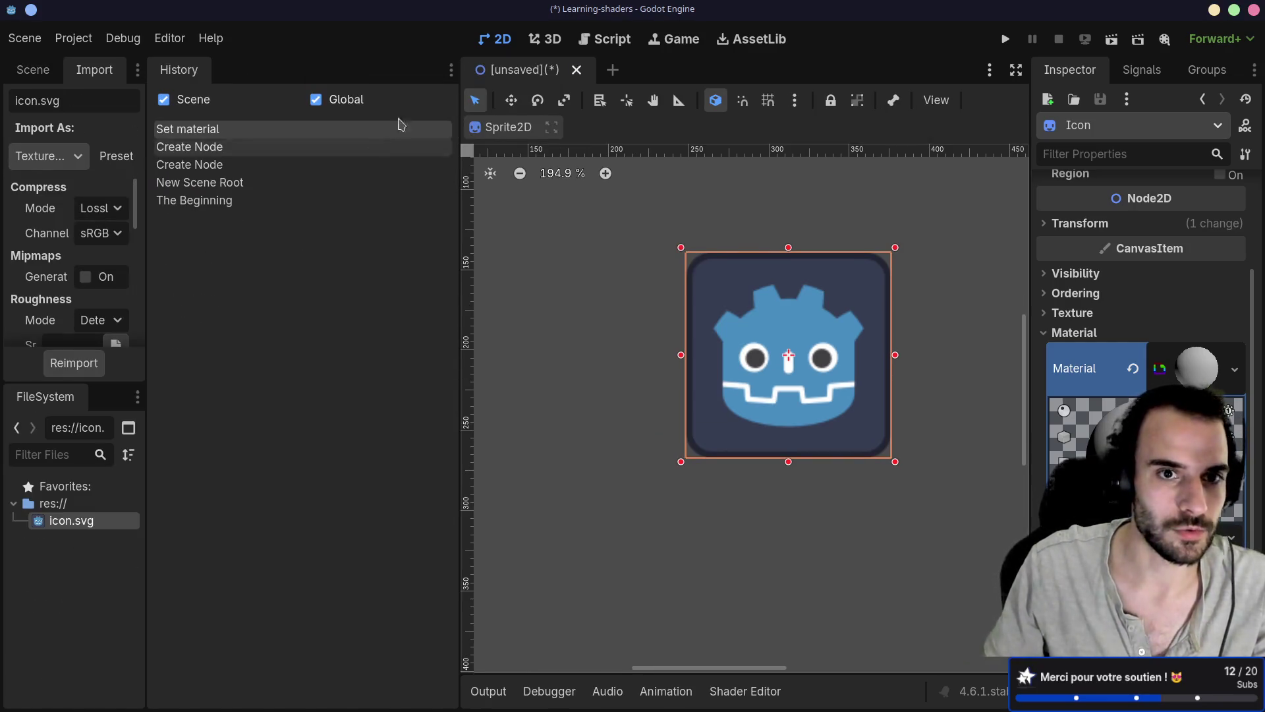
pyautogui.click(450, 71)
pyautogui.click(326, 153)
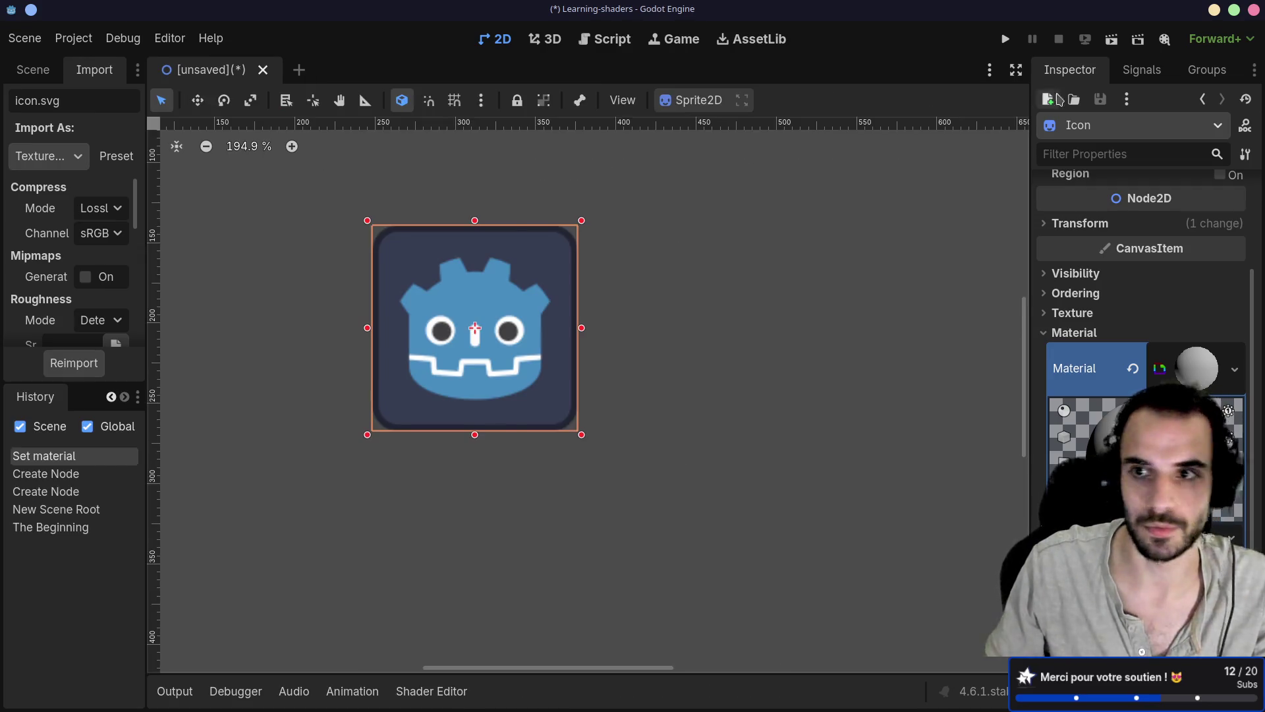
# Move the Inspector, Signals and Groups docks into the second left column
pyautogui.click(1254, 70)
pyautogui.click(1152, 127)
pyautogui.click(1254, 71)
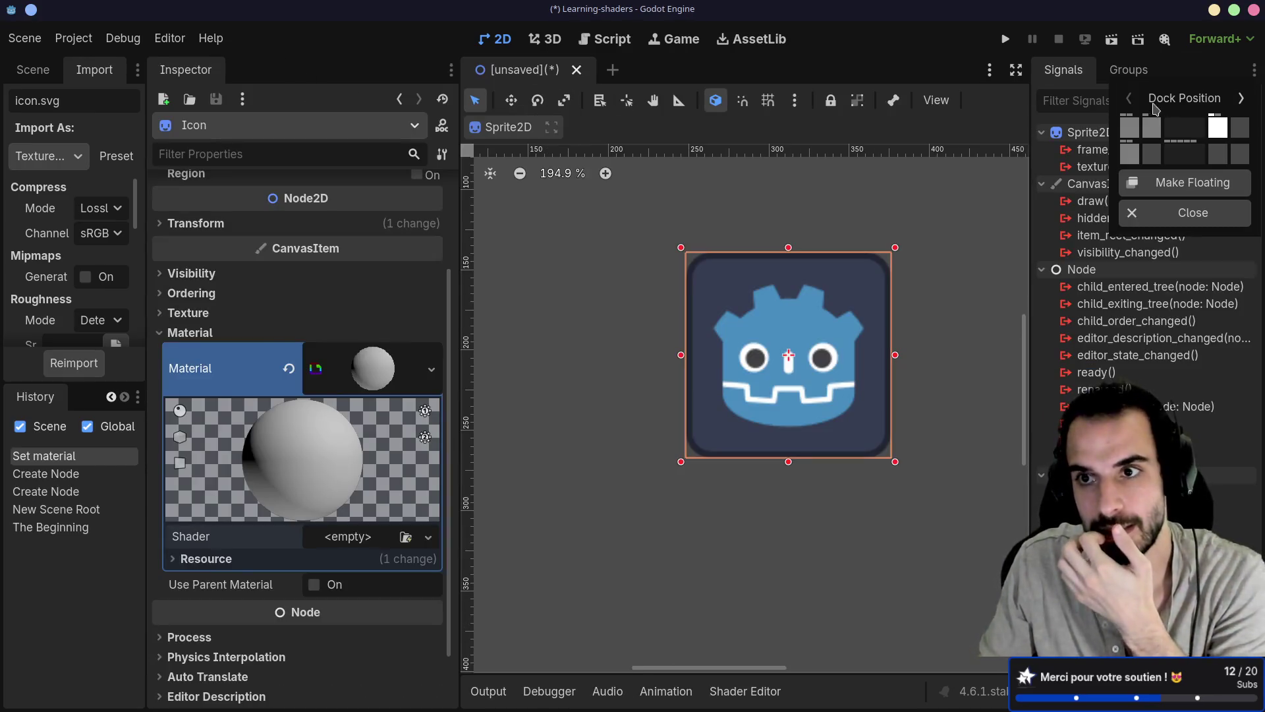
pyautogui.click(1152, 127)
pyautogui.click(1255, 71)
pyautogui.click(1152, 127)
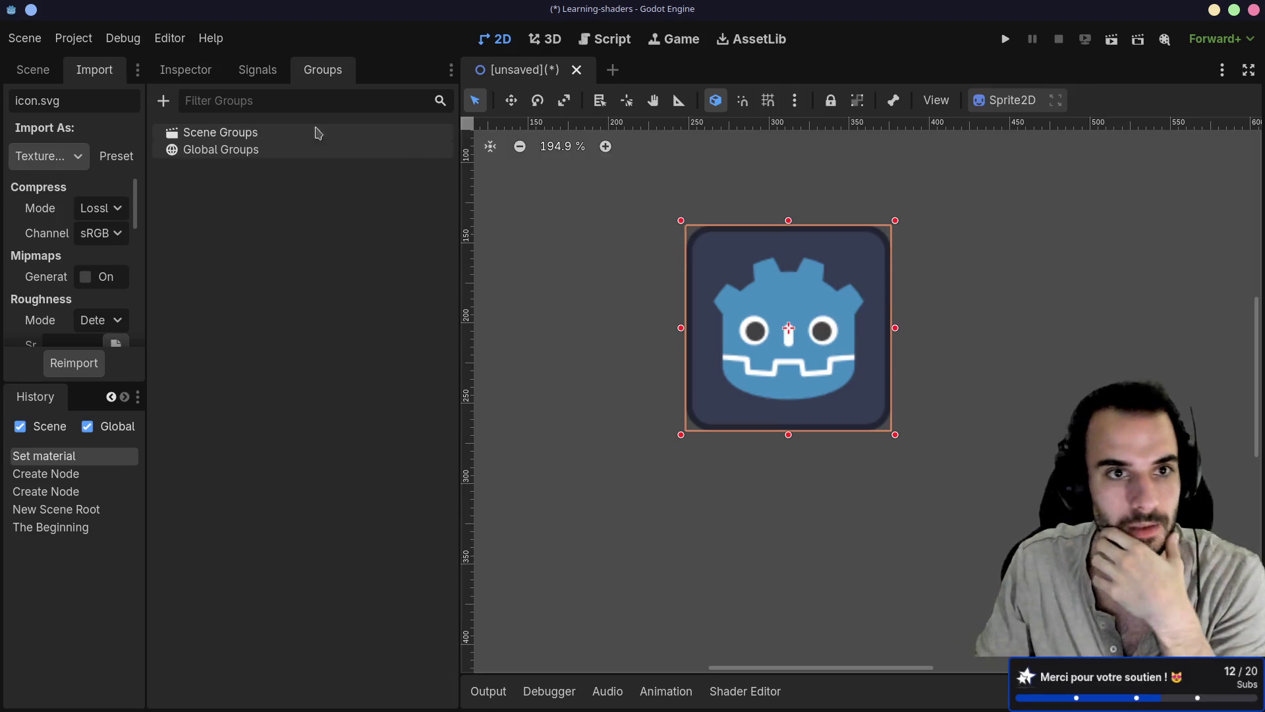
# Bring the scene tree back to the front, widen the Scene dock, and select CanvasLayer
pyautogui.click(180, 71)
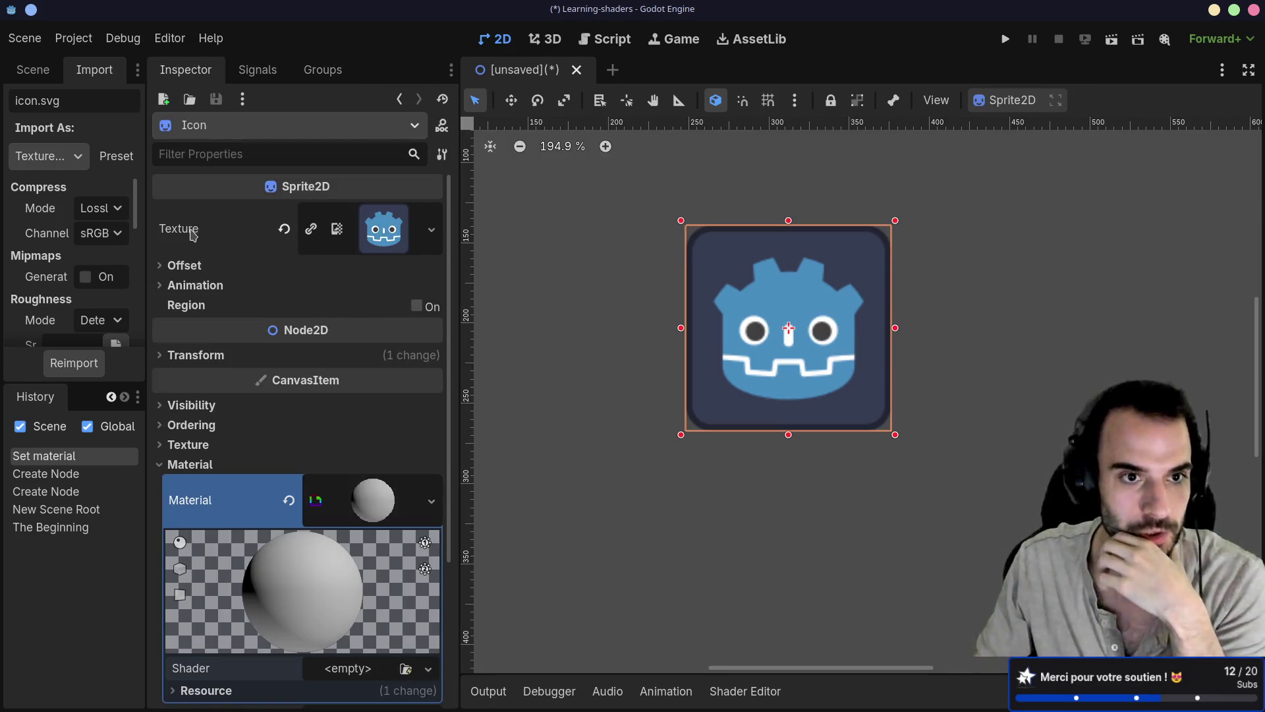
pyautogui.scroll(-3, 231, 296)
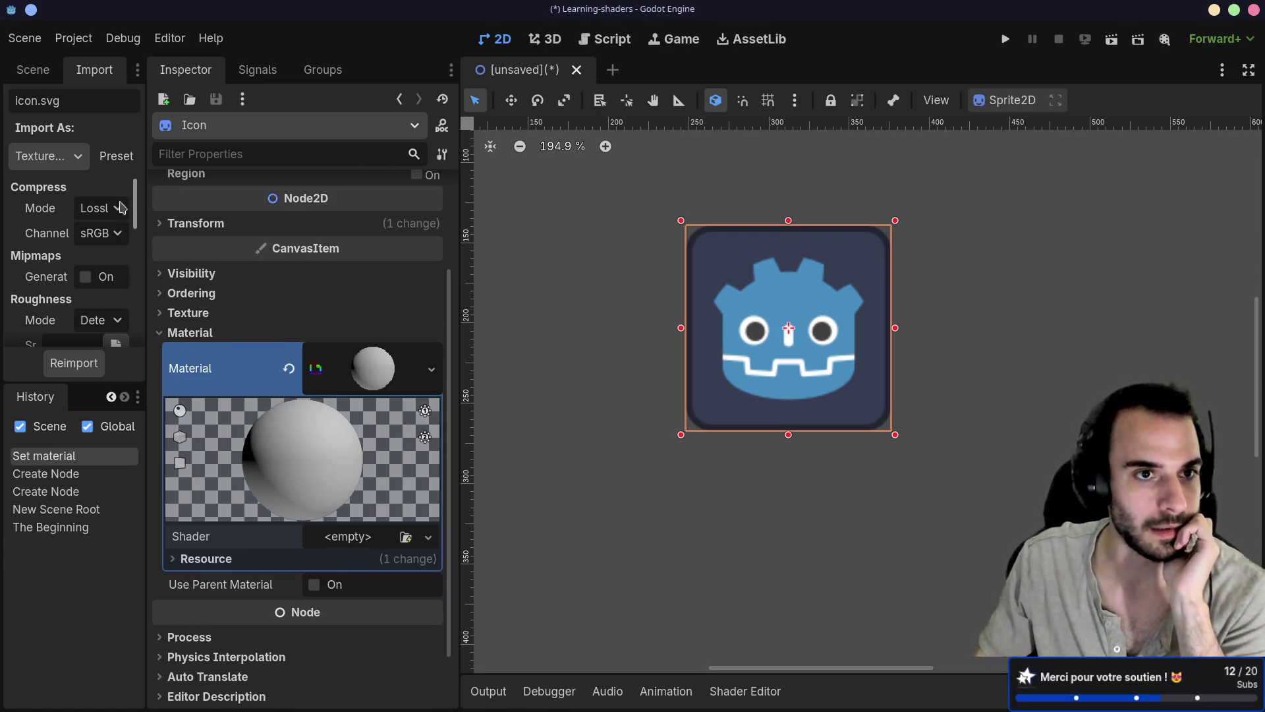
pyautogui.click(34, 72)
pyautogui.moveTo(147, 253); pyautogui.dragTo(235, 253)
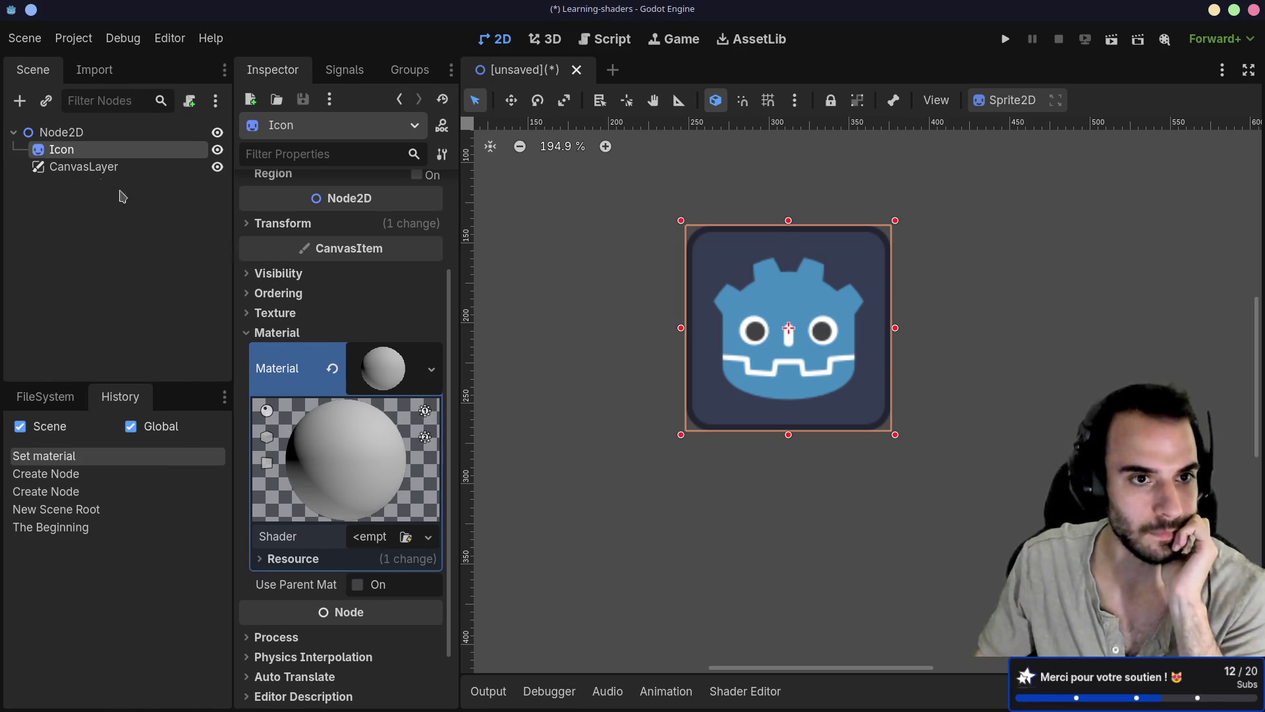
pyautogui.click(86, 169)
# Delete the CanvasLayer node and reselect the Icon sprite
pyautogui.press('Delete')
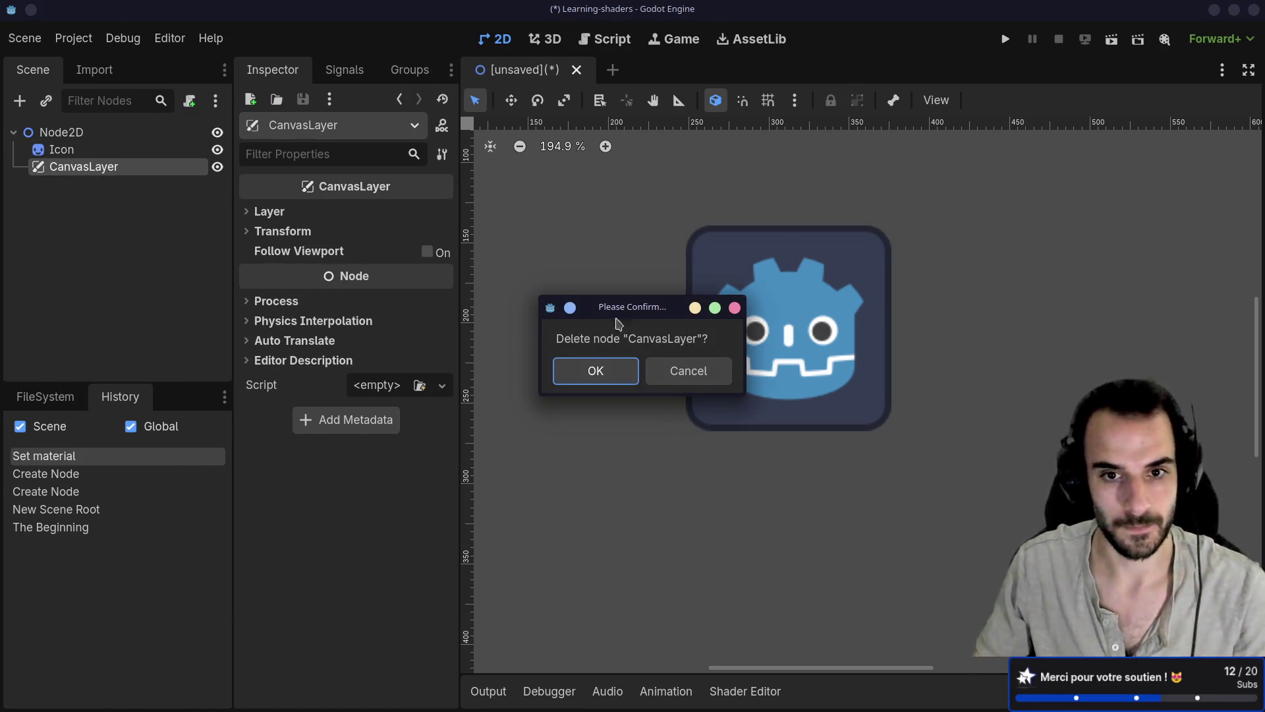
pyautogui.click(596, 370)
pyautogui.click(119, 149)
# Create a new Canvas Item shader, new_shader.gdshader, for the Icon's material
pyautogui.scroll(-2, 404, 472)
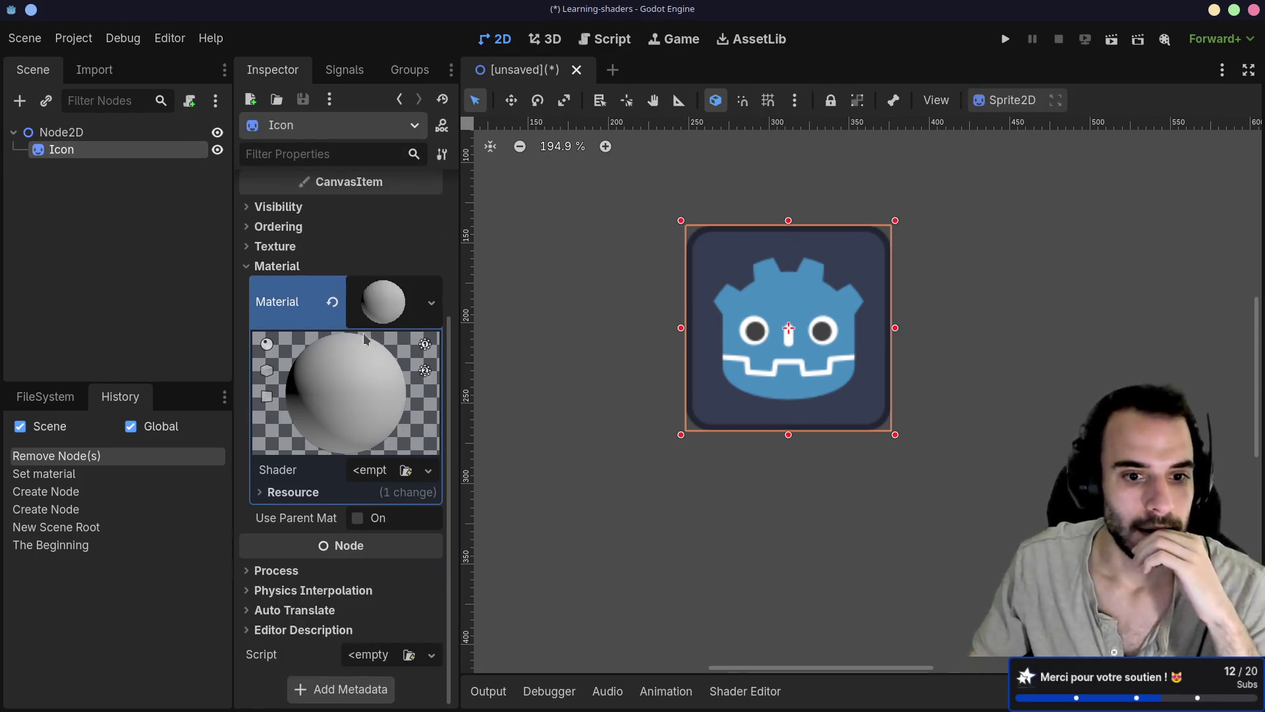
pyautogui.click(422, 472)
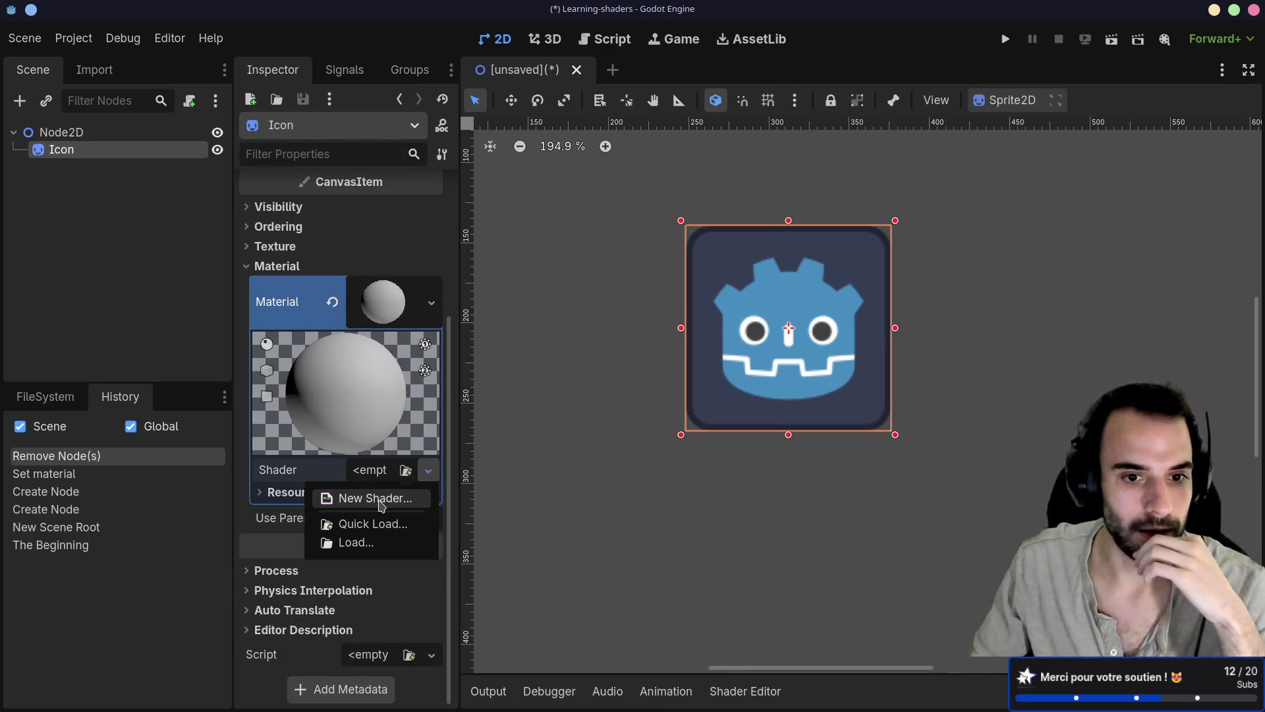
pyautogui.click(381, 500)
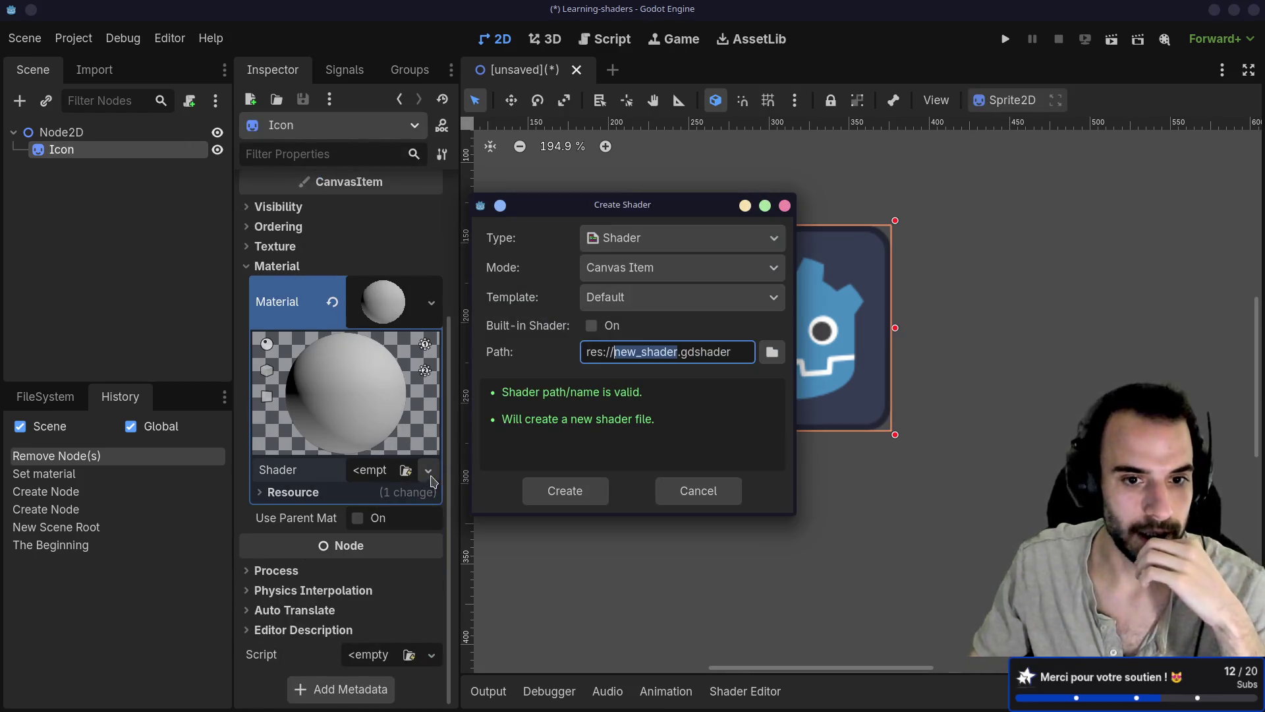
pyautogui.click(566, 491)
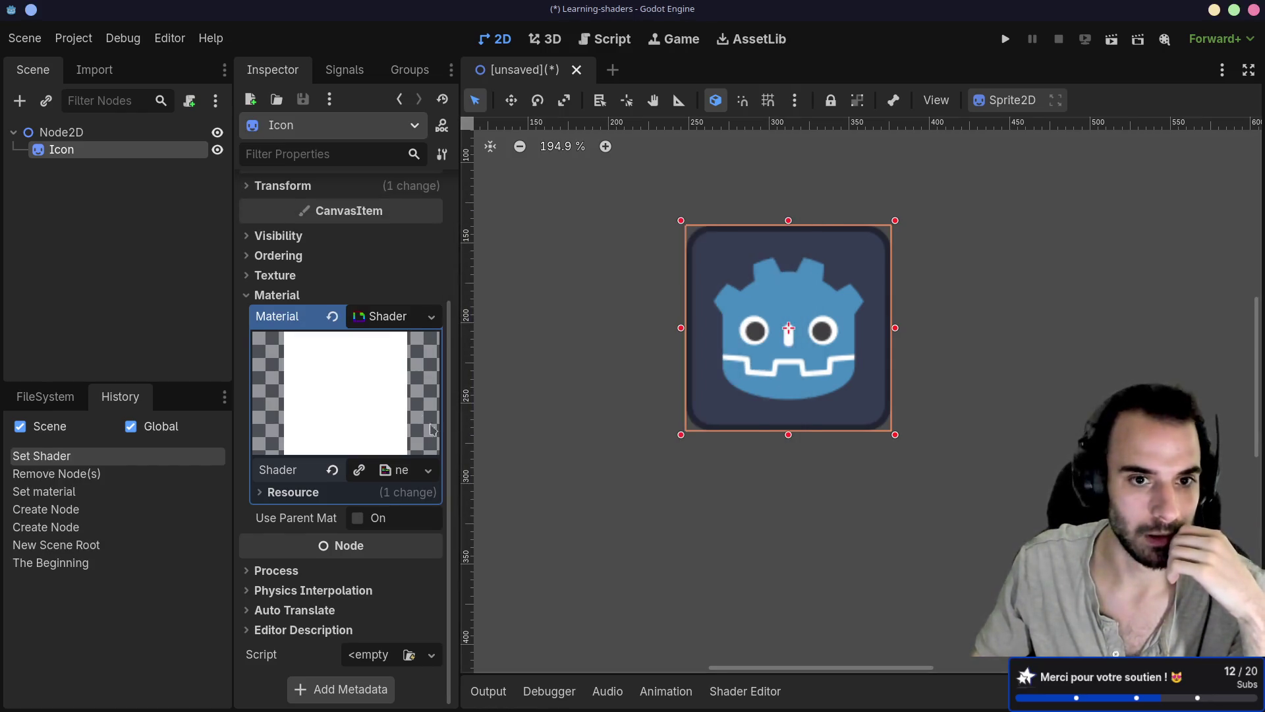
pyautogui.moveTo(460, 432); pyautogui.dragTo(577, 430)
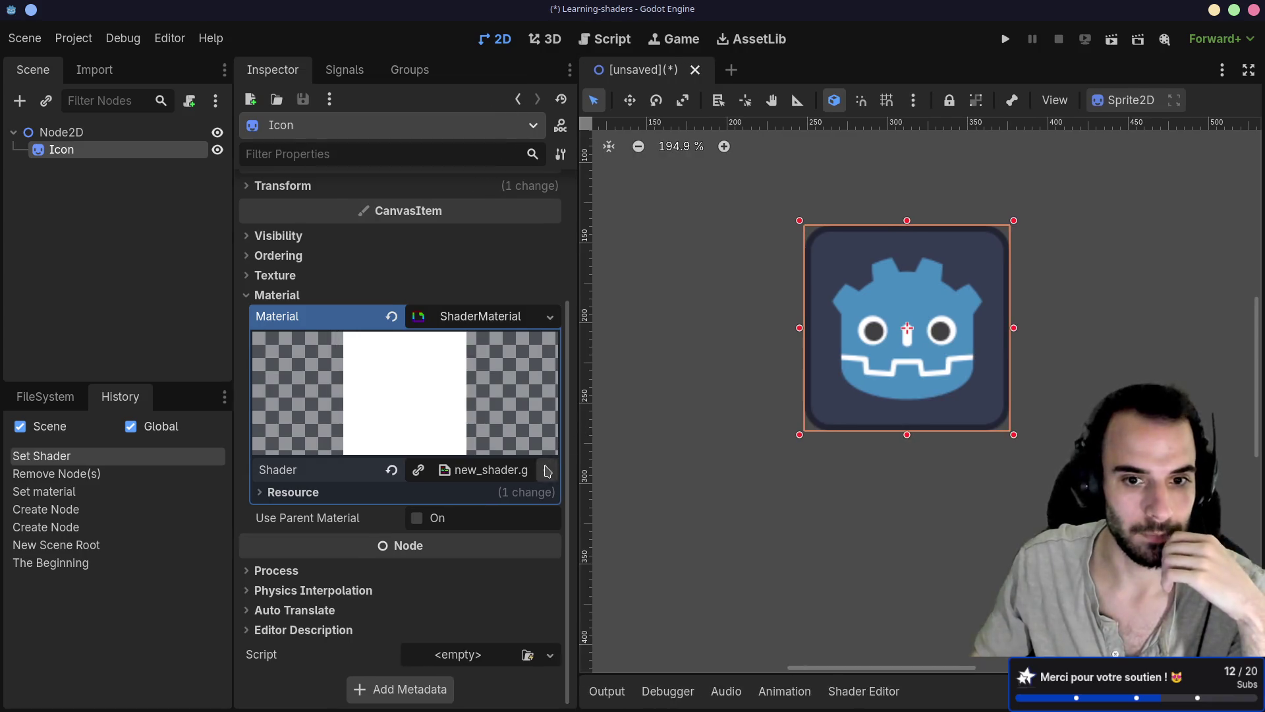
pyautogui.click(475, 470)
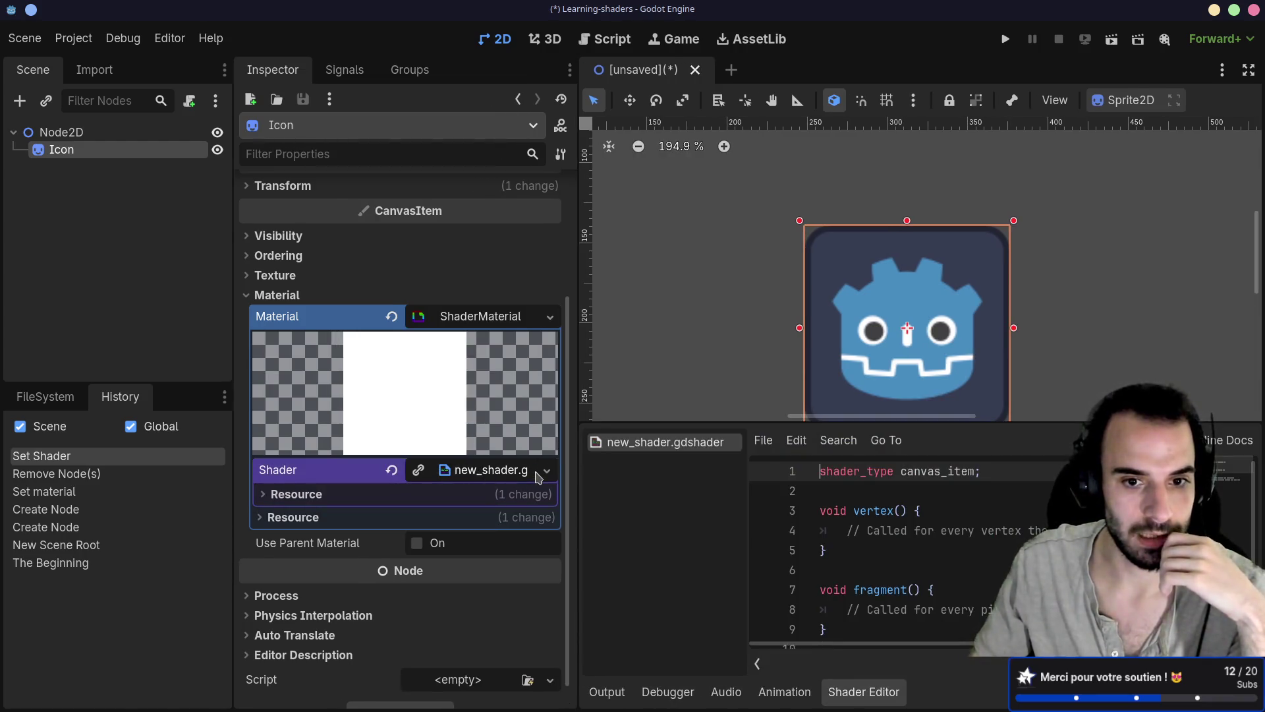
pyautogui.click(276, 496)
pyautogui.scroll(-3, 274, 499)
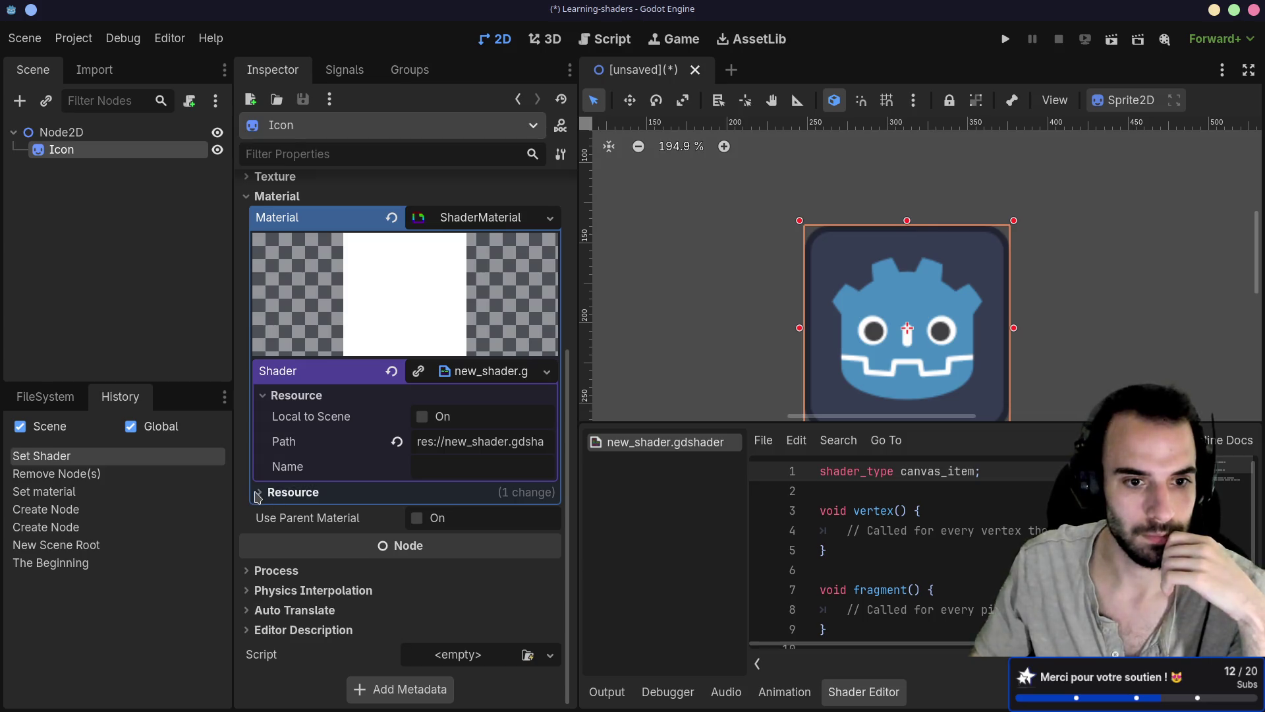
pyautogui.click(276, 496)
pyautogui.scroll(-2, 325, 472)
pyautogui.click(503, 310)
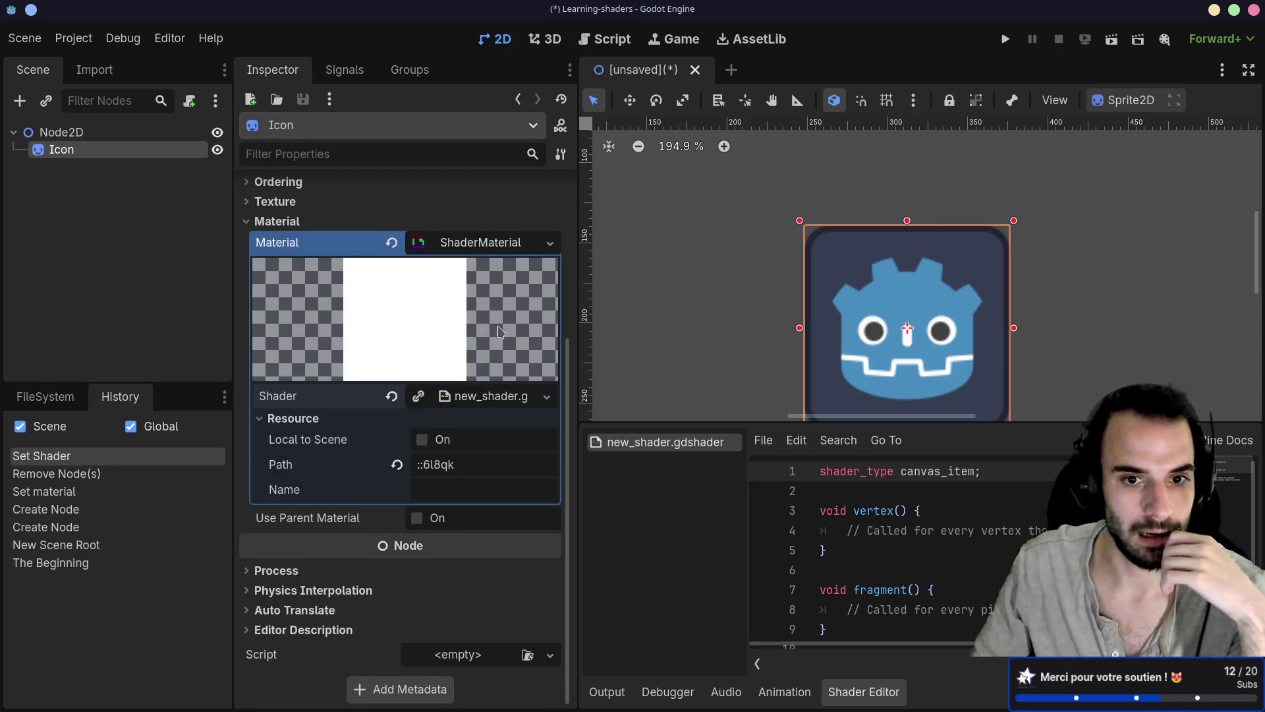
pyautogui.click(548, 397)
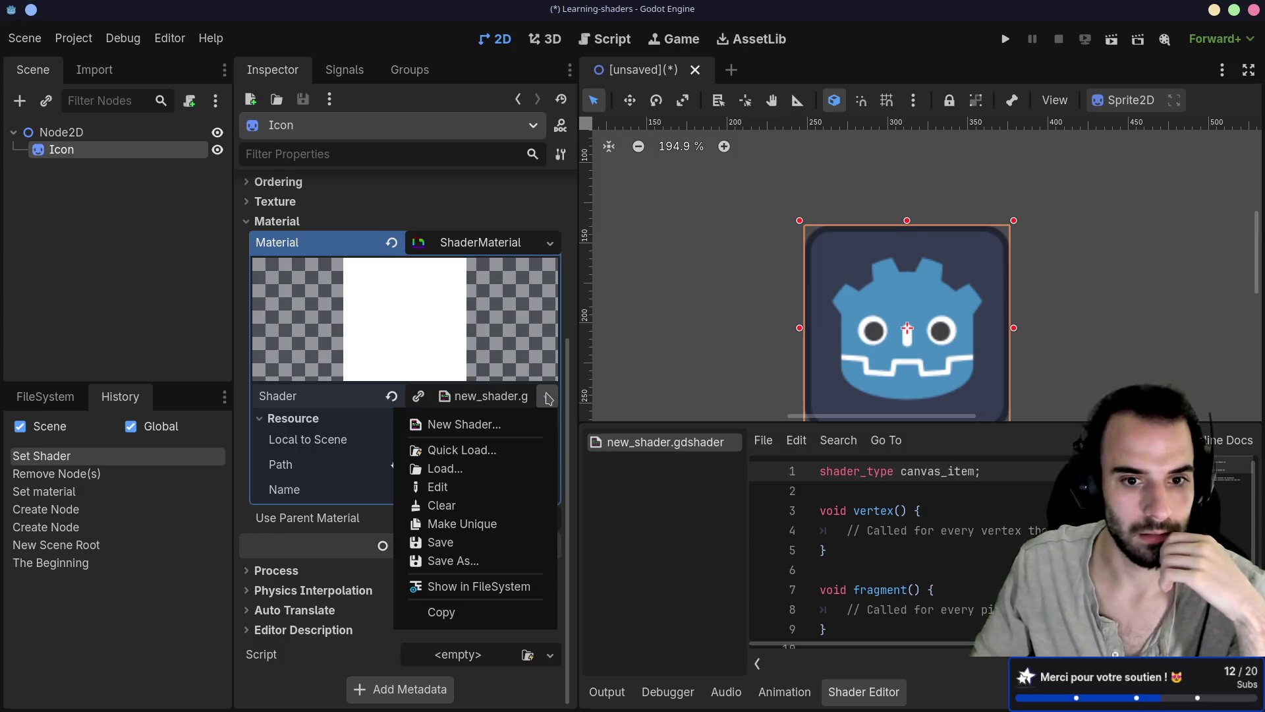
pyautogui.click(548, 396)
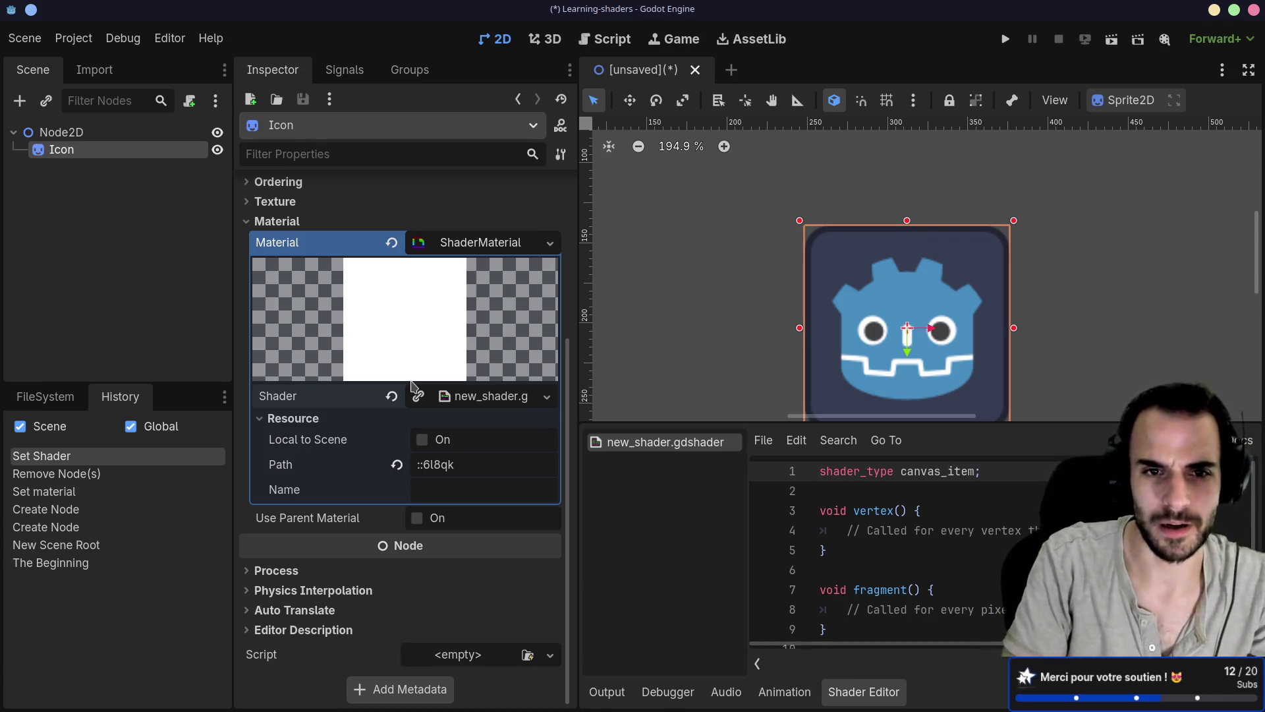
pyautogui.hotkey('alt', 'Tab')
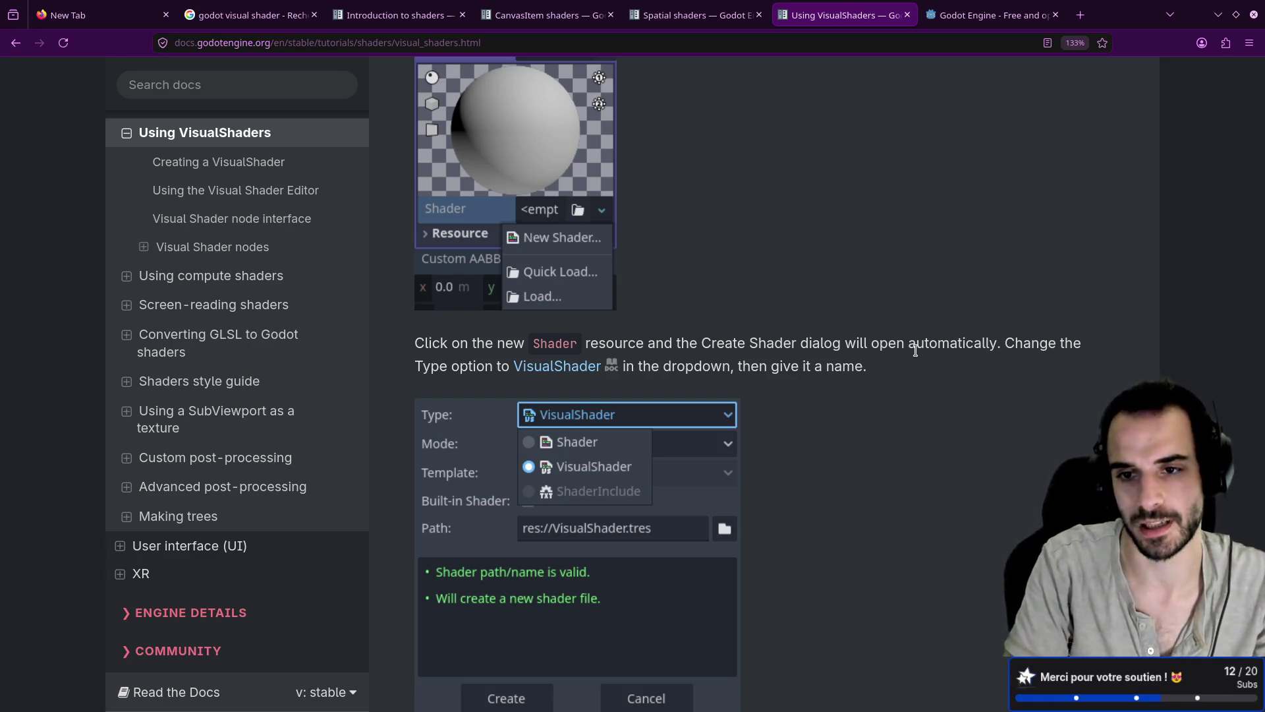
pyautogui.hotkey('alt', 'Tab')
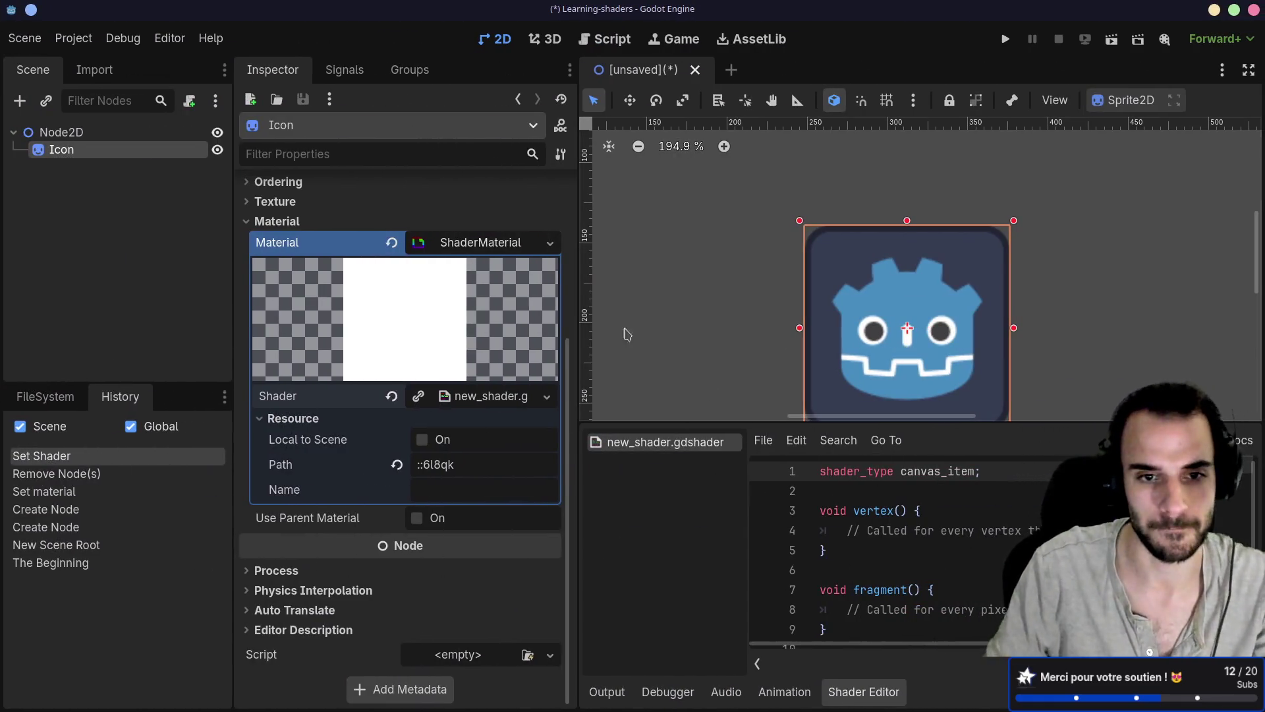
# Clear the material's shader and set up a new VisualShader with path res://visual_shader.tres
pyautogui.click(391, 396)
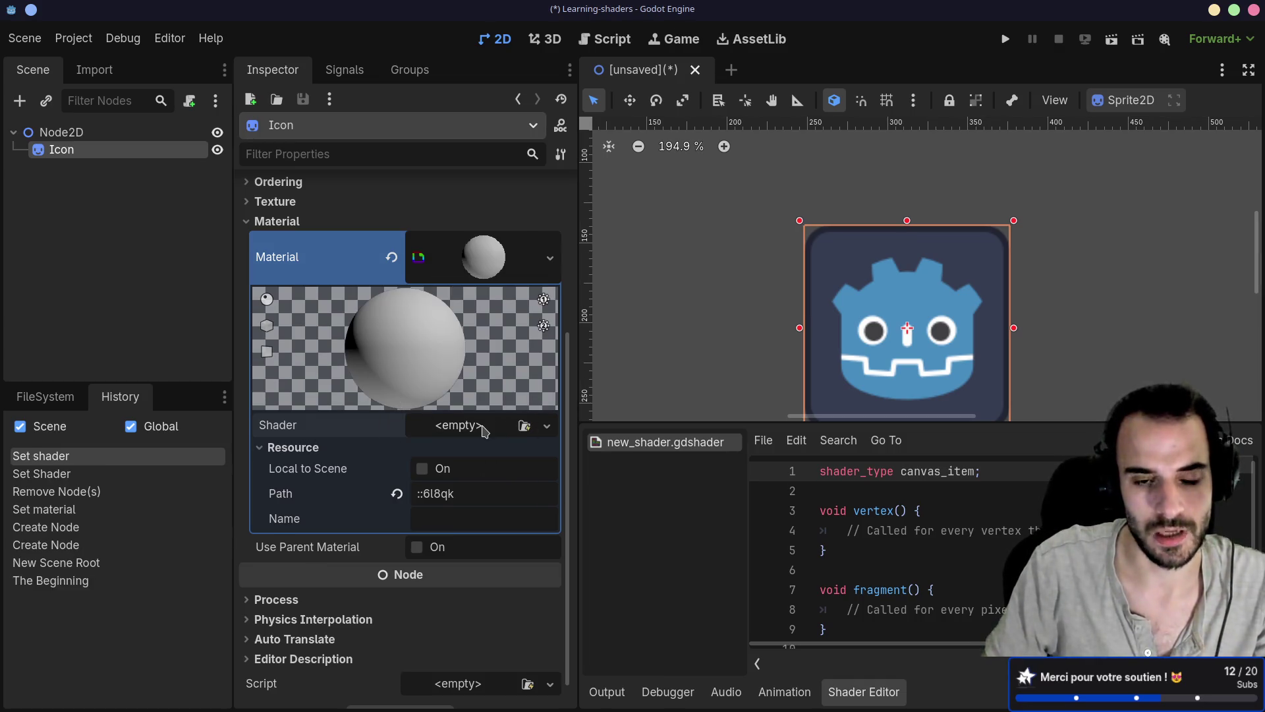
pyautogui.click(487, 432)
pyautogui.click(491, 451)
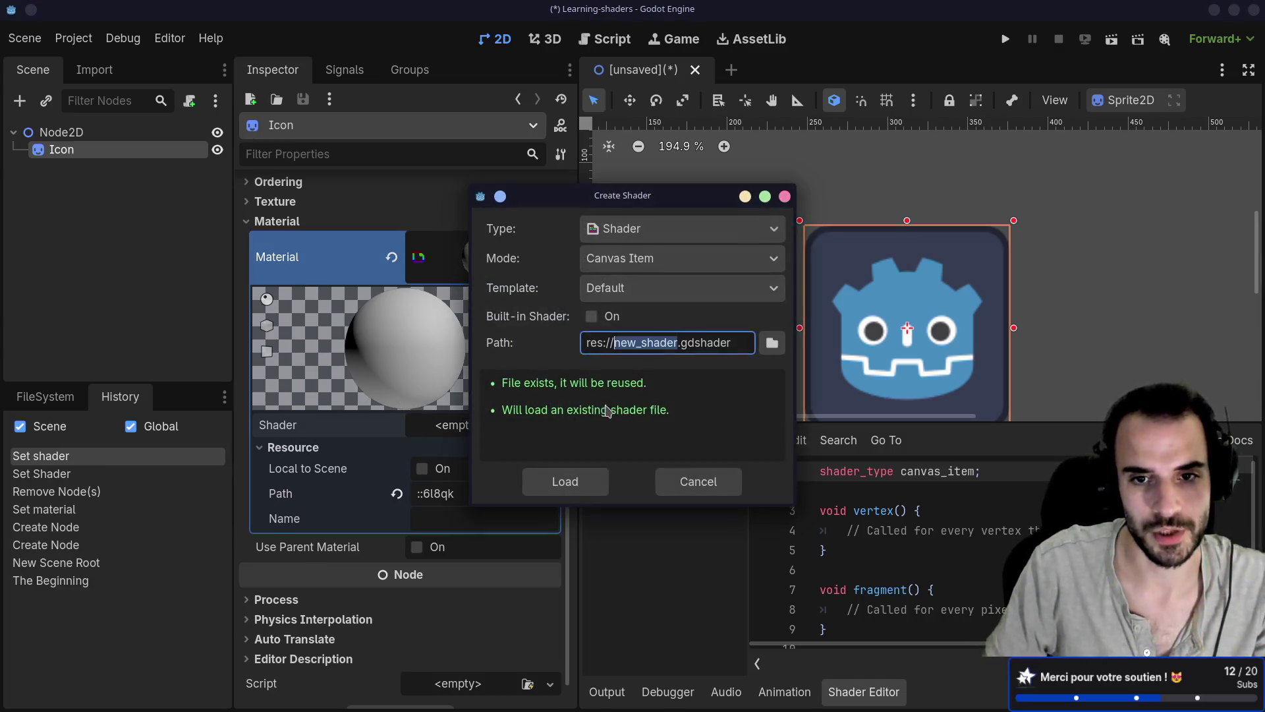
pyautogui.click(640, 231)
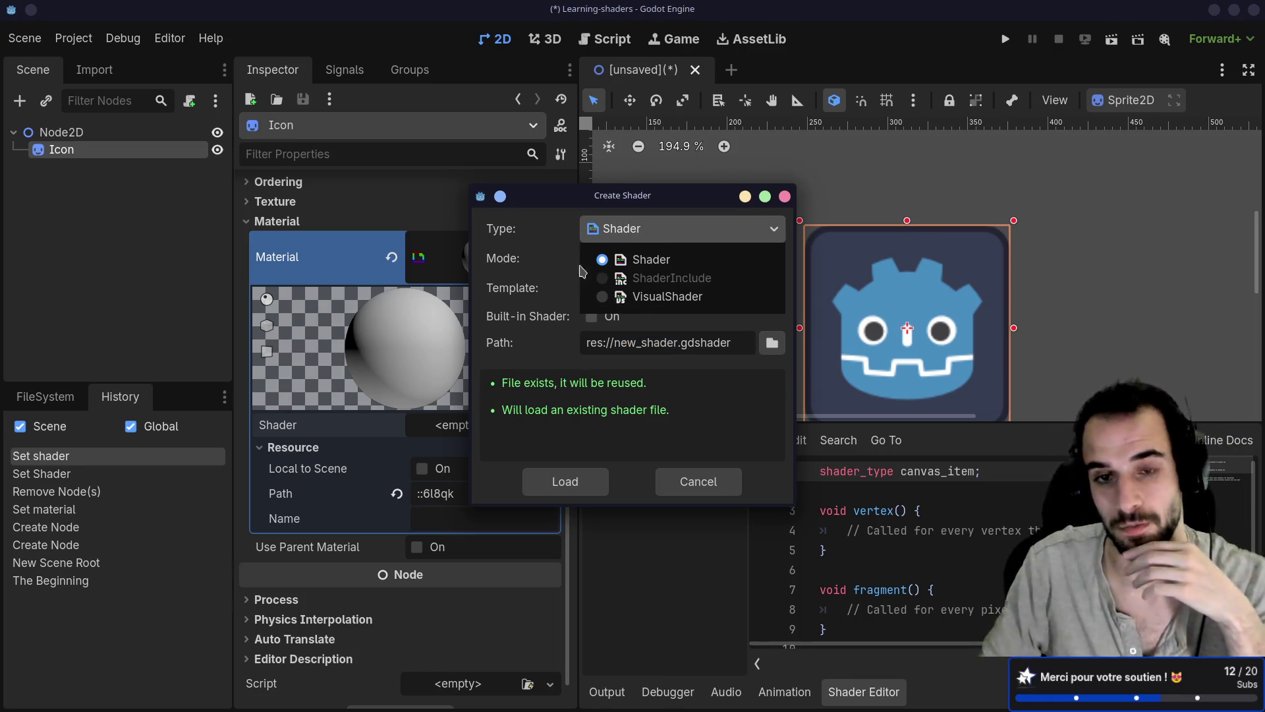
pyautogui.click(635, 300)
pyautogui.doubleClick(650, 342)
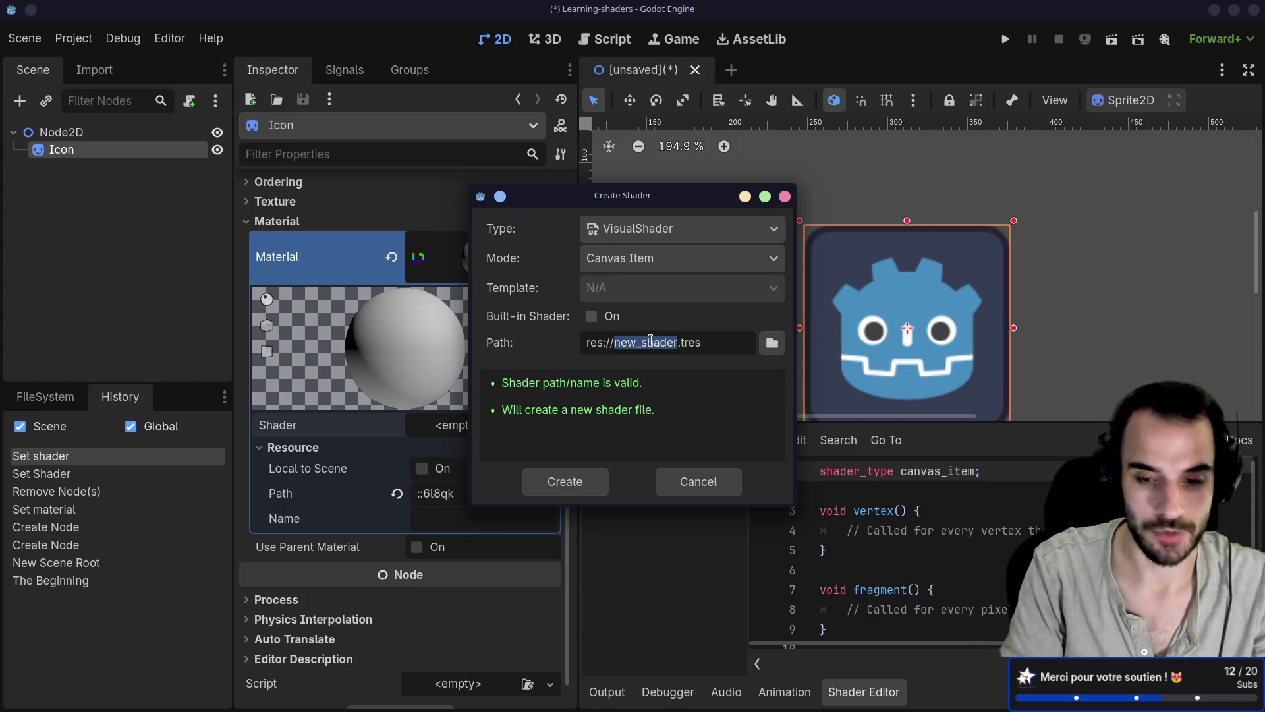
pyautogui.write('visual_shaer')
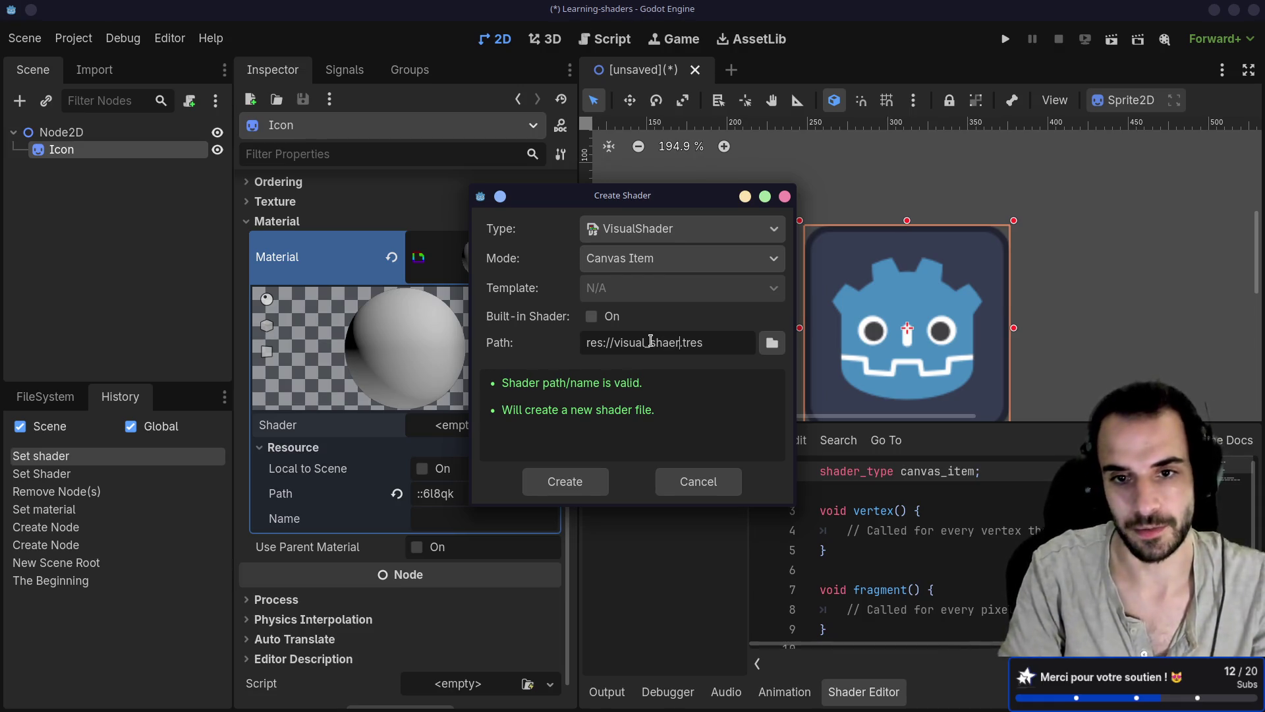
pyautogui.press('BackSpace')
pyautogui.press('BackSpace')
pyautogui.write('der')
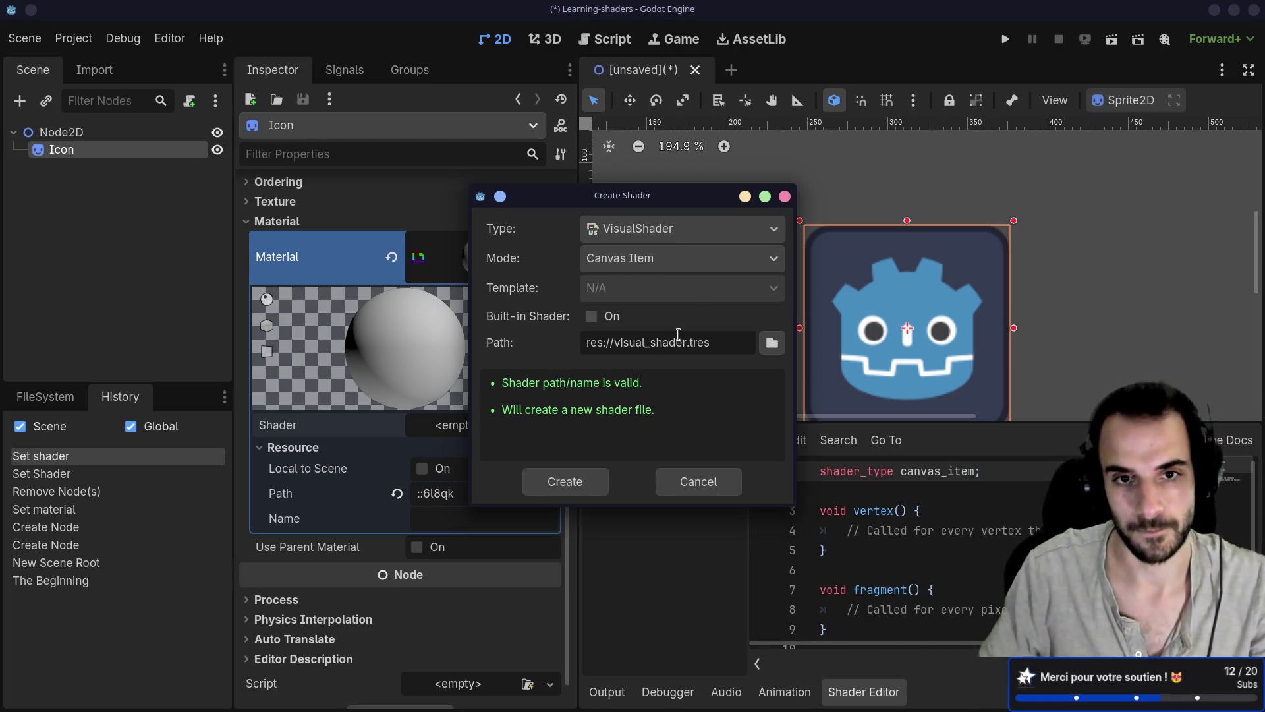
# Compare the Create Shader dialog settings against the docs, then return to the dialog
pyautogui.hotkey('alt', 'Tab')
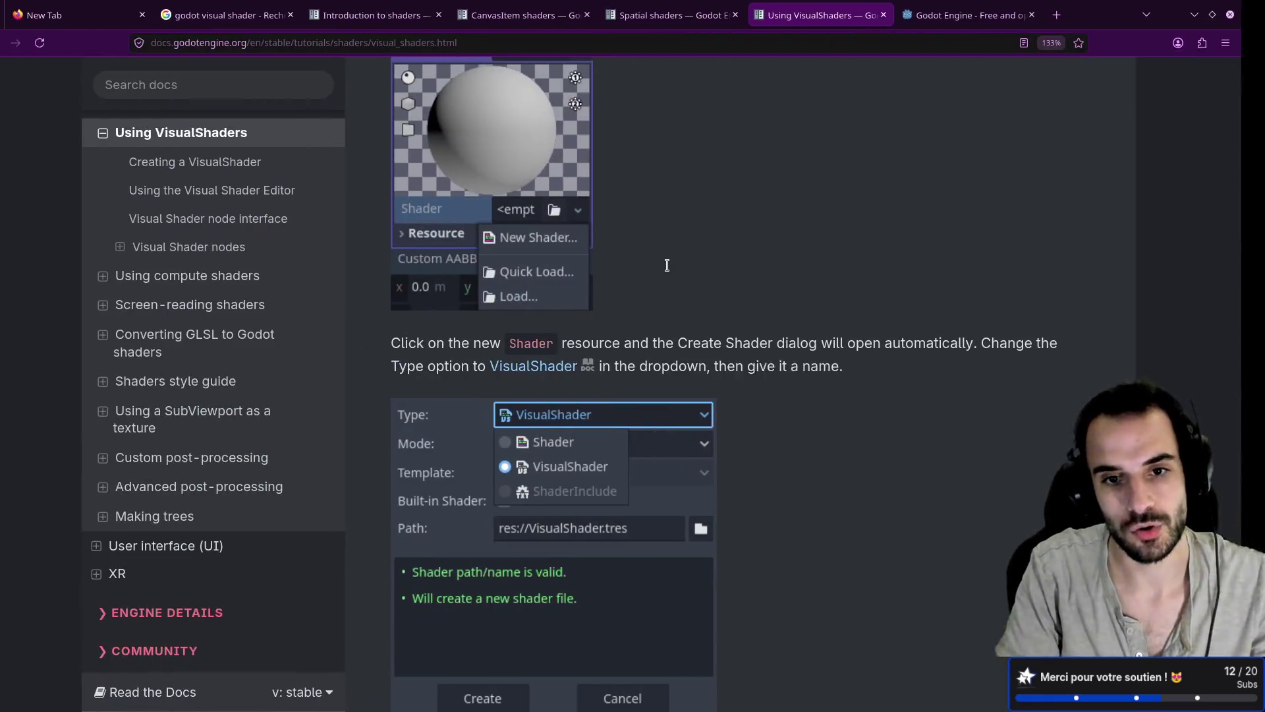
pyautogui.scroll(-5, 667, 265)
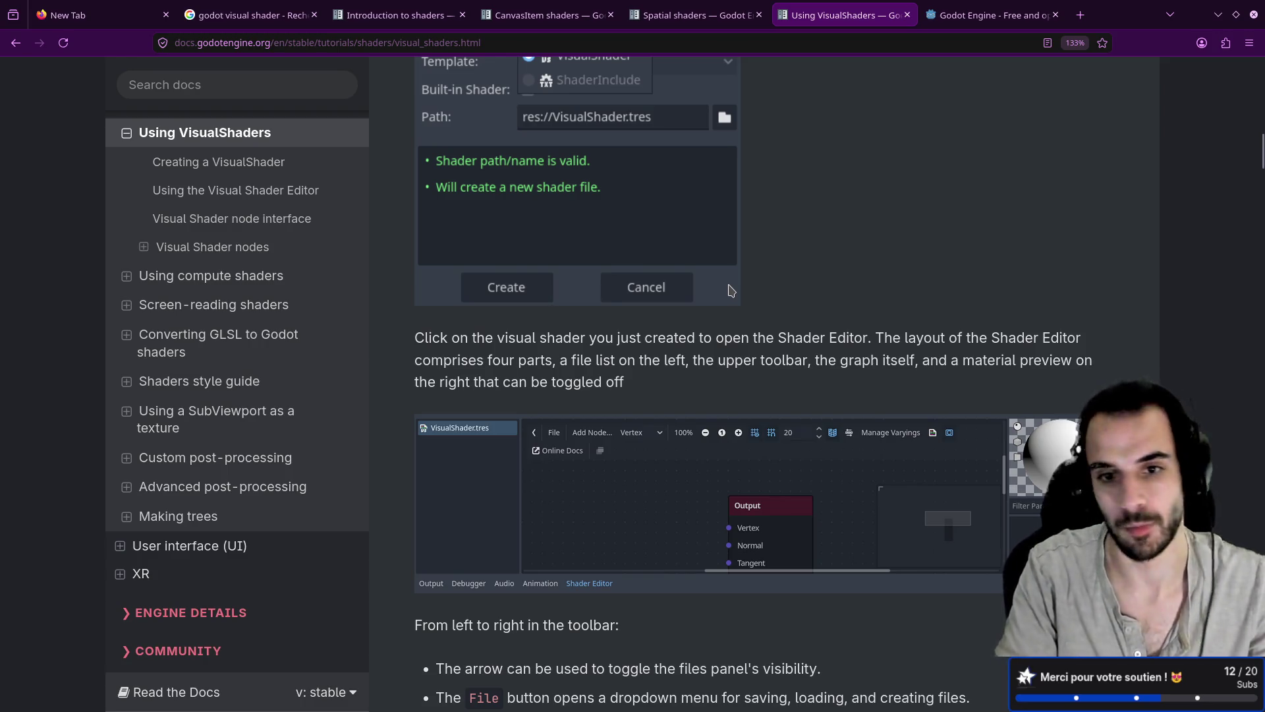
pyautogui.hotkey('alt', 'Tab')
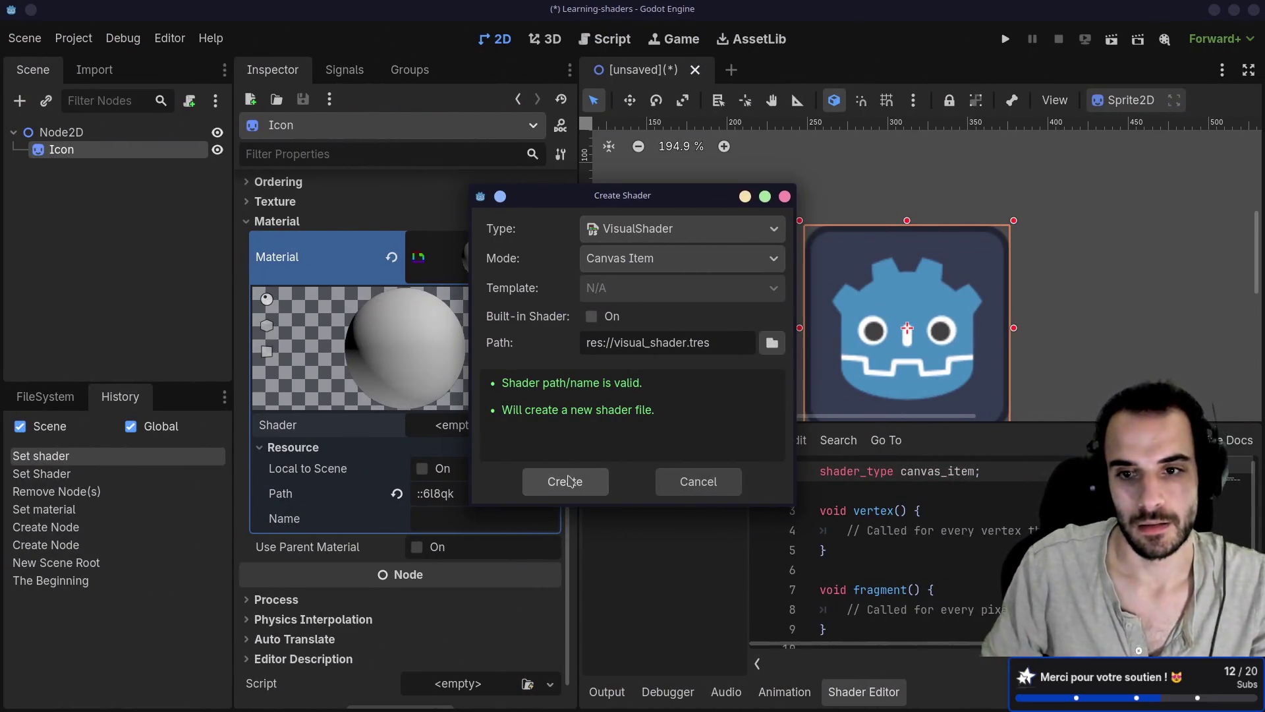
# Create visual_shader.tres, open it in the Shader Editor, and resize panels to enlarge the graph
pyautogui.click(570, 481)
pyautogui.click(473, 403)
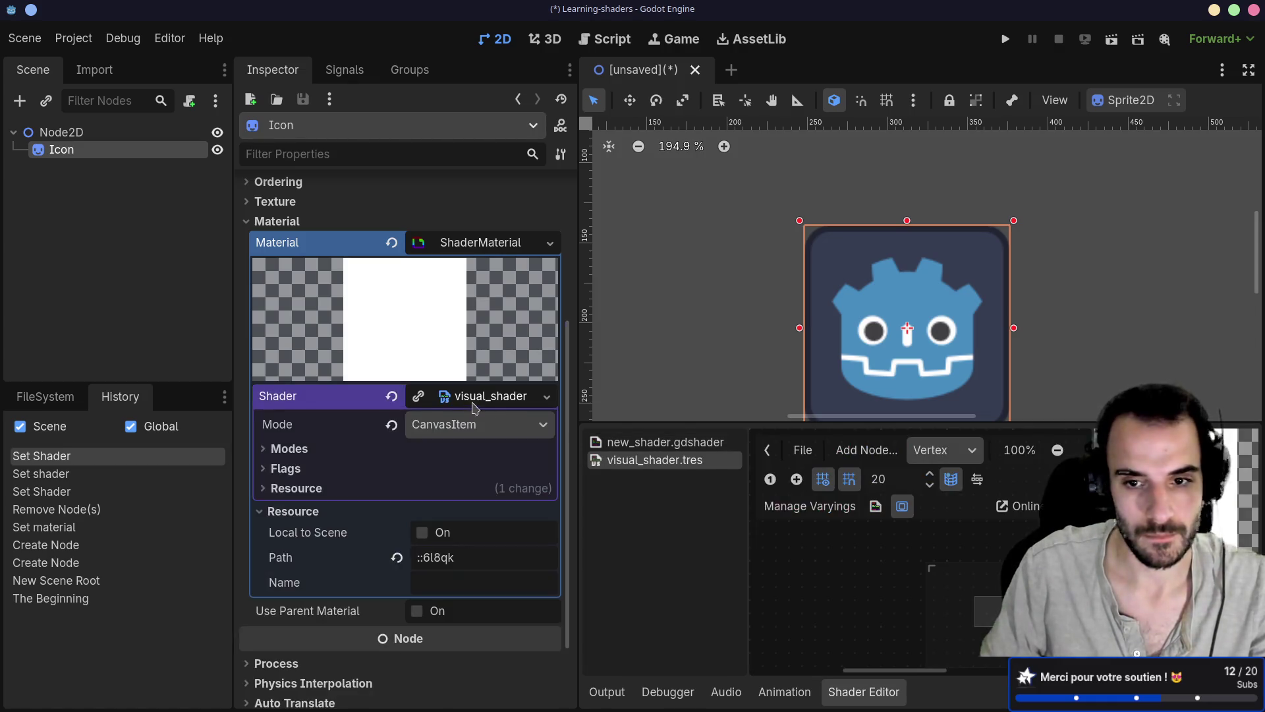
pyautogui.moveTo(577, 314); pyautogui.dragTo(333, 308)
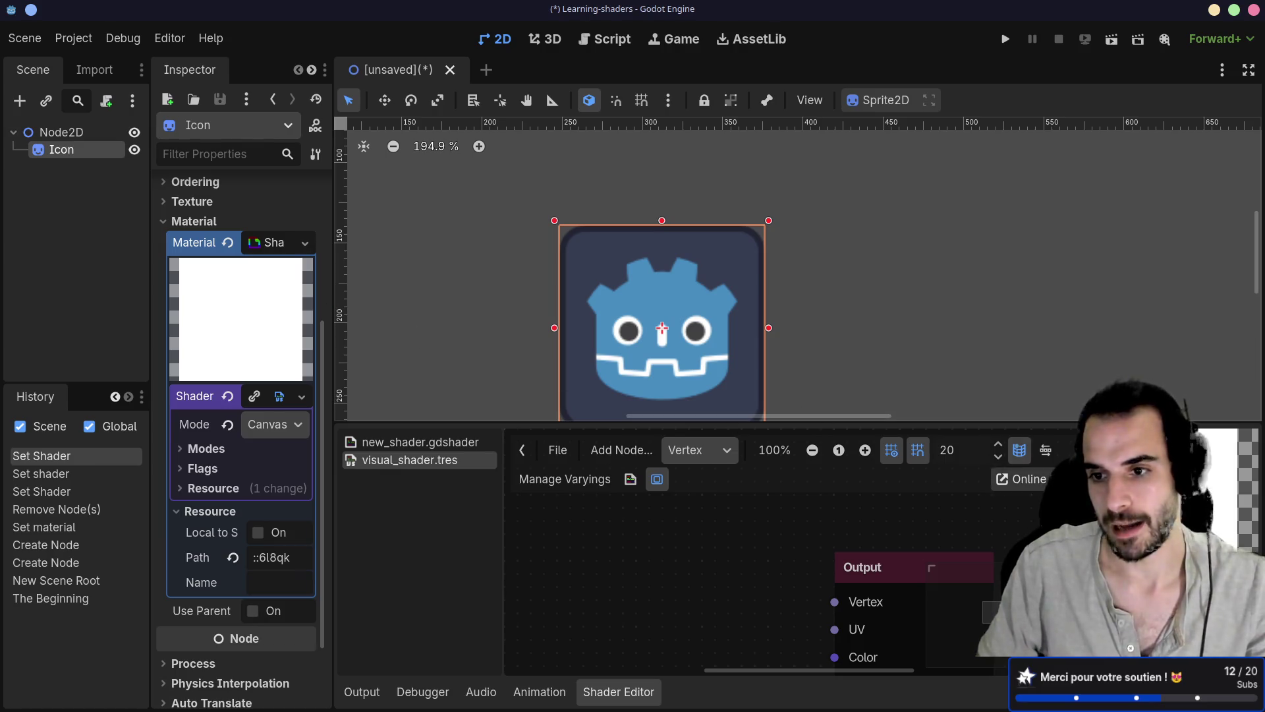
pyautogui.moveTo(150, 383); pyautogui.dragTo(146, 383)
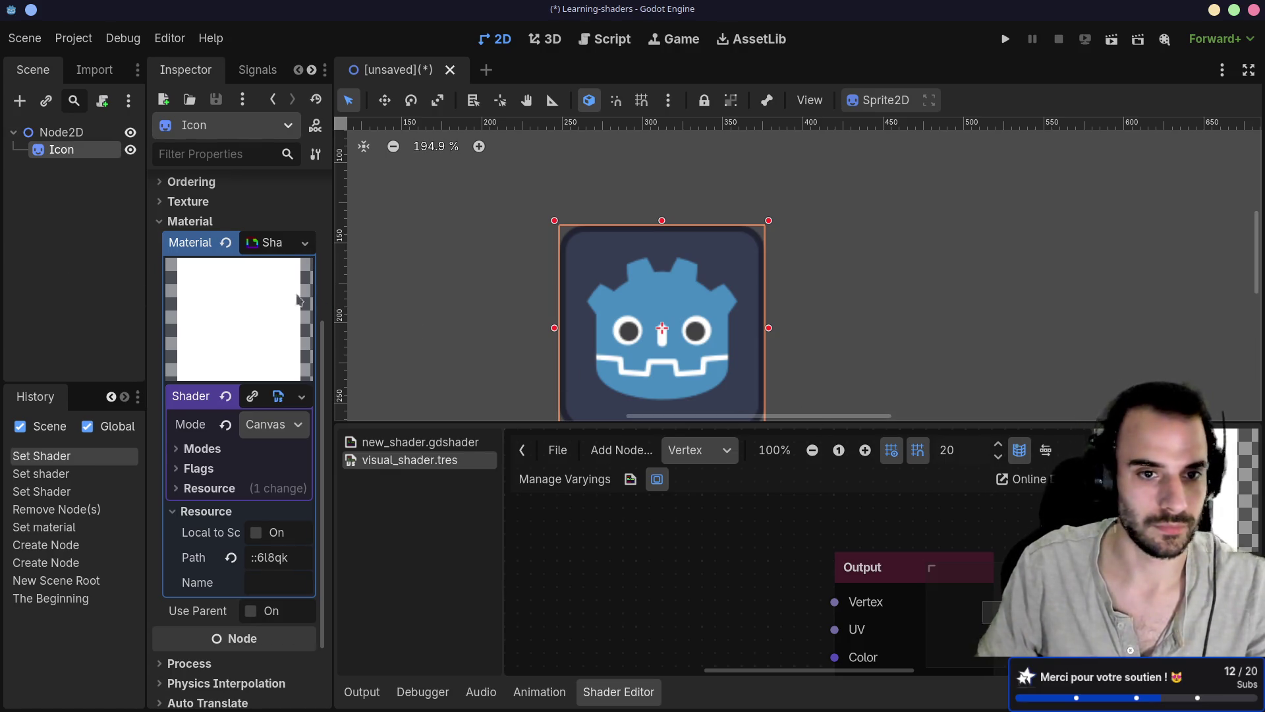
pyautogui.moveTo(332, 282); pyautogui.dragTo(328, 282)
pyautogui.moveTo(850, 422); pyautogui.dragTo(856, 206)
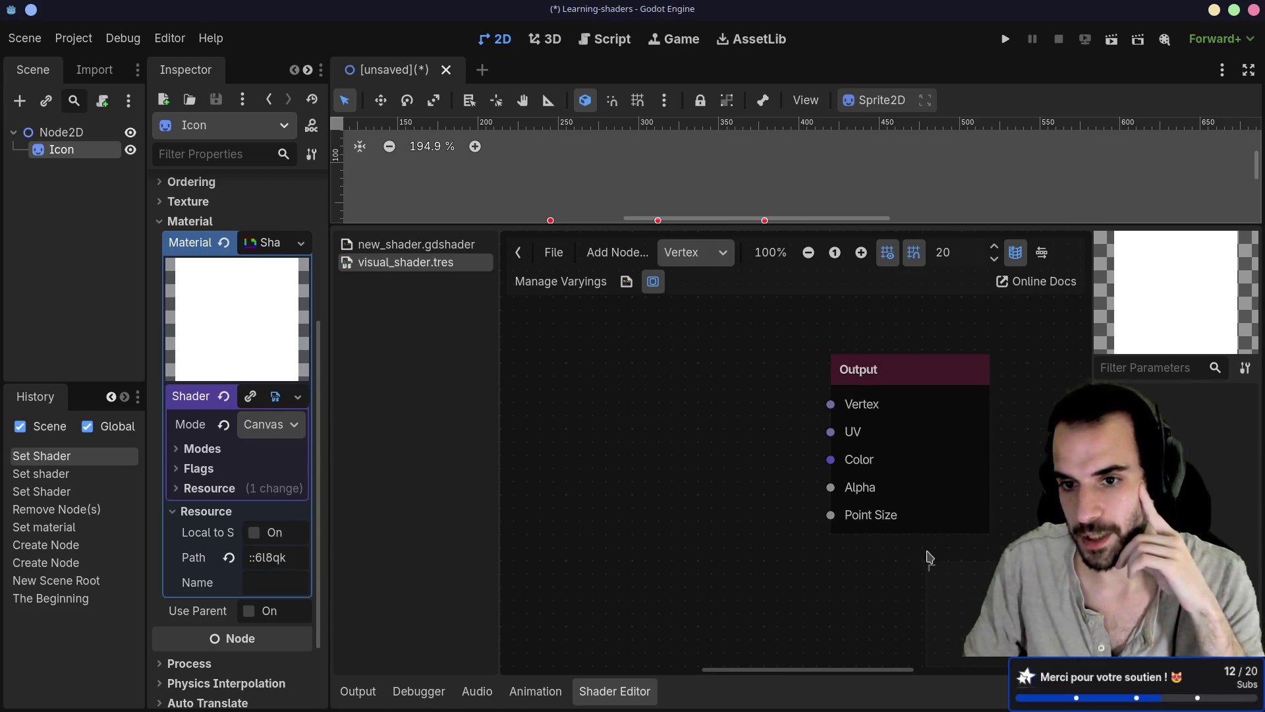
# Readjust the view so the icon shows, move the Output node up and left, then return to the docs
pyautogui.scroll(-2, 898, 541)
pyautogui.moveTo(829, 551); pyautogui.dragTo(689, 445)
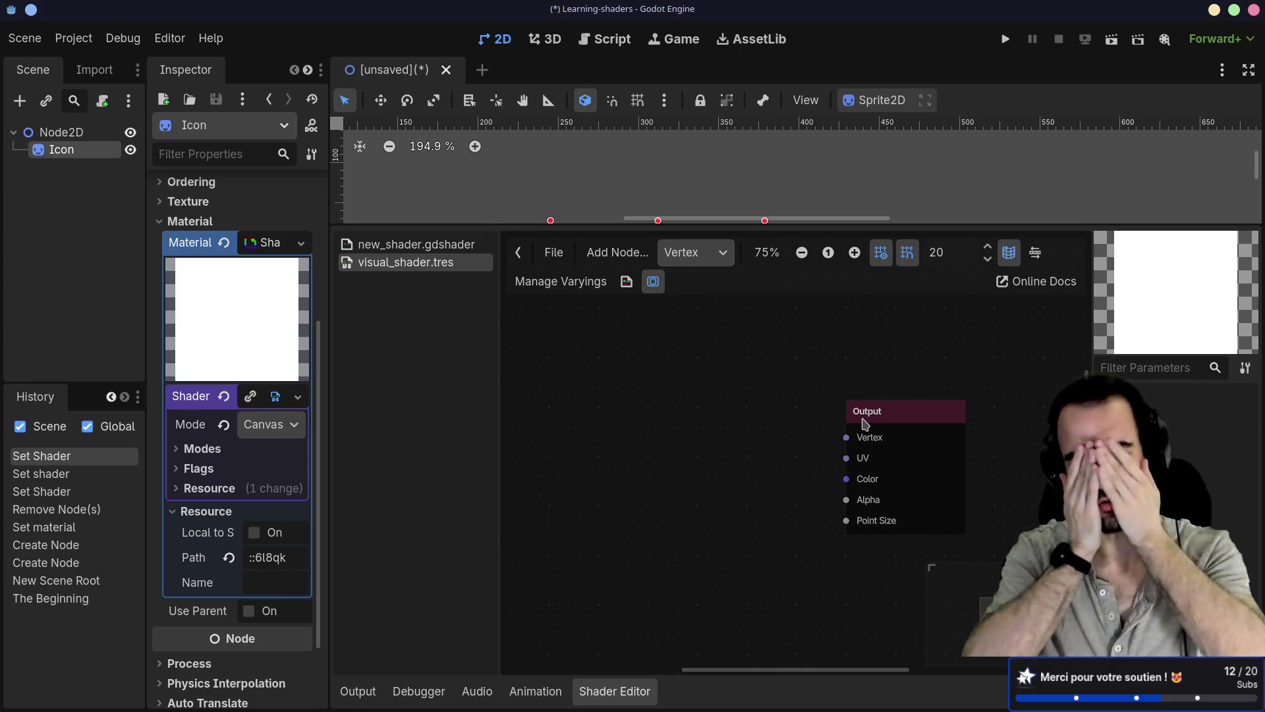
pyautogui.moveTo(836, 227); pyautogui.dragTo(794, 404)
pyautogui.scroll(-2, 874, 286)
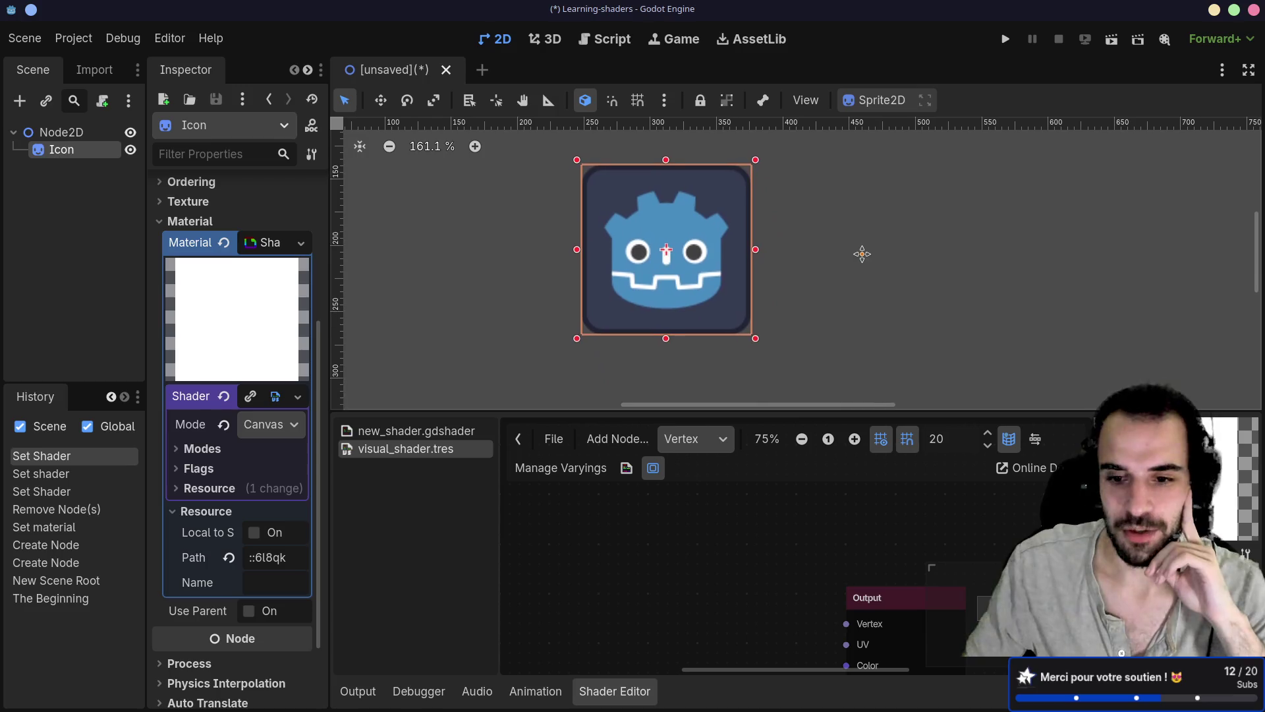
pyautogui.moveTo(889, 589)
pyautogui.mouseDown()
pyautogui.moveTo(843, 506)
pyautogui.moveTo(833, 516)
pyautogui.mouseUp()
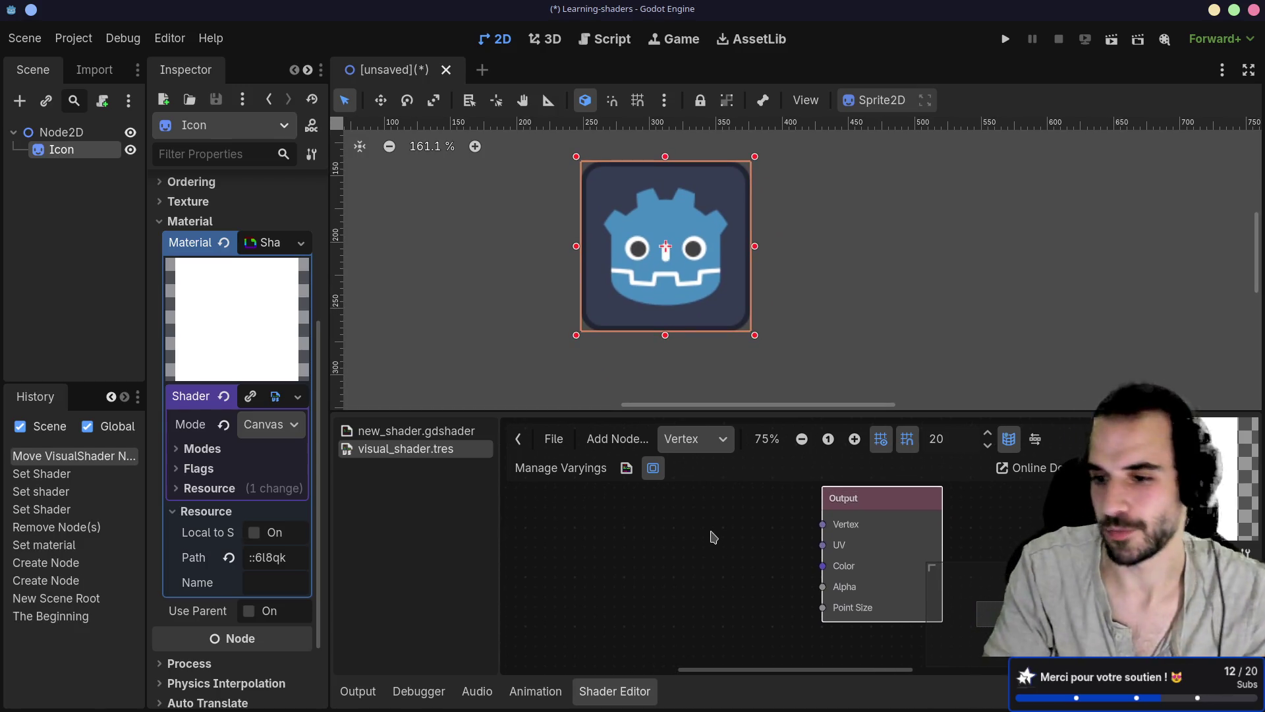
pyautogui.hotkey('alt', 'Tab')
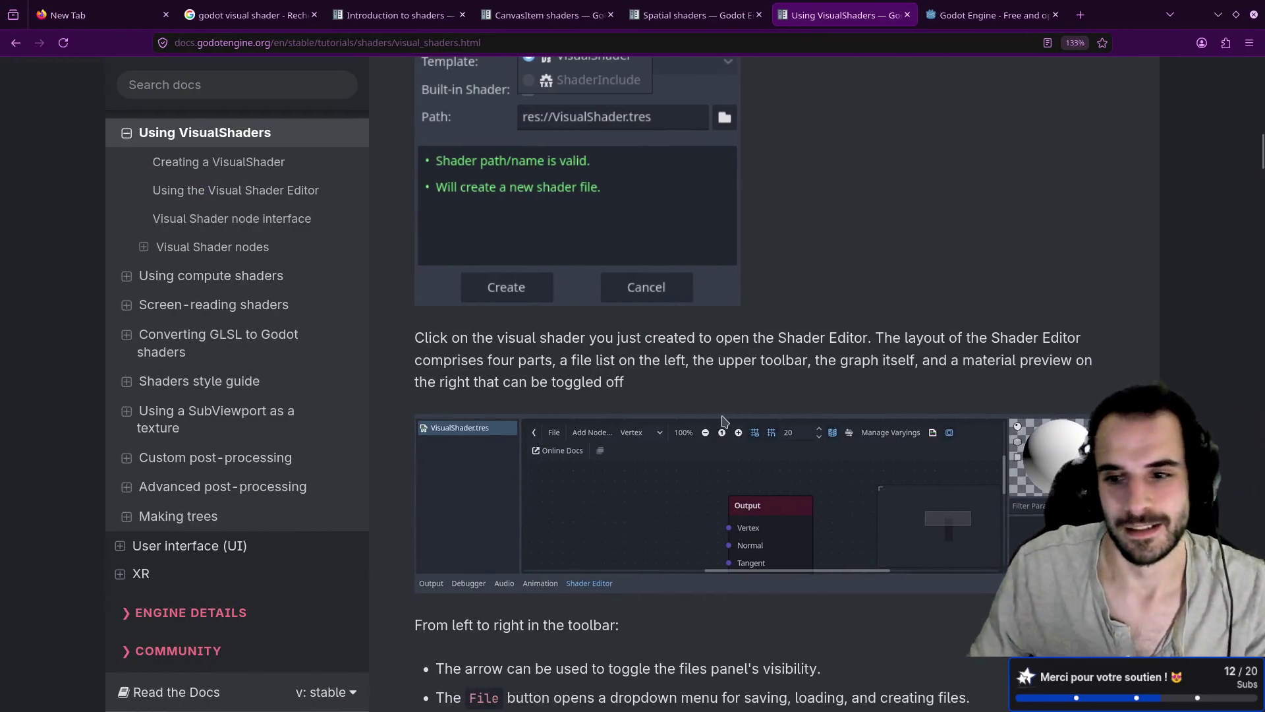
# Scroll the VisualShaders docs past the toolbar descriptions to the 'Using the Visual Shader Editor' heading
pyautogui.scroll(-5, 727, 417)
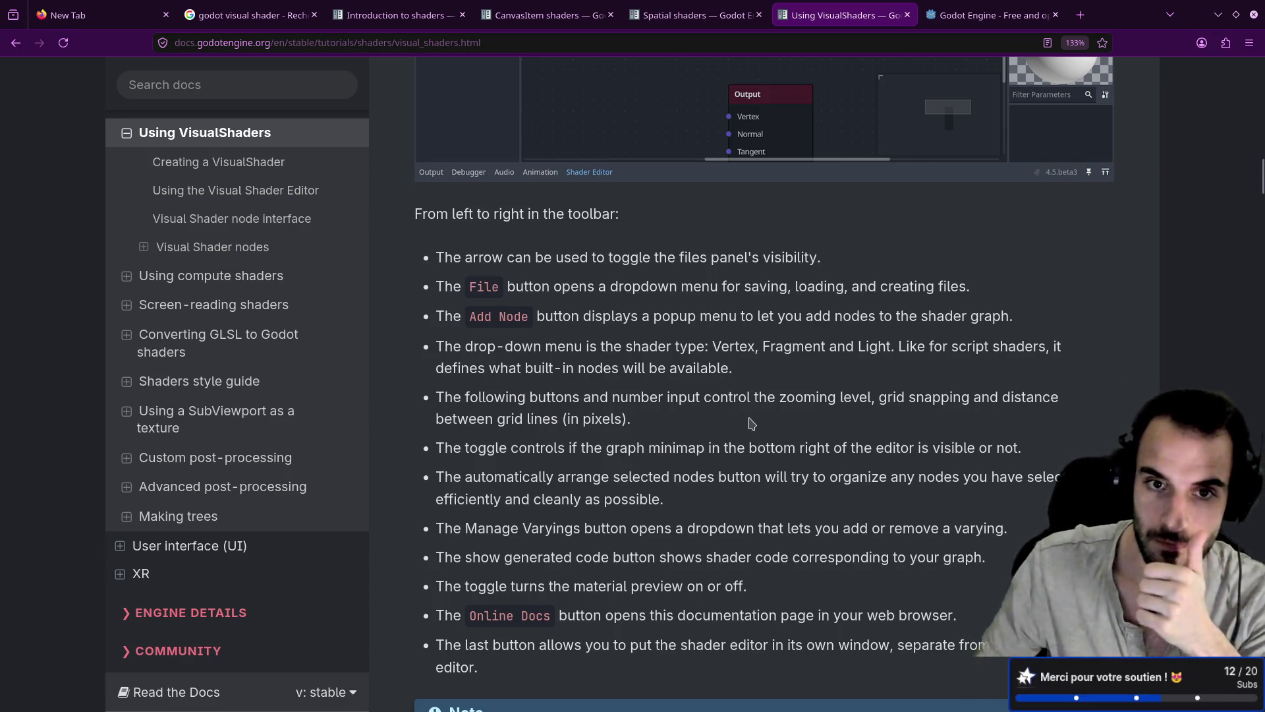
pyautogui.scroll(3, 527, 281)
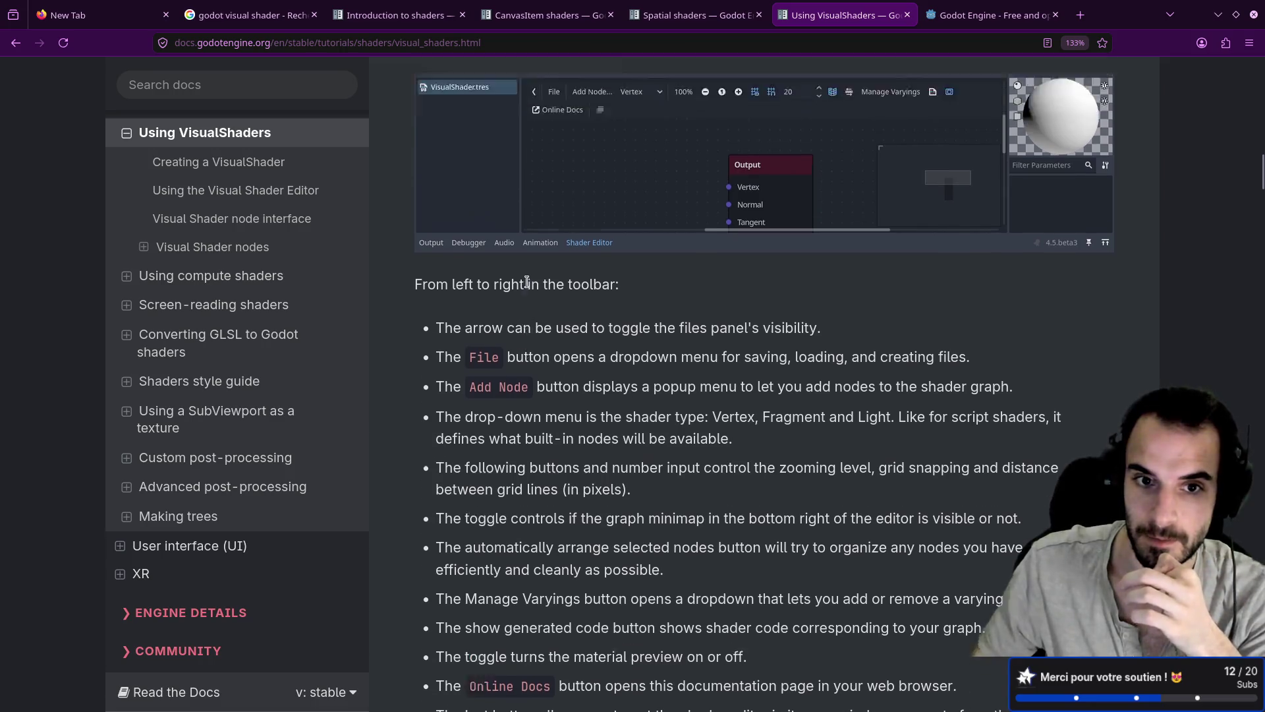
pyautogui.scroll(-9, 518, 401)
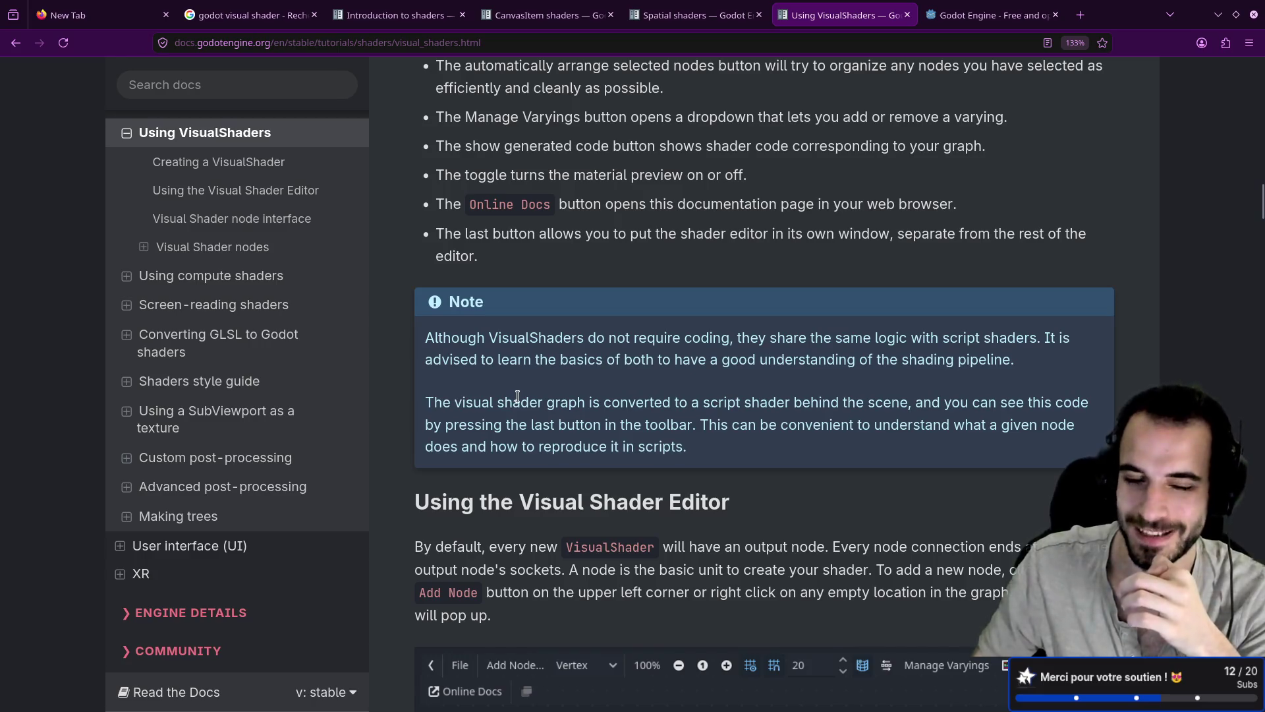
pyautogui.scroll(-2, 517, 395)
pyautogui.scroll(-3, 518, 397)
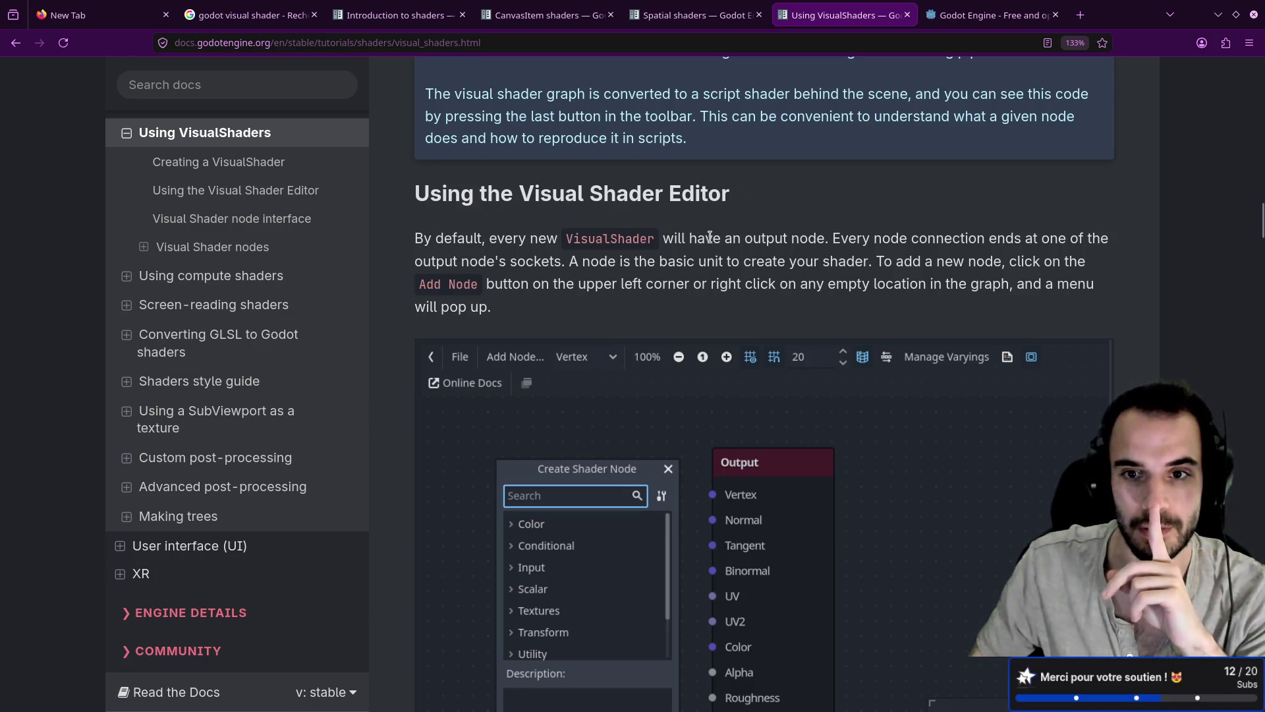
# Highlight the Output node mention, scroll to the 'Visual Shader node interface' example, then return to Godot
pyautogui.moveTo(756, 237); pyautogui.dragTo(816, 239)
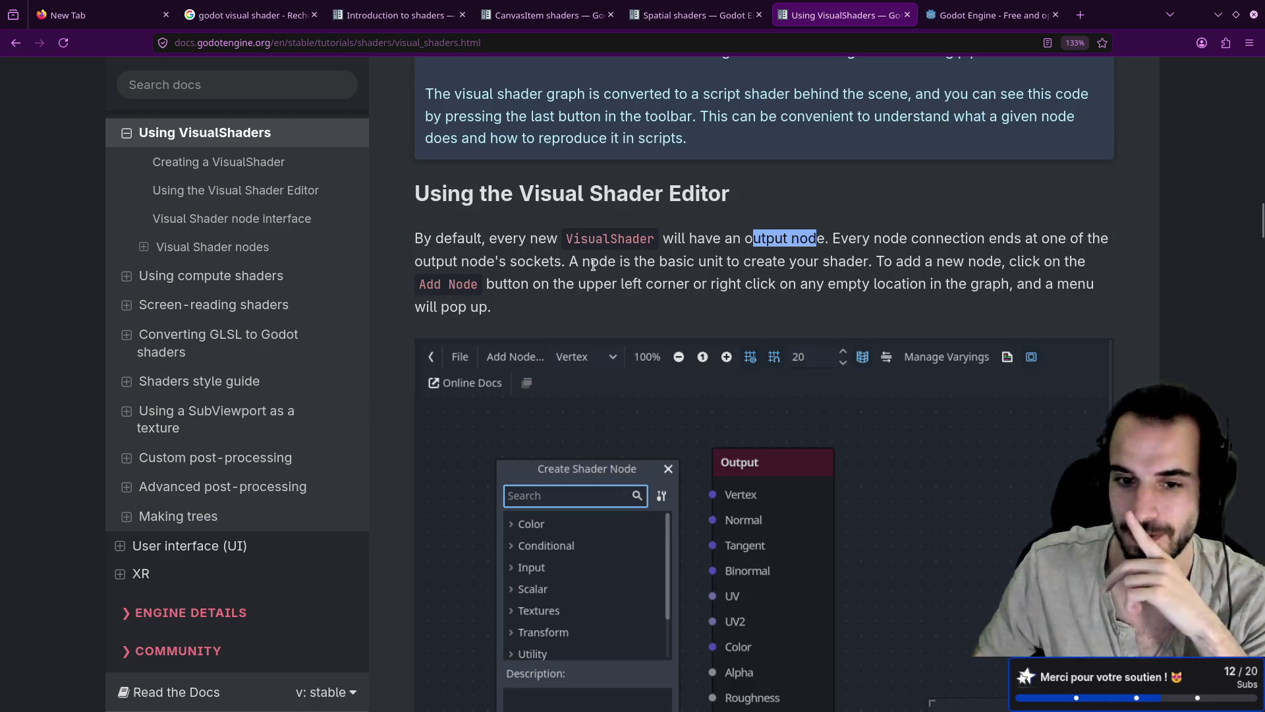
pyautogui.scroll(-2, 592, 266)
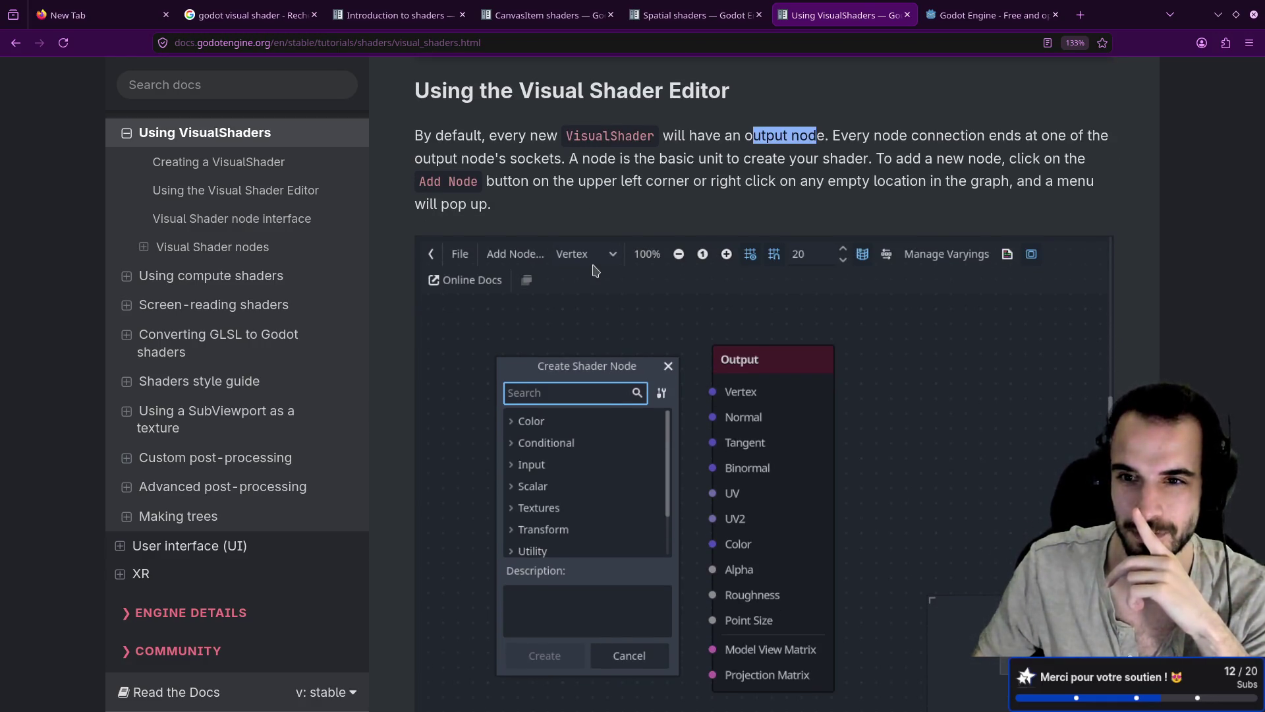
pyautogui.scroll(-4, 594, 266)
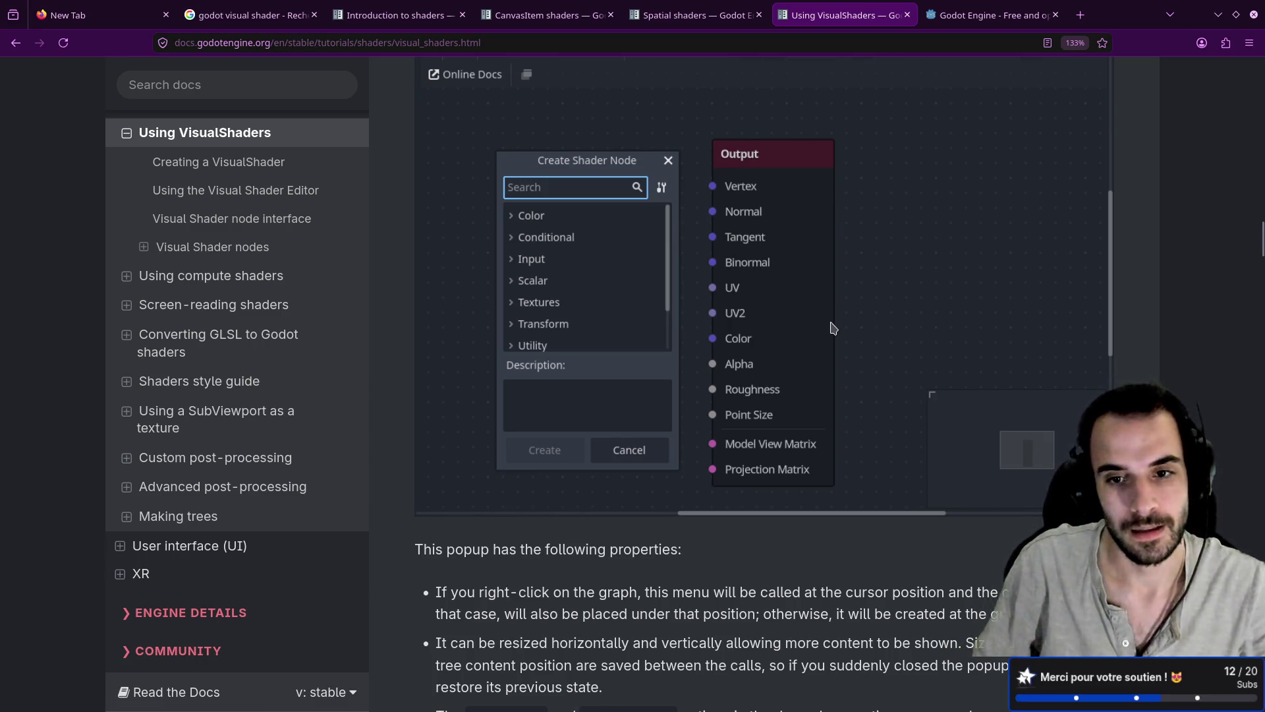
pyautogui.scroll(-3, 789, 325)
pyautogui.scroll(-8, 758, 320)
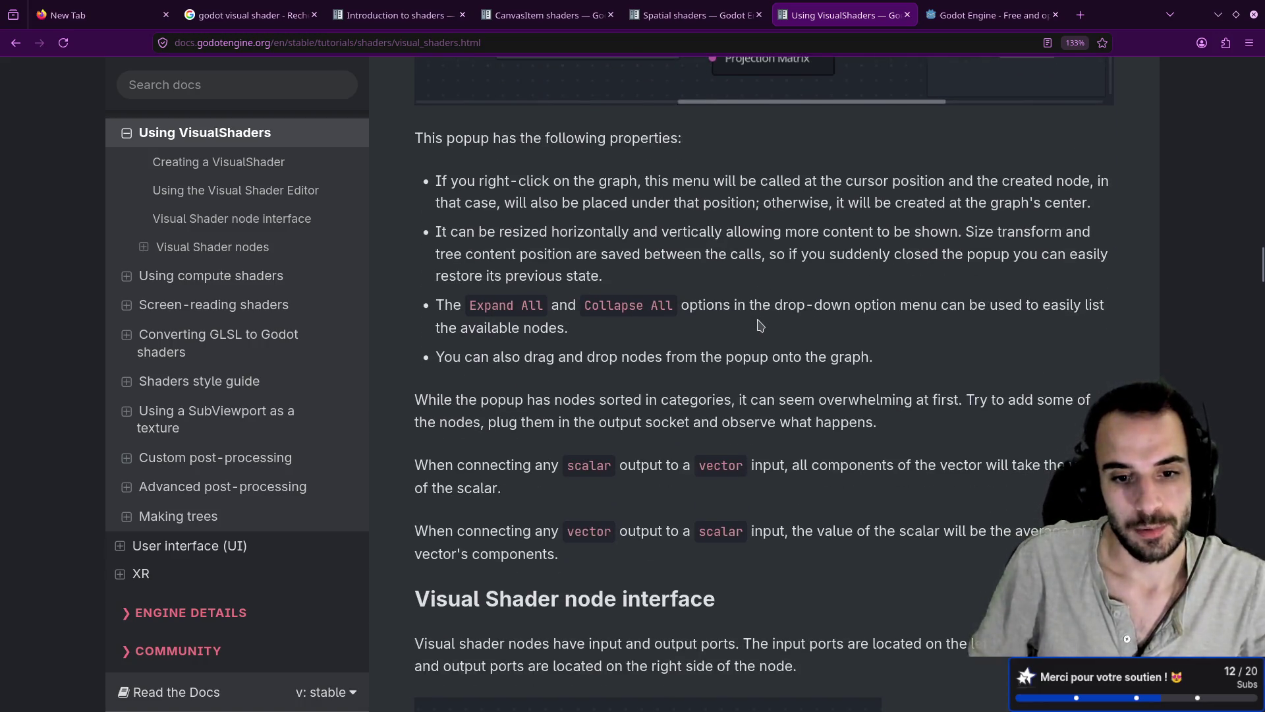
pyautogui.scroll(-1, 758, 319)
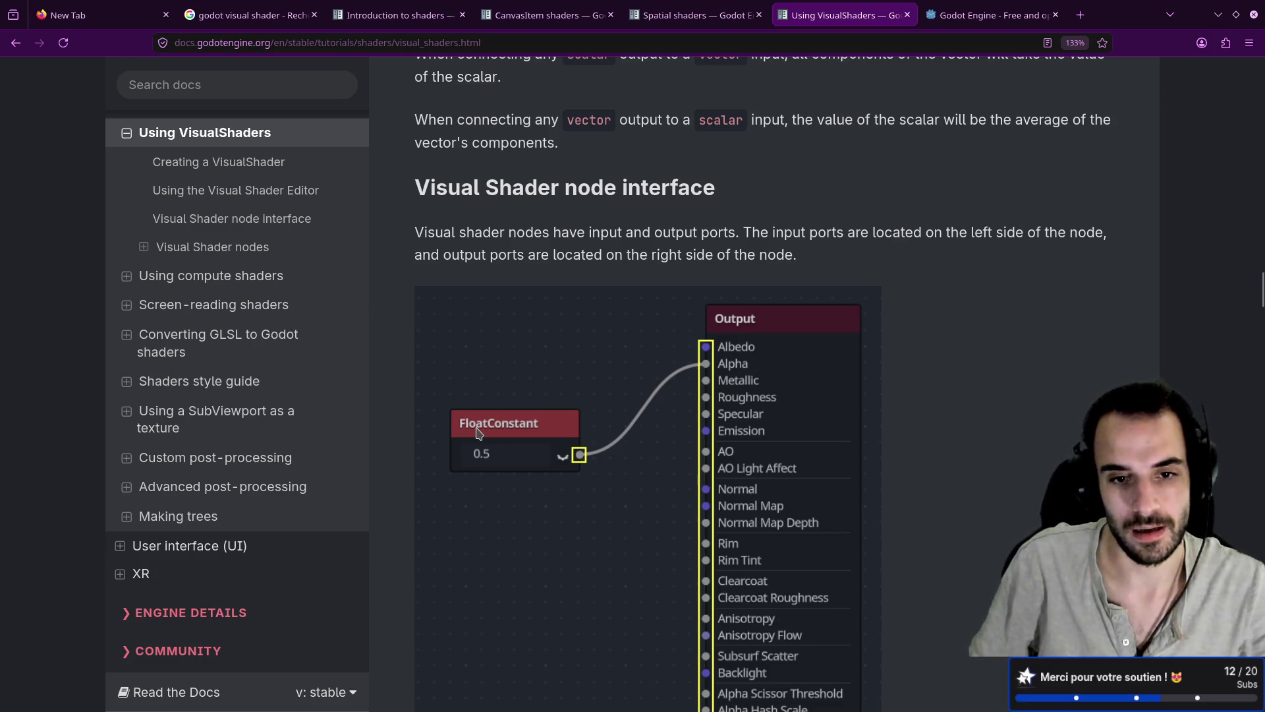
pyautogui.hotkey('alt', 'Tab')
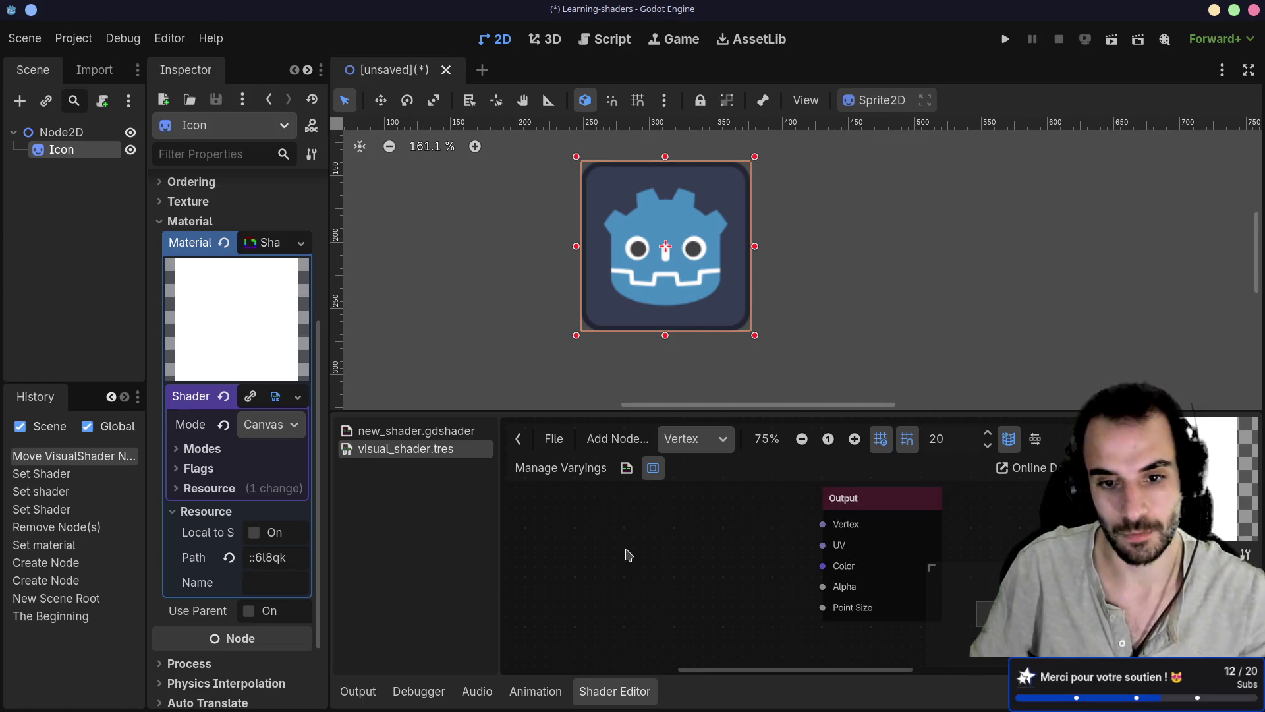
# Add a FloatConstant node to the visual shader graph by searching 'float', and move it up-left
pyautogui.hotkey('ctrl', 'a')
pyautogui.click(743, 615)
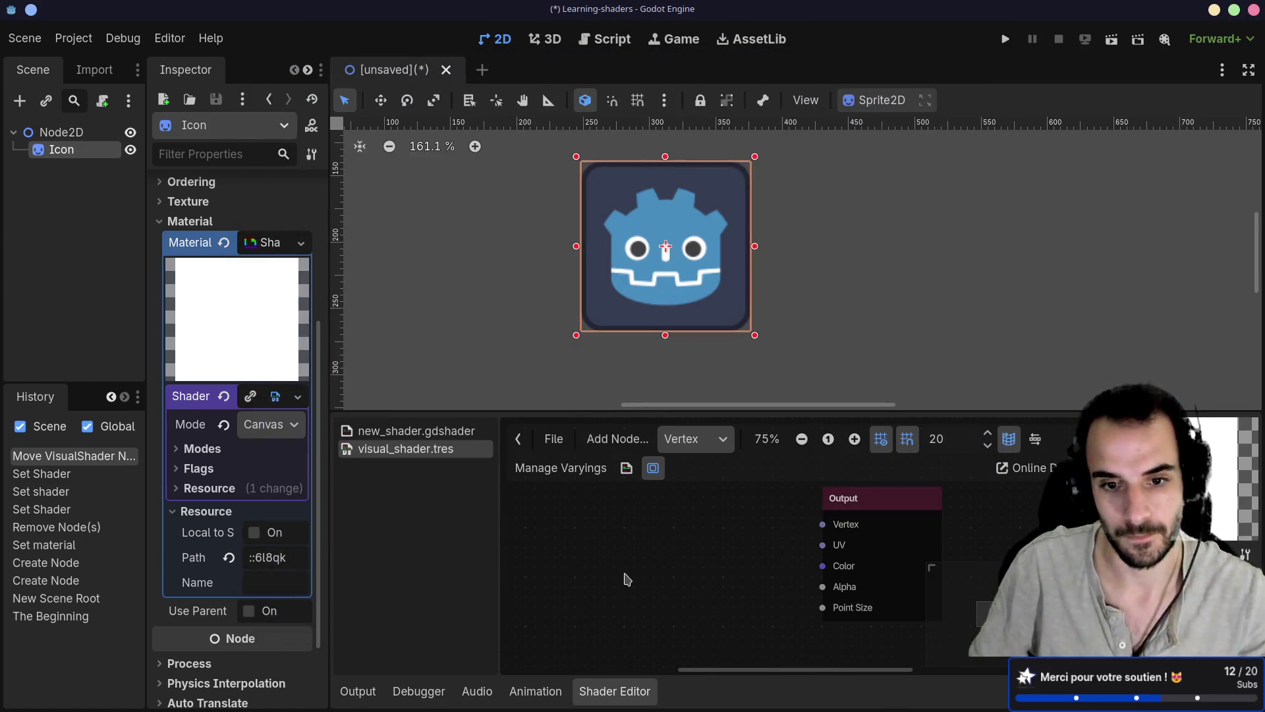
pyautogui.rightClick(631, 564)
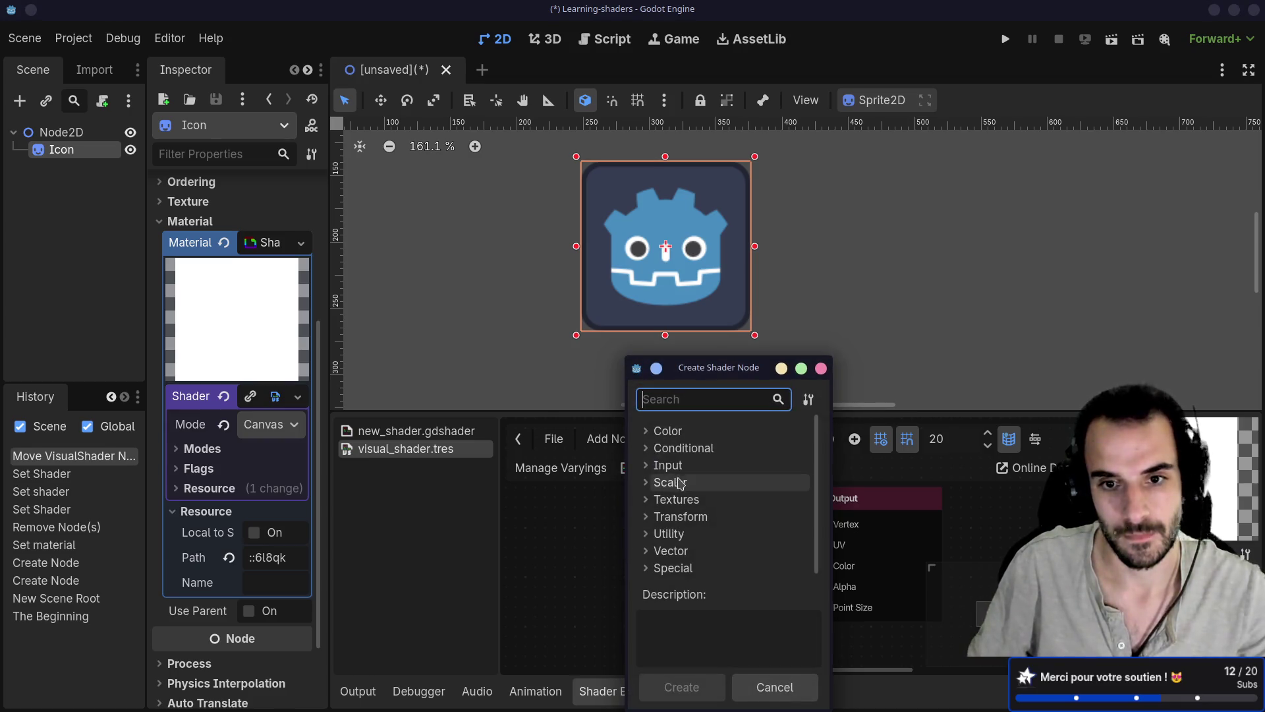
pyautogui.write('float')
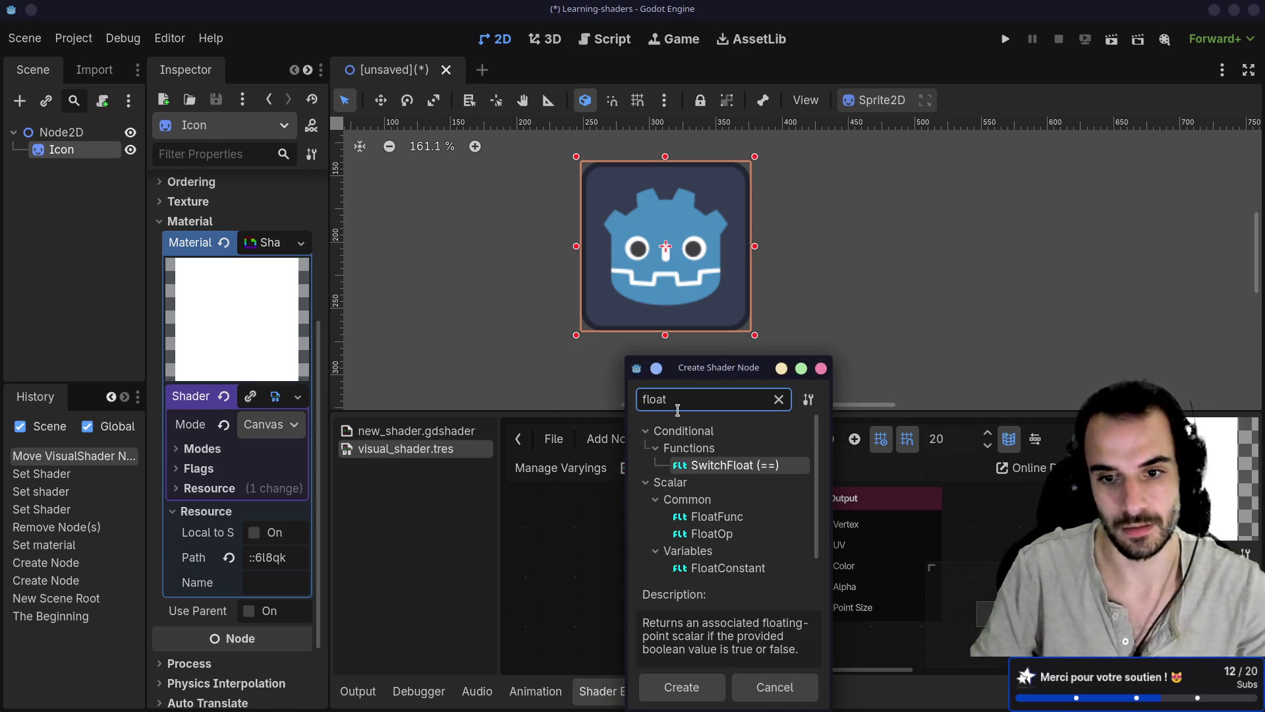
pyautogui.press('Down')
pyautogui.press('Down')
pyautogui.press('Down')
pyautogui.press('Return')
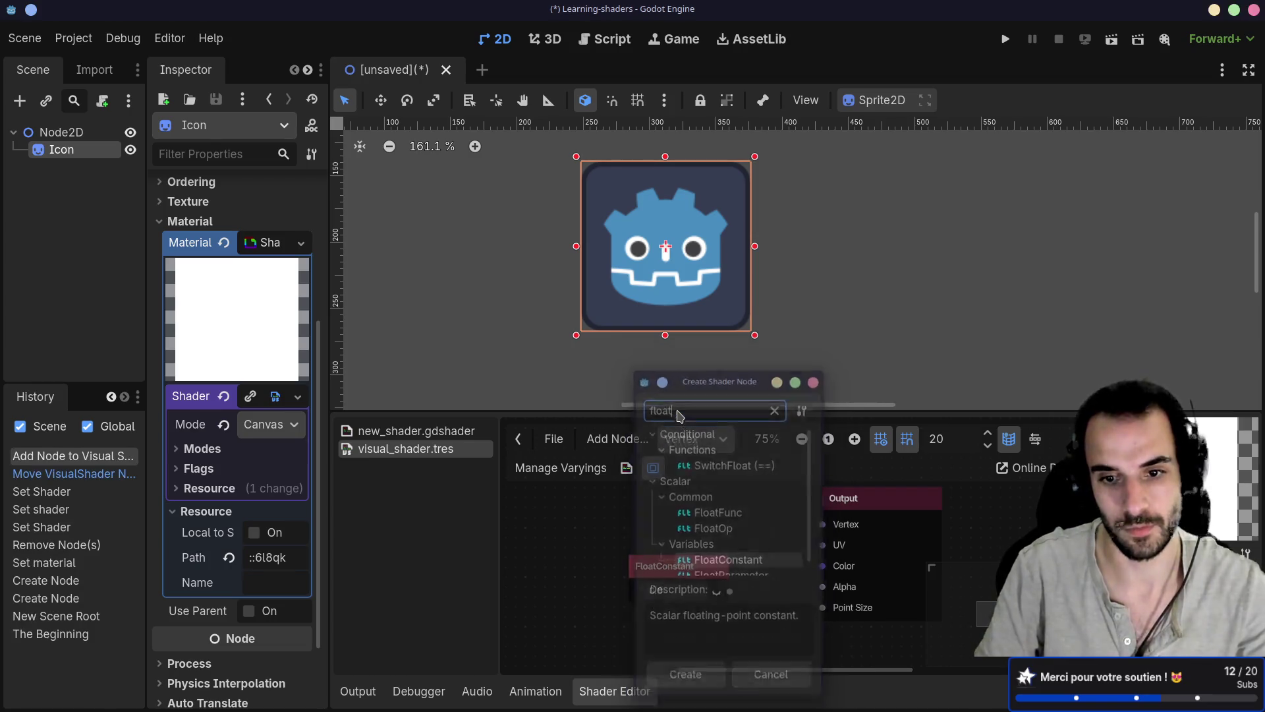
pyautogui.click(665, 562)
pyautogui.moveTo(665, 562); pyautogui.dragTo(626, 533)
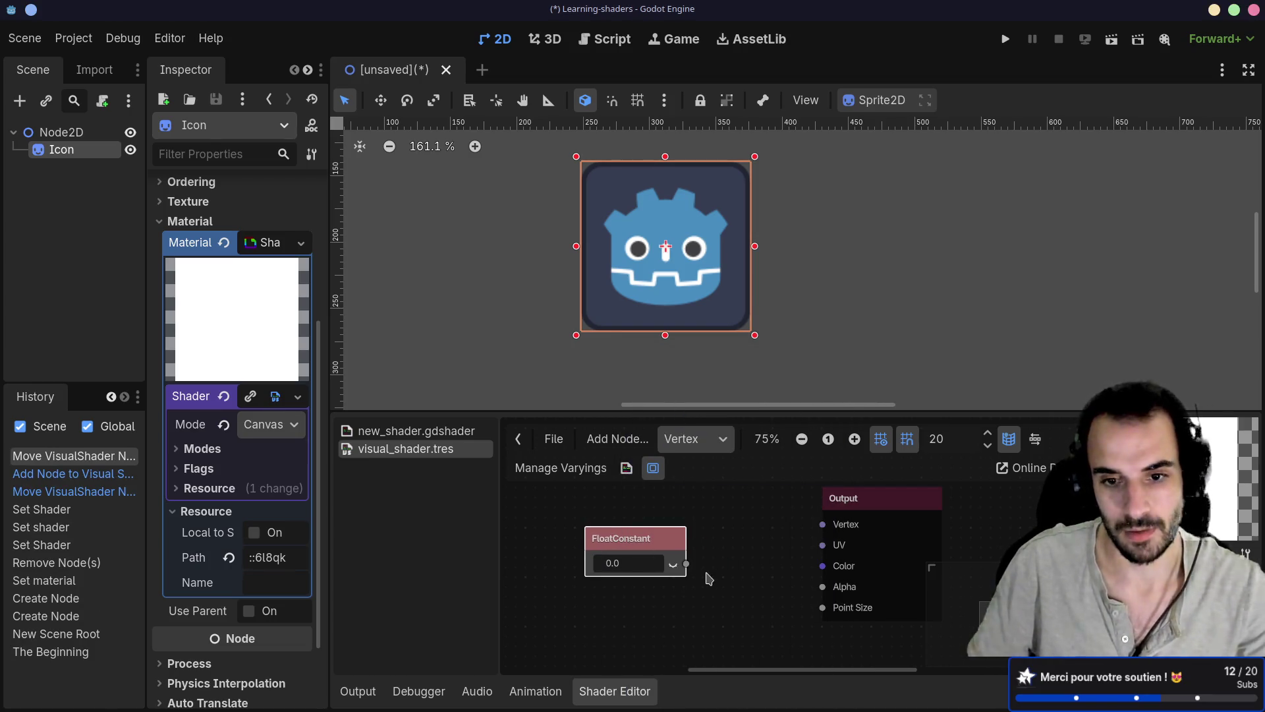
# Set the FloatConstant value to 0.5
pyautogui.click(626, 566)
pyautogui.press('BackSpace')
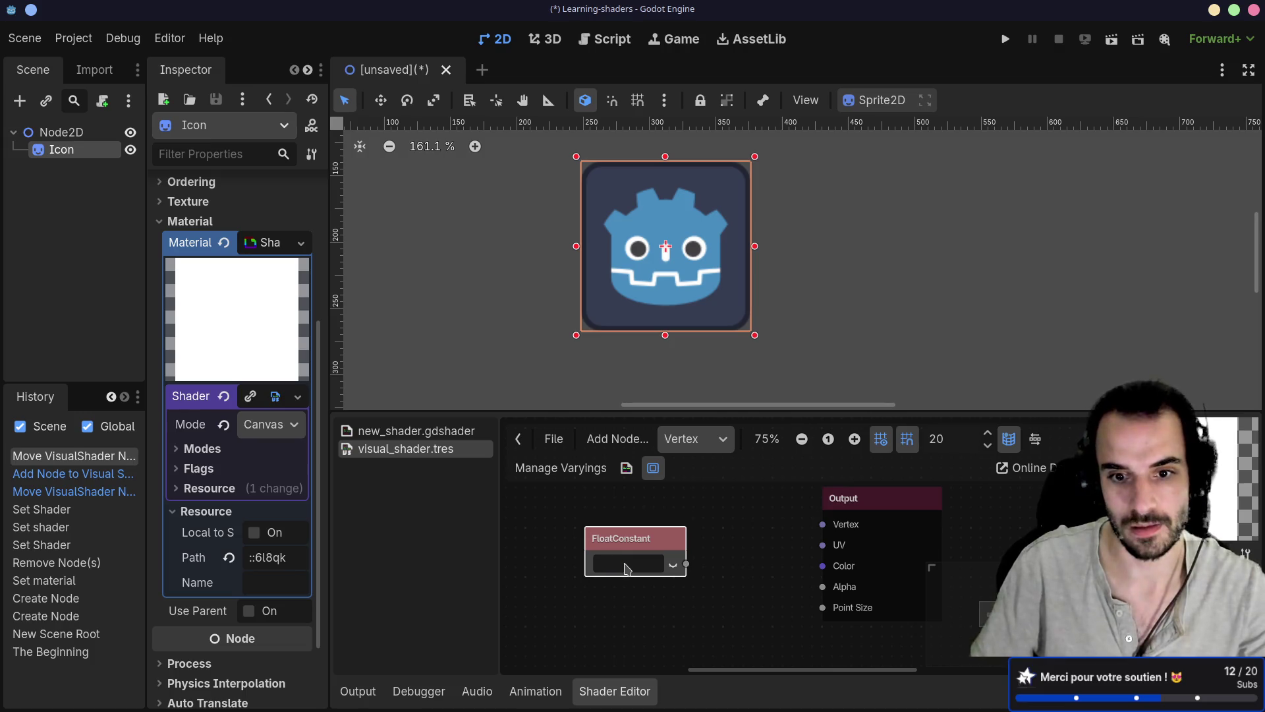
pyautogui.write('0.5')
pyautogui.press('Return')
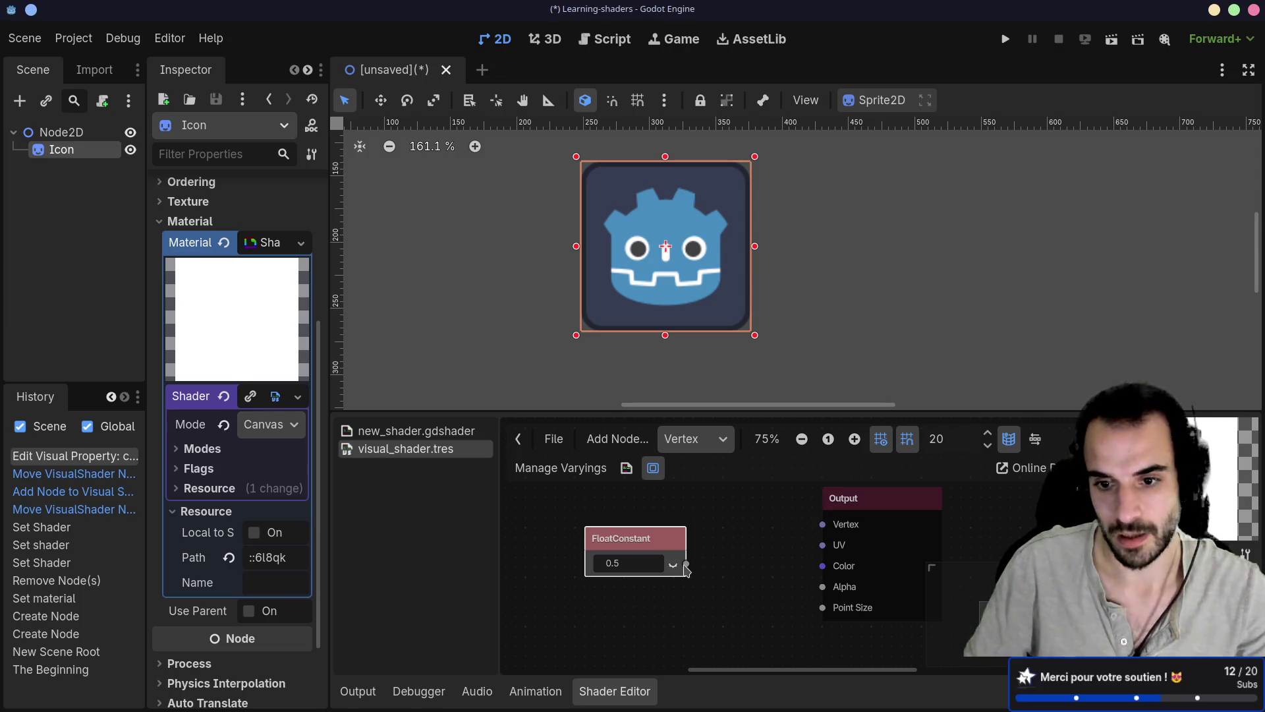
# Wire the constant to Output Alpha and disconnect it again, then make the shader panel taller
pyautogui.moveTo(687, 568); pyautogui.dragTo(830, 593)
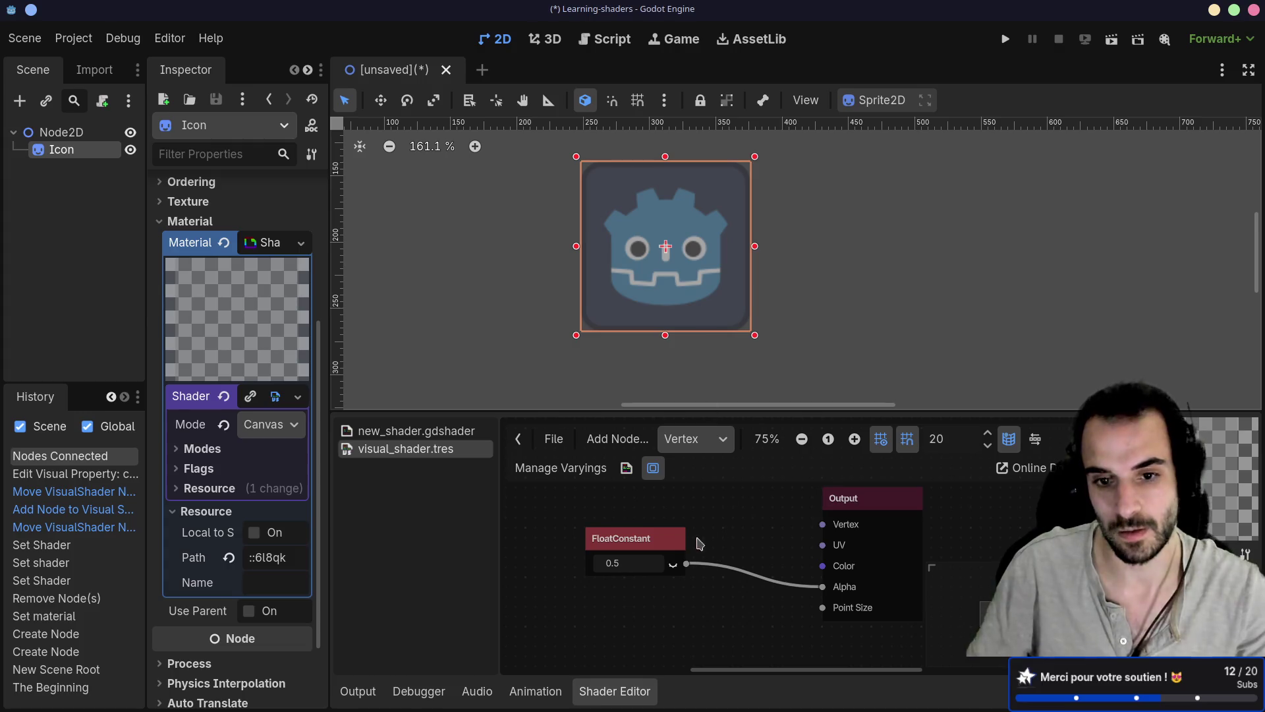
pyautogui.moveTo(822, 586); pyautogui.dragTo(782, 585)
pyautogui.moveTo(759, 412)
pyautogui.mouseDown()
pyautogui.moveTo(721, 290)
pyautogui.moveTo(729, 315)
pyautogui.mouseUp()
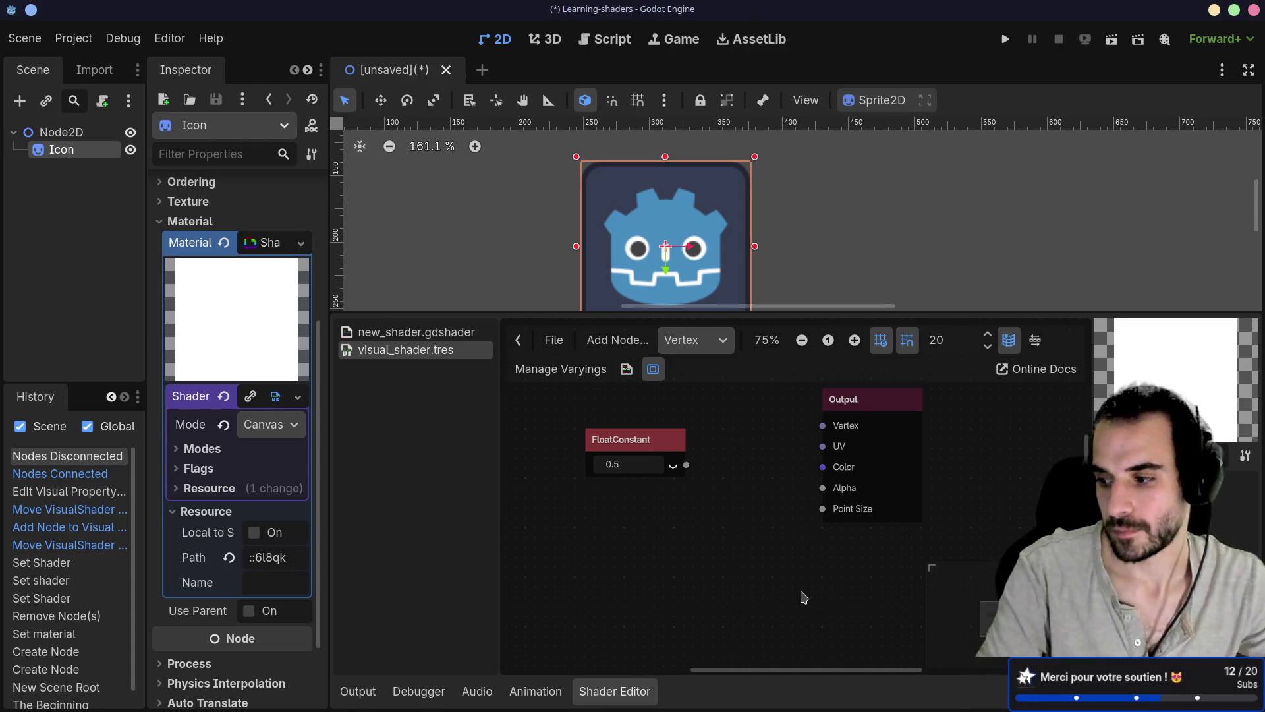
pyautogui.hotkey('alt', 'Tab')
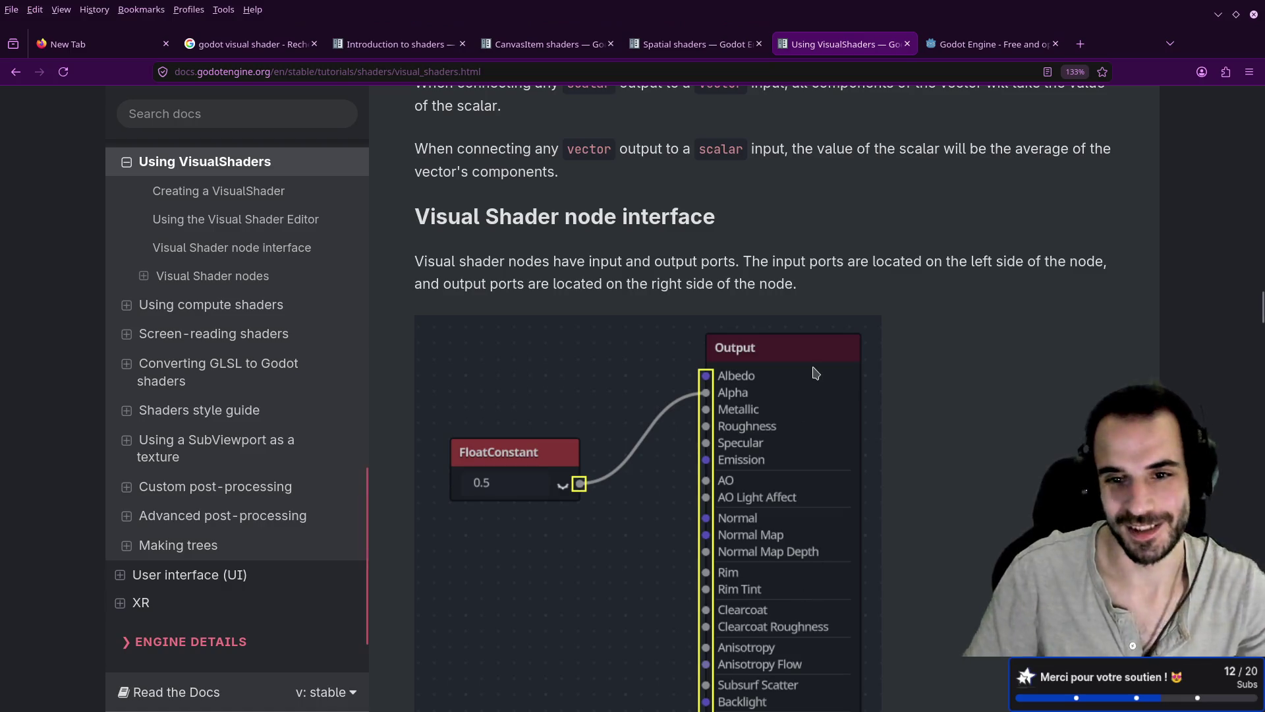
# Read the docs' Port types, Expression, Reroute and Fresnel node sections, then return to Godot
pyautogui.scroll(-7, 791, 330)
pyautogui.scroll(-2, 769, 245)
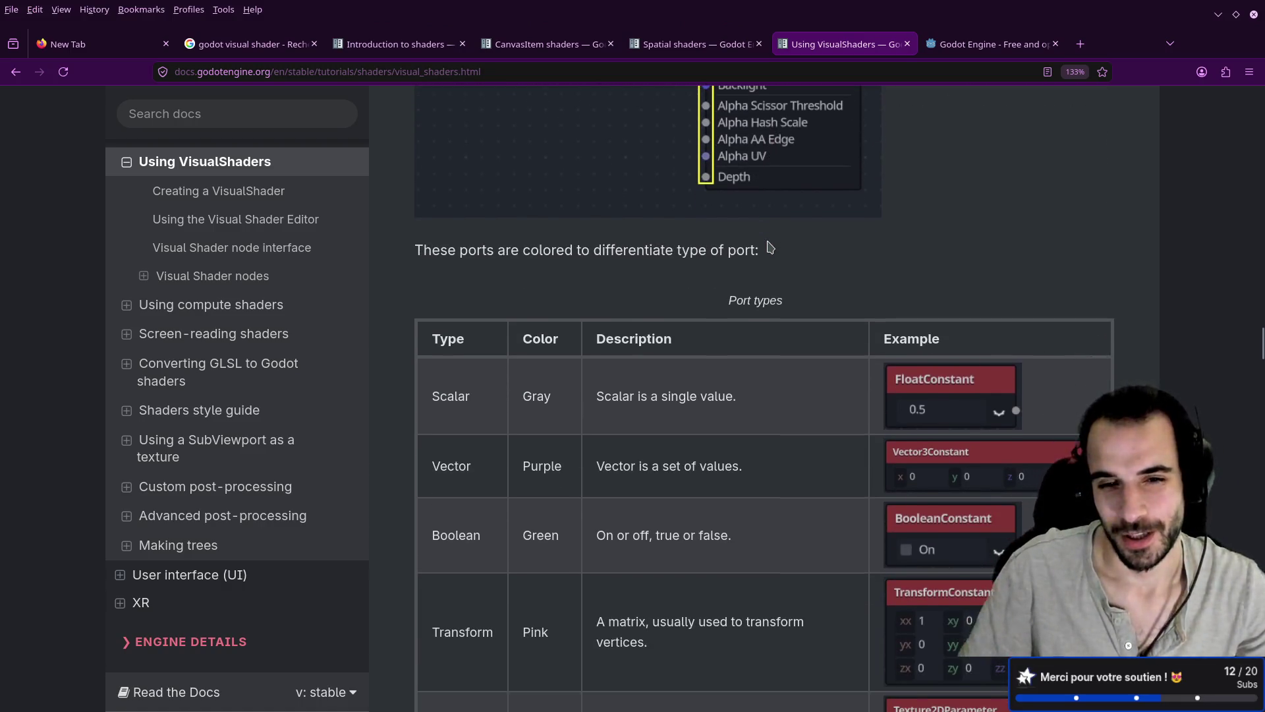
pyautogui.scroll(-2, 769, 245)
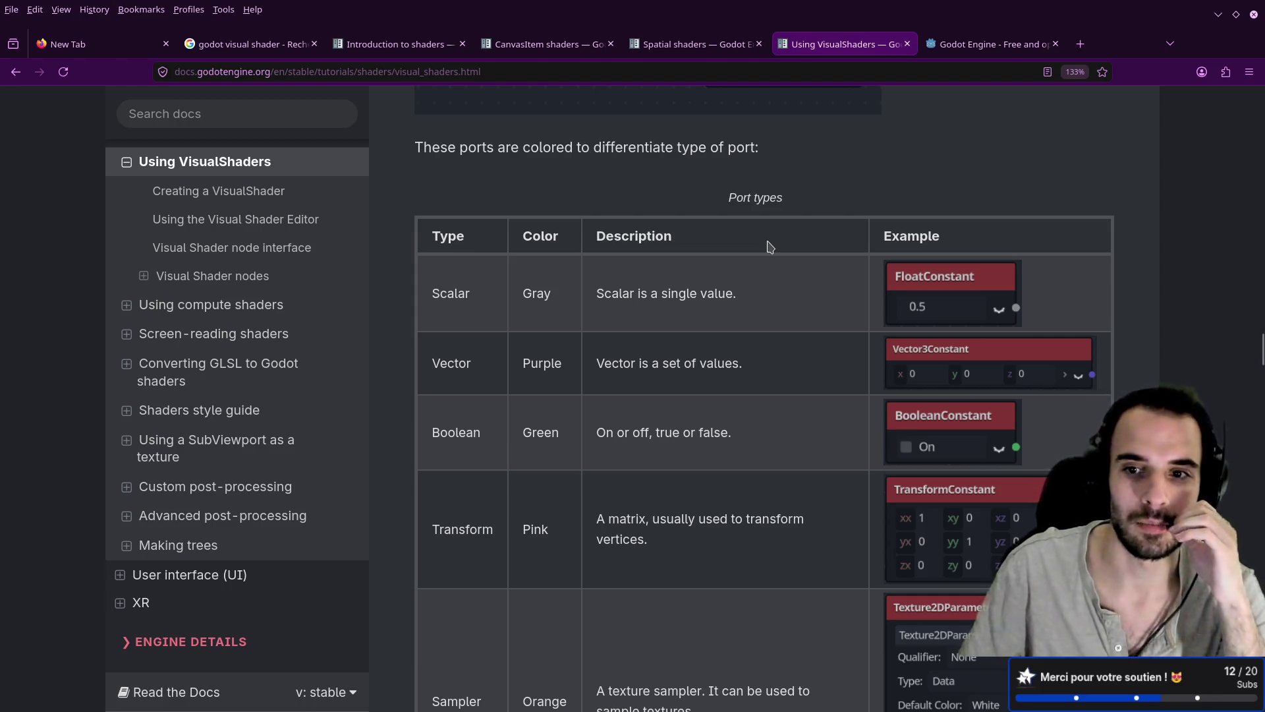
pyautogui.scroll(4, 769, 246)
pyautogui.scroll(-6, 769, 246)
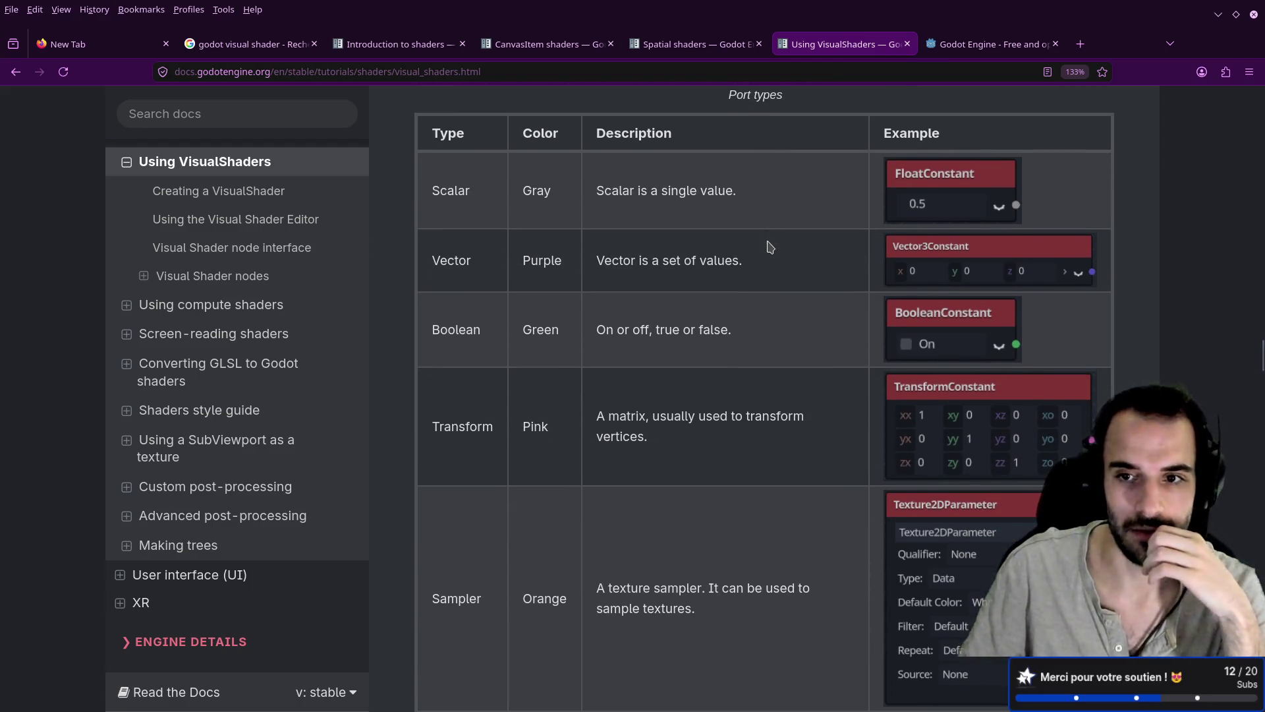
pyautogui.scroll(-12, 769, 245)
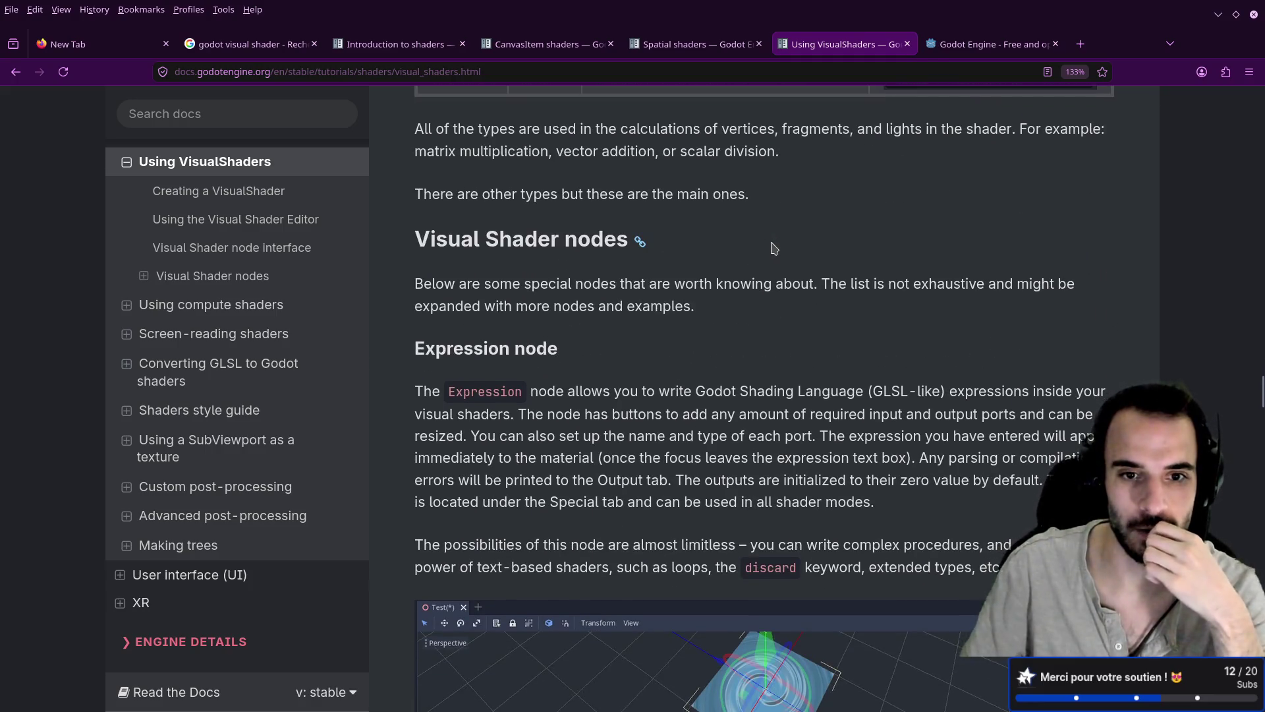
pyautogui.scroll(-4, 774, 248)
pyautogui.scroll(-4, 774, 244)
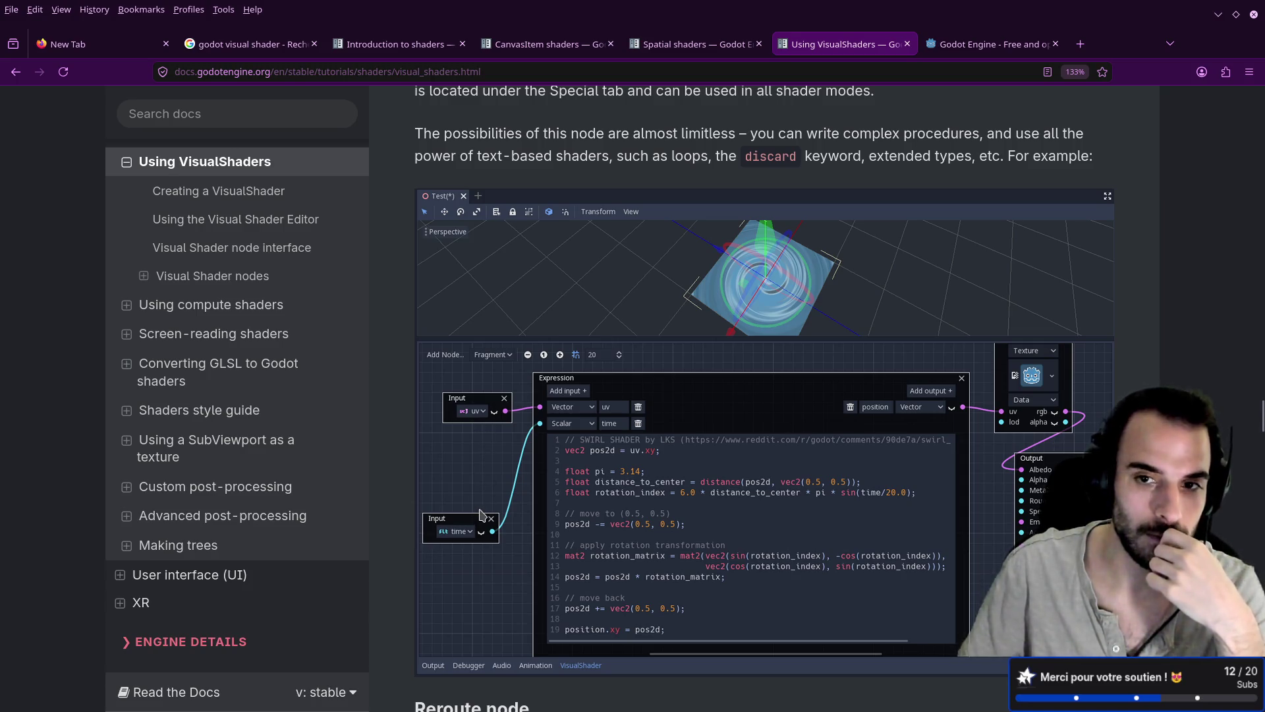
pyautogui.scroll(-4, 516, 482)
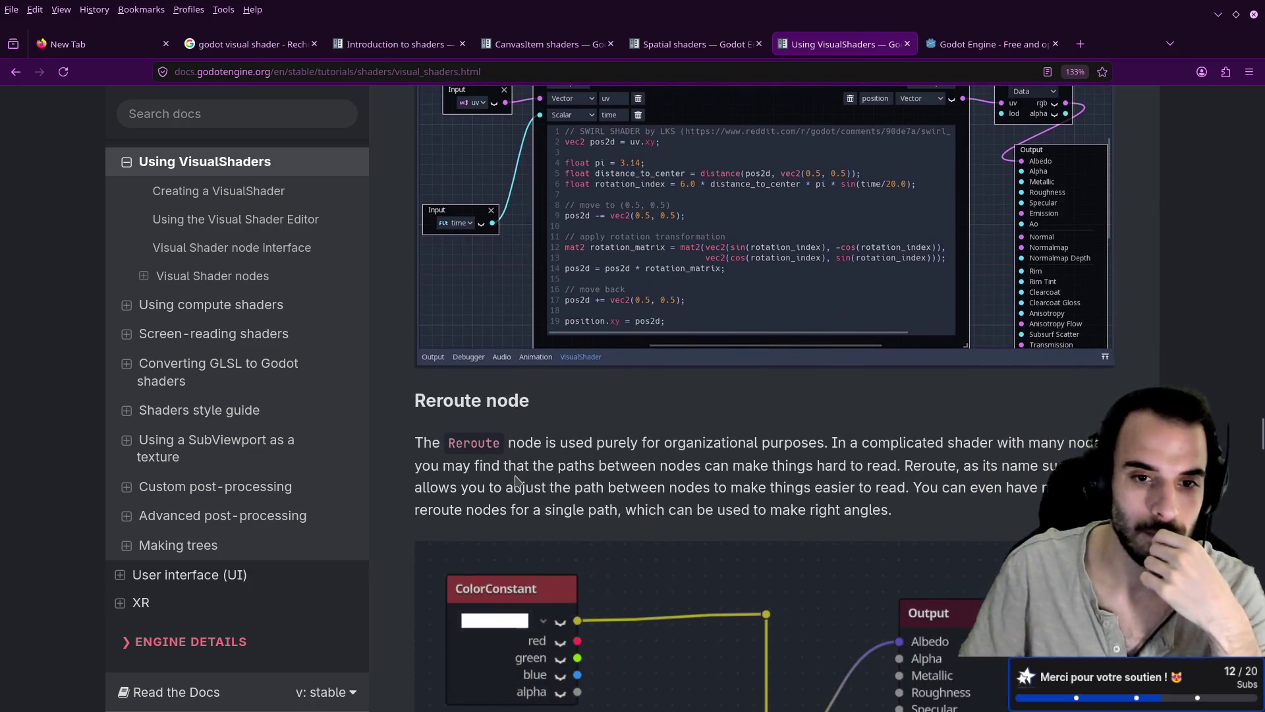
pyautogui.scroll(-5, 516, 482)
pyautogui.scroll(4, 517, 481)
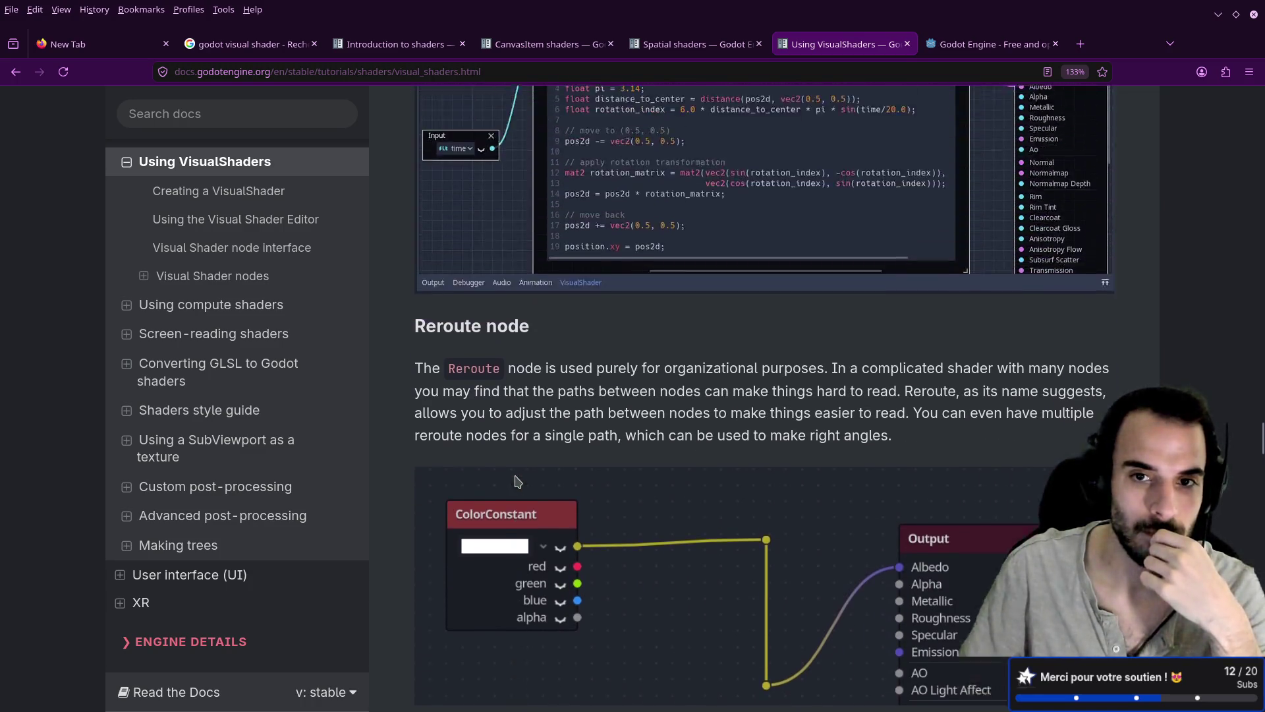
pyautogui.scroll(3, 517, 482)
pyautogui.scroll(-2, 516, 481)
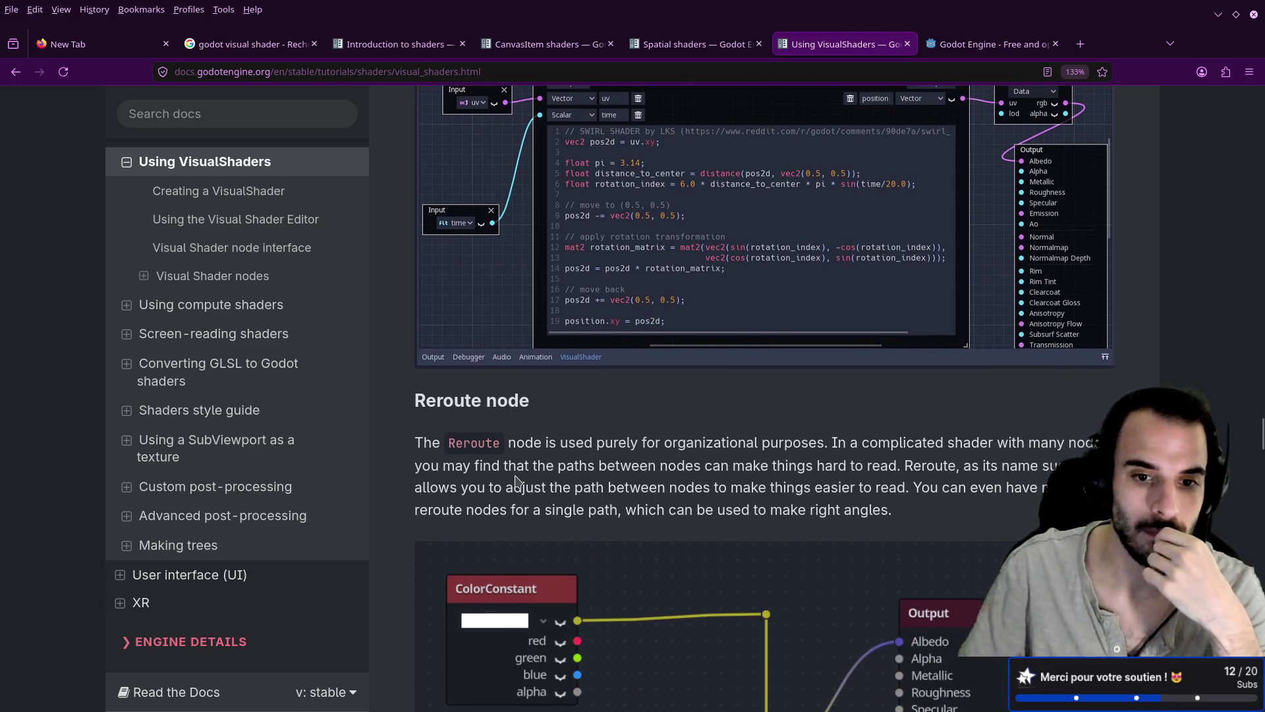
pyautogui.scroll(-2, 517, 480)
pyautogui.scroll(-4, 526, 463)
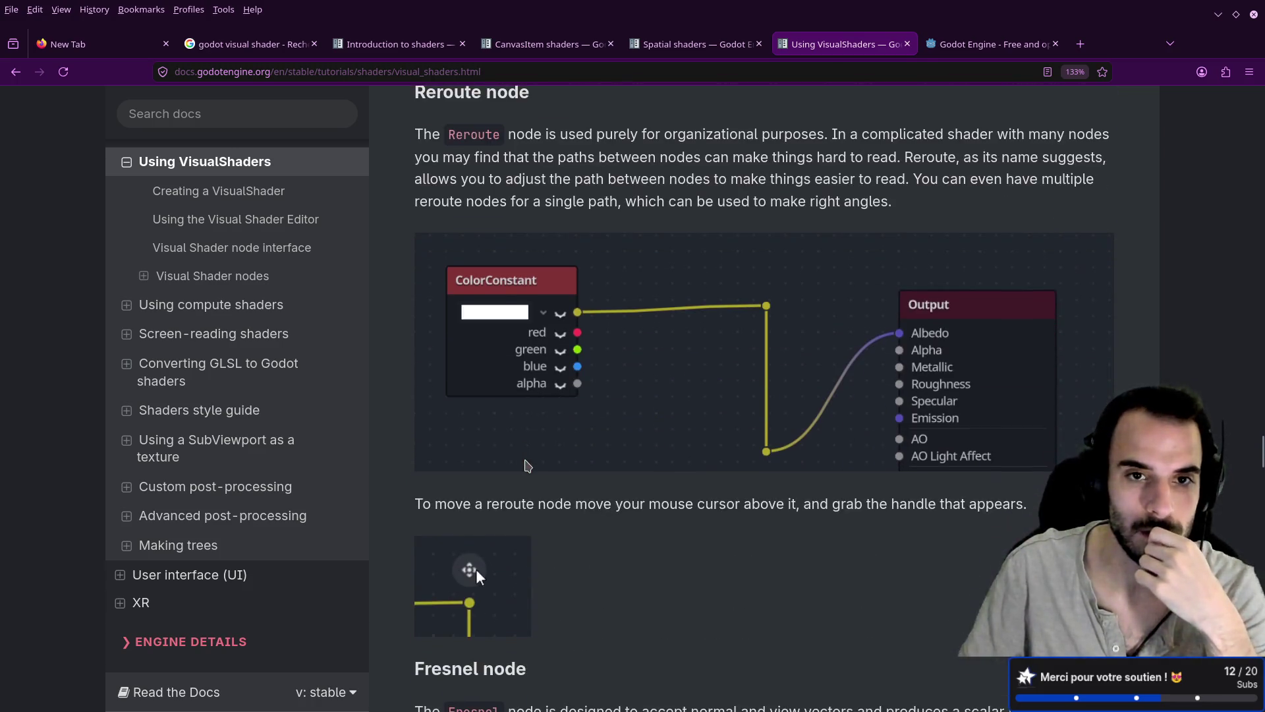
pyautogui.scroll(-2, 526, 462)
pyautogui.scroll(-8, 526, 462)
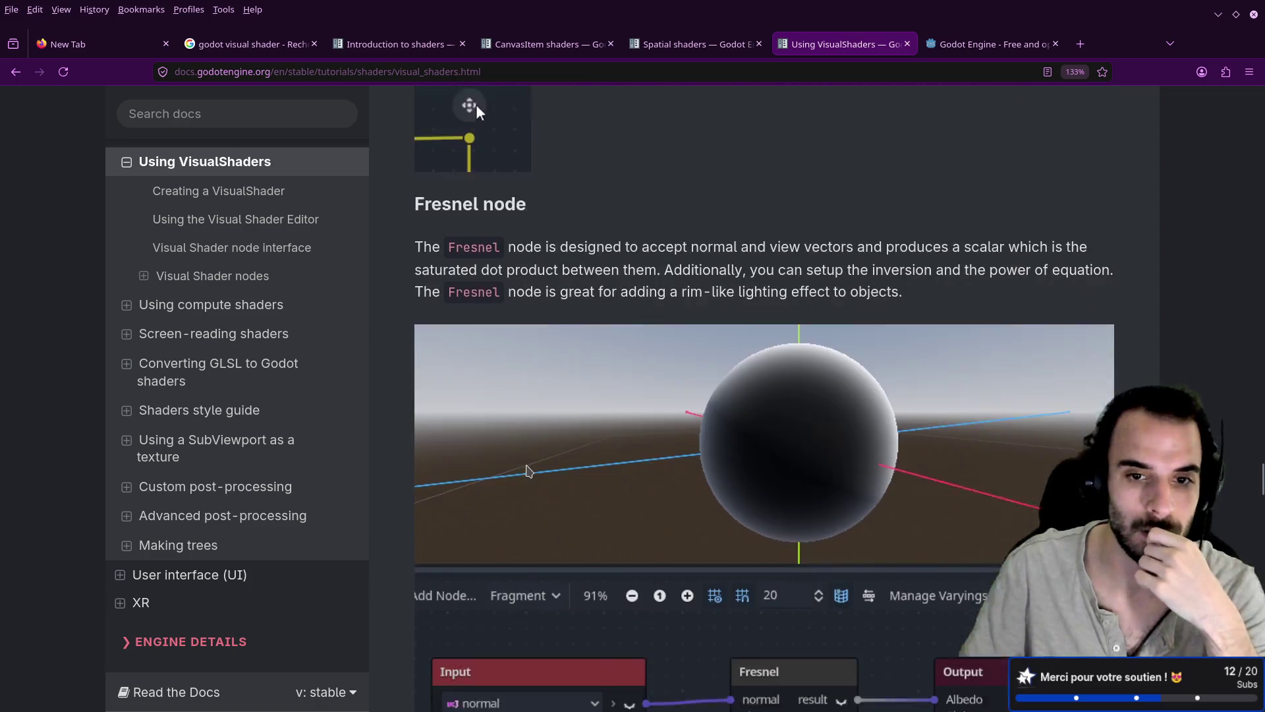
pyautogui.scroll(6, 527, 466)
pyautogui.scroll(12, 527, 468)
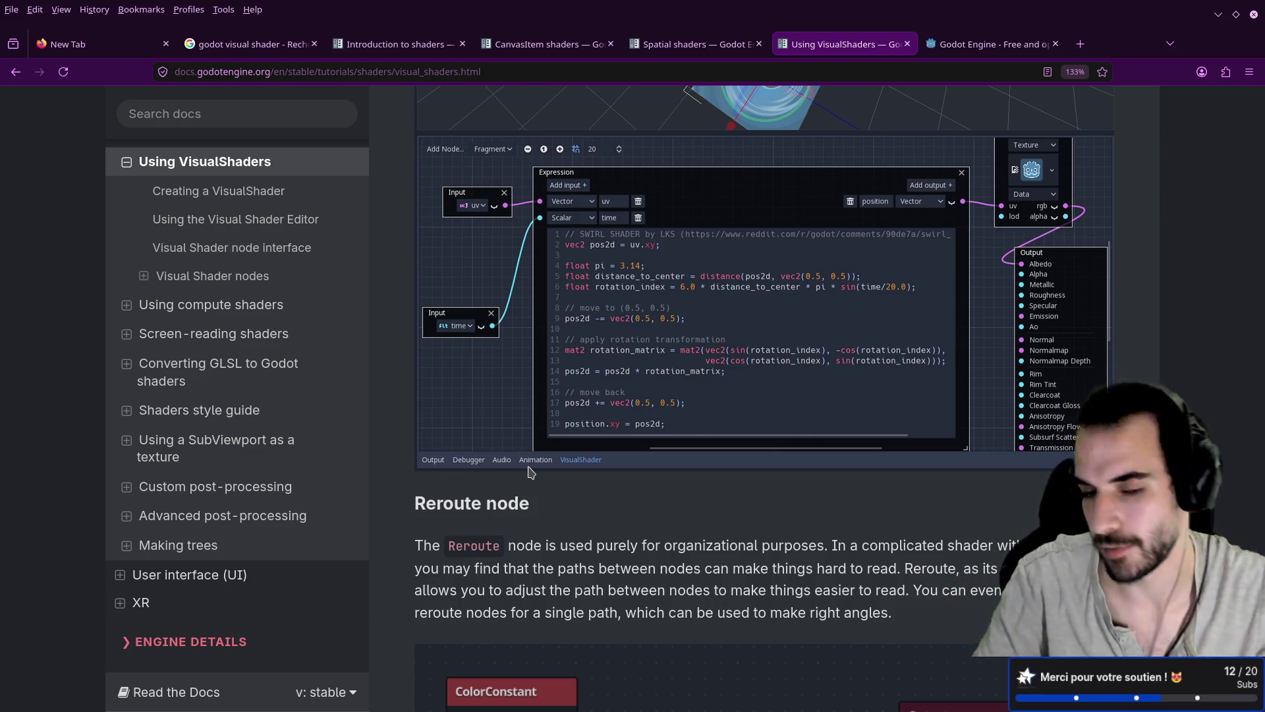
pyautogui.hotkey('alt', 'Tab')
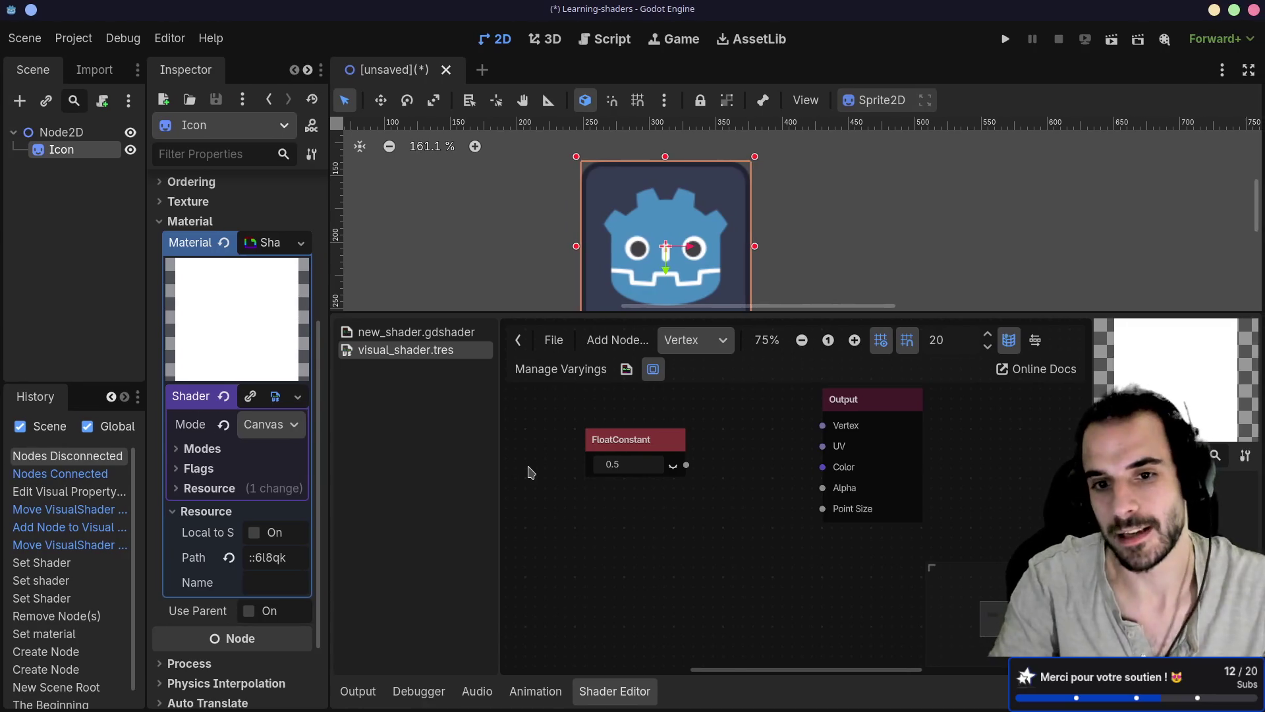
# Add an Expression node via the 'express' search and arrange it between FloatConstant and Output
pyautogui.rightClick(686, 542)
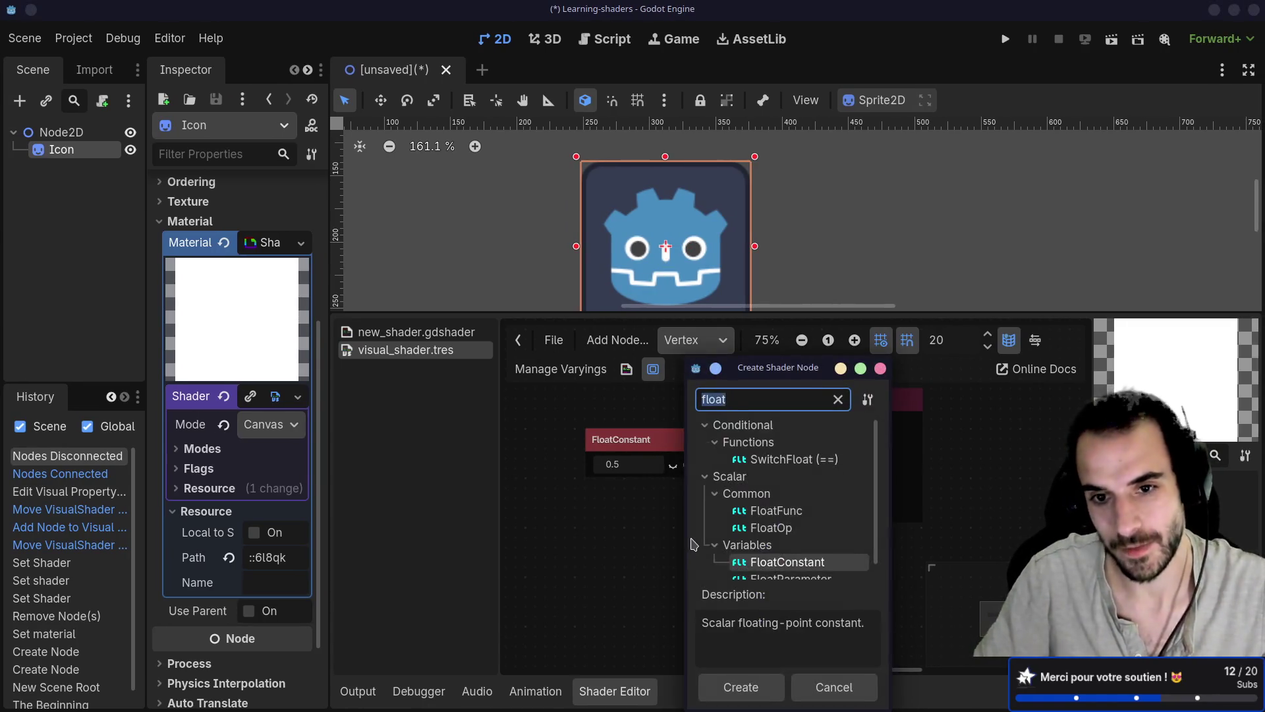
pyautogui.write('express')
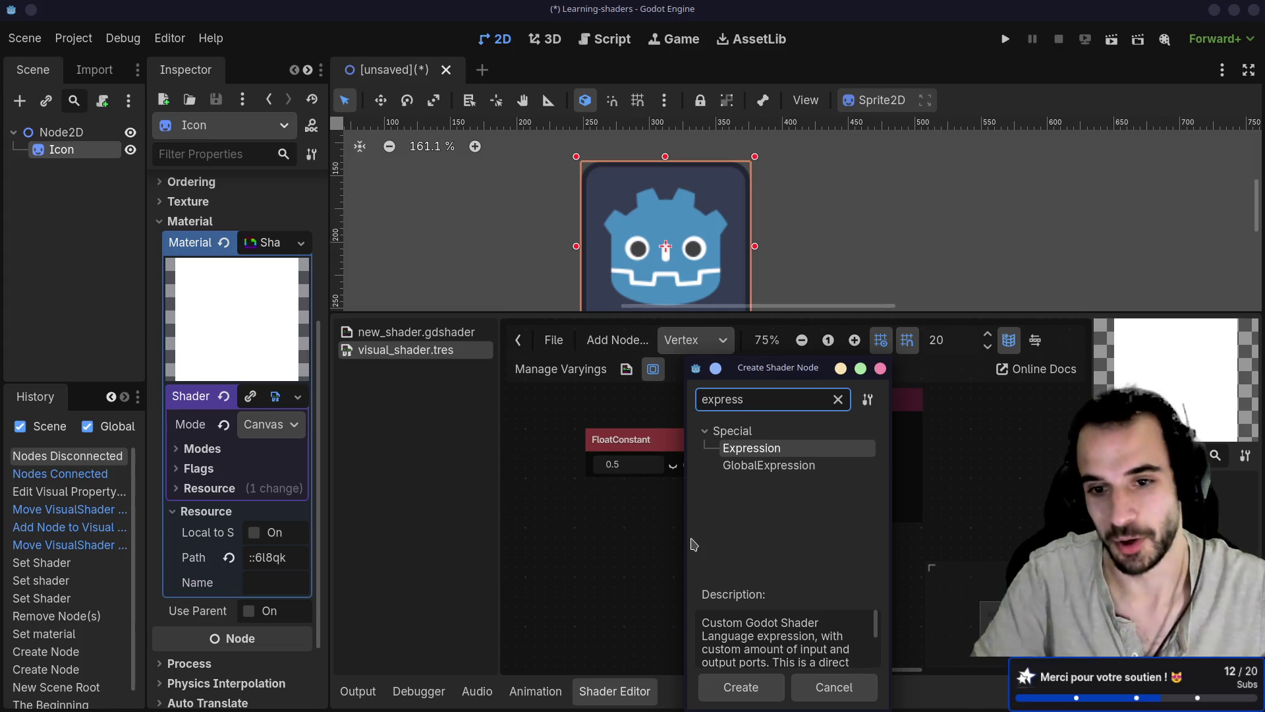
pyautogui.press('Return')
pyautogui.moveTo(738, 550); pyautogui.dragTo(707, 453)
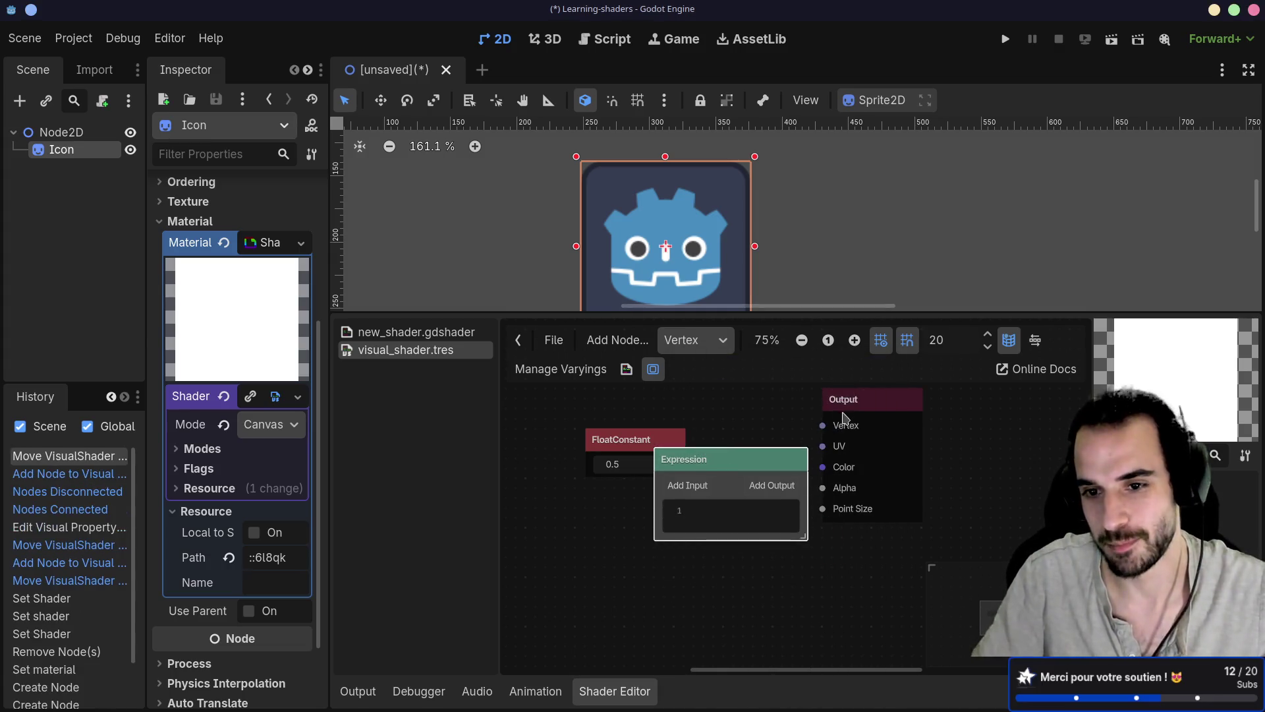
pyautogui.moveTo(845, 418); pyautogui.dragTo(924, 437)
pyautogui.moveTo(646, 449); pyautogui.dragTo(556, 439)
pyautogui.moveTo(704, 460); pyautogui.dragTo(695, 428)
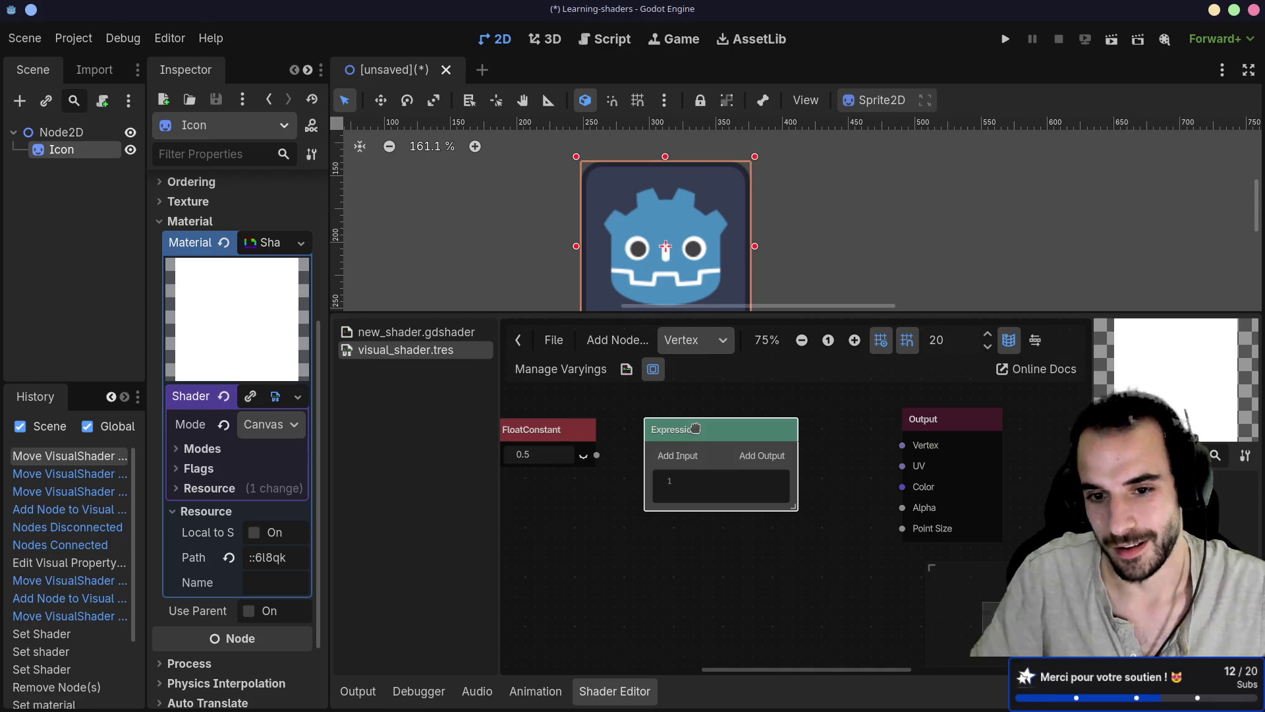
# Give the Expression node a Vector3 input port named 'color' and enlarge the node
pyautogui.click(678, 456)
pyautogui.click(693, 485)
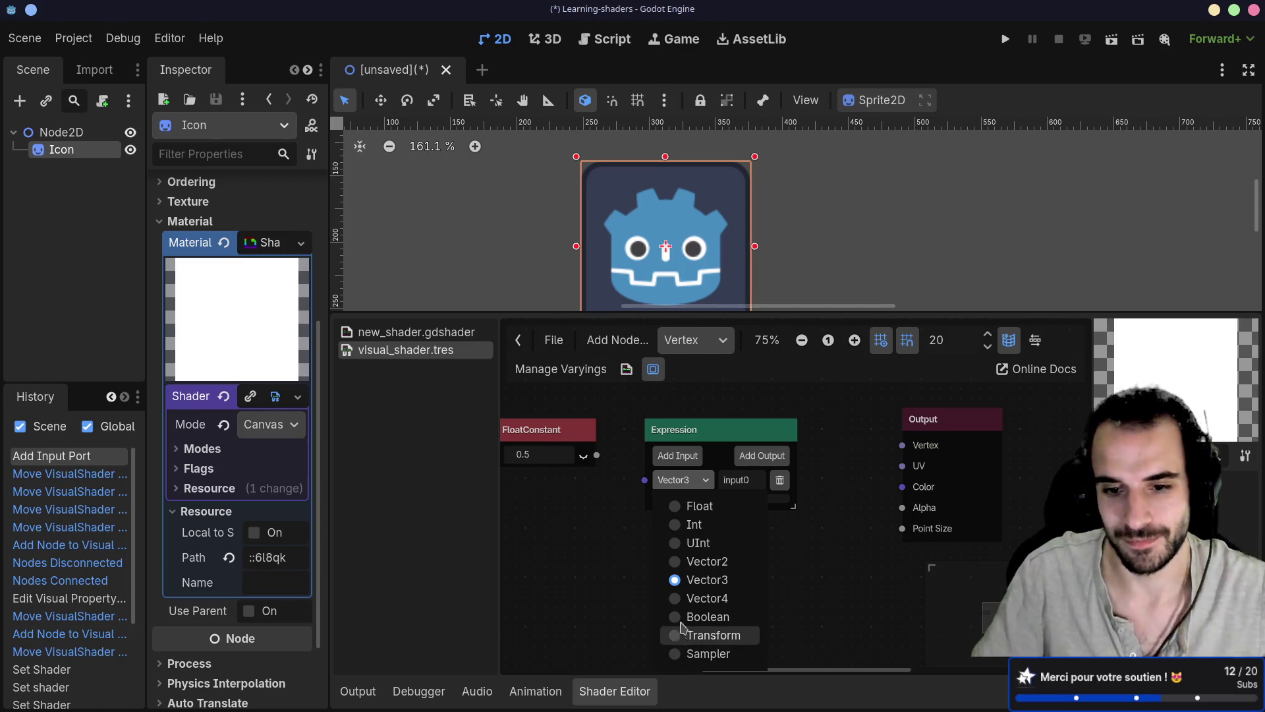
pyautogui.click(678, 580)
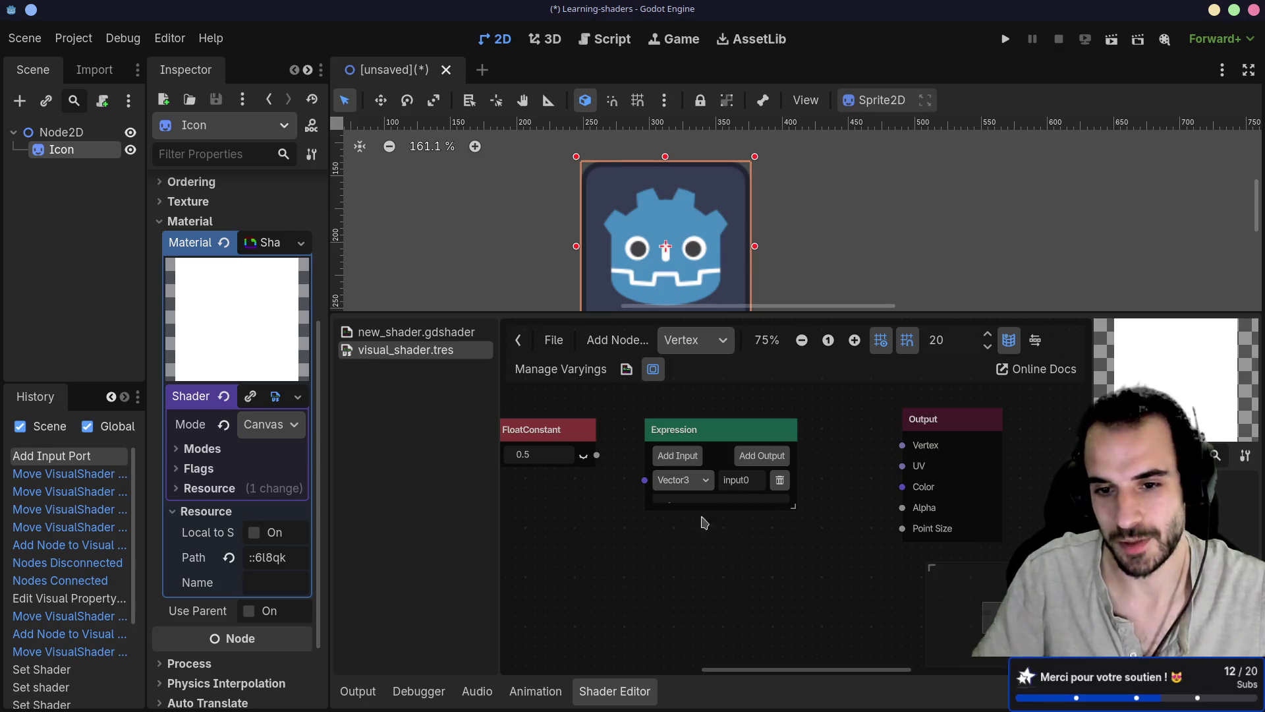
pyautogui.doubleClick(745, 475)
pyautogui.write('color')
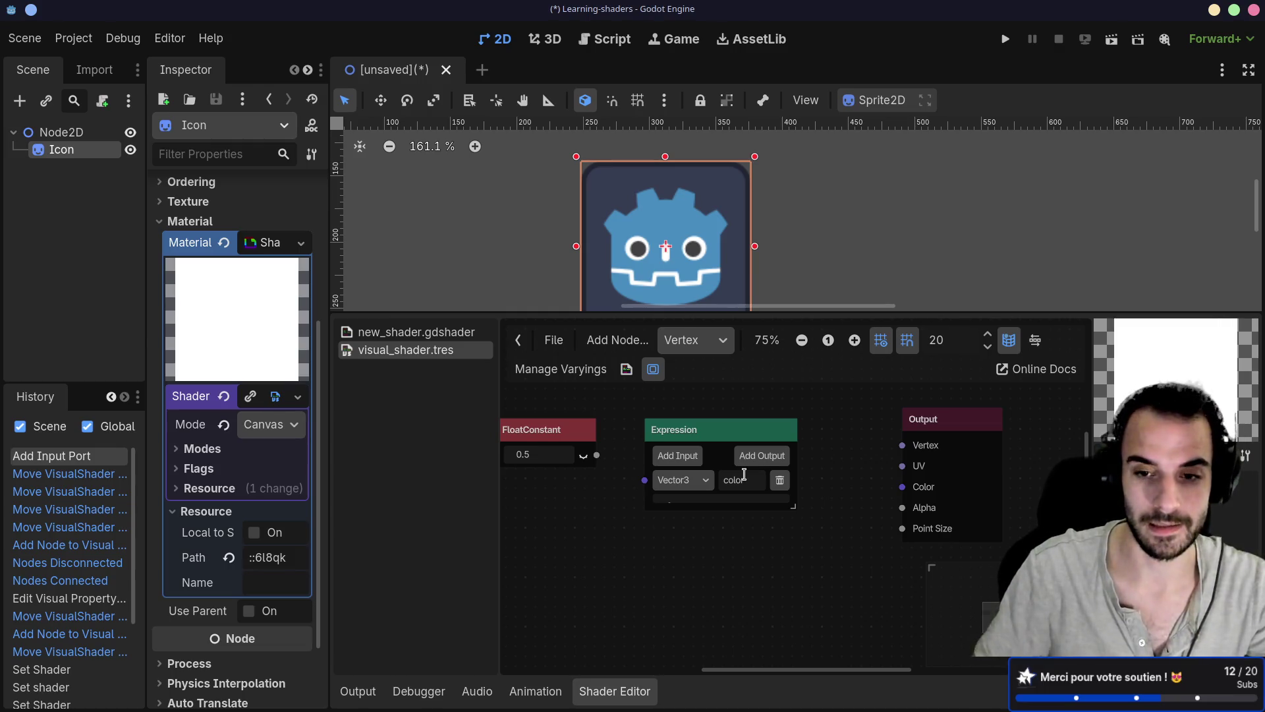
pyautogui.moveTo(794, 507); pyautogui.dragTo(811, 551)
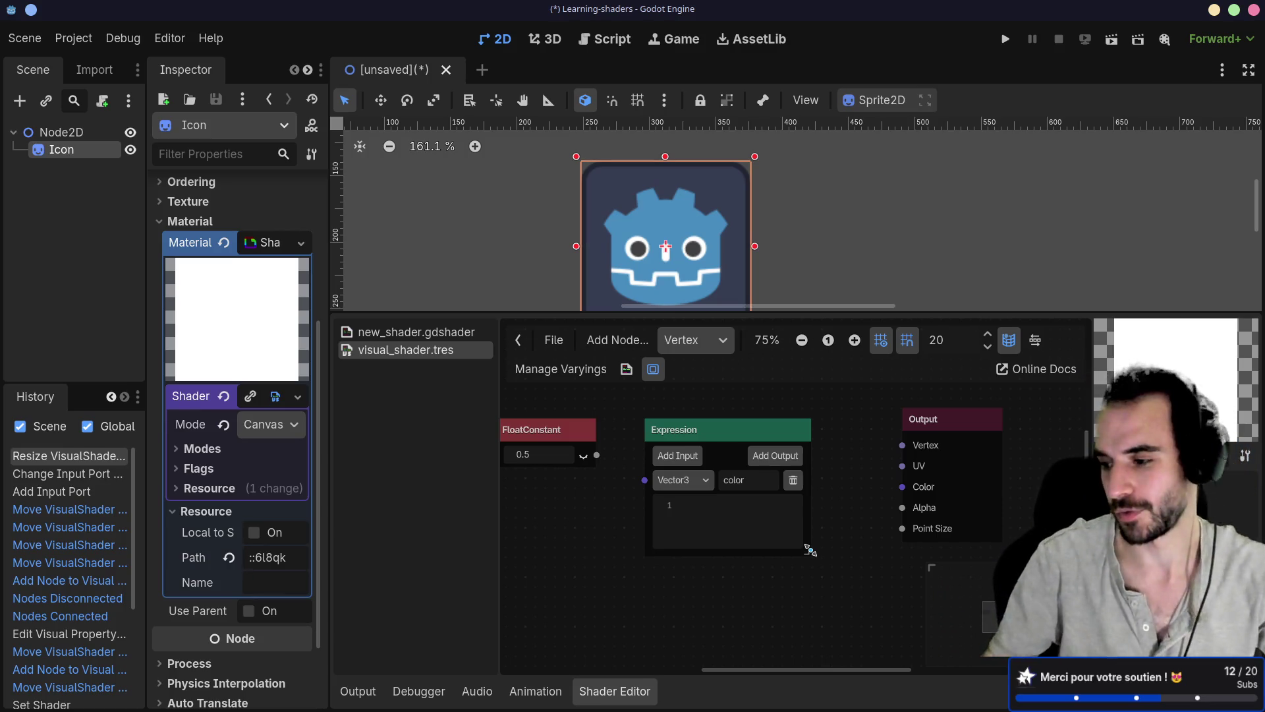
pyautogui.moveTo(732, 438)
pyautogui.mouseDown()
pyautogui.moveTo(760, 418)
pyautogui.moveTo(750, 428)
pyautogui.mouseUp()
# Open the Add Node dialog with the search cleared and expand the Color and Input categories
pyautogui.moveTo(934, 425); pyautogui.dragTo(913, 425)
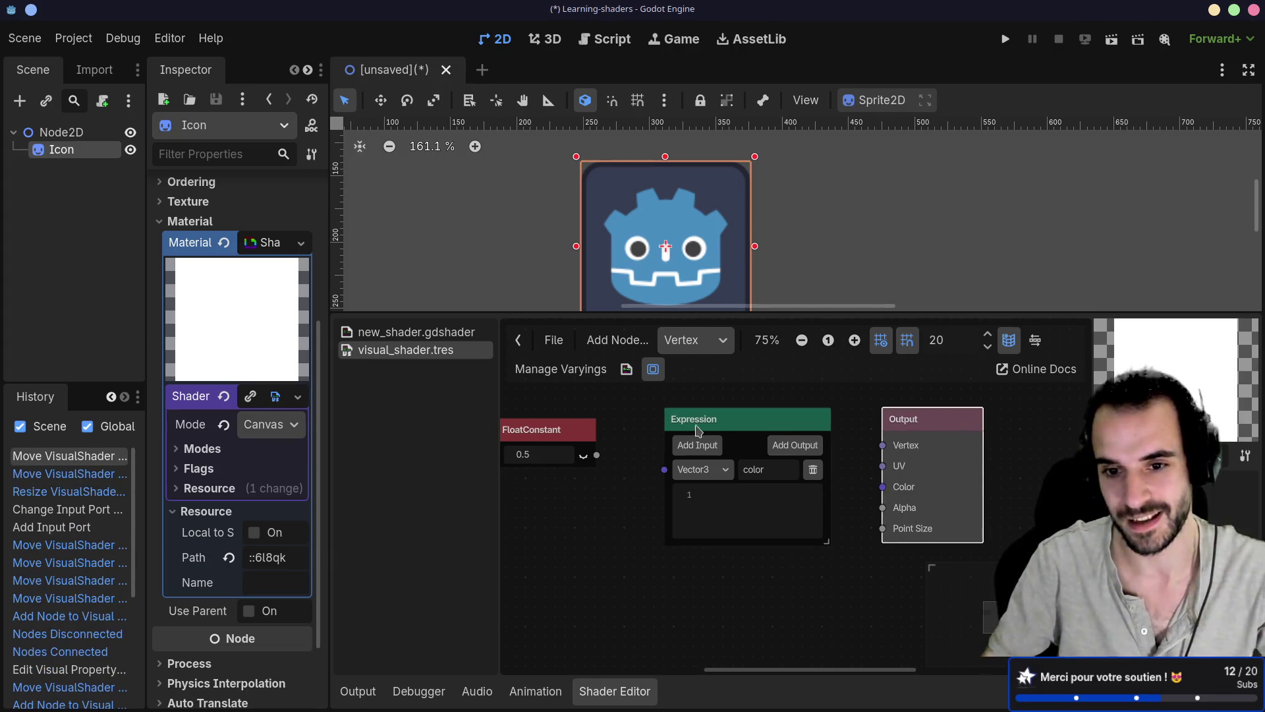
pyautogui.click(550, 435)
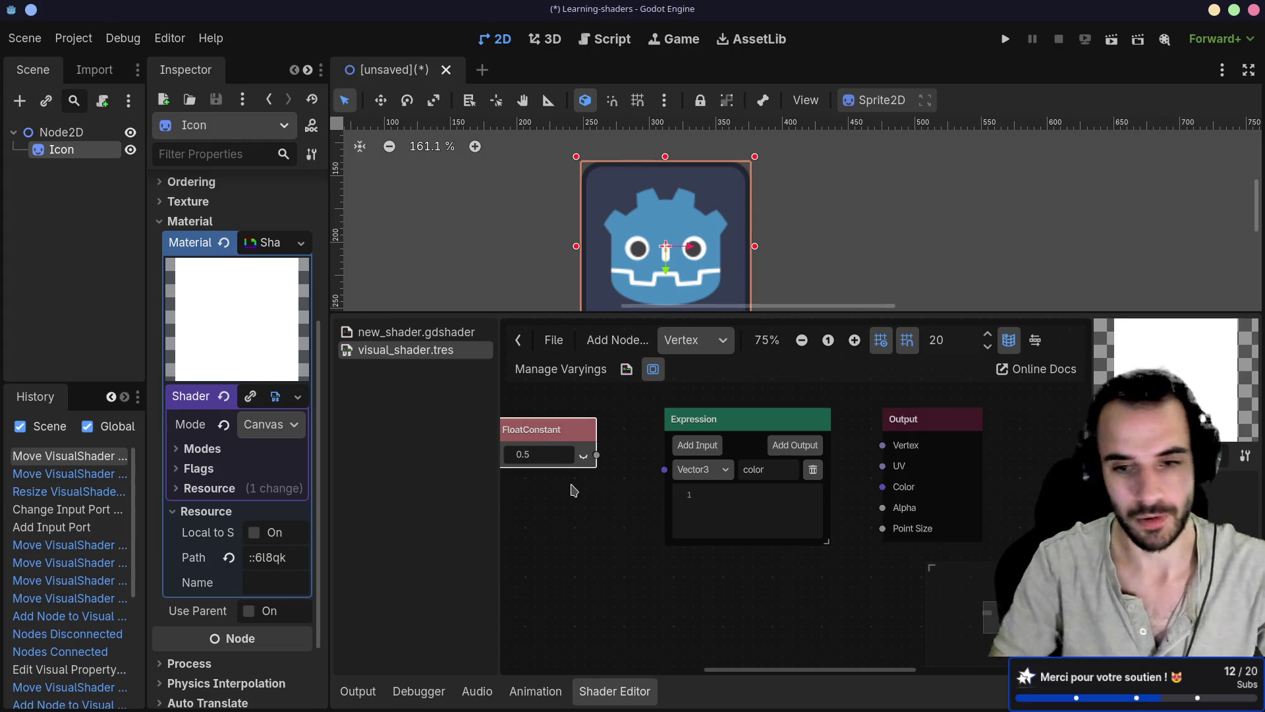
pyautogui.rightClick(578, 535)
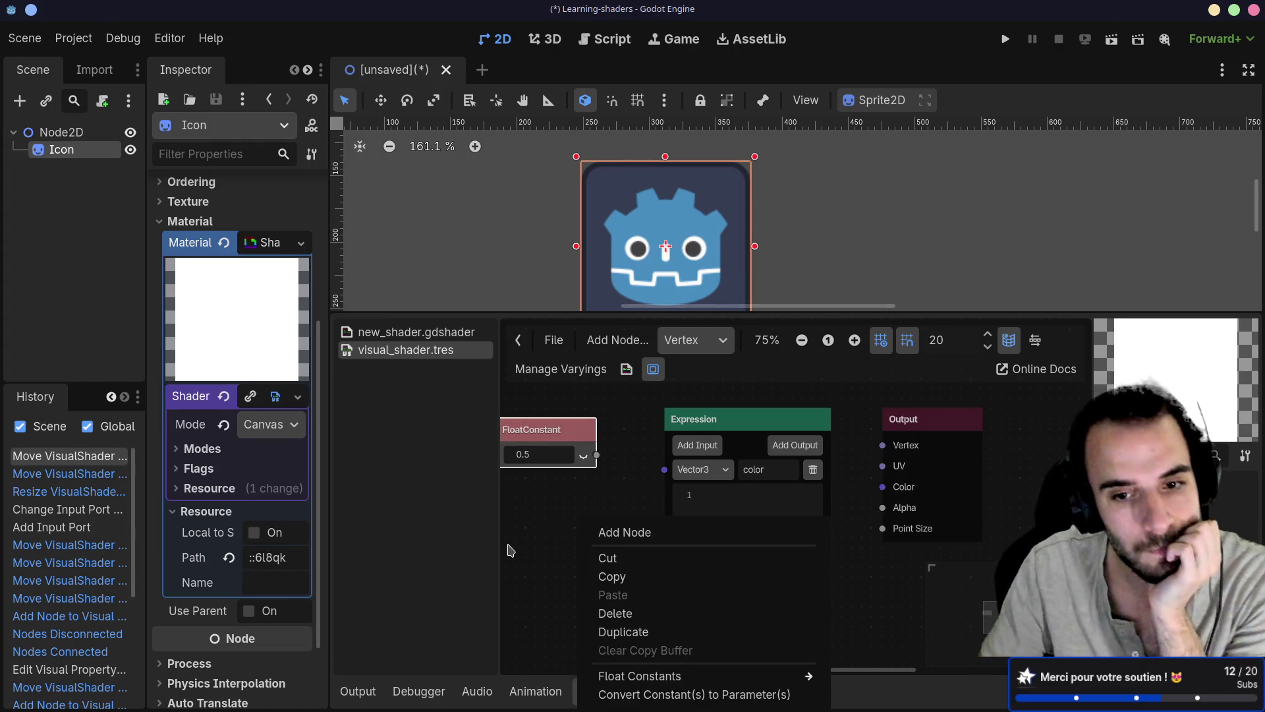
pyautogui.click(599, 531)
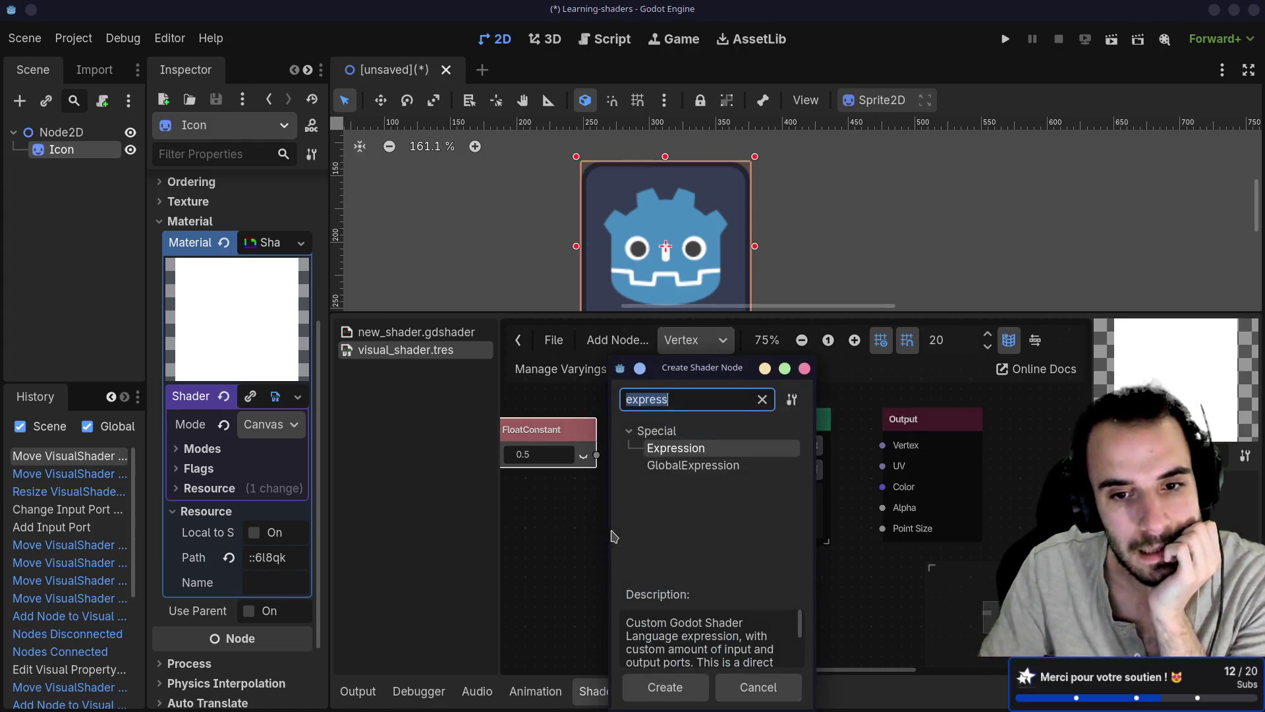
pyautogui.click(764, 400)
pyautogui.click(630, 432)
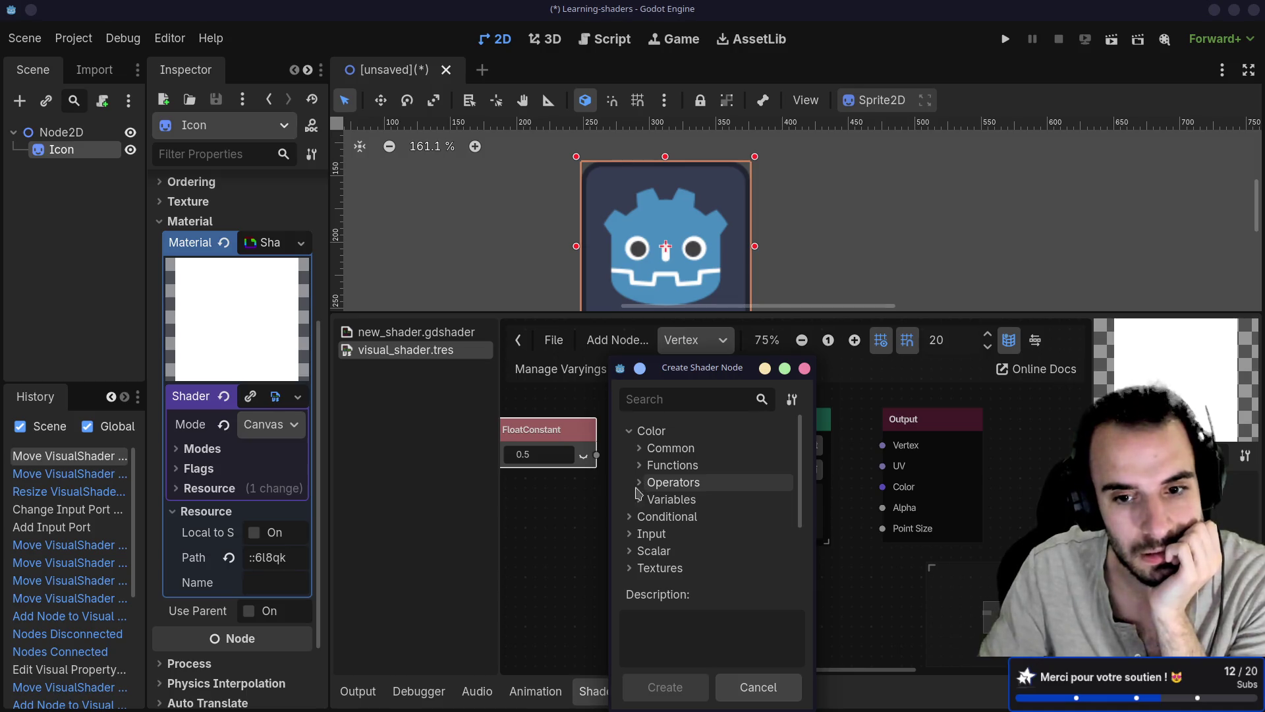
pyautogui.click(630, 534)
# Create the Color input node from Input > All and move it left below the FloatConstant
pyautogui.scroll(-3, 641, 520)
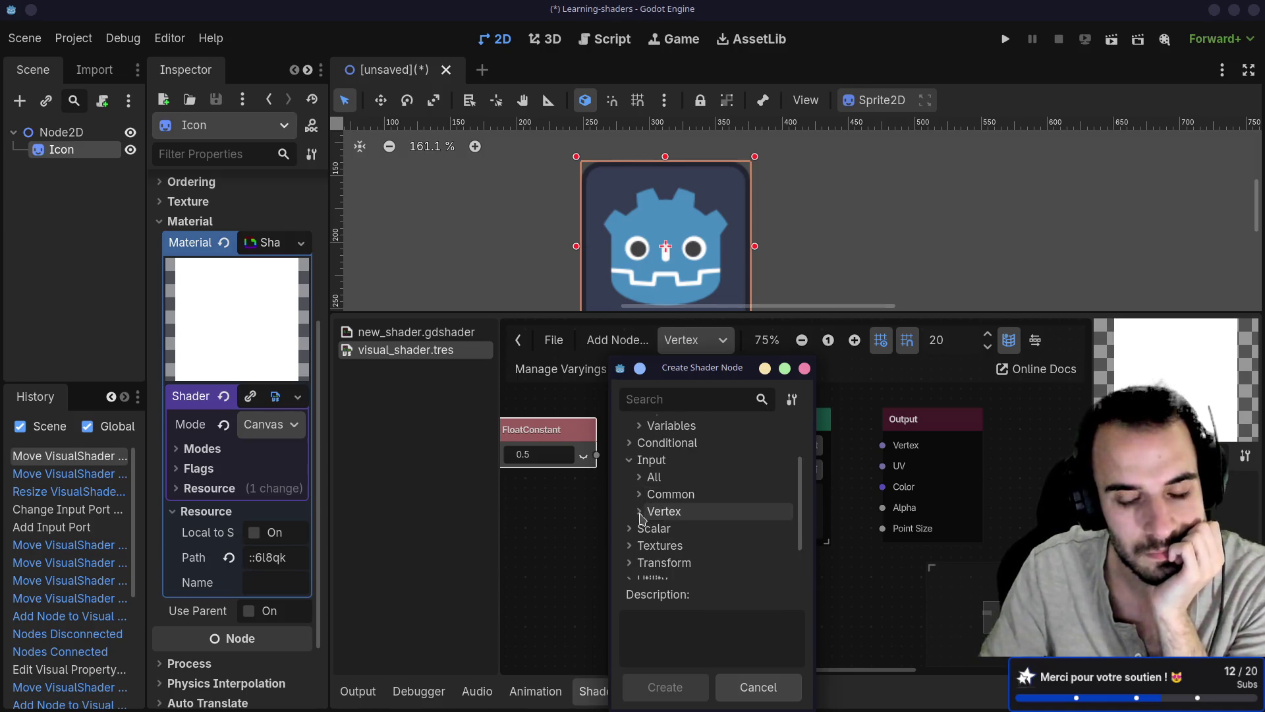
pyautogui.click(638, 478)
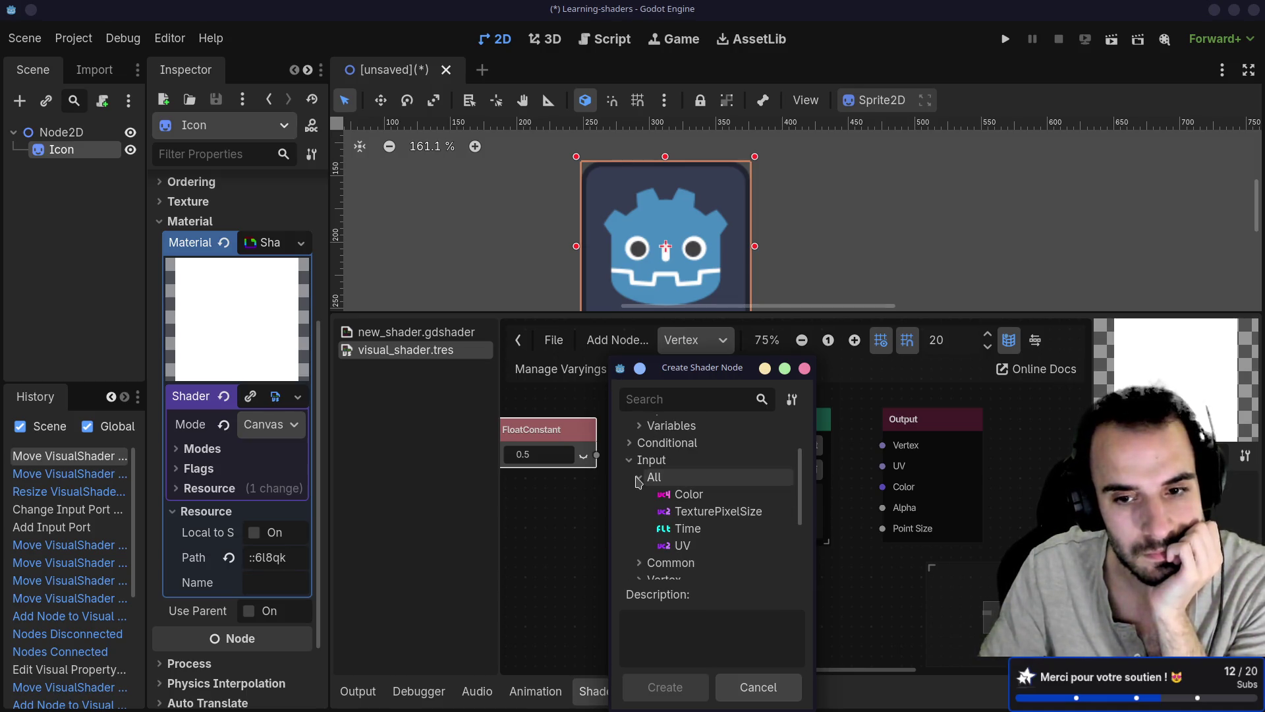
pyautogui.click(688, 496)
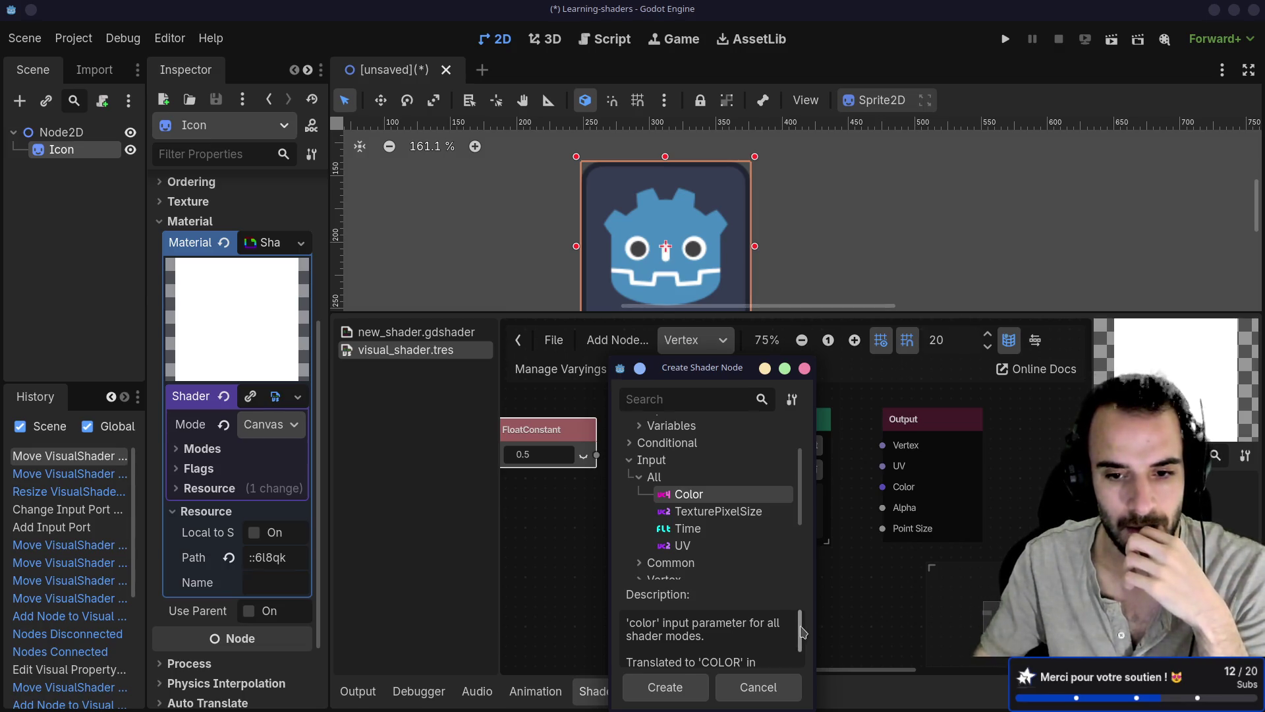
pyautogui.scroll(-1, 801, 638)
pyautogui.moveTo(800, 638)
pyautogui.mouseDown()
pyautogui.moveTo(799, 663)
pyautogui.moveTo(801, 626)
pyautogui.mouseUp()
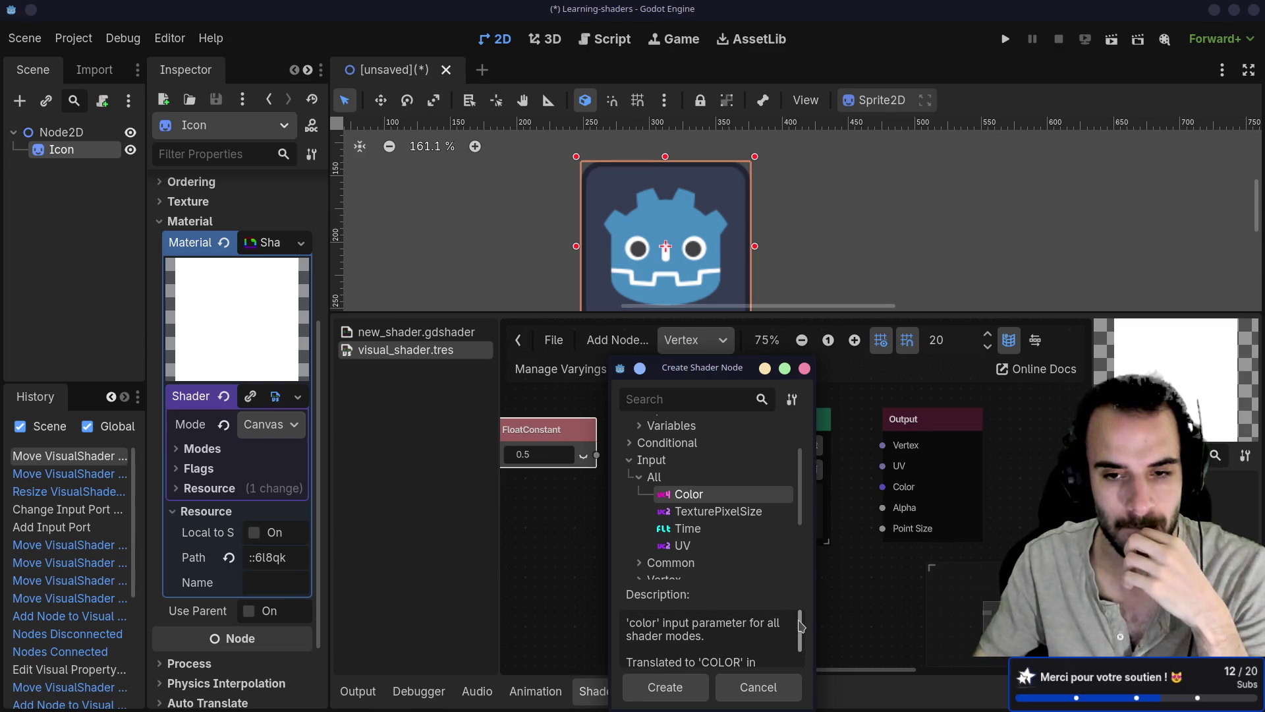
pyautogui.doubleClick(721, 503)
pyautogui.moveTo(681, 550)
pyautogui.mouseDown()
pyautogui.moveTo(561, 513)
pyautogui.moveTo(600, 486)
pyautogui.mouseUp()
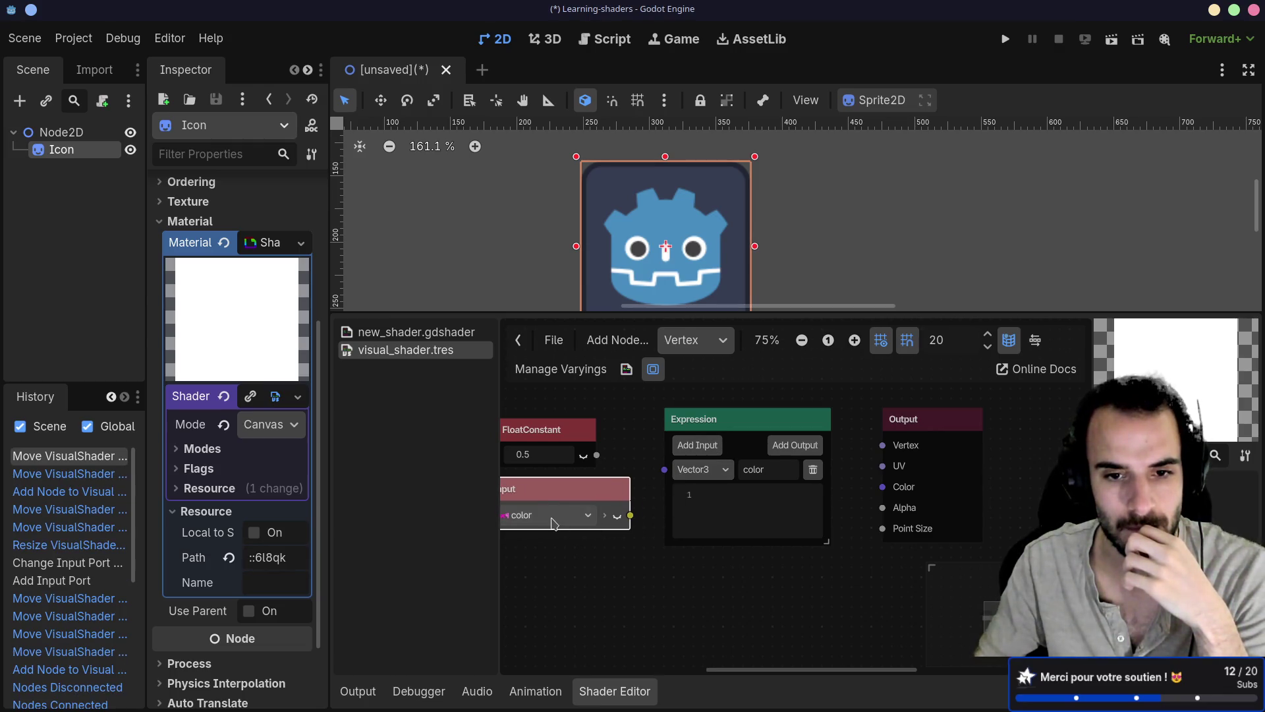
# Change the Expression input to Vector4 and connect the color Input node to it
pyautogui.click(698, 472)
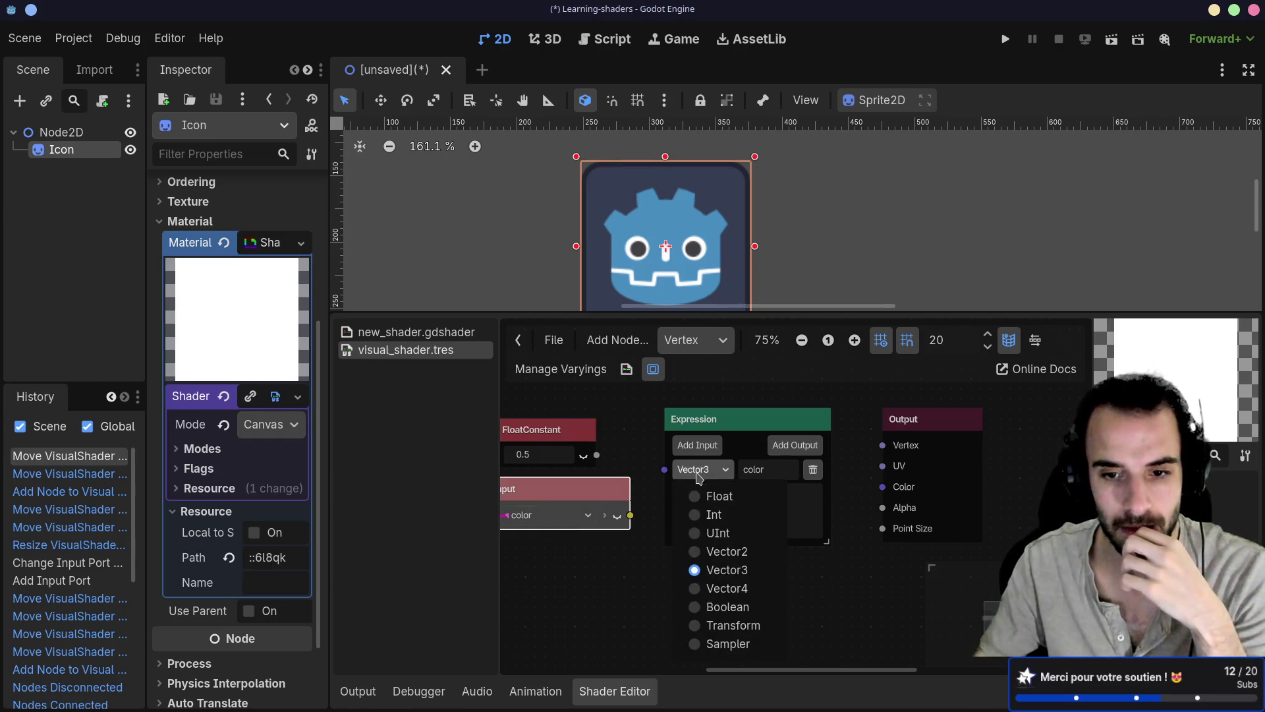
pyautogui.click(707, 588)
pyautogui.moveTo(630, 515); pyautogui.dragTo(664, 469)
pyautogui.moveTo(730, 430); pyautogui.dragTo(750, 449)
pyautogui.moveTo(916, 424); pyautogui.dragTo(976, 424)
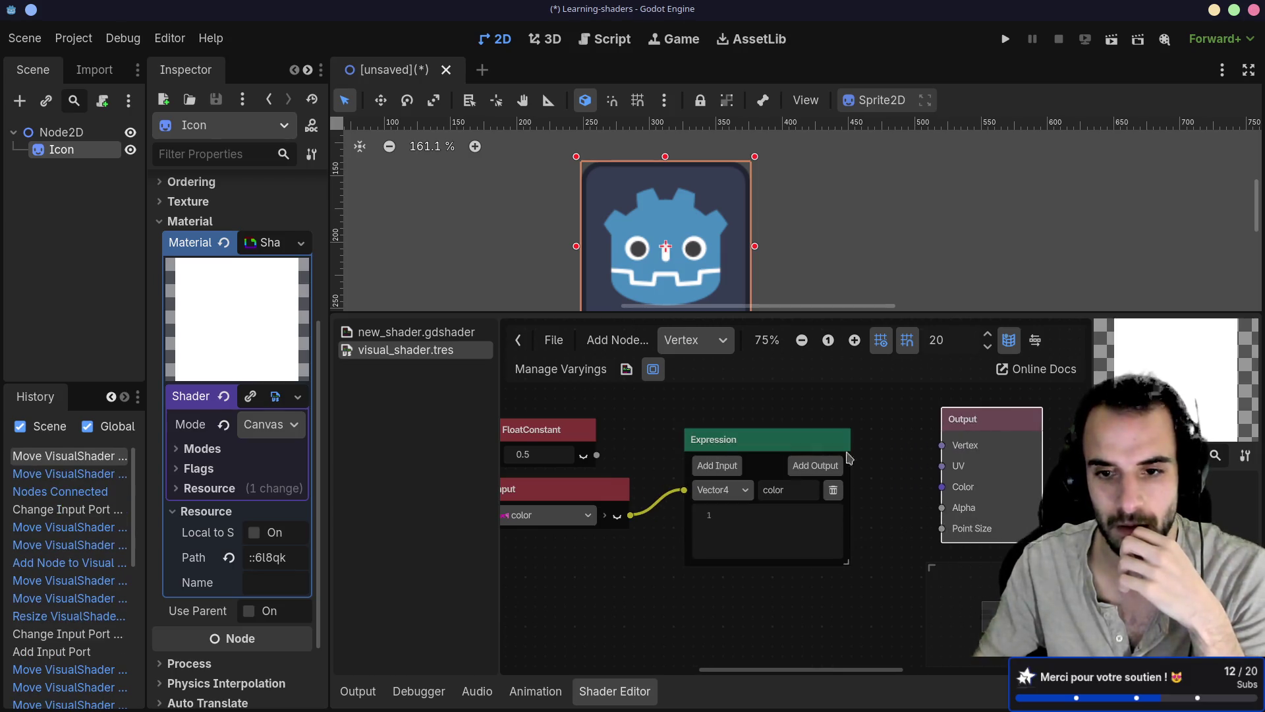
pyautogui.moveTo(599, 489)
pyautogui.mouseDown()
pyautogui.moveTo(629, 448)
pyautogui.moveTo(580, 443)
pyautogui.moveTo(586, 565)
pyautogui.mouseUp()
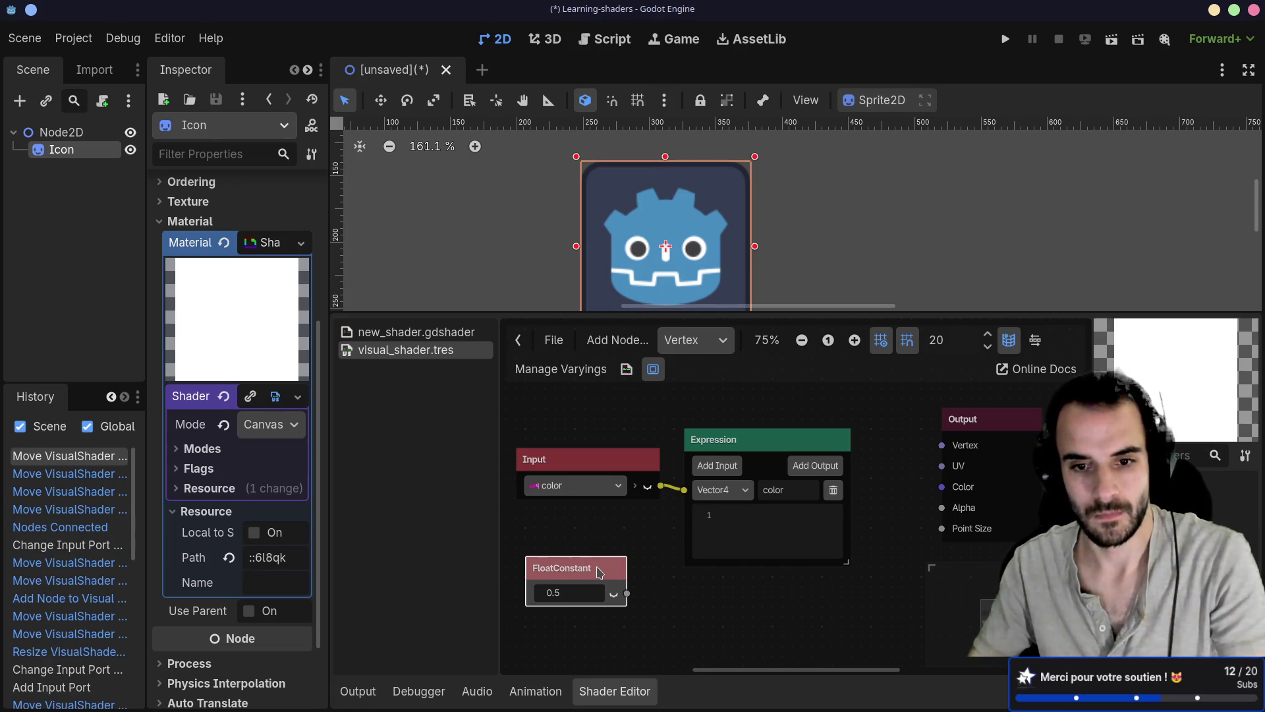
# Delete the FloatConstant, add an Expression output, and connect output0 to Output's Color
pyautogui.press('Delete')
pyautogui.moveTo(827, 458); pyautogui.dragTo(817, 449)
pyautogui.click(816, 453)
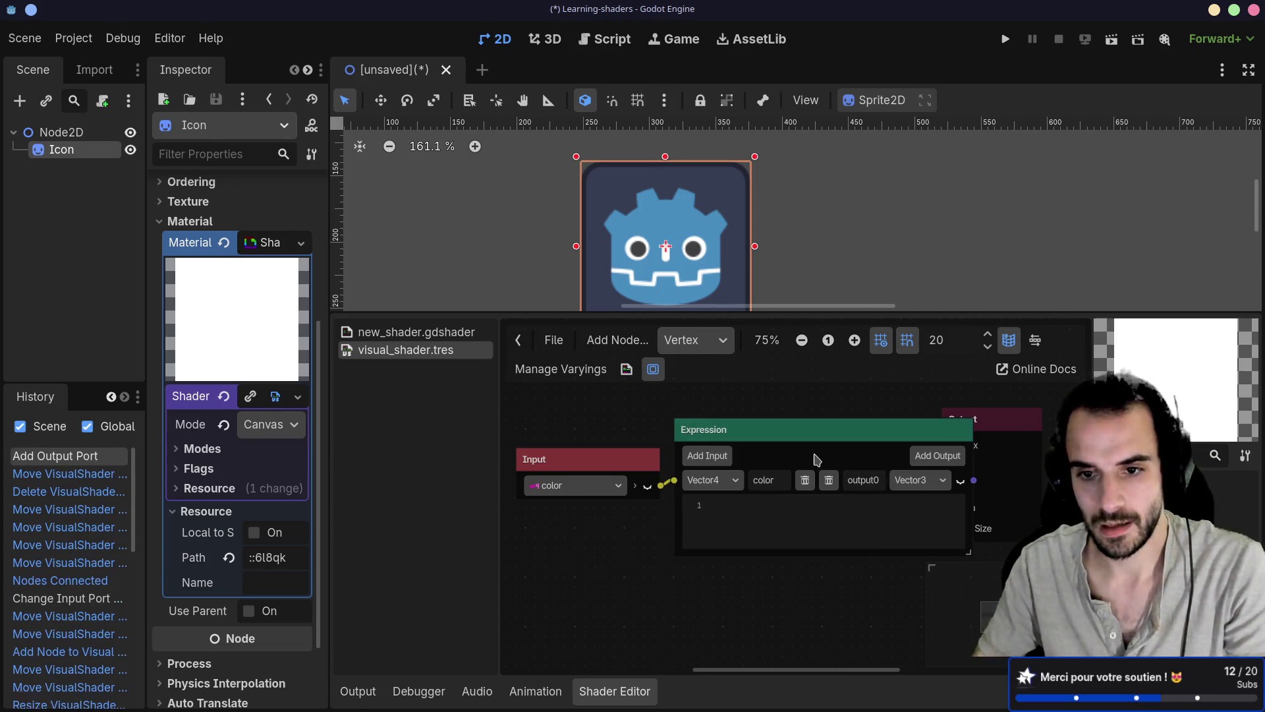
pyautogui.moveTo(736, 439)
pyautogui.mouseDown()
pyautogui.moveTo(598, 439)
pyautogui.moveTo(647, 449)
pyautogui.mouseUp()
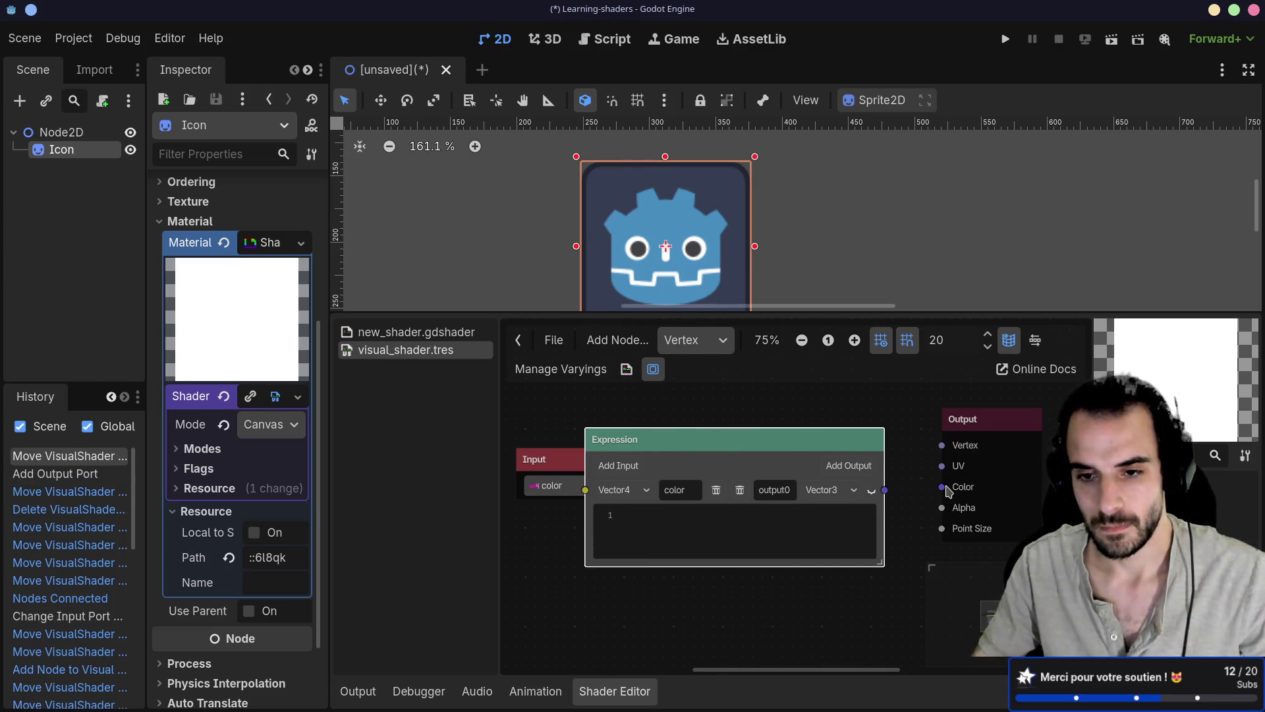
pyautogui.moveTo(884, 491); pyautogui.dragTo(942, 487)
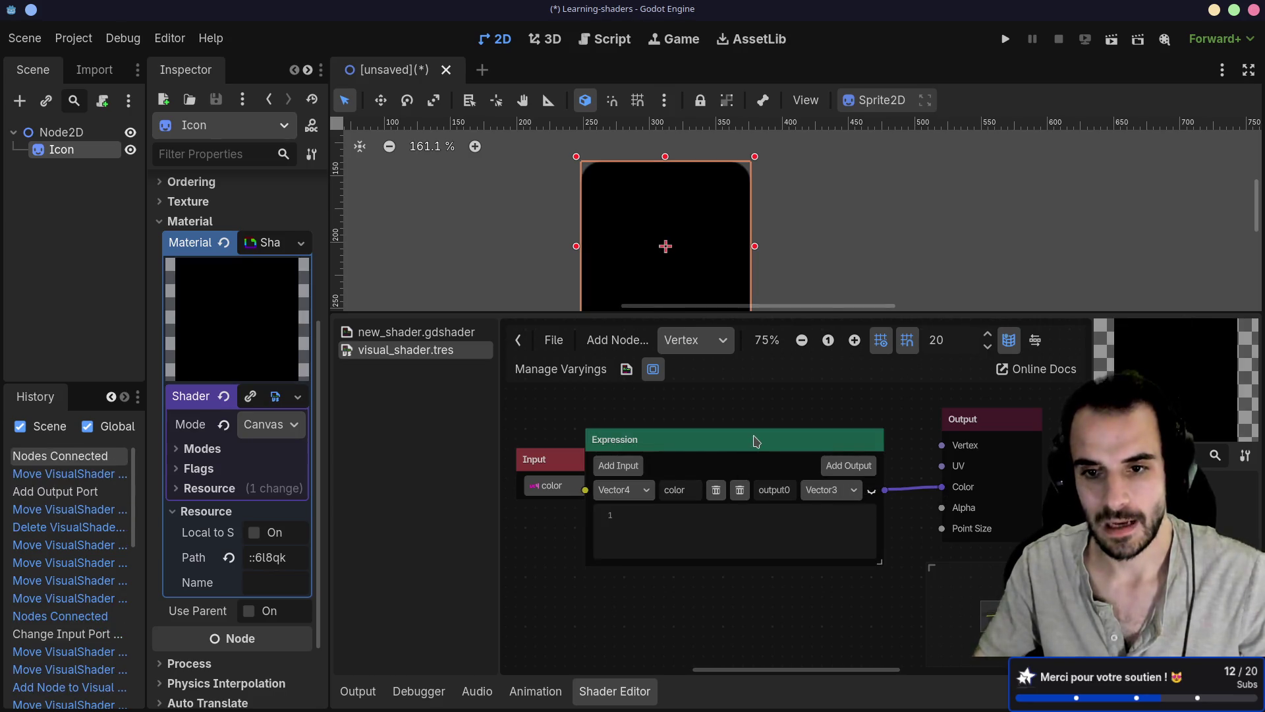
pyautogui.moveTo(752, 438); pyautogui.dragTo(801, 437)
pyautogui.moveTo(953, 419); pyautogui.dragTo(994, 419)
pyautogui.moveTo(851, 442); pyautogui.dragTo(870, 439)
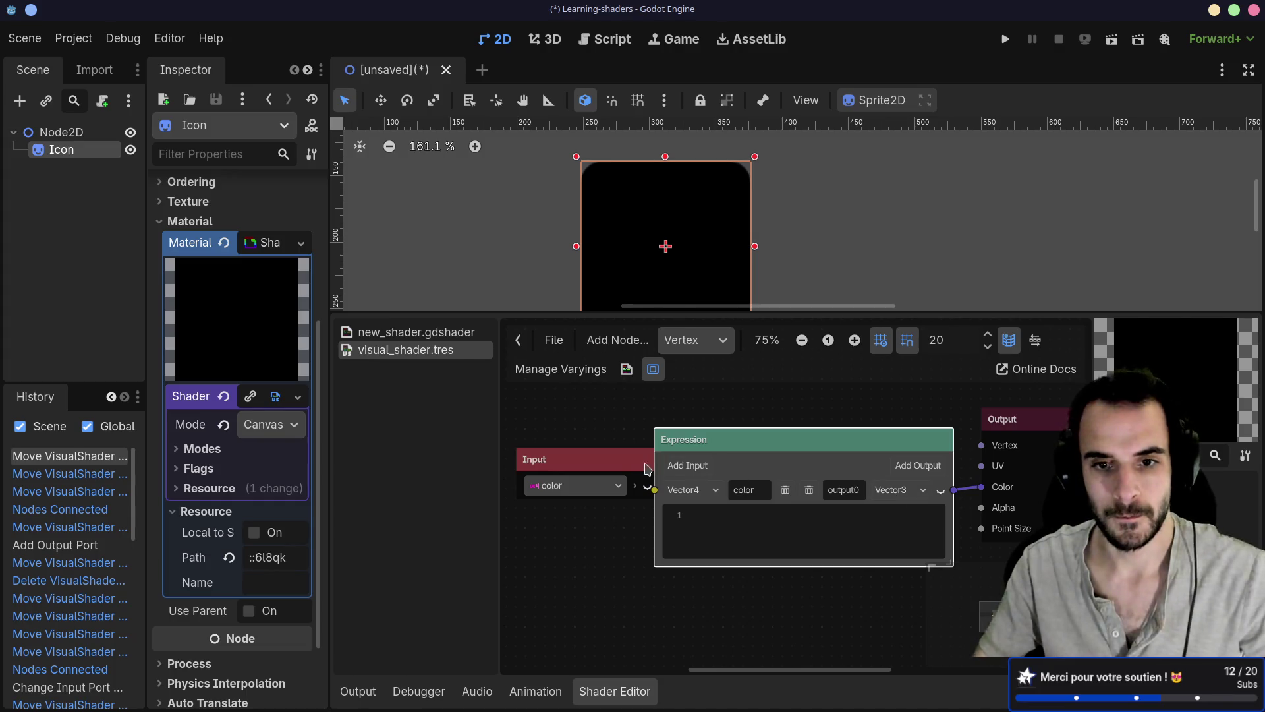
# Rename the Expression node's output0 port to 'ouput_color'
pyautogui.moveTo(619, 462)
pyautogui.mouseDown()
pyautogui.moveTo(588, 462)
pyautogui.moveTo(665, 407)
pyautogui.mouseUp()
pyautogui.doubleClick(932, 461)
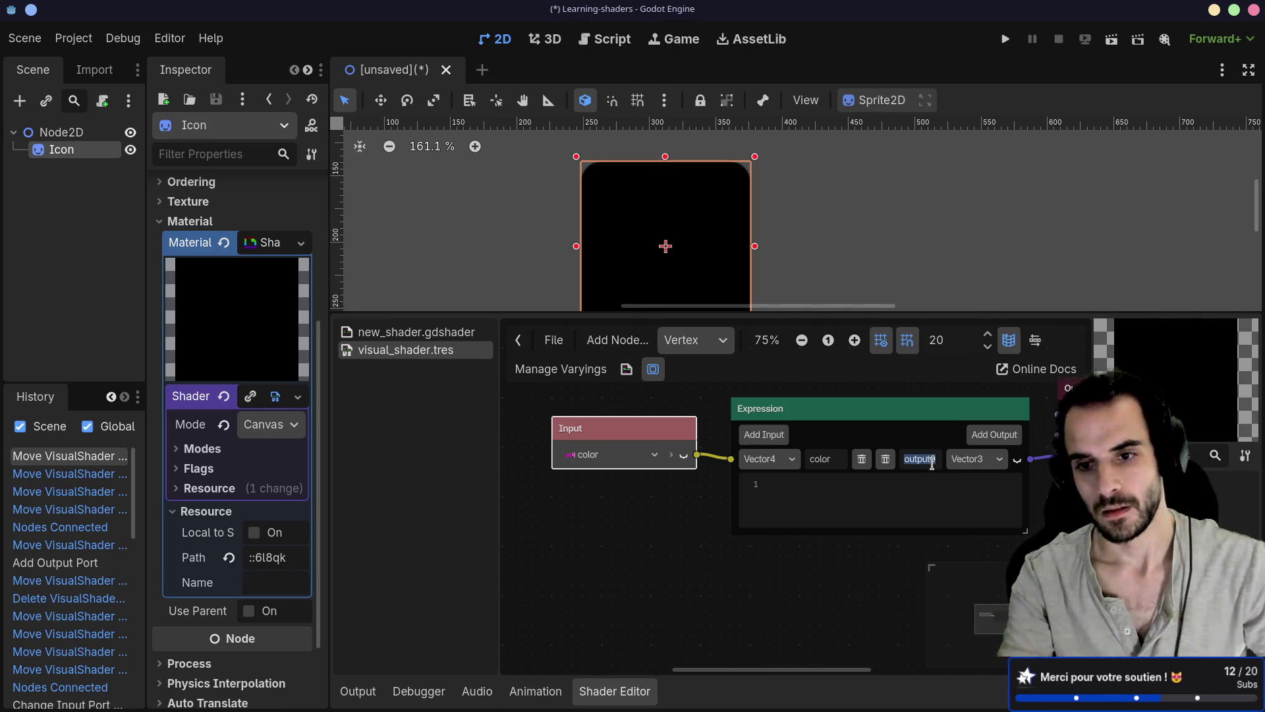
pyautogui.write('out')
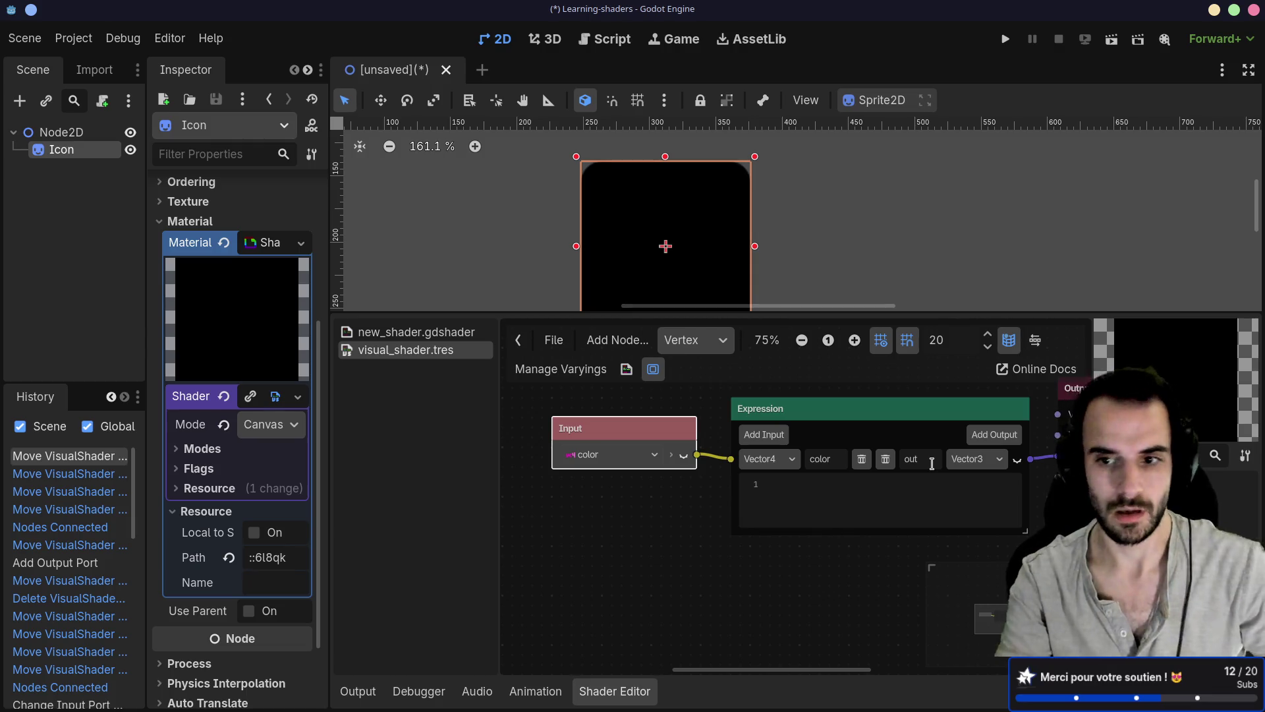
pyautogui.write('put')
pyautogui.write('_color')
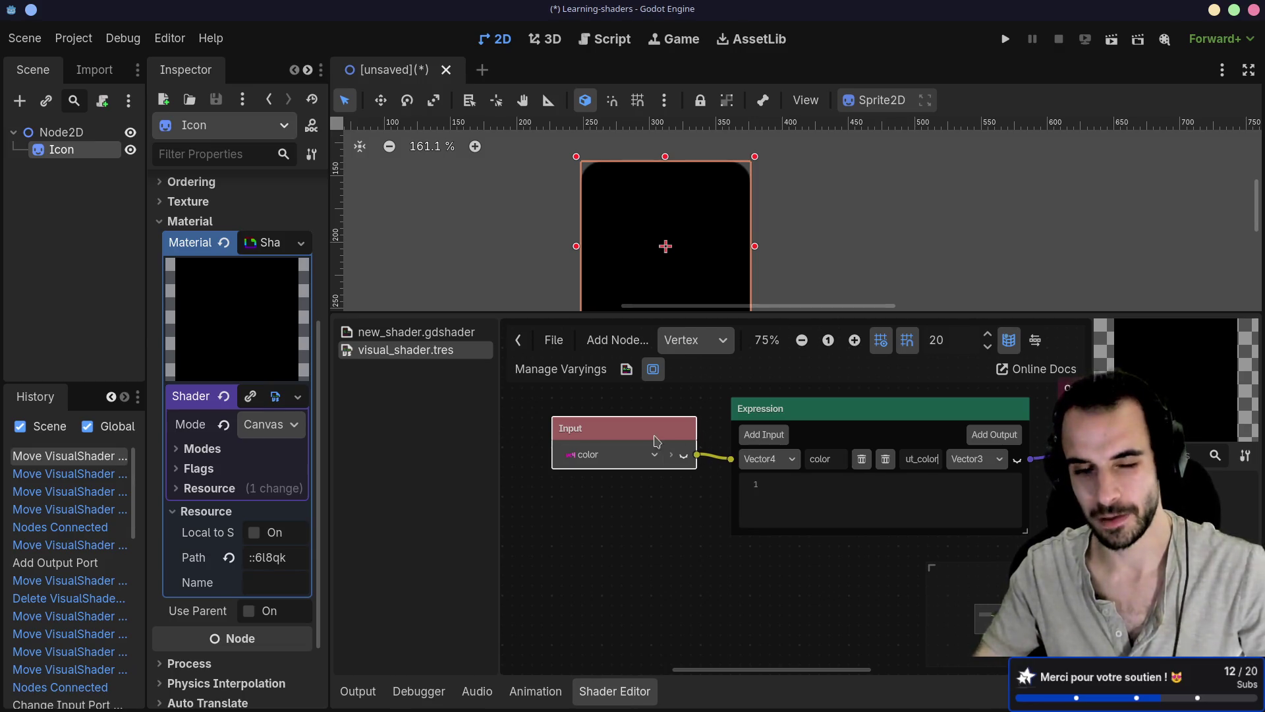
# Gather the Input, Expression and Output nodes side by side in the graph
pyautogui.moveTo(652, 438); pyautogui.dragTo(590, 426)
pyautogui.moveTo(1015, 428); pyautogui.dragTo(889, 404)
pyautogui.hscroll(4, 925, 420)
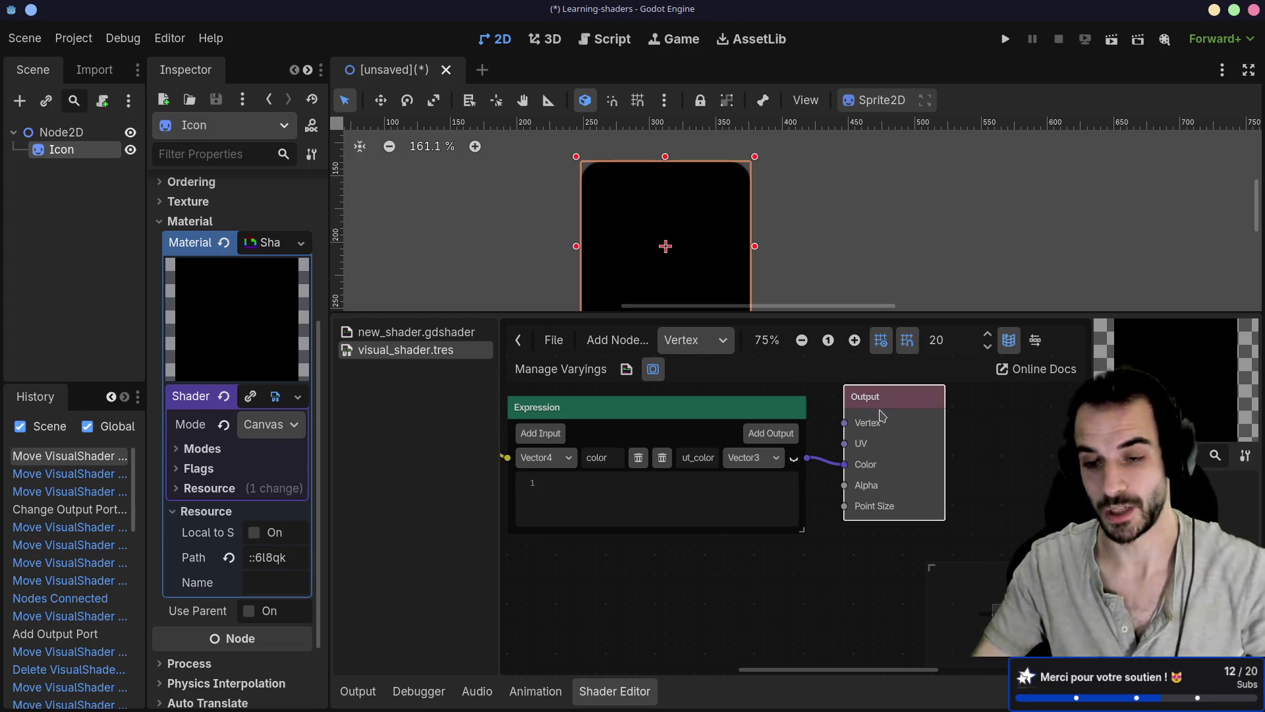
pyautogui.moveTo(889, 410)
pyautogui.mouseDown()
pyautogui.moveTo(894, 399)
pyautogui.moveTo(877, 397)
pyautogui.mouseUp()
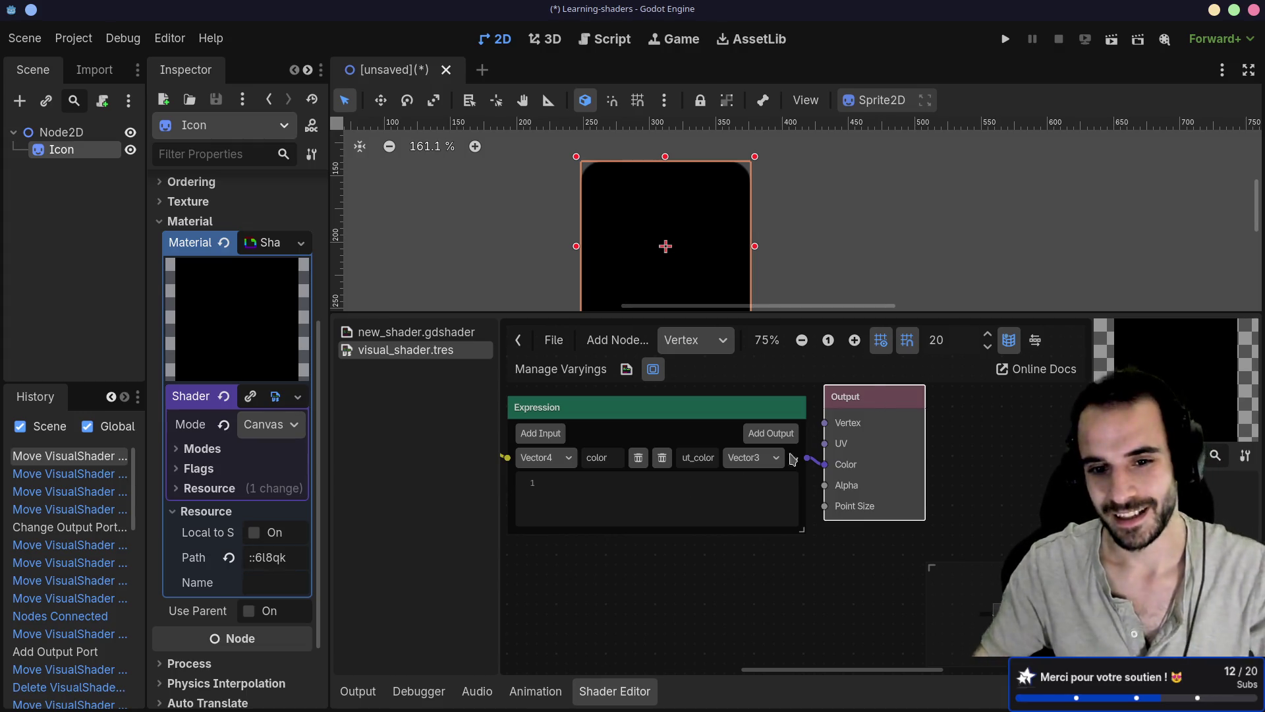
pyautogui.click(661, 495)
# After checking the docs, type 'outpout' into the Expression code and enlarge the node
pyautogui.hotkey('alt', 'Tab')
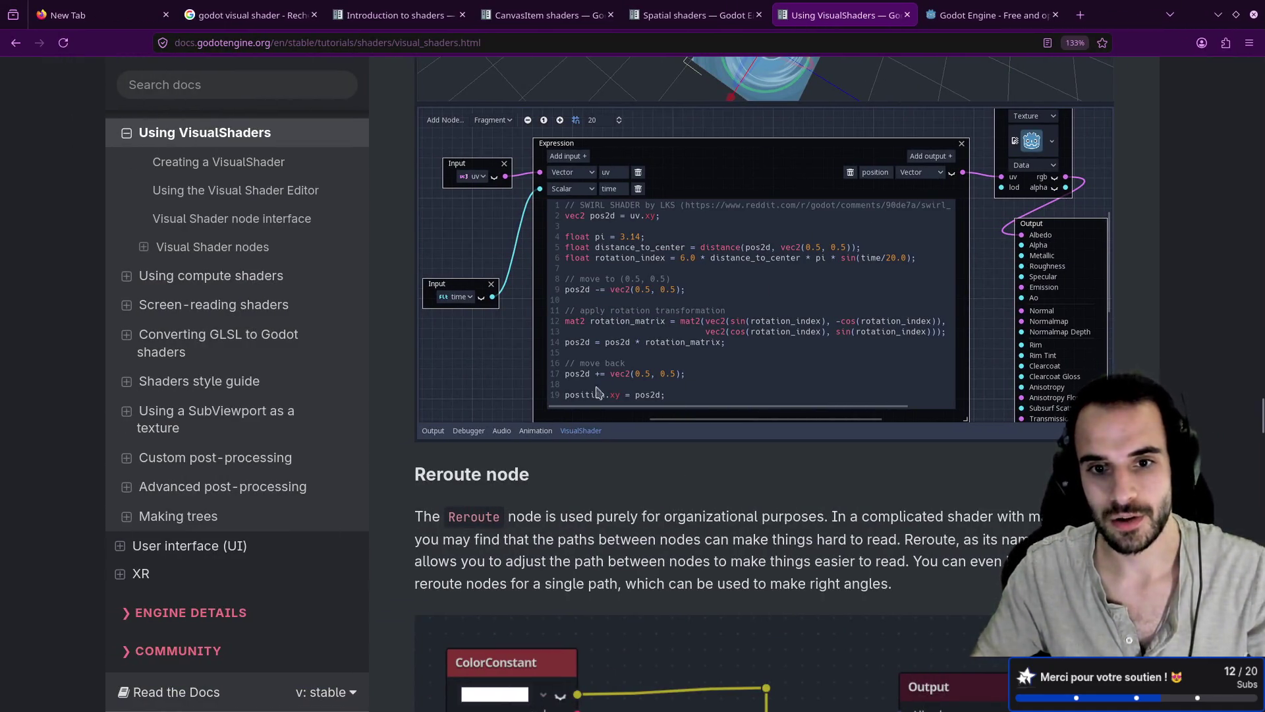
pyautogui.hotkey('alt', 'Tab')
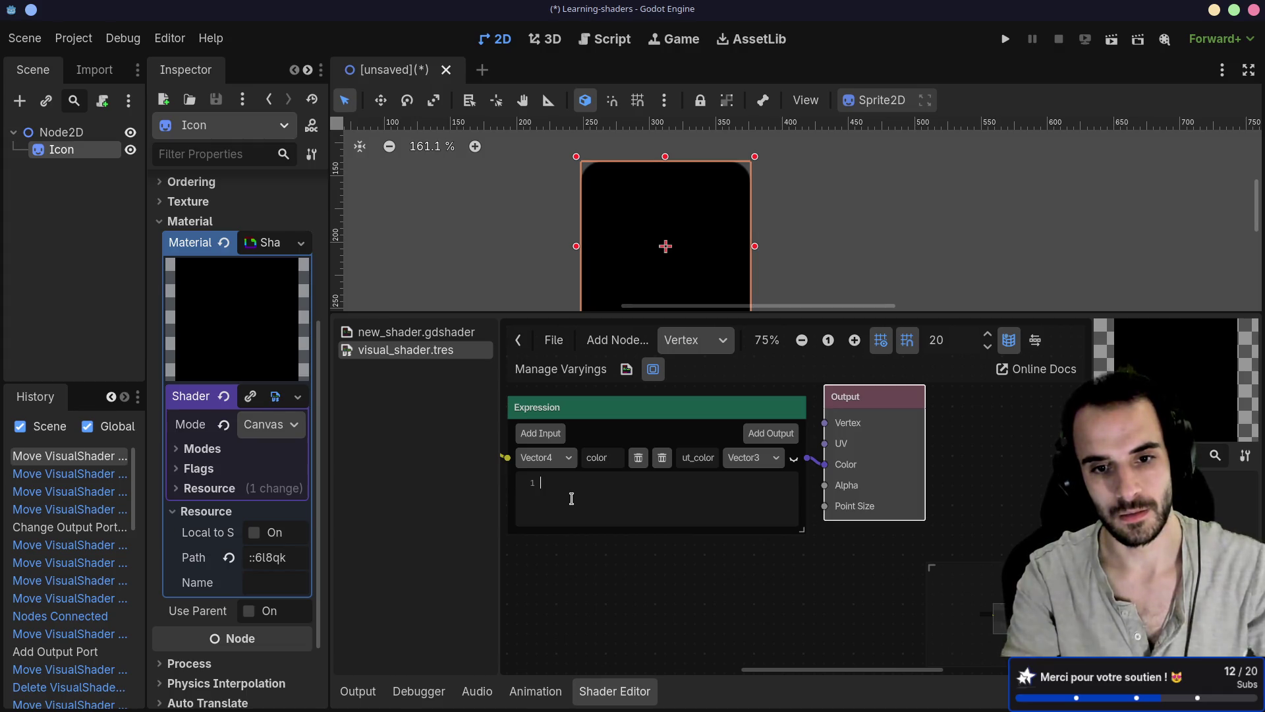
pyautogui.write('outpout')
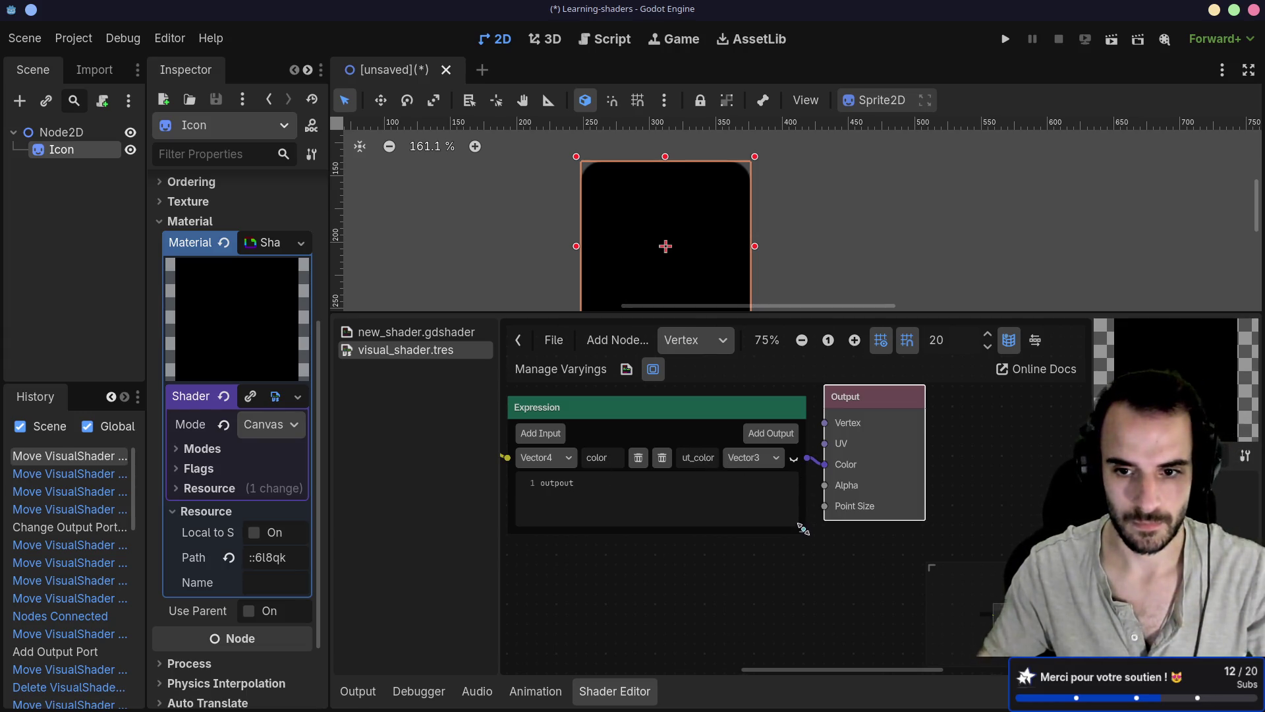
pyautogui.moveTo(802, 529); pyautogui.dragTo(868, 578)
pyautogui.moveTo(883, 400); pyautogui.dragTo(1071, 420)
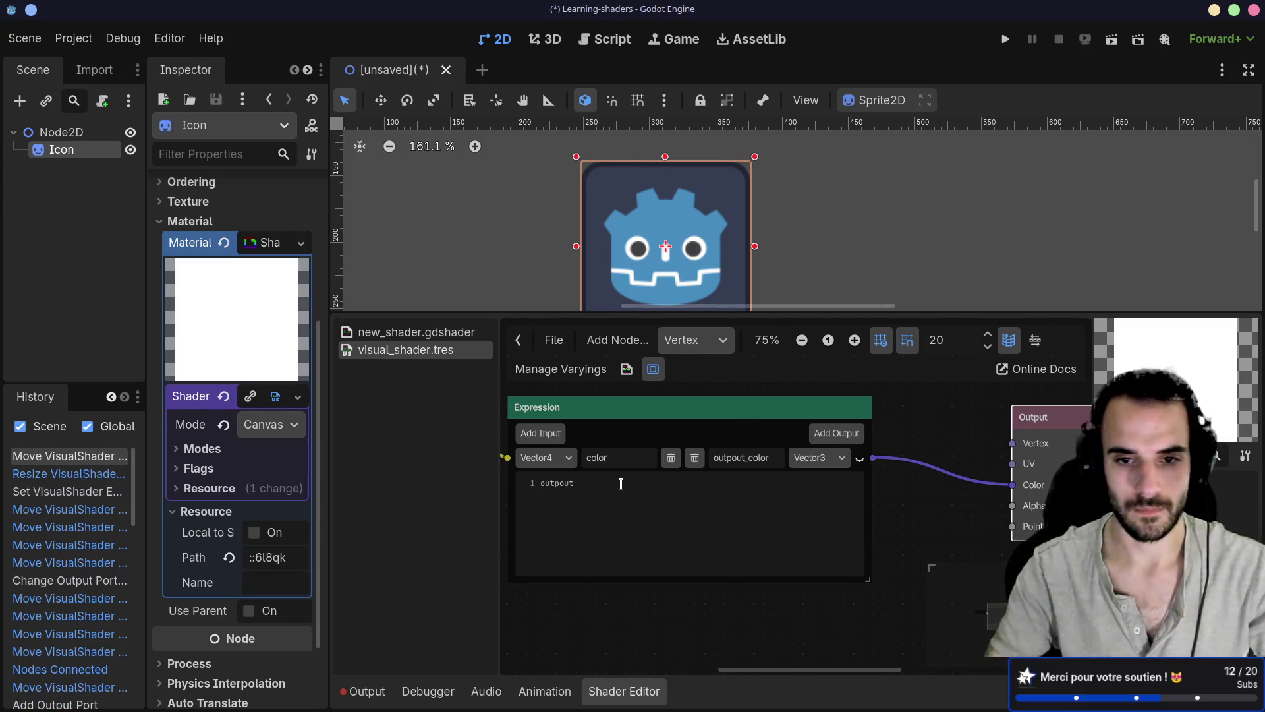
# Begin the expression line 'color = Ve' in the code box, consulting the docs again
pyautogui.click(582, 478)
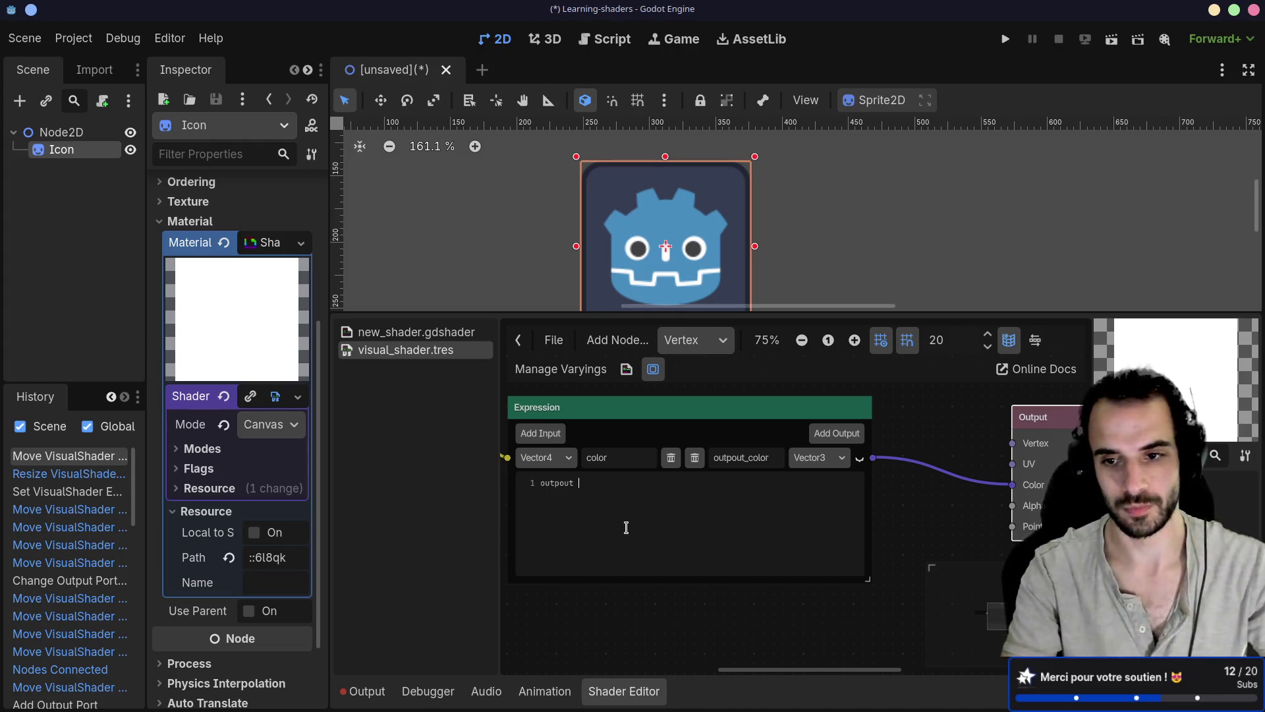
pyautogui.write('_color = ')
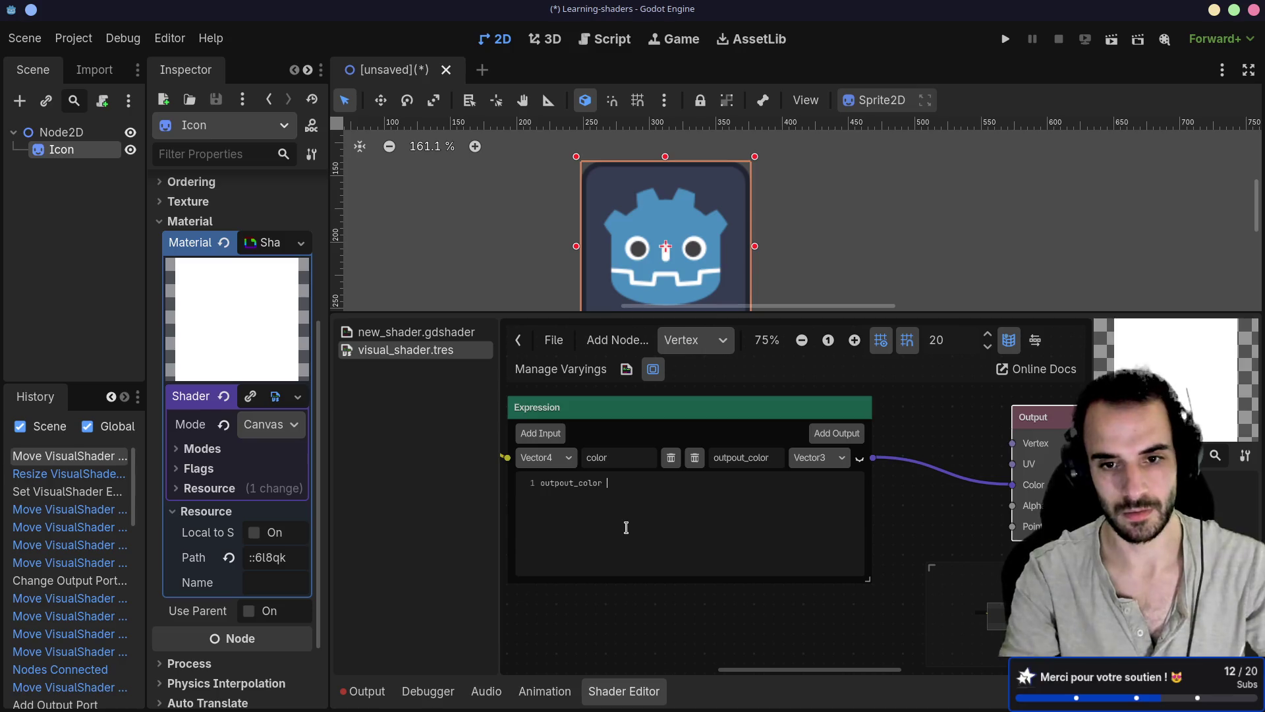
pyautogui.write('Ve')
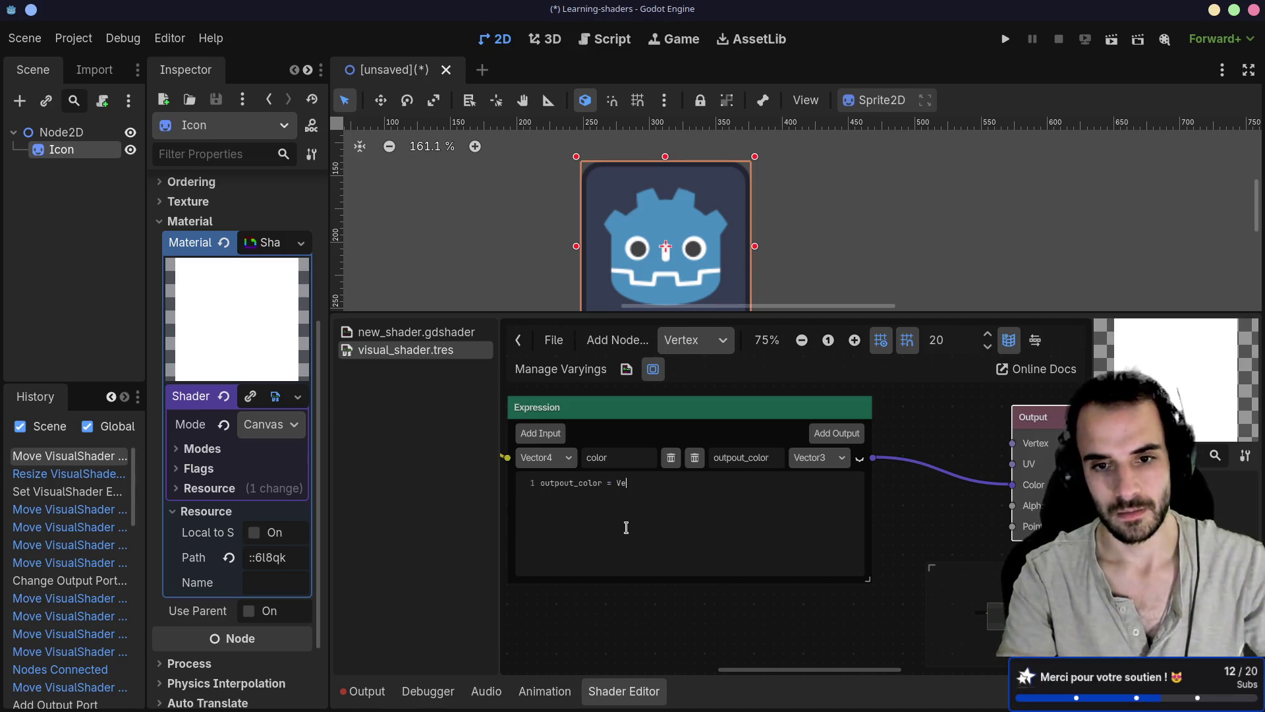
pyautogui.hotkey('alt', 'Tab')
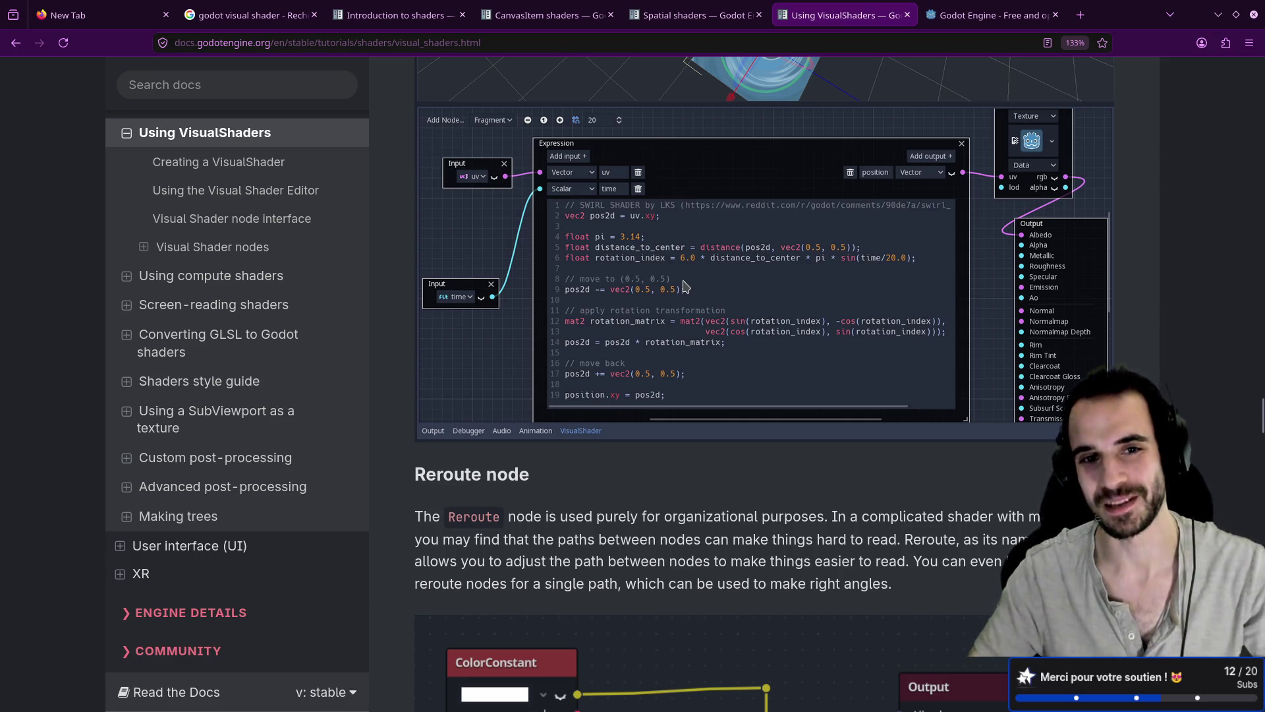
pyautogui.hotkey('alt', 'Tab')
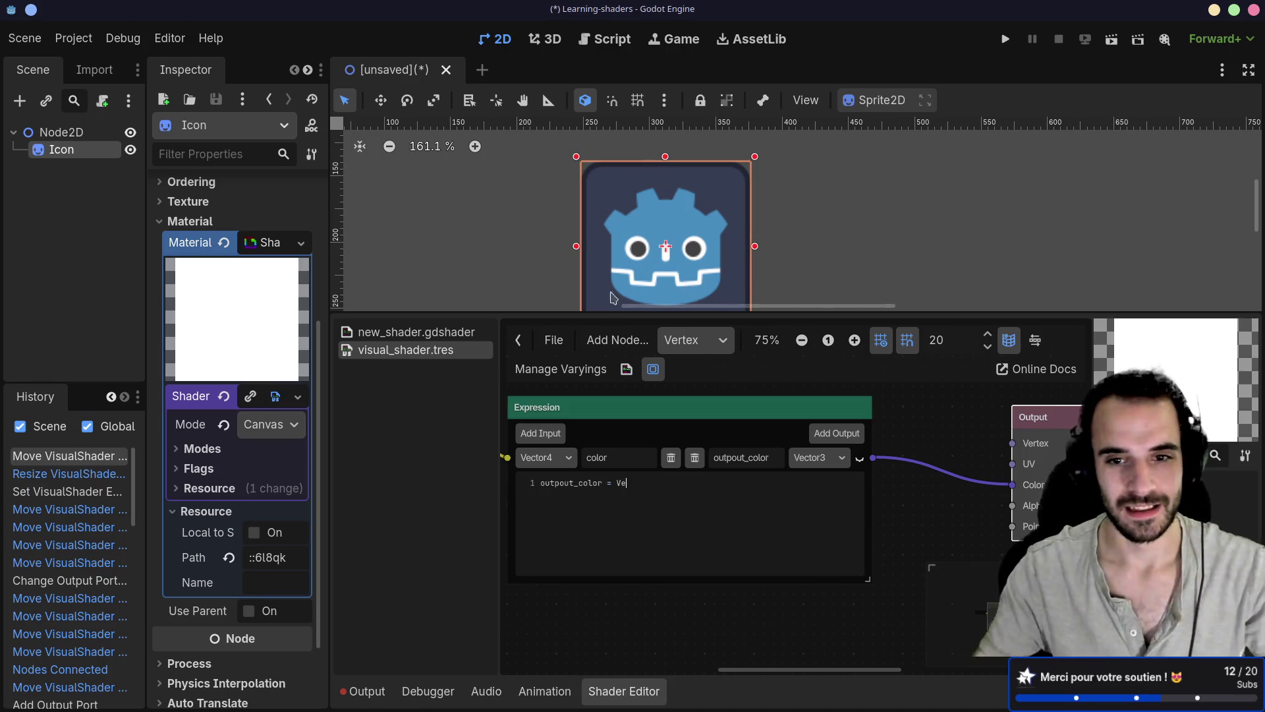
pyautogui.click(686, 340)
# Switch the shader graph to the Fragment stage and reposition its Output node
pyautogui.click(688, 391)
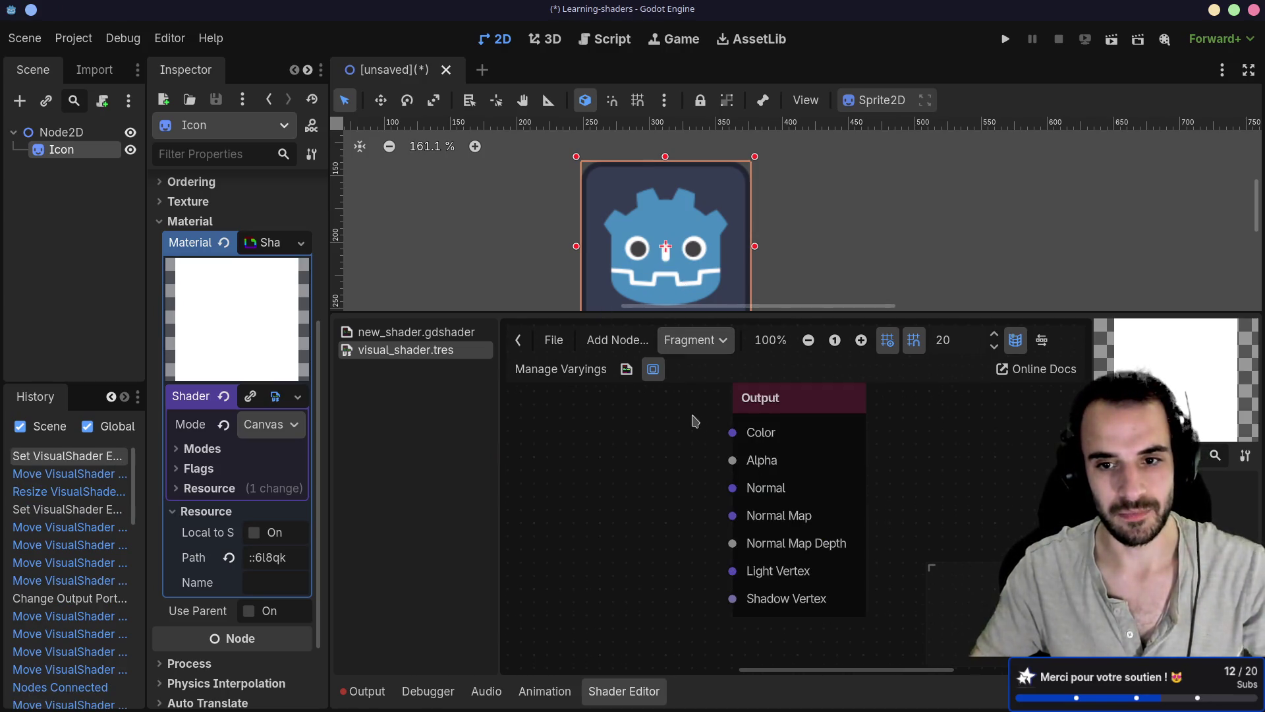
pyautogui.scroll(-4, 675, 437)
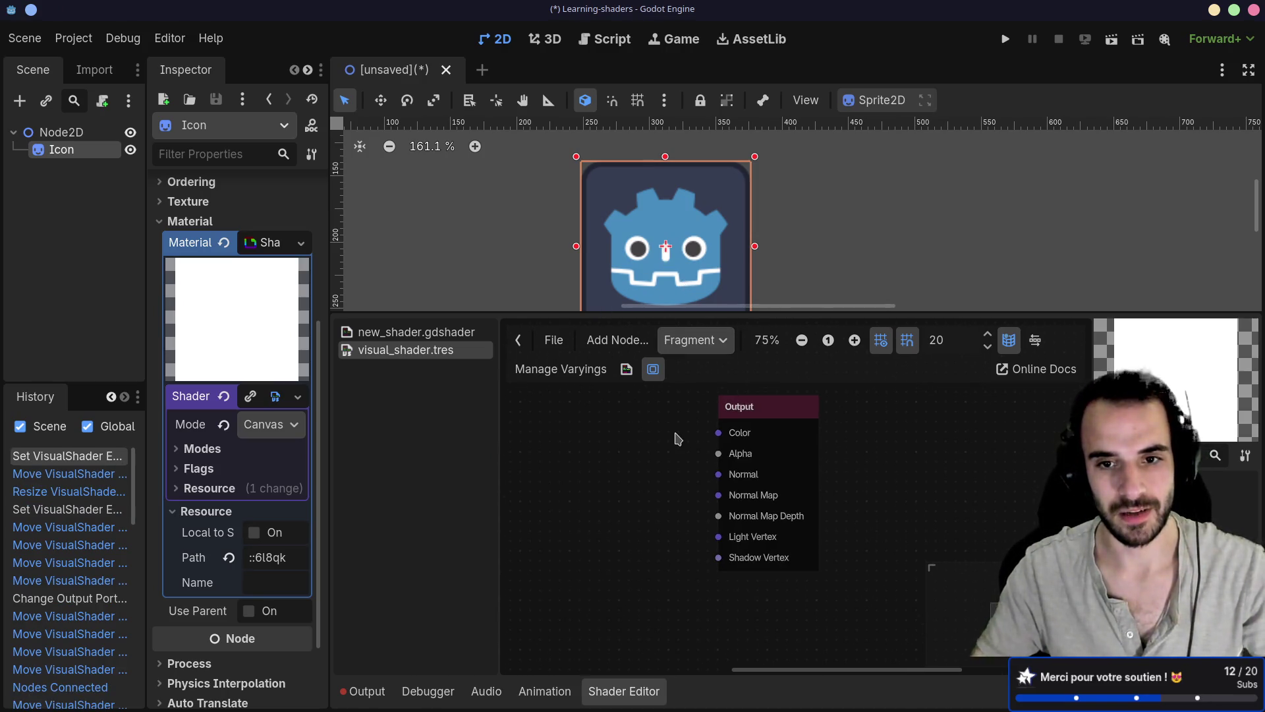
pyautogui.click(618, 341)
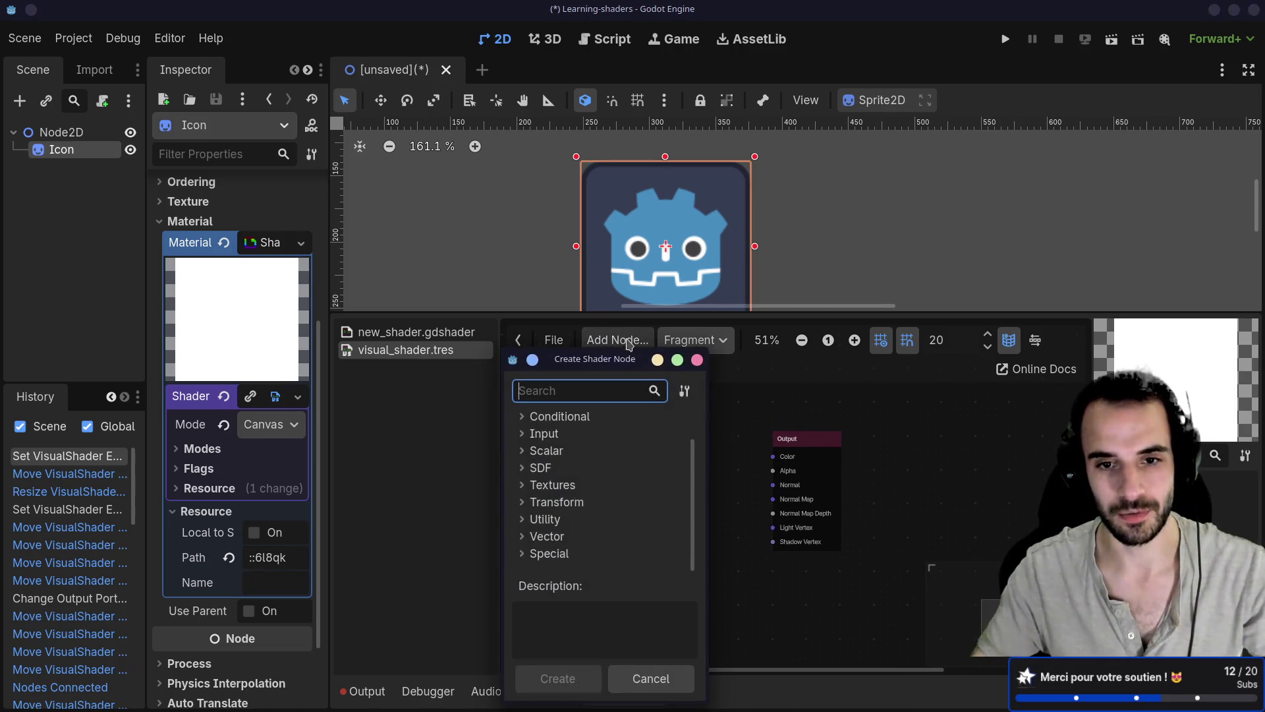
pyautogui.click(698, 361)
pyautogui.moveTo(801, 437); pyautogui.dragTo(835, 441)
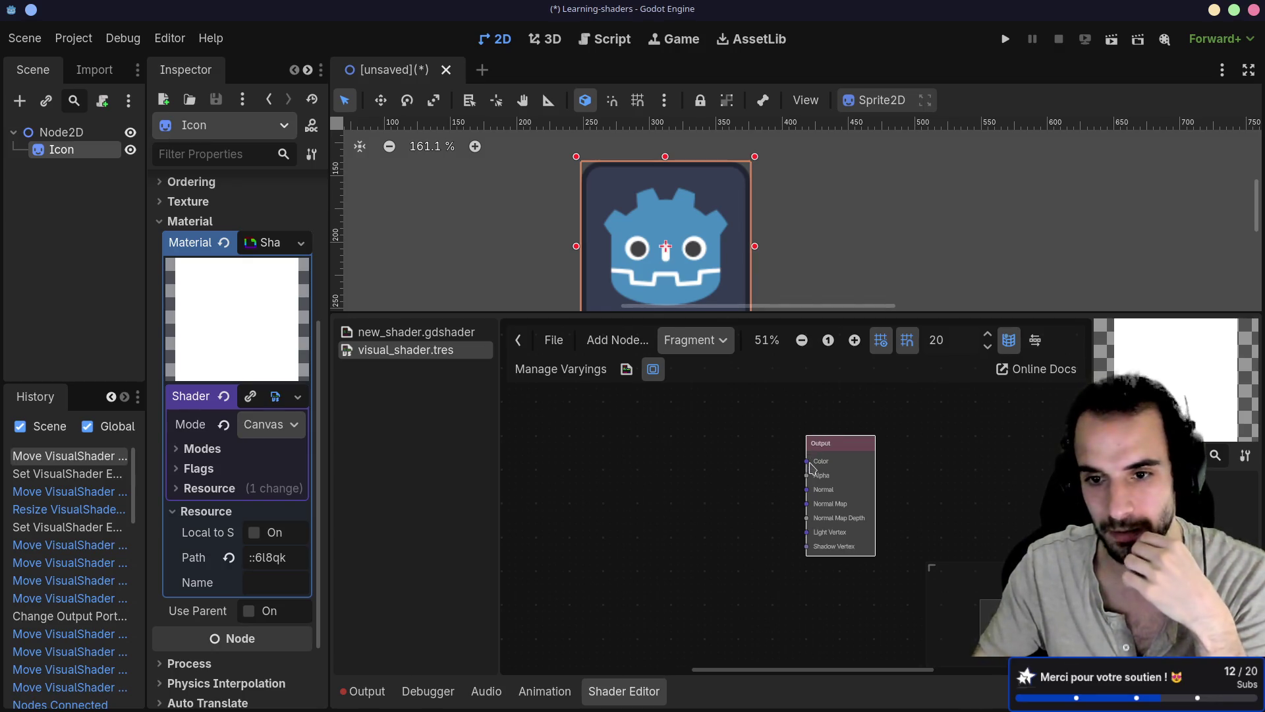
pyautogui.scroll(4, 811, 468)
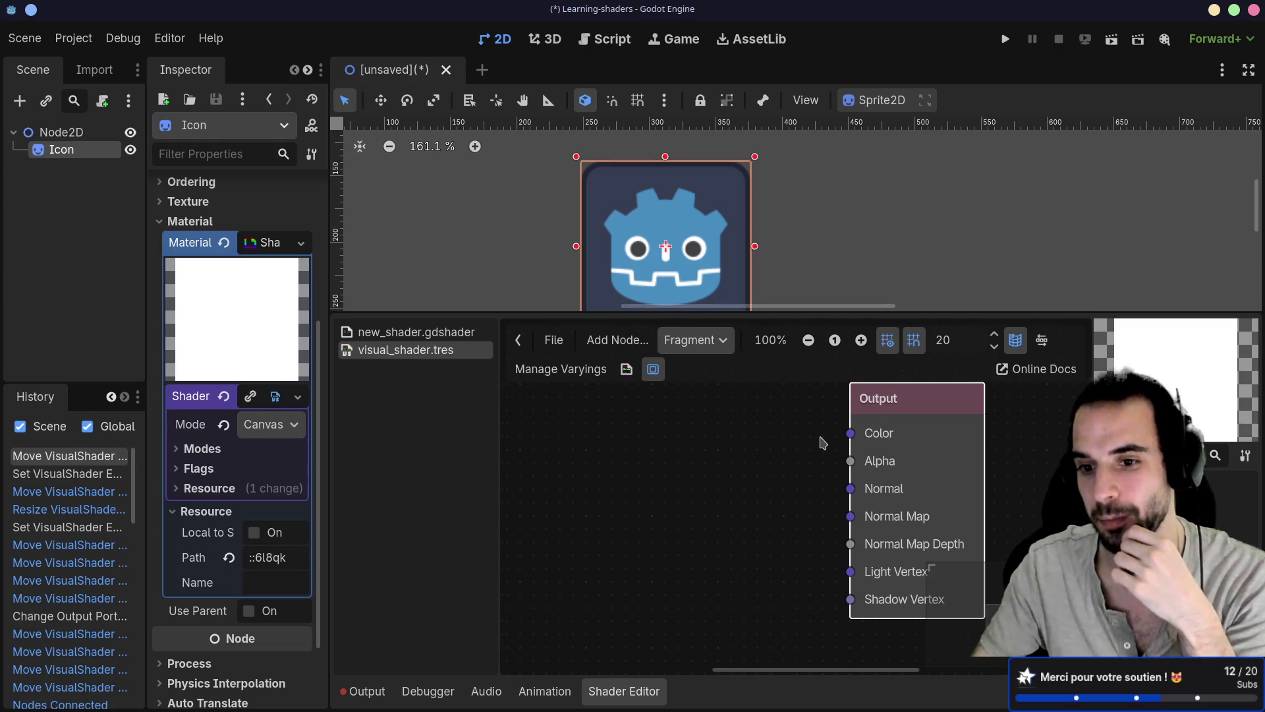
pyautogui.scroll(-1, 822, 442)
# Drag a new connection from Output's Color port and browse the Input > Fragment node categories
pyautogui.moveTo(849, 431); pyautogui.dragTo(726, 444)
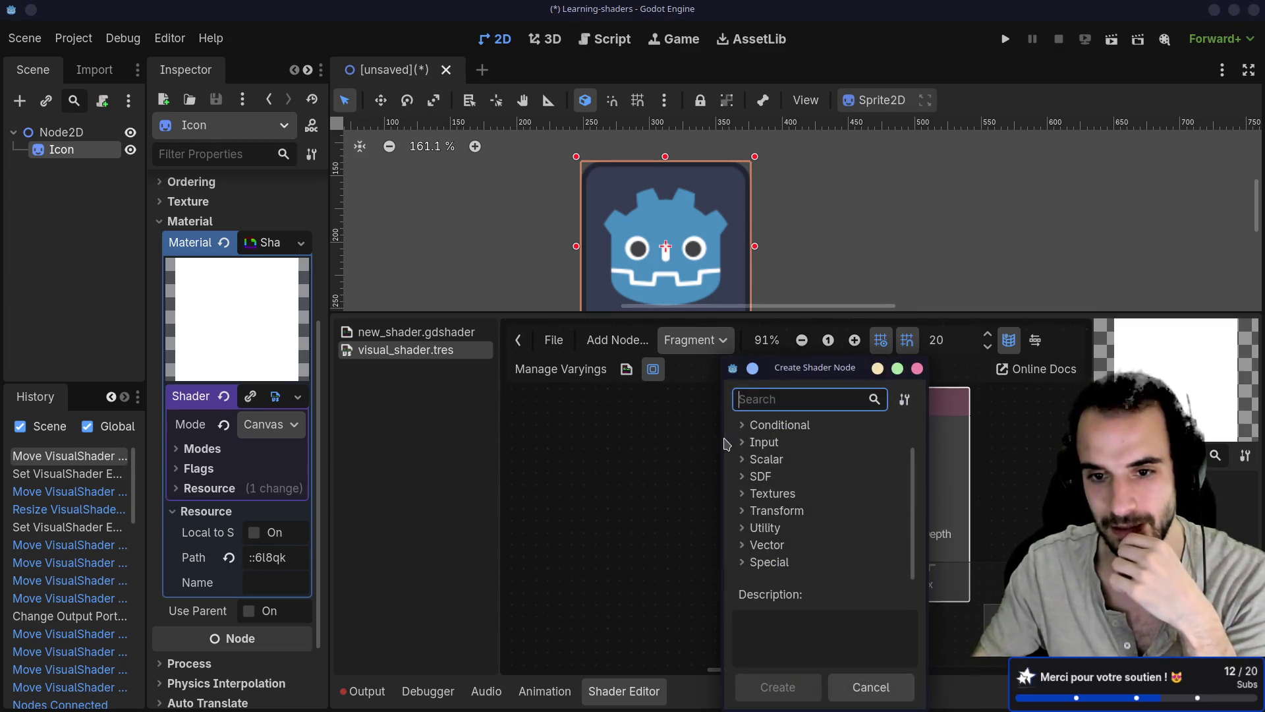
pyautogui.click(742, 442)
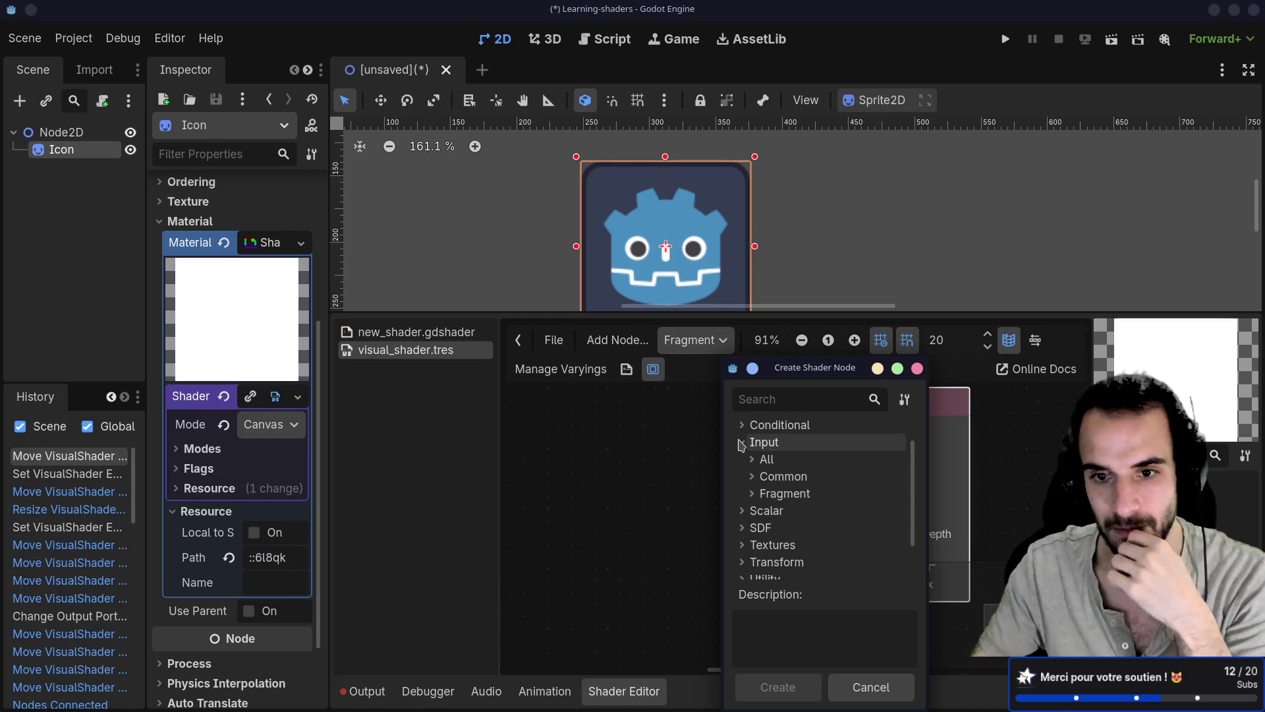
pyautogui.click(752, 494)
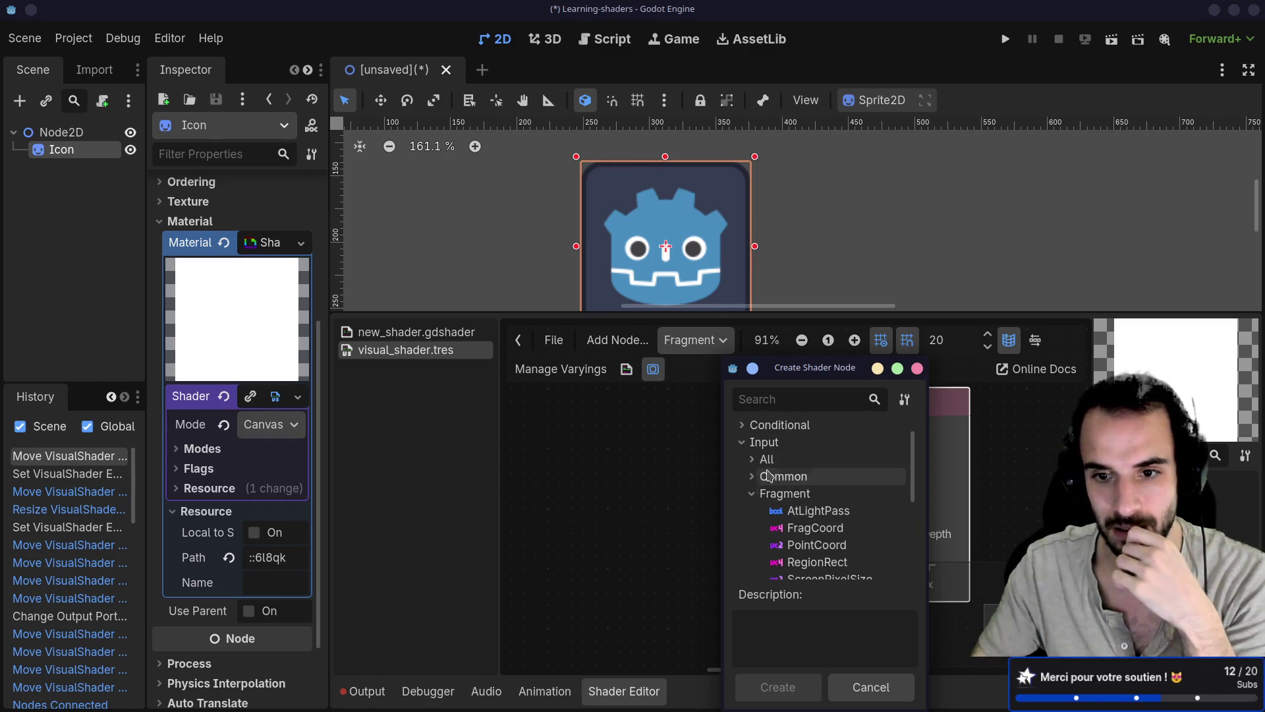
pyautogui.scroll(-4, 776, 481)
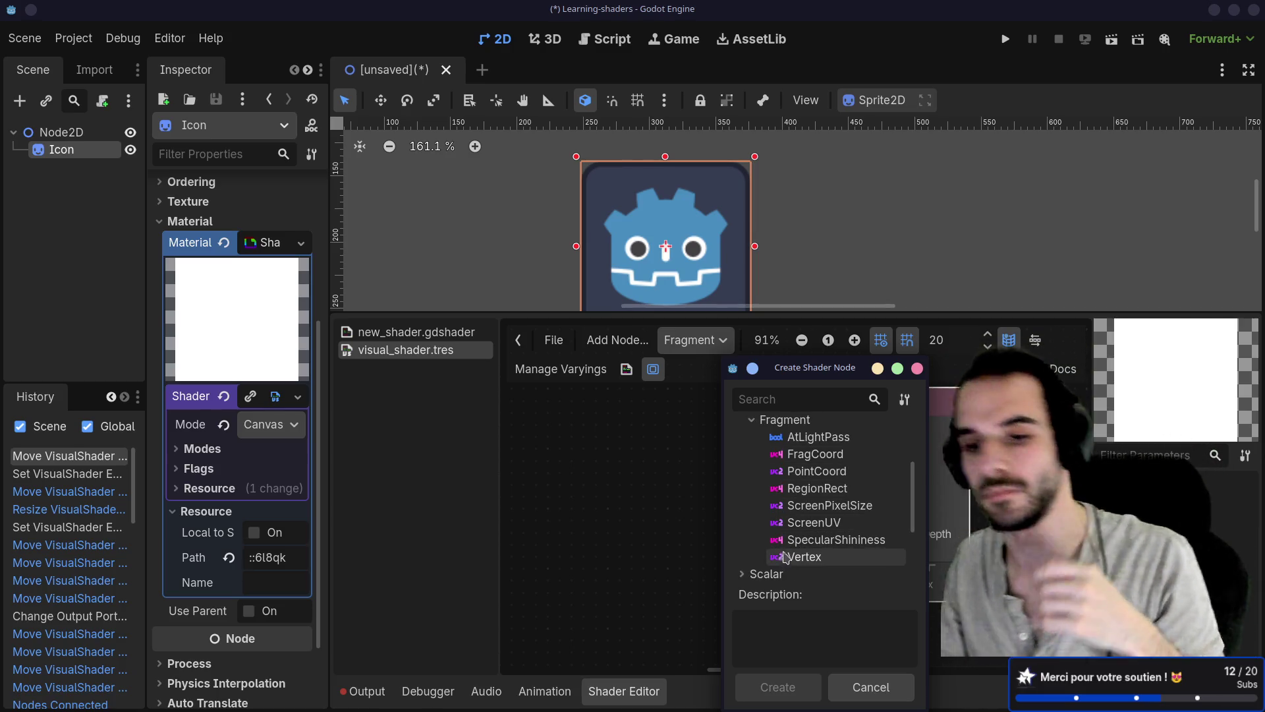
pyautogui.scroll(-1, 787, 553)
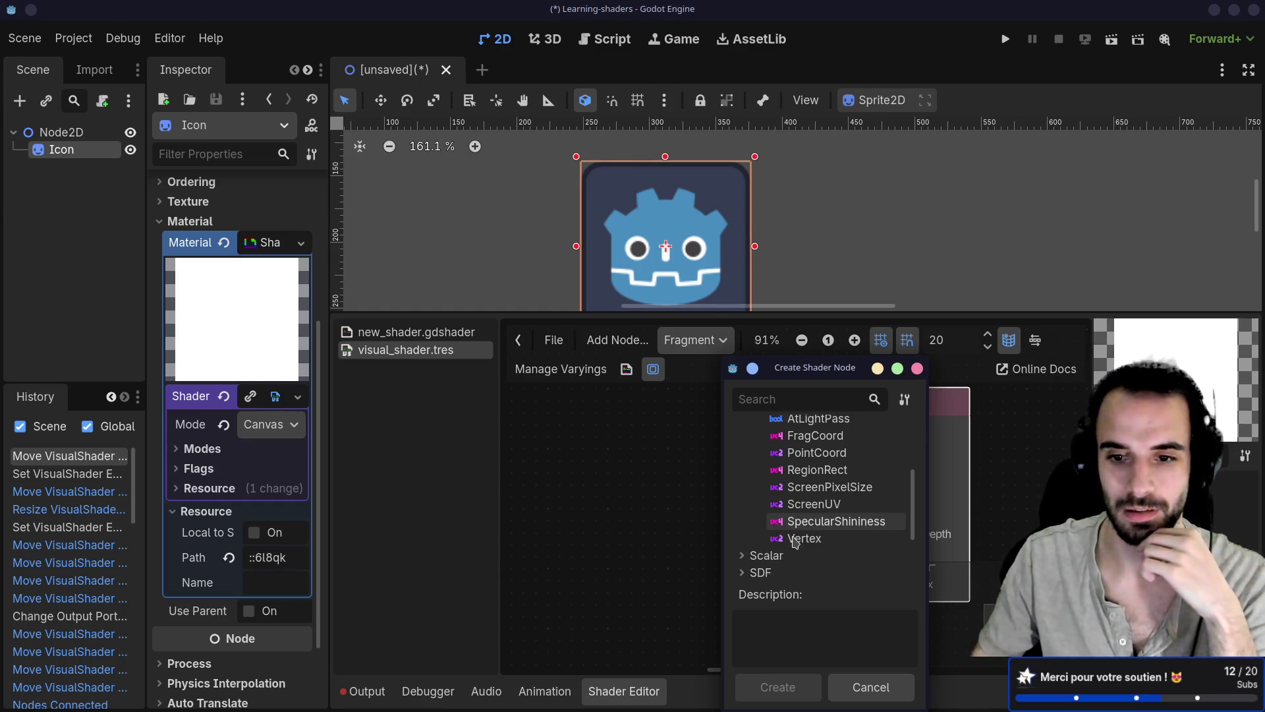
pyautogui.scroll(2, 796, 542)
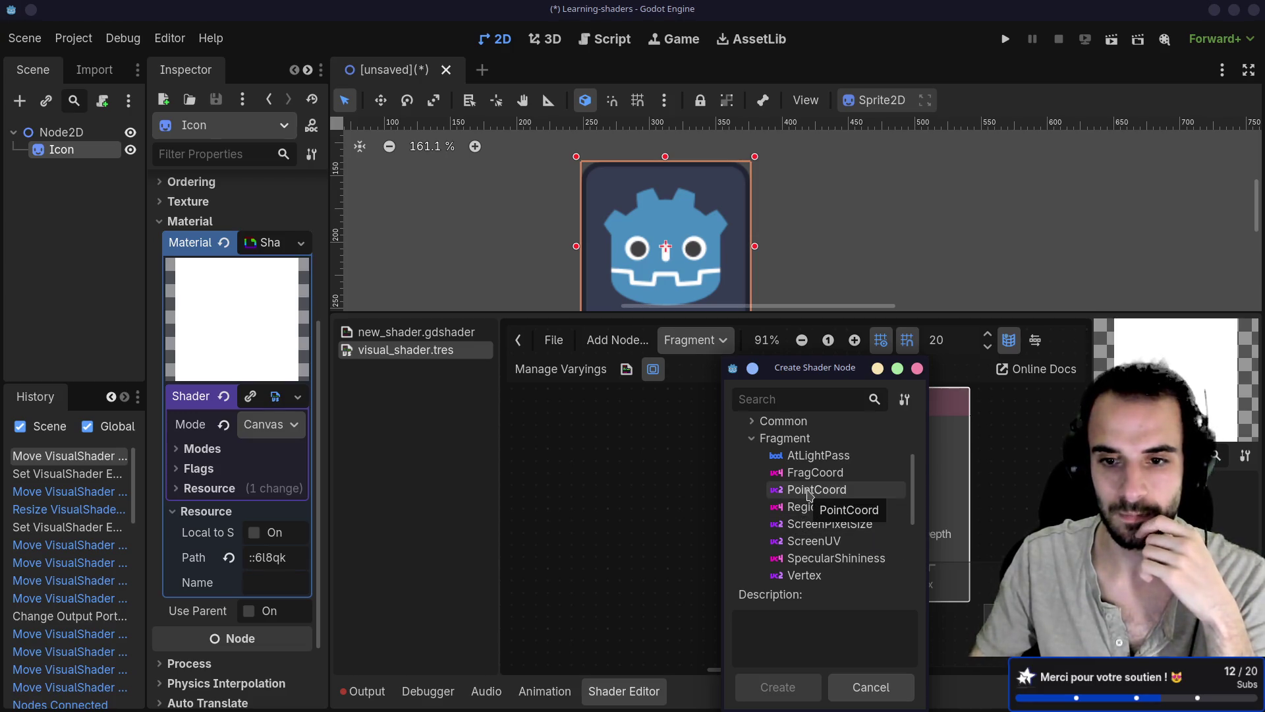
pyautogui.scroll(-4, 810, 496)
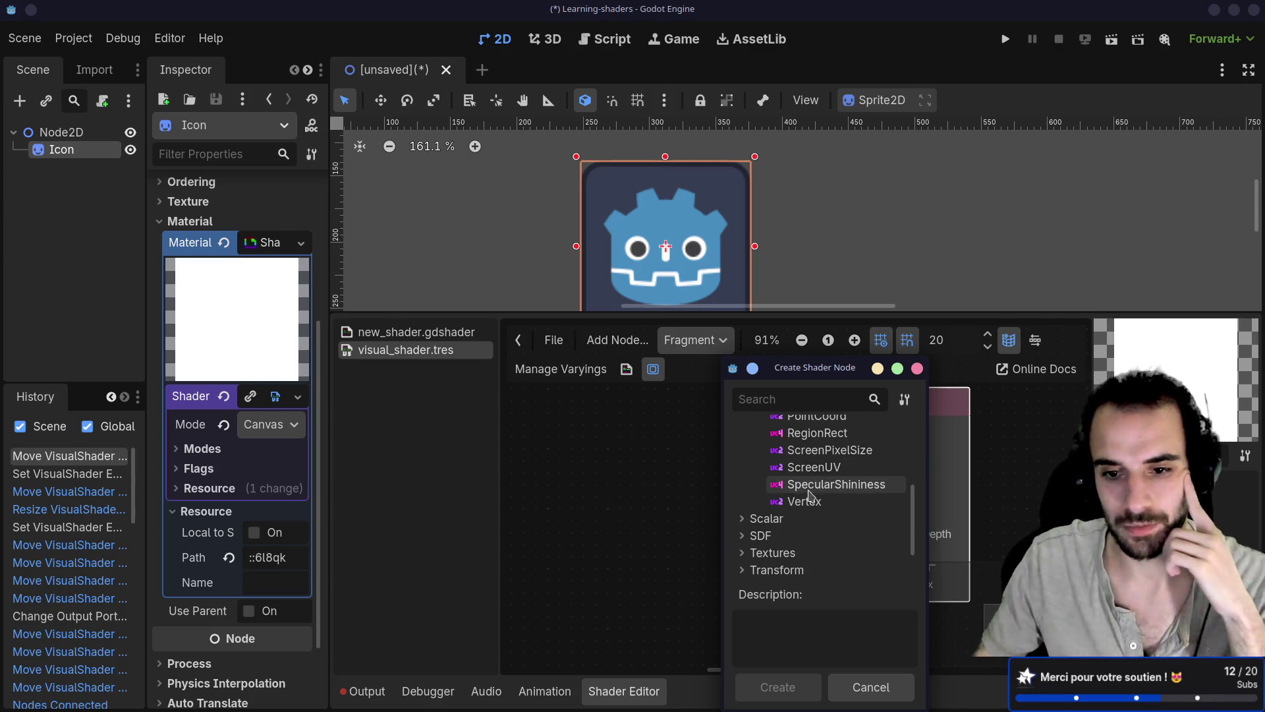
pyautogui.scroll(4, 810, 498)
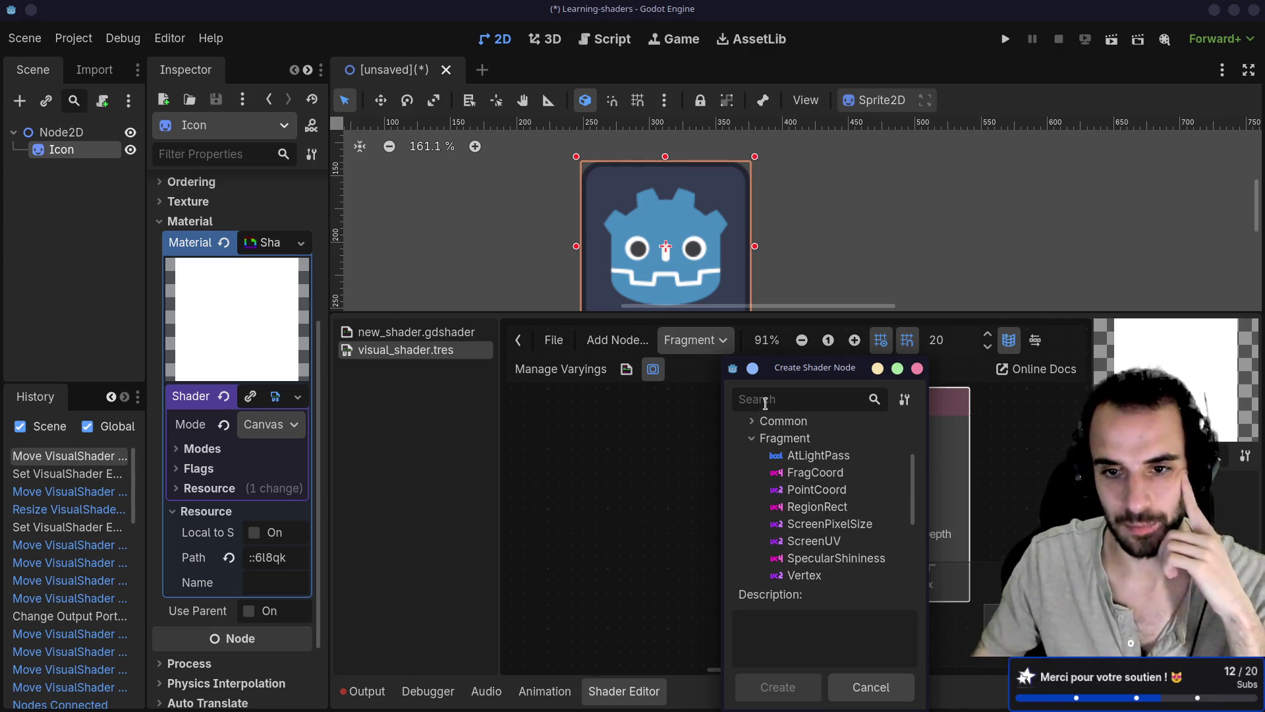
# Search 'color' and add the color Input node wired to Output Color, placing it left
pyautogui.write('color')
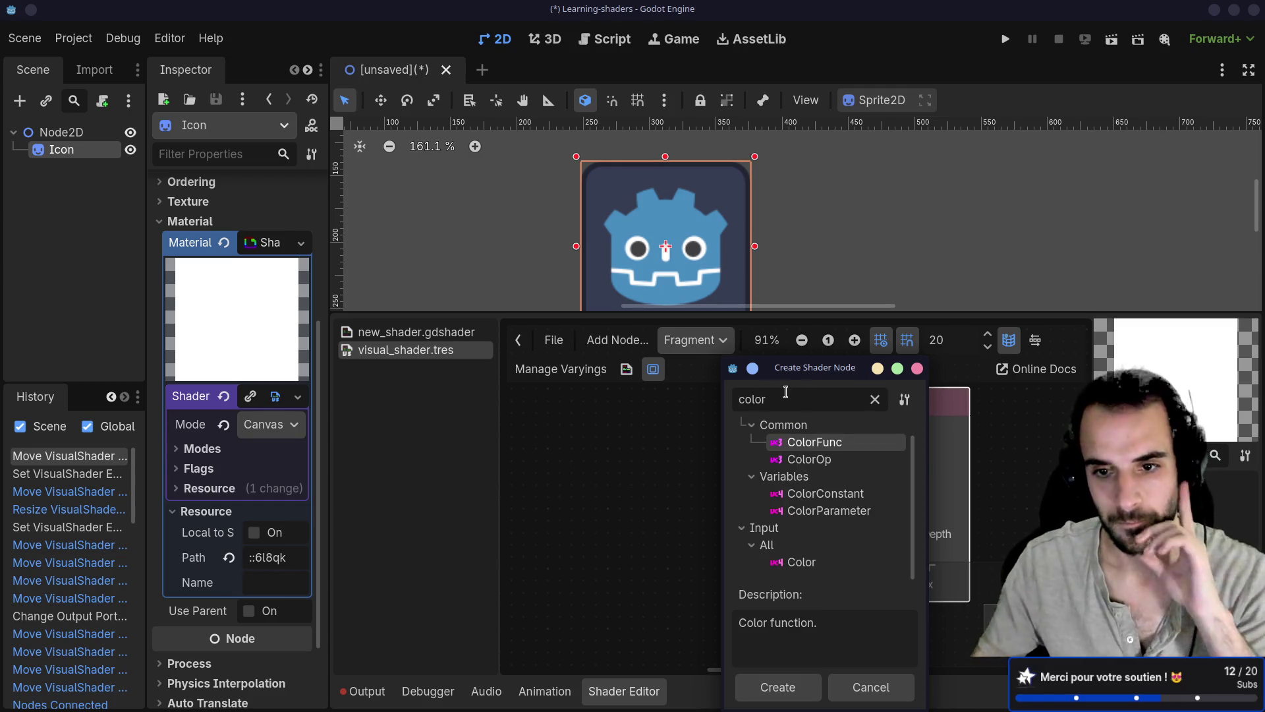
pyautogui.click(782, 564)
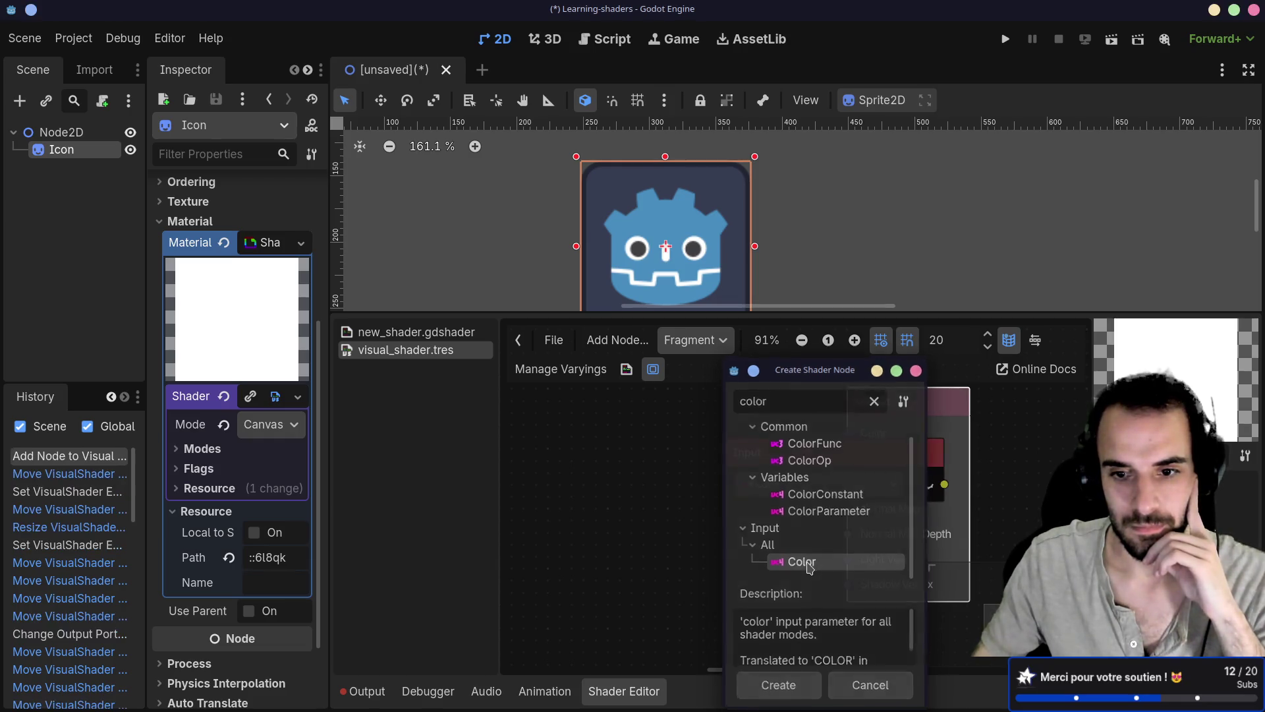
pyautogui.doubleClick(808, 566)
pyautogui.moveTo(804, 447)
pyautogui.mouseDown()
pyautogui.moveTo(588, 447)
pyautogui.moveTo(592, 433)
pyautogui.mouseUp()
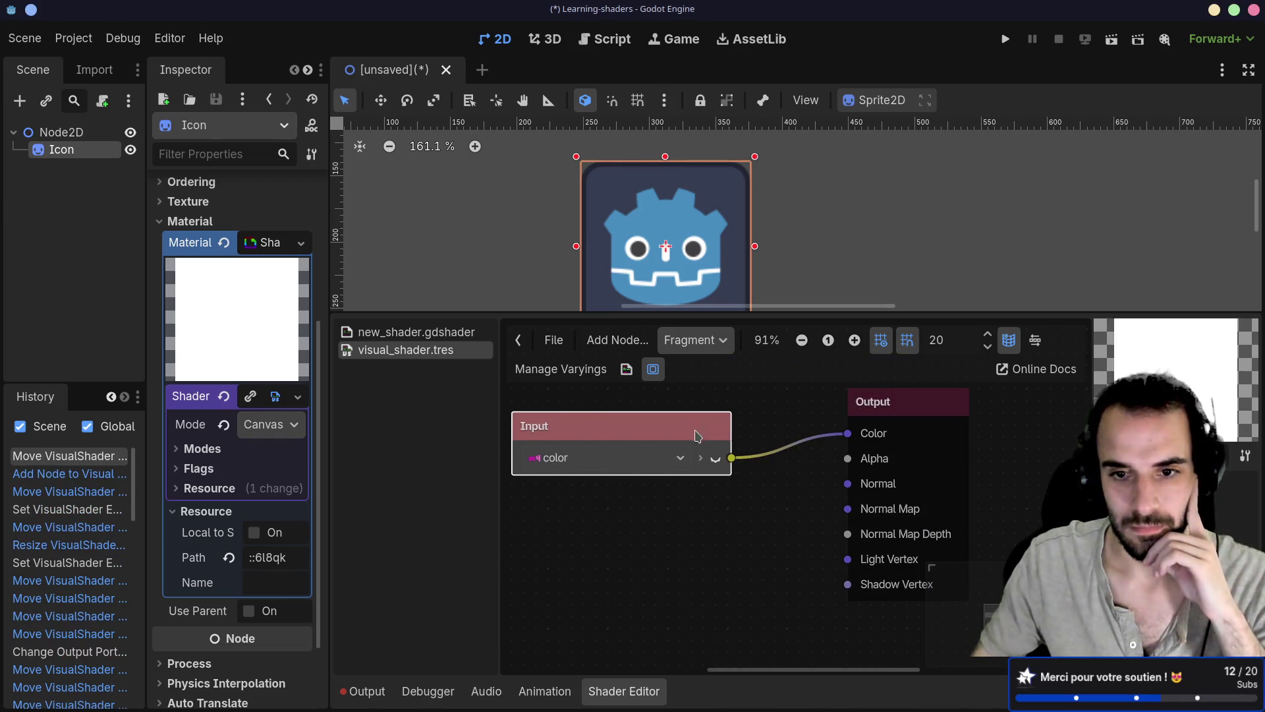
pyautogui.moveTo(696, 435); pyautogui.dragTo(690, 431)
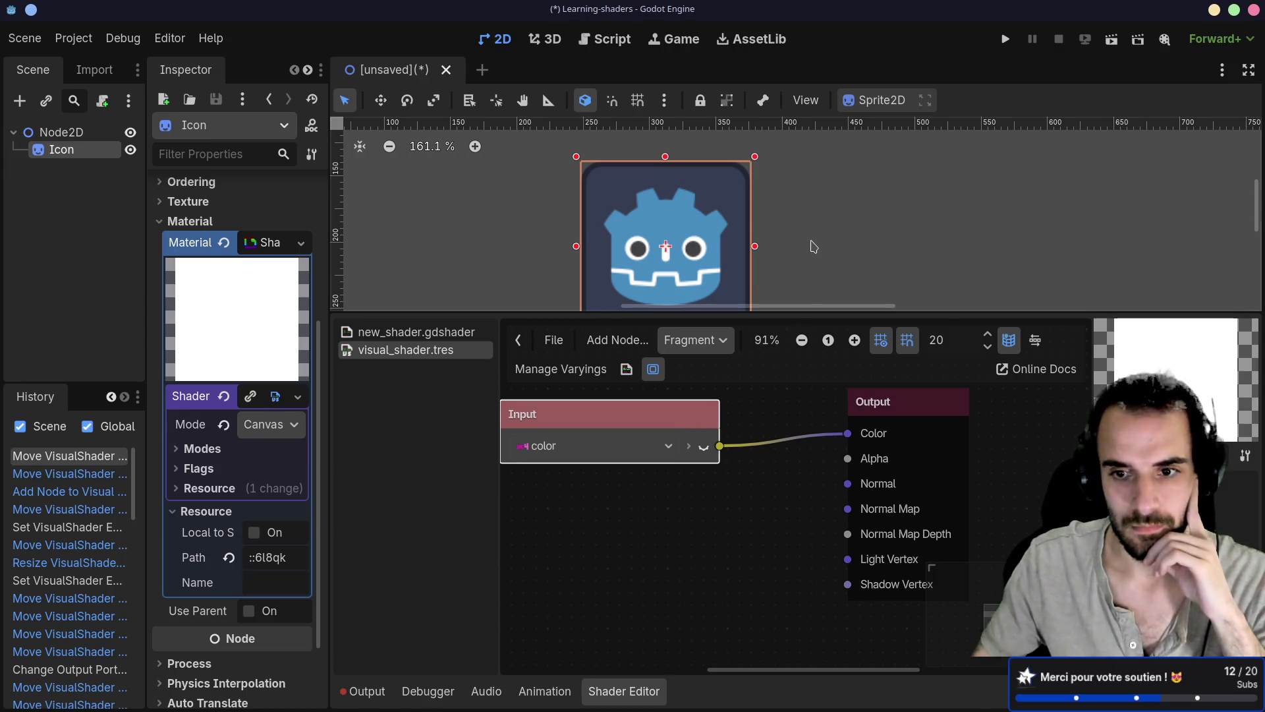
pyautogui.moveTo(800, 312); pyautogui.dragTo(804, 363)
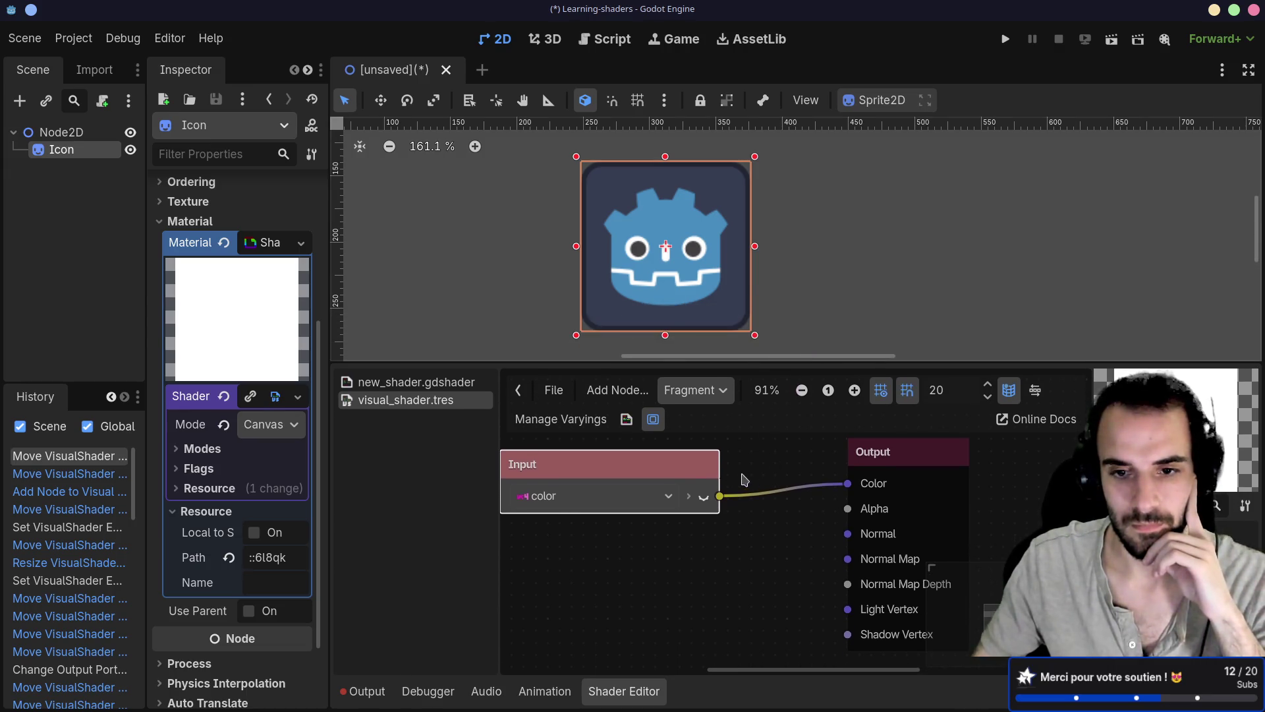
pyautogui.moveTo(696, 480)
pyautogui.mouseDown()
pyautogui.moveTo(718, 467)
pyautogui.moveTo(696, 468)
pyautogui.moveTo(720, 467)
pyautogui.moveTo(660, 466)
pyautogui.moveTo(754, 561)
pyautogui.moveTo(762, 539)
pyautogui.mouseUp()
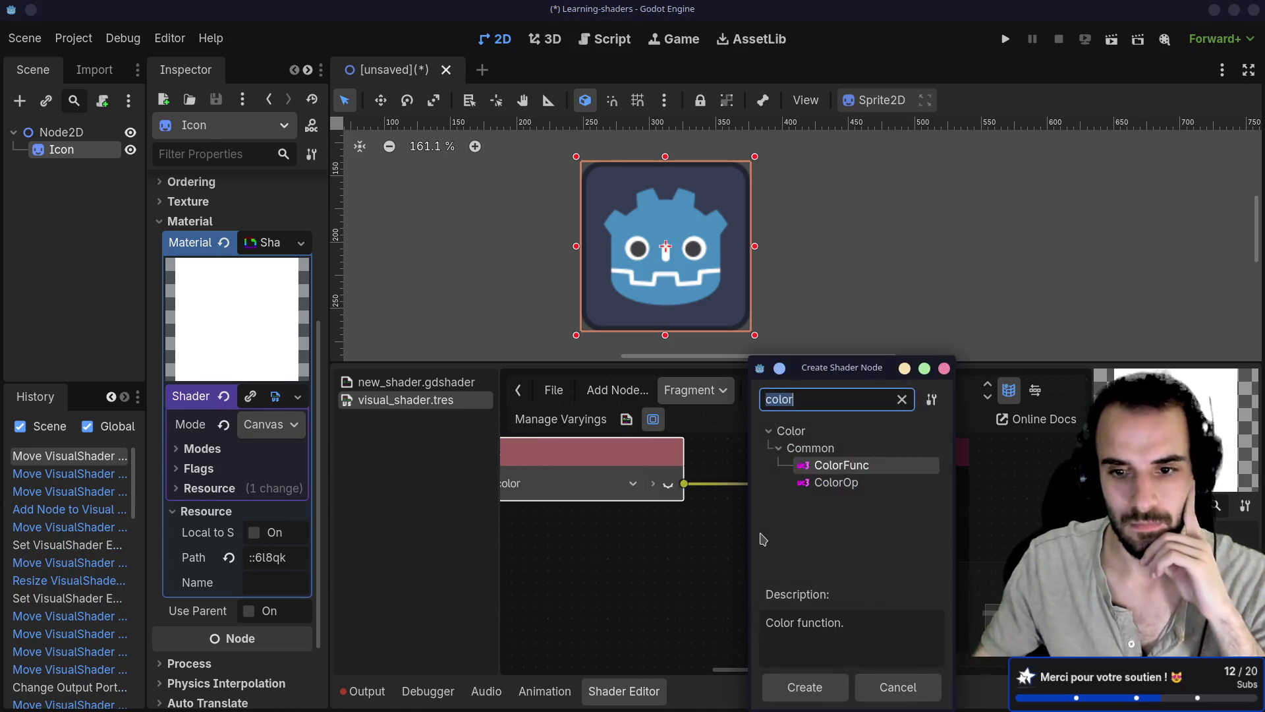
# Clear the node search and browse the Vector functions list, selecting the 4D Fract node
pyautogui.press('BackSpace')
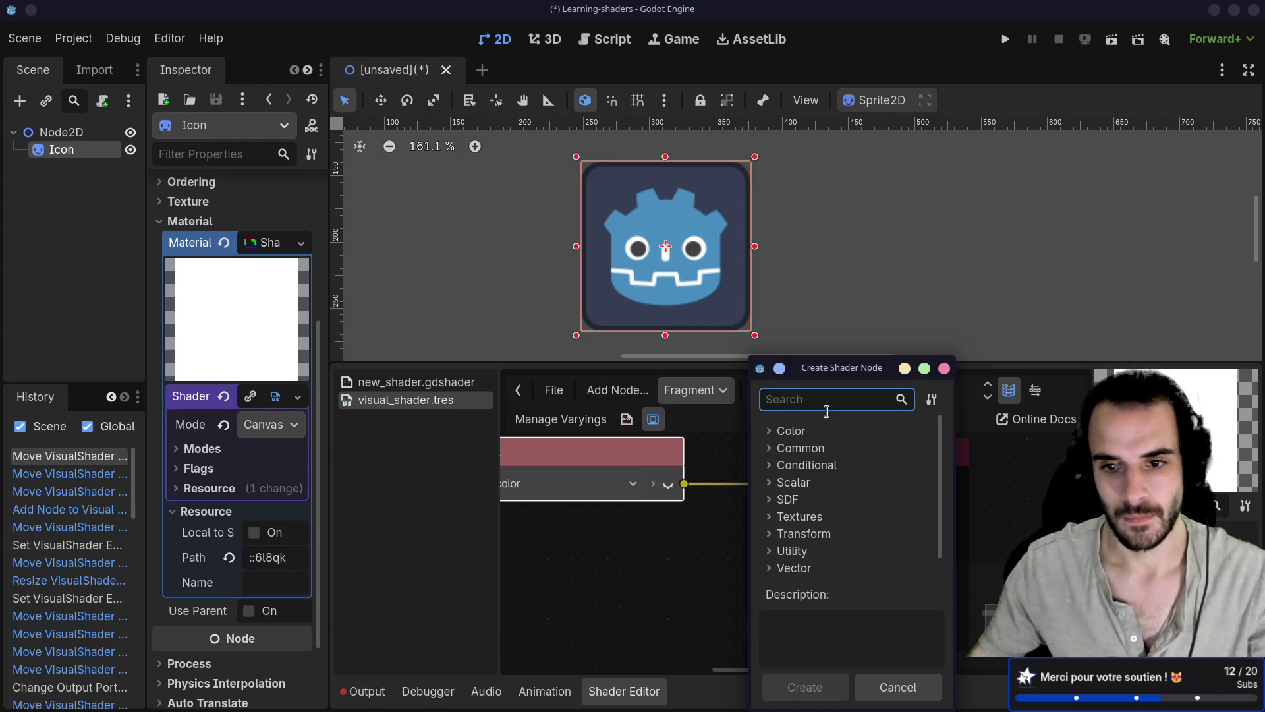
pyautogui.scroll(-1, 932, 521)
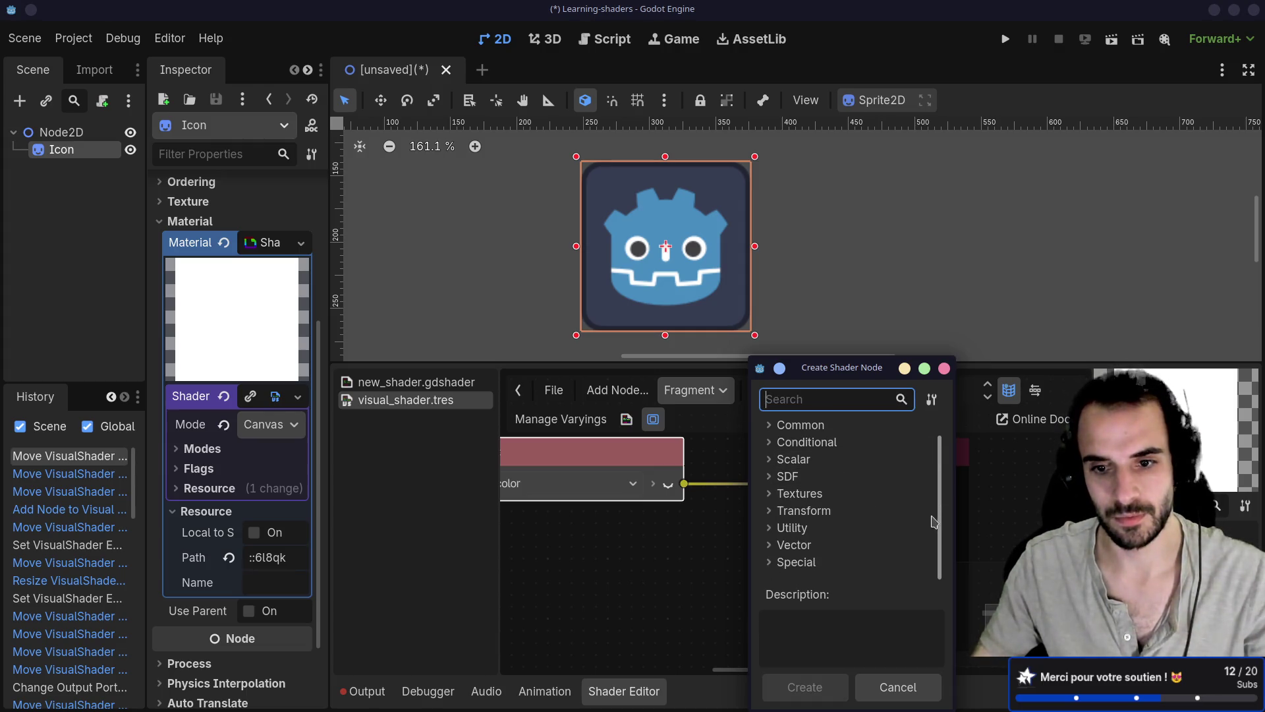
pyautogui.click(770, 546)
pyautogui.scroll(-3, 934, 541)
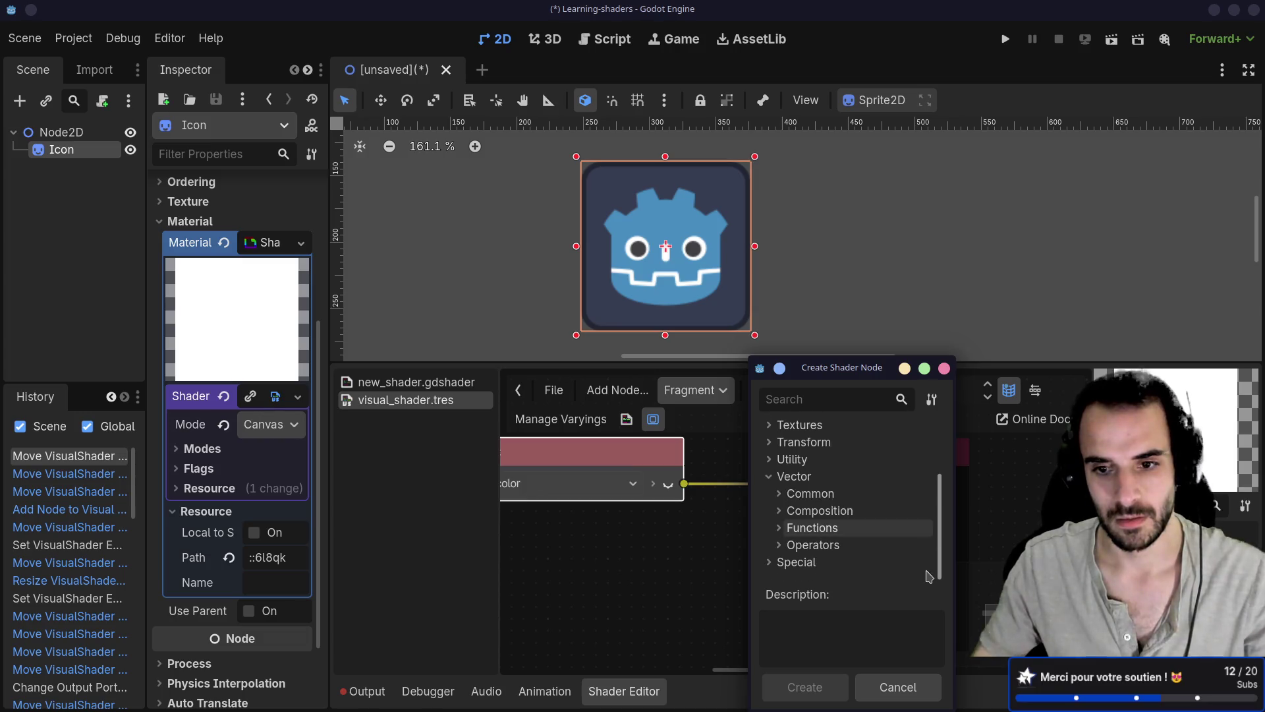
pyautogui.click(834, 527)
pyautogui.scroll(-1, 891, 534)
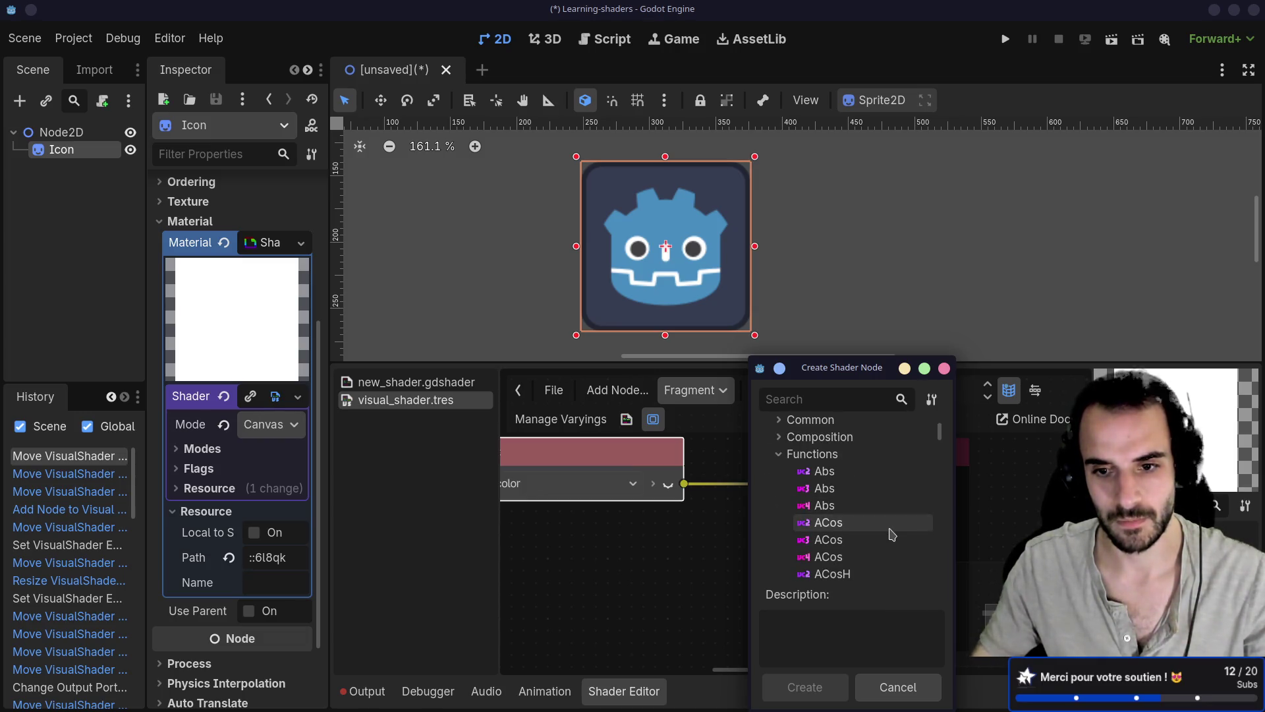
pyautogui.scroll(-10, 885, 528)
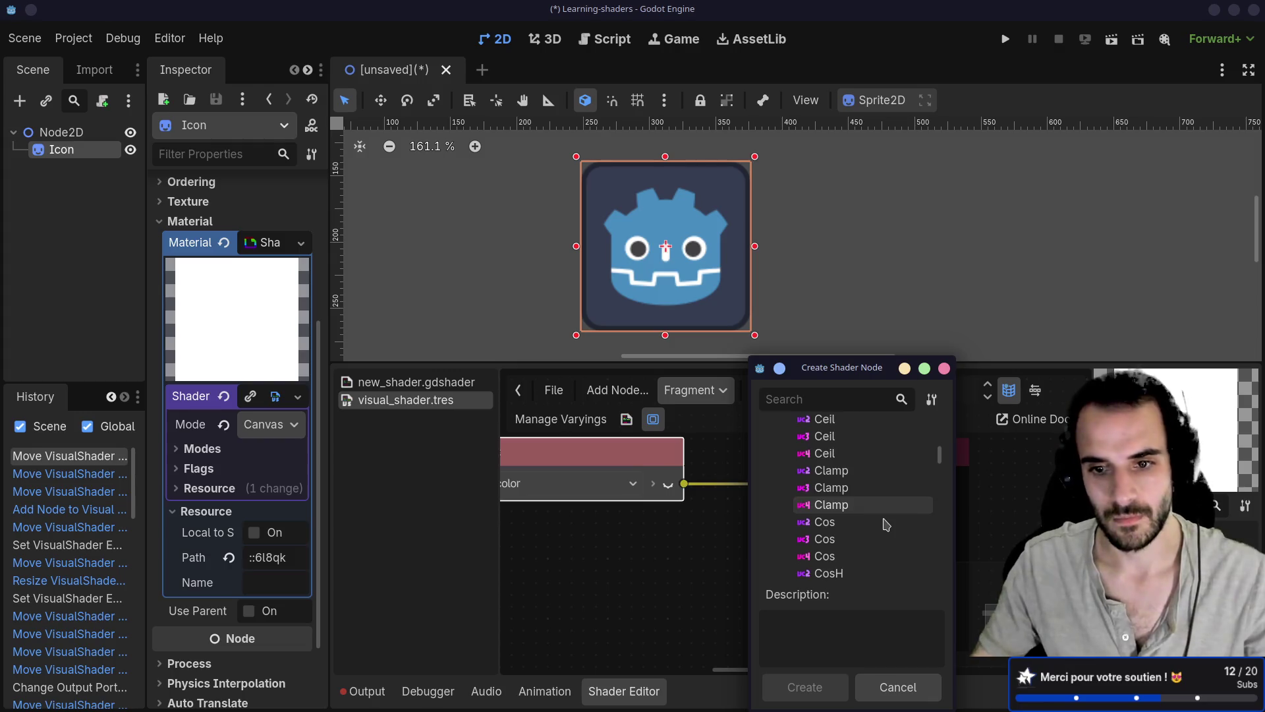
pyautogui.scroll(-8, 885, 524)
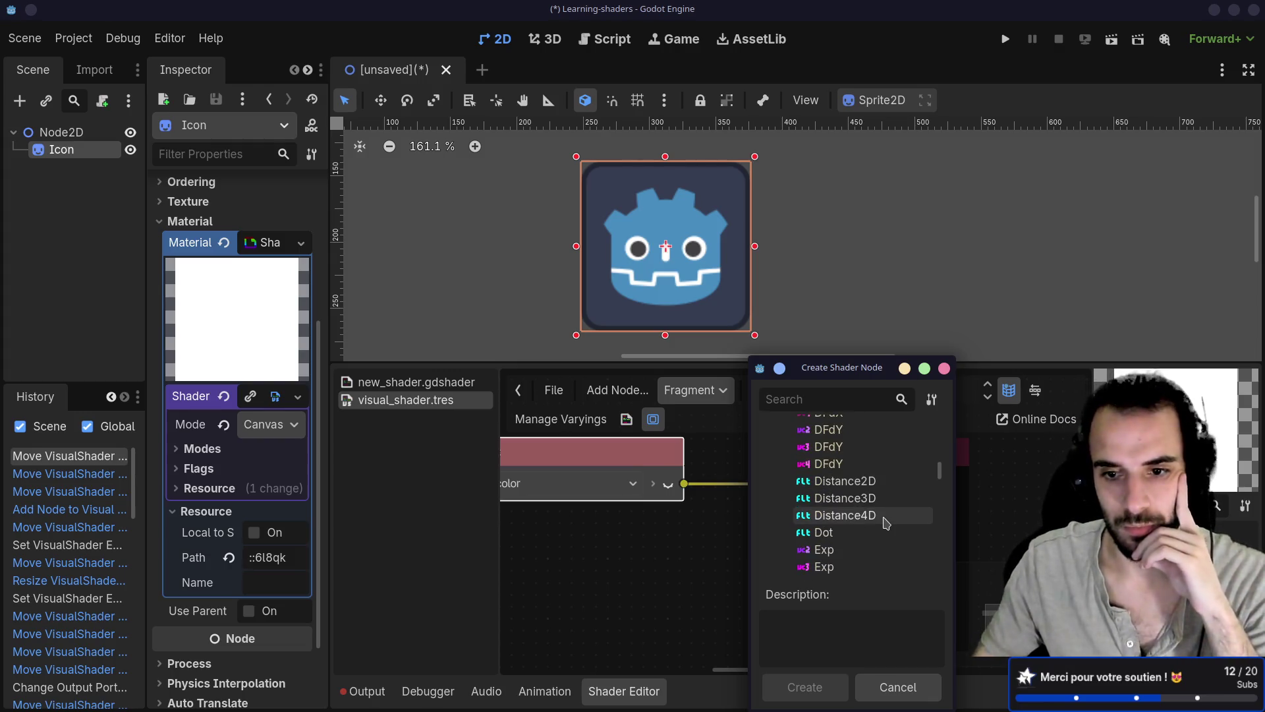
pyautogui.scroll(-5, 886, 524)
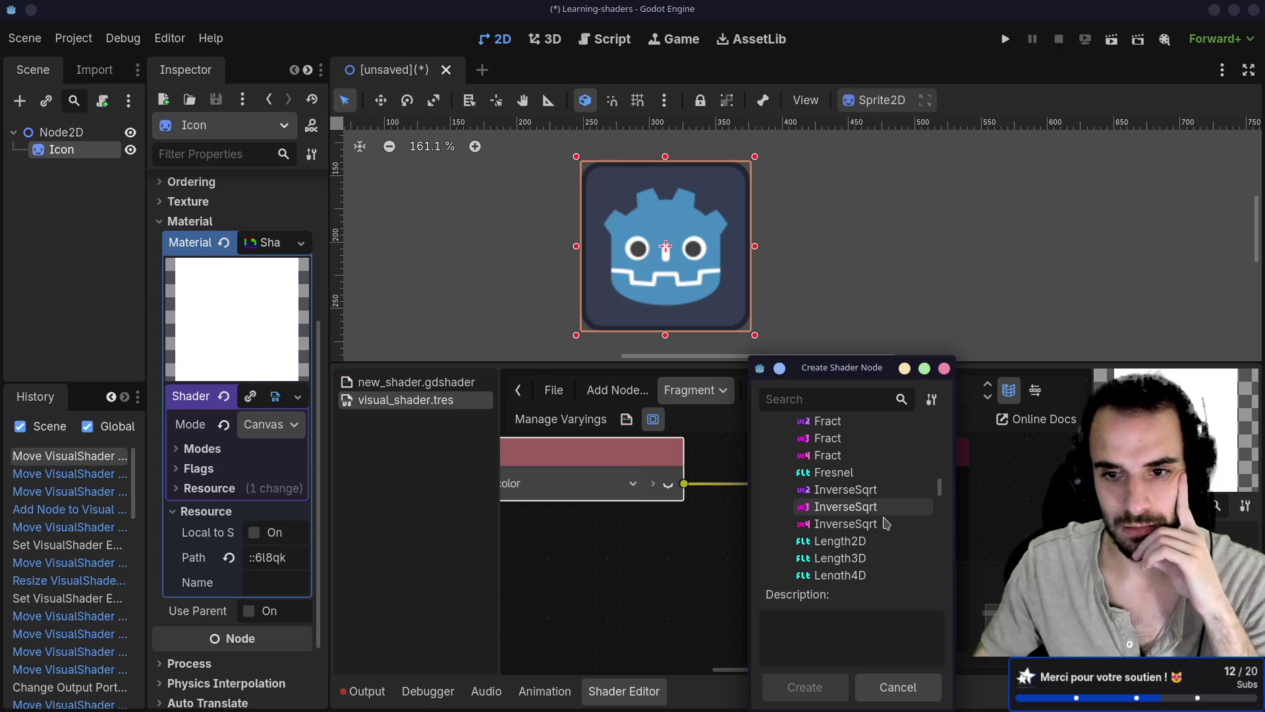
pyautogui.click(860, 465)
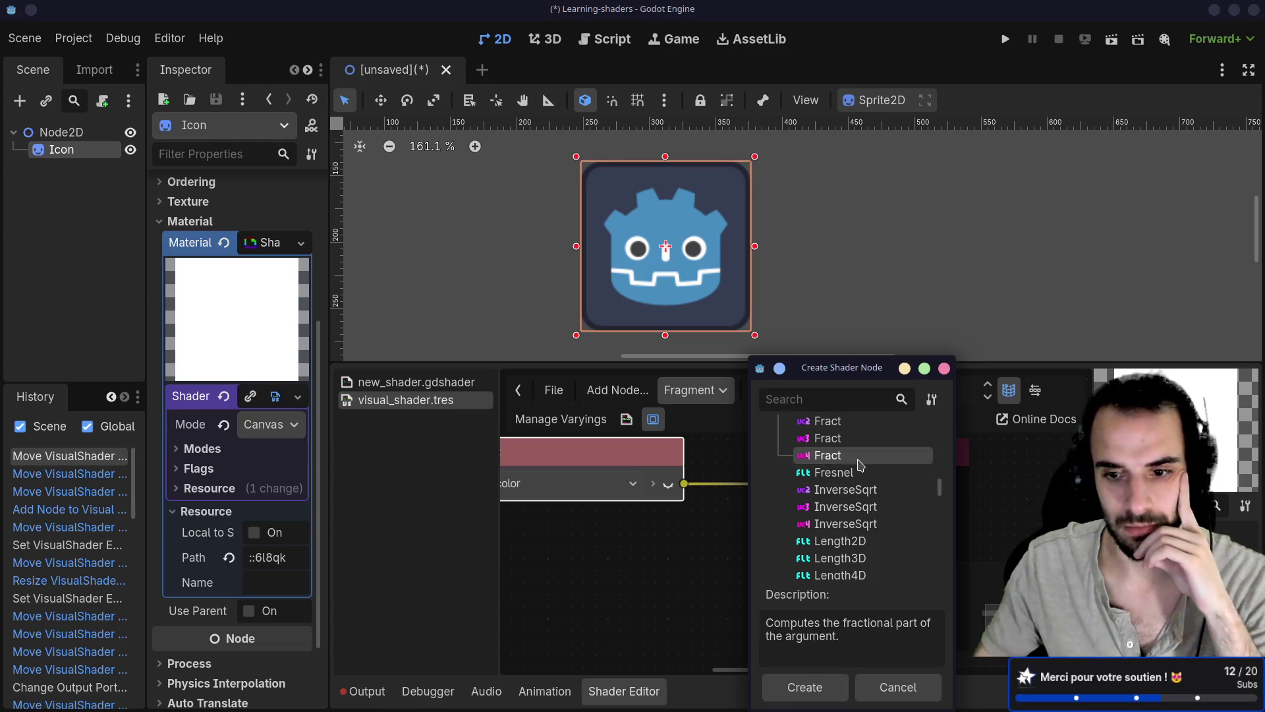
# Scroll through the vector nodes and review the Mix and MultiplyAdd node descriptions
pyautogui.scroll(-8, 874, 501)
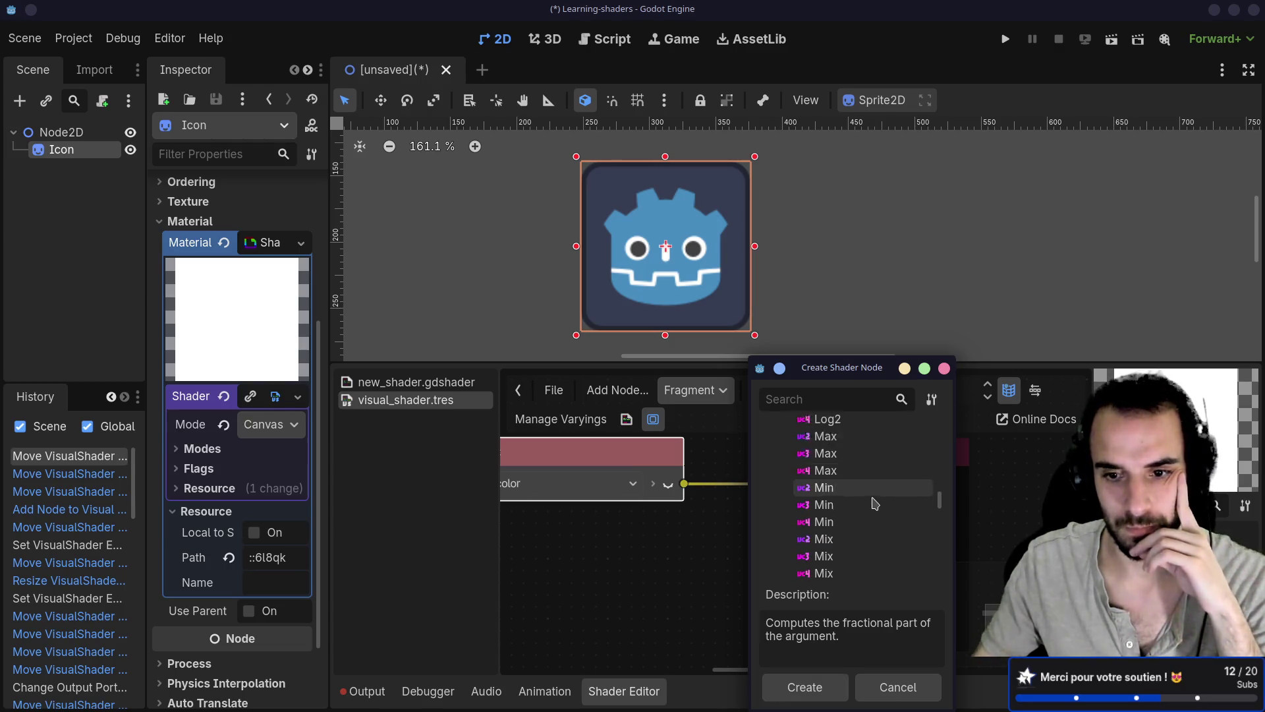
pyautogui.scroll(-5, 874, 503)
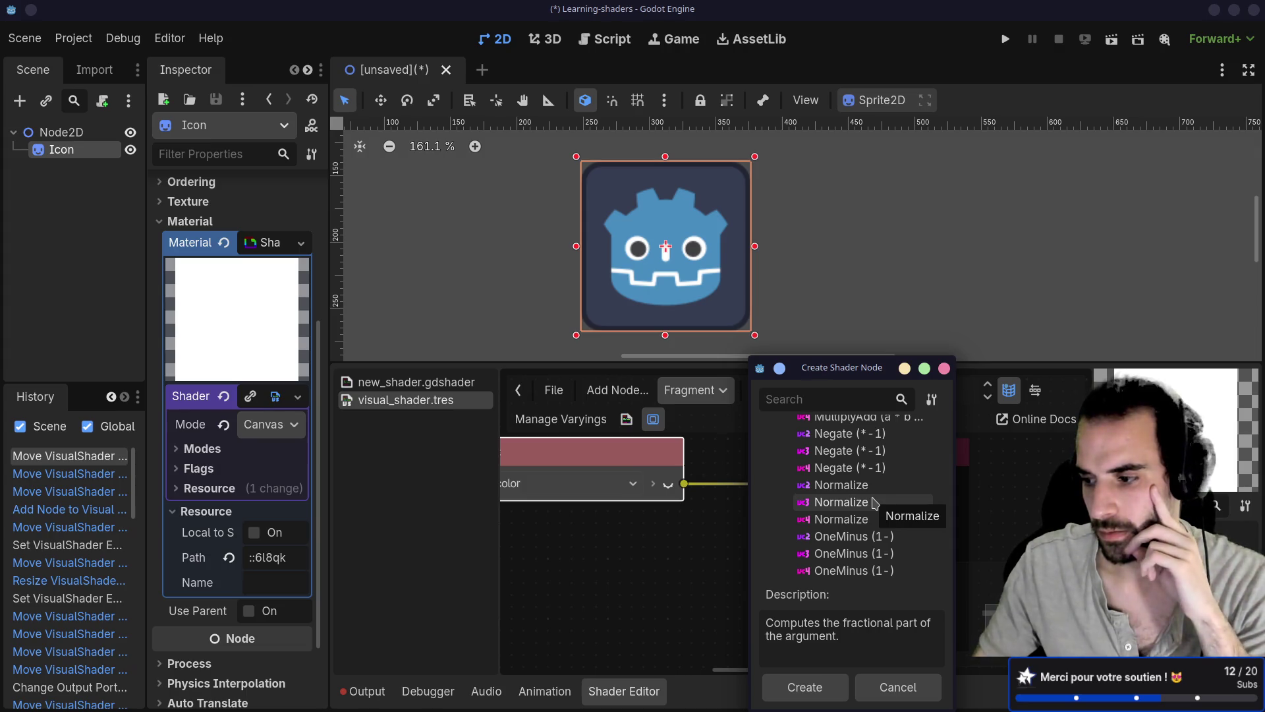
pyautogui.scroll(-10, 874, 503)
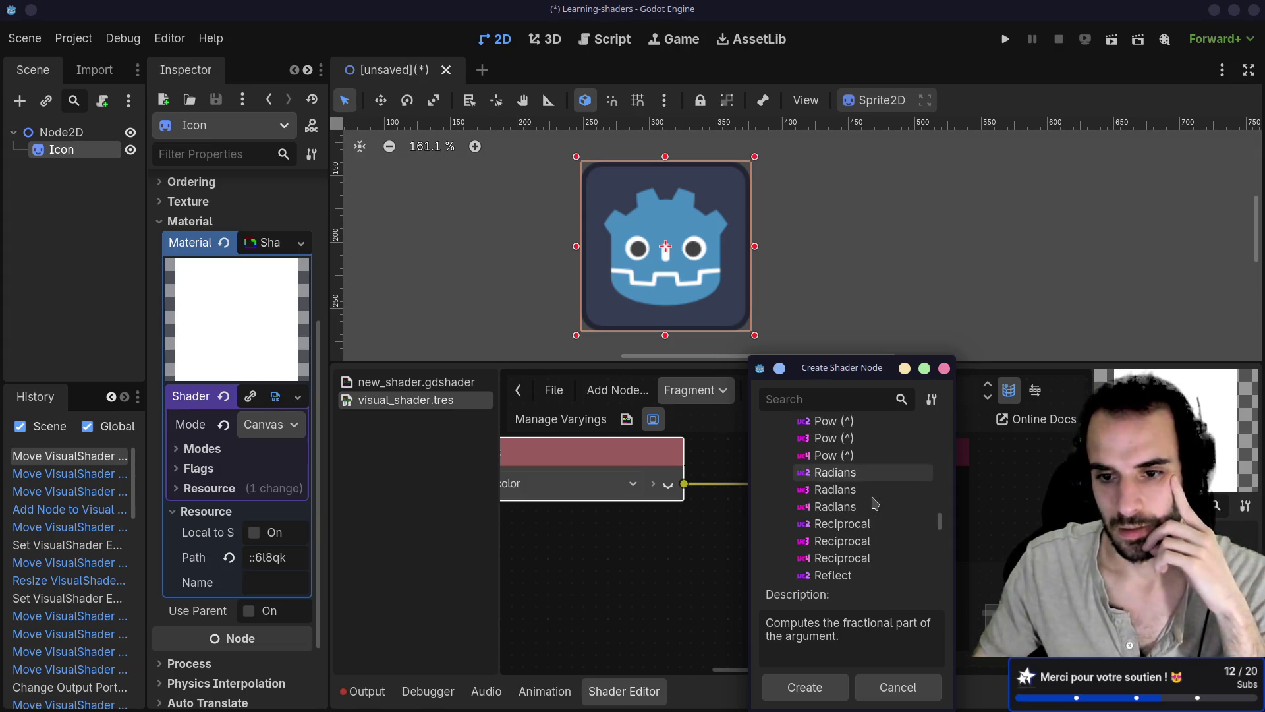
pyautogui.scroll(-8, 875, 503)
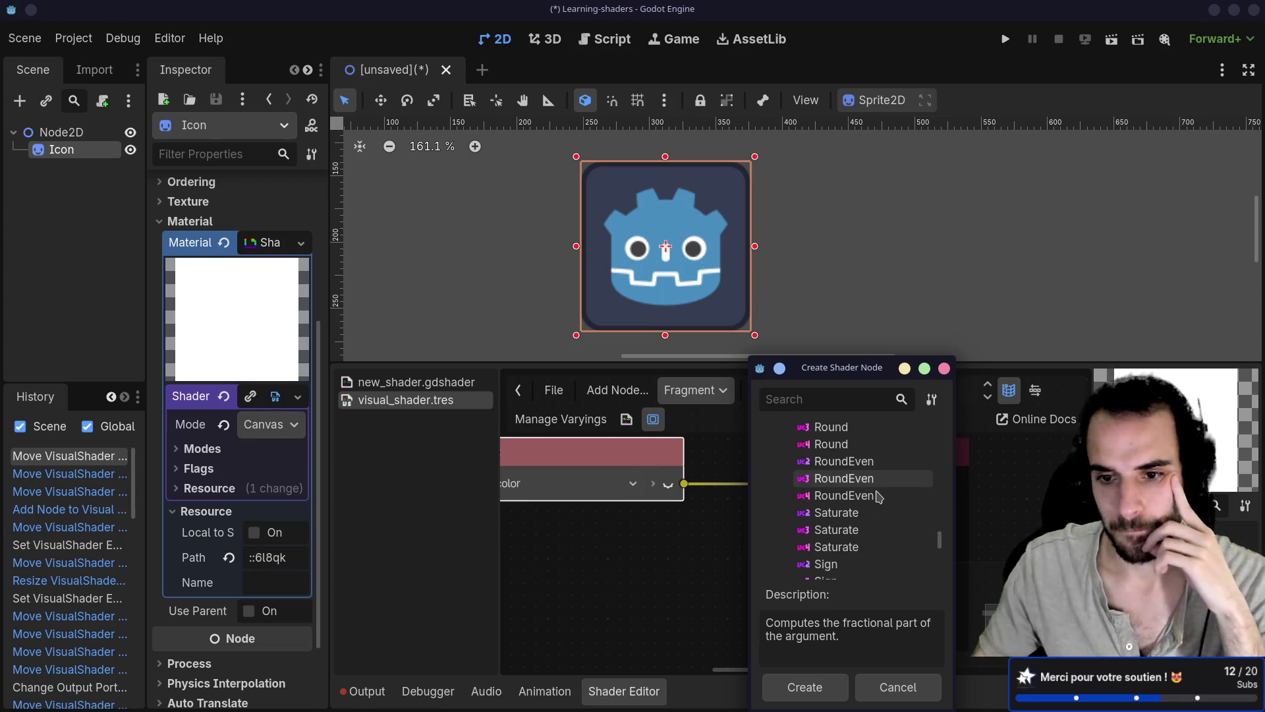
pyautogui.scroll(-8, 877, 497)
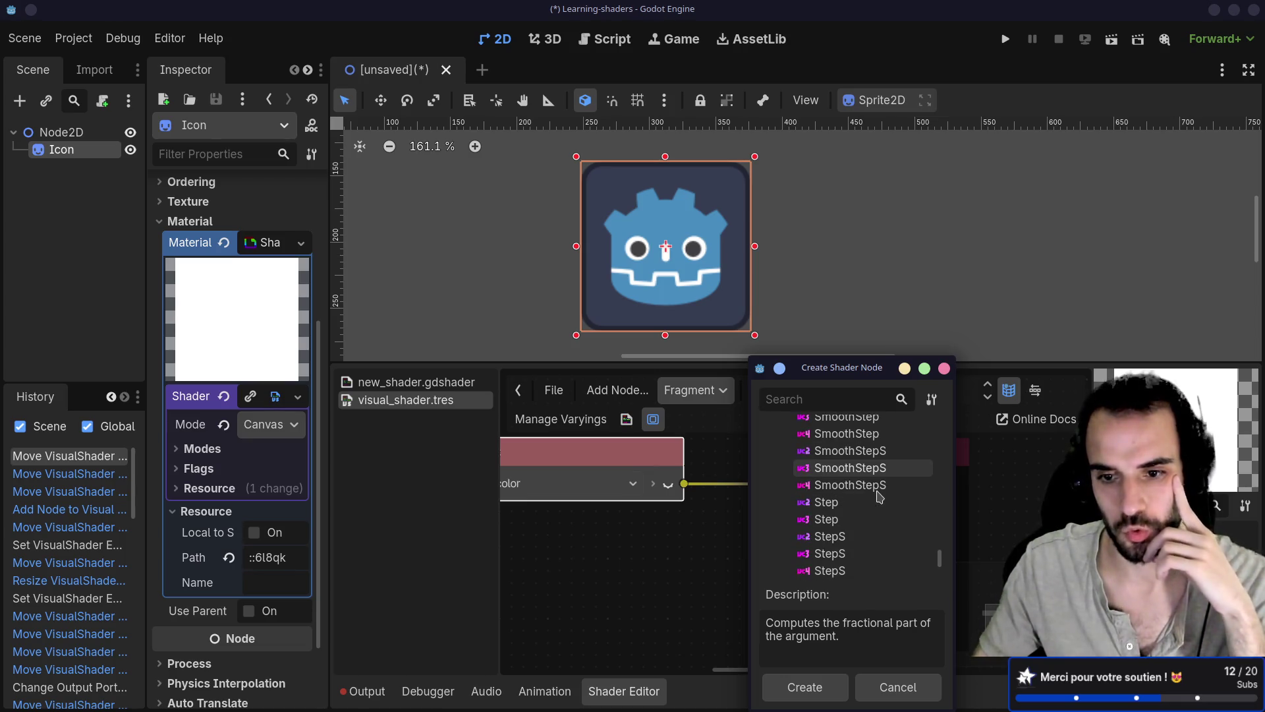
pyautogui.scroll(-4, 878, 497)
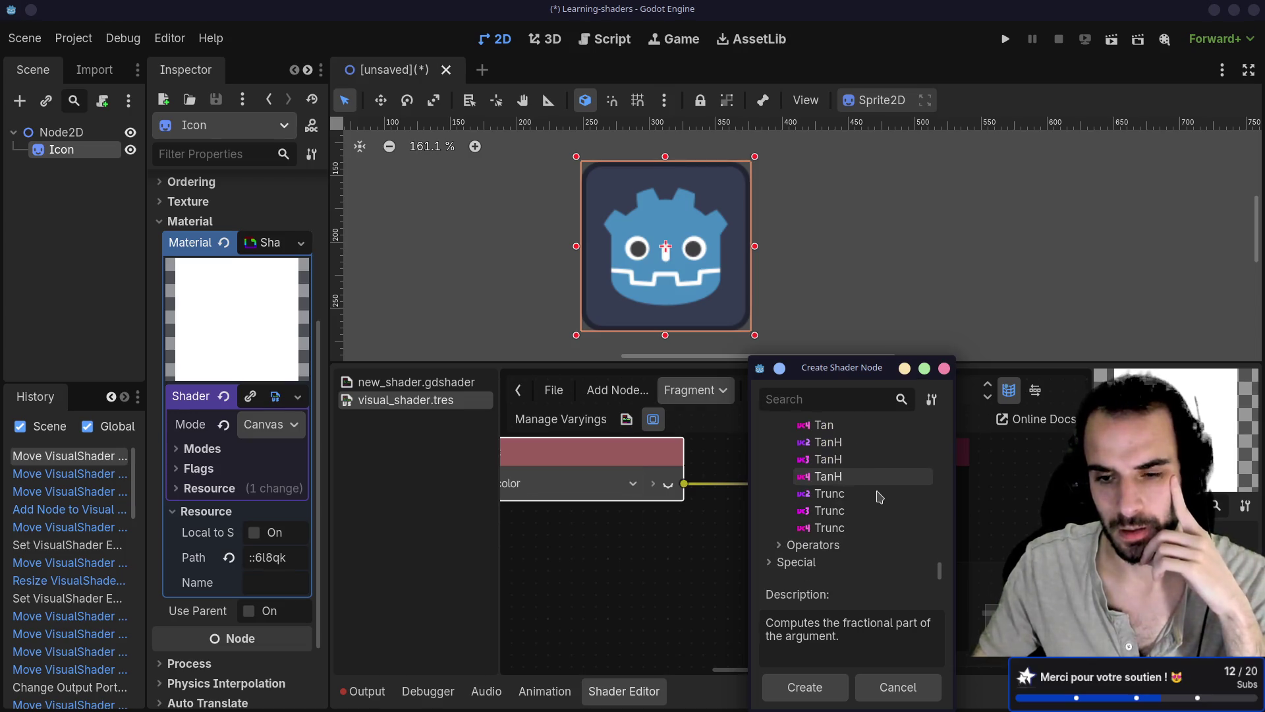
pyautogui.scroll(15, 877, 496)
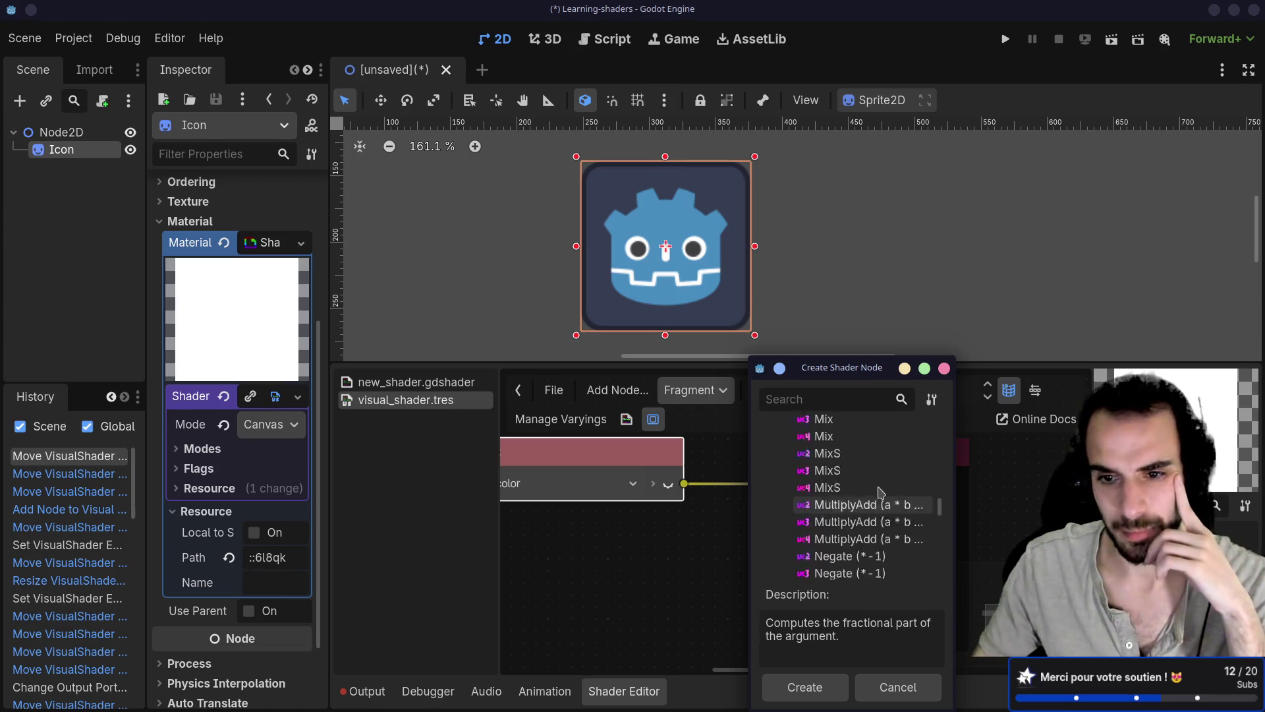
pyautogui.scroll(12, 880, 493)
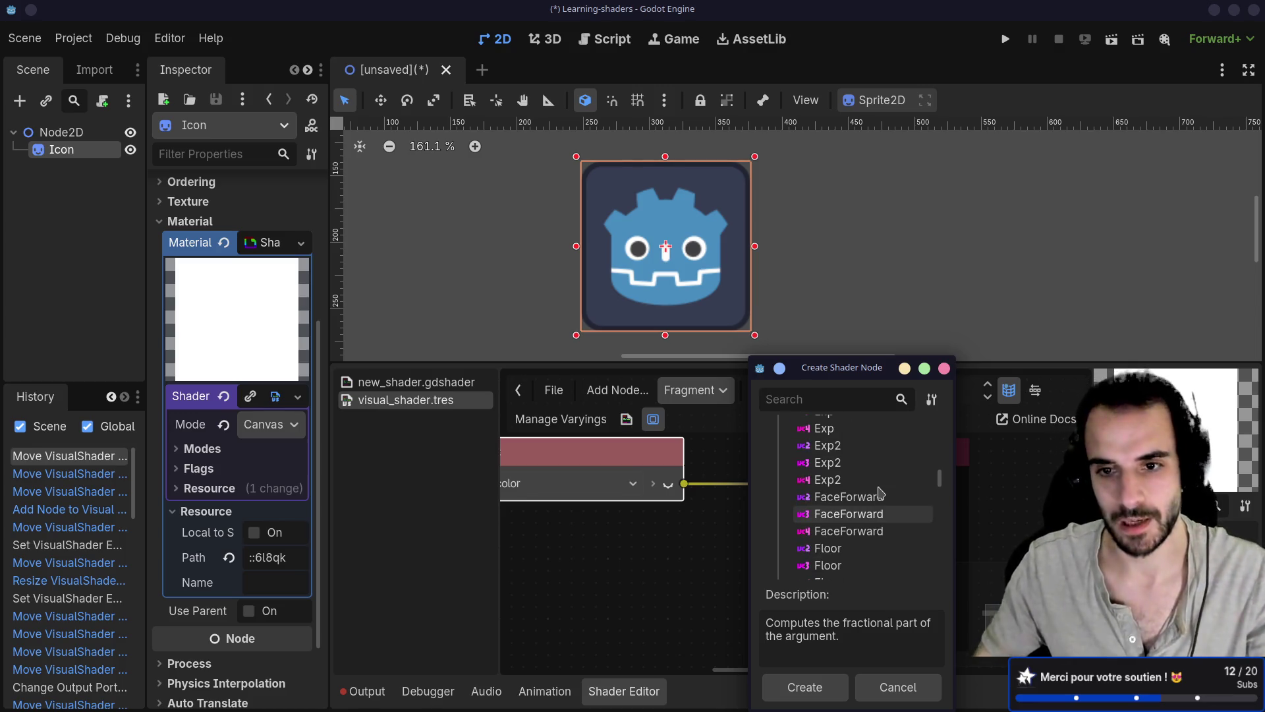
pyautogui.scroll(8, 880, 494)
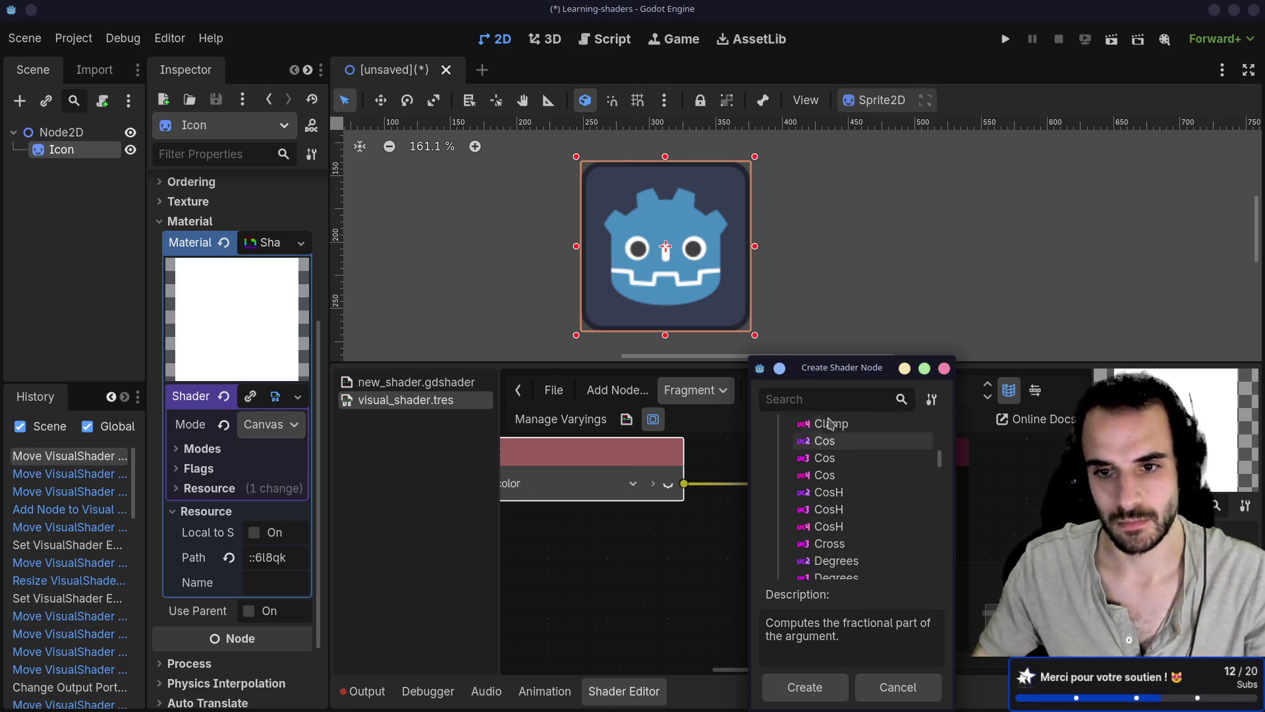
pyautogui.scroll(-4, 842, 531)
pyautogui.scroll(-5, 843, 525)
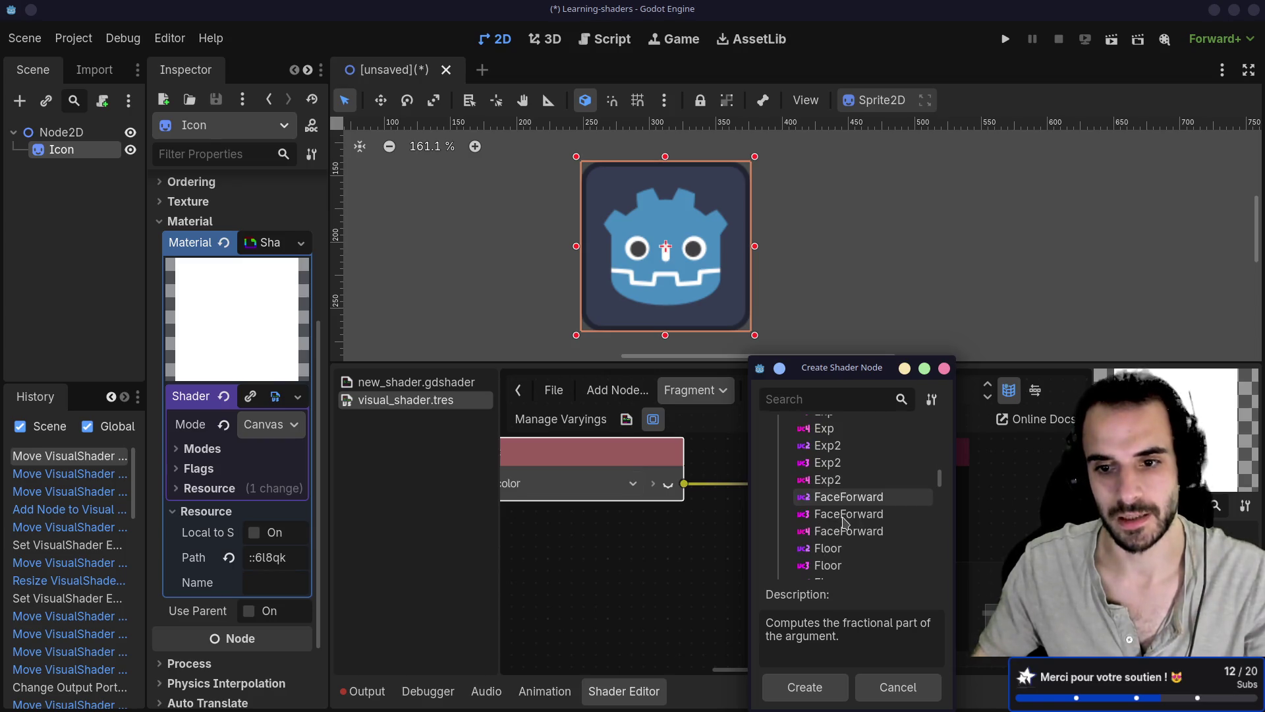
pyautogui.scroll(-6, 847, 524)
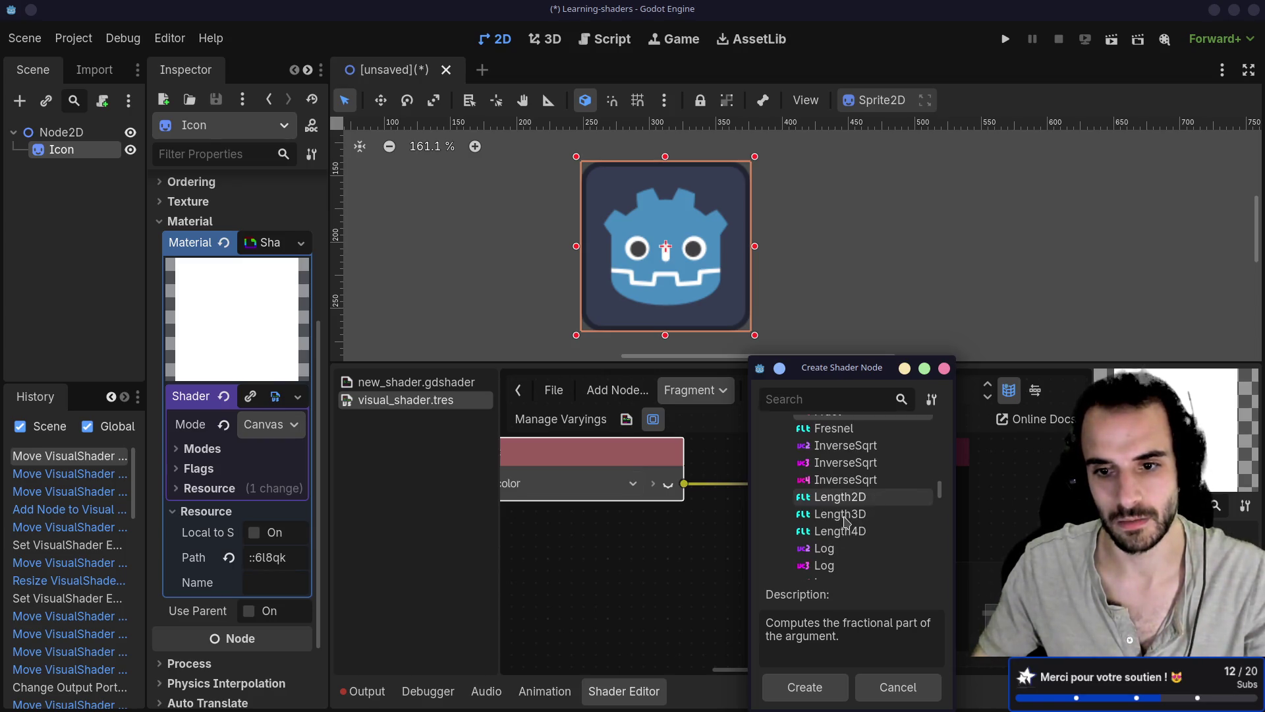
pyautogui.scroll(-6, 847, 524)
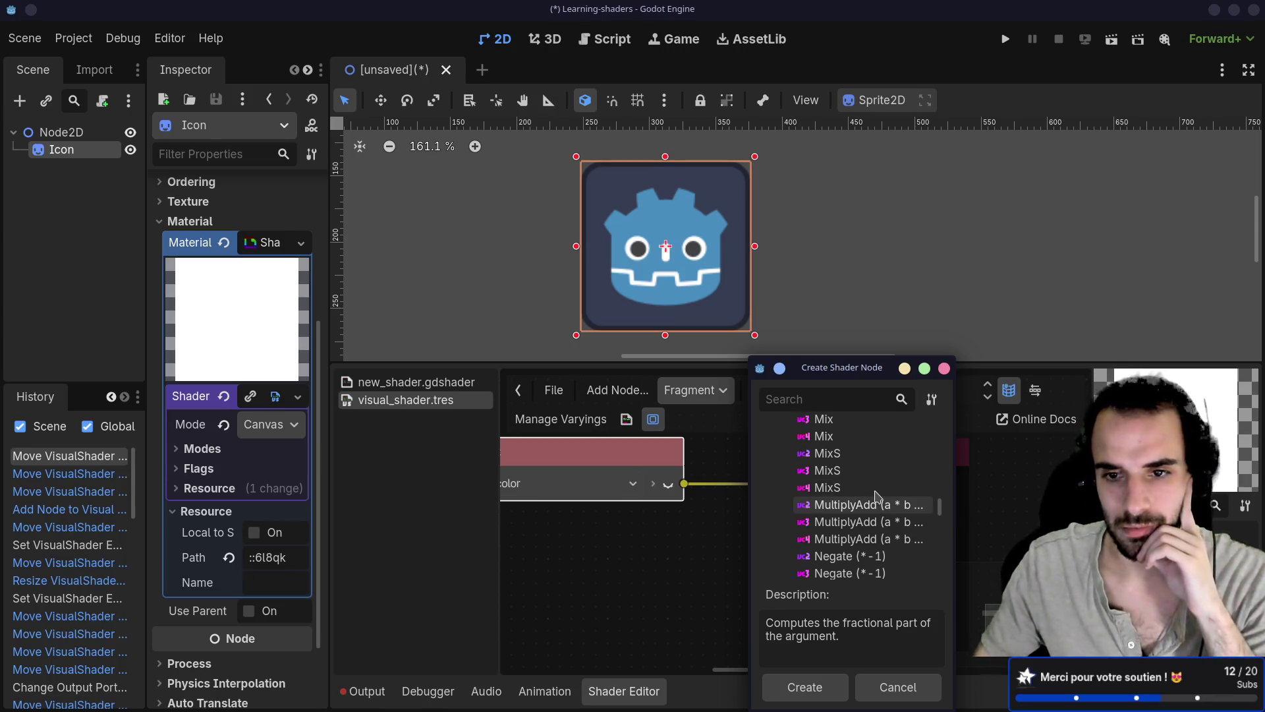
pyautogui.click(825, 420)
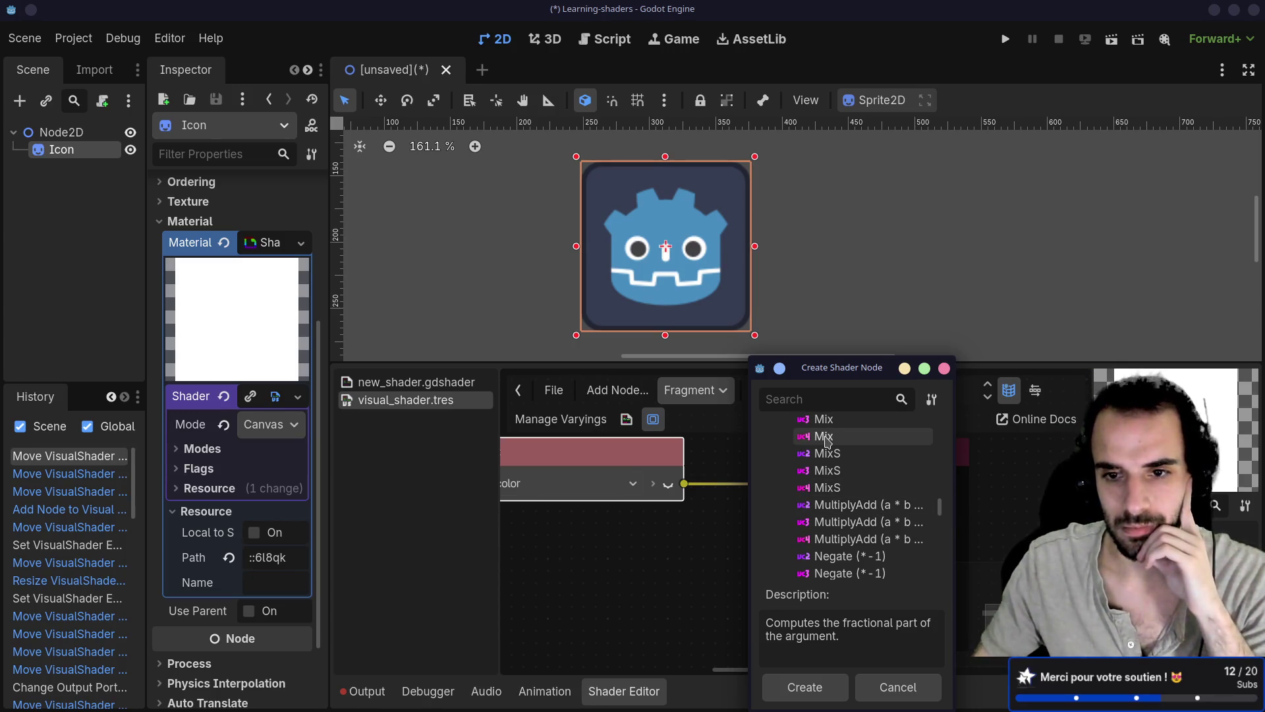
pyautogui.click(849, 522)
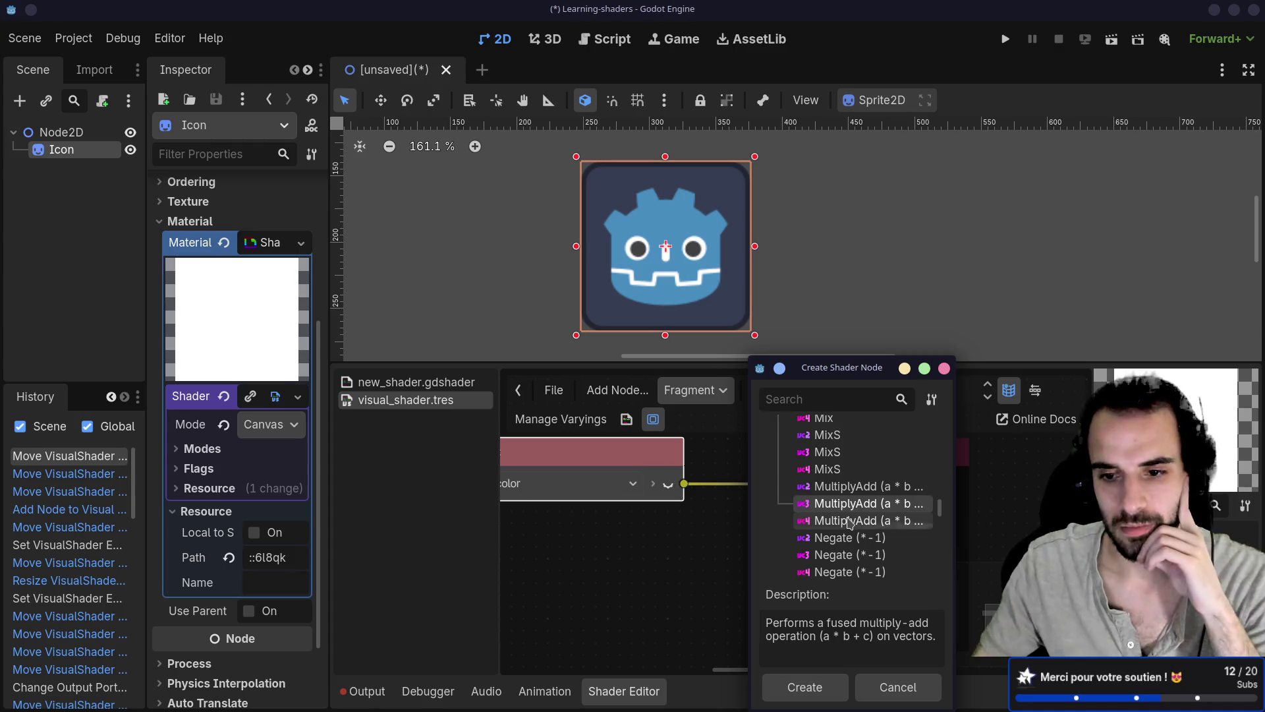
pyautogui.scroll(-5, 849, 514)
# Search the shader nodes for 'mul' and select the vec4 Multiply (*) entry
pyautogui.click(797, 403)
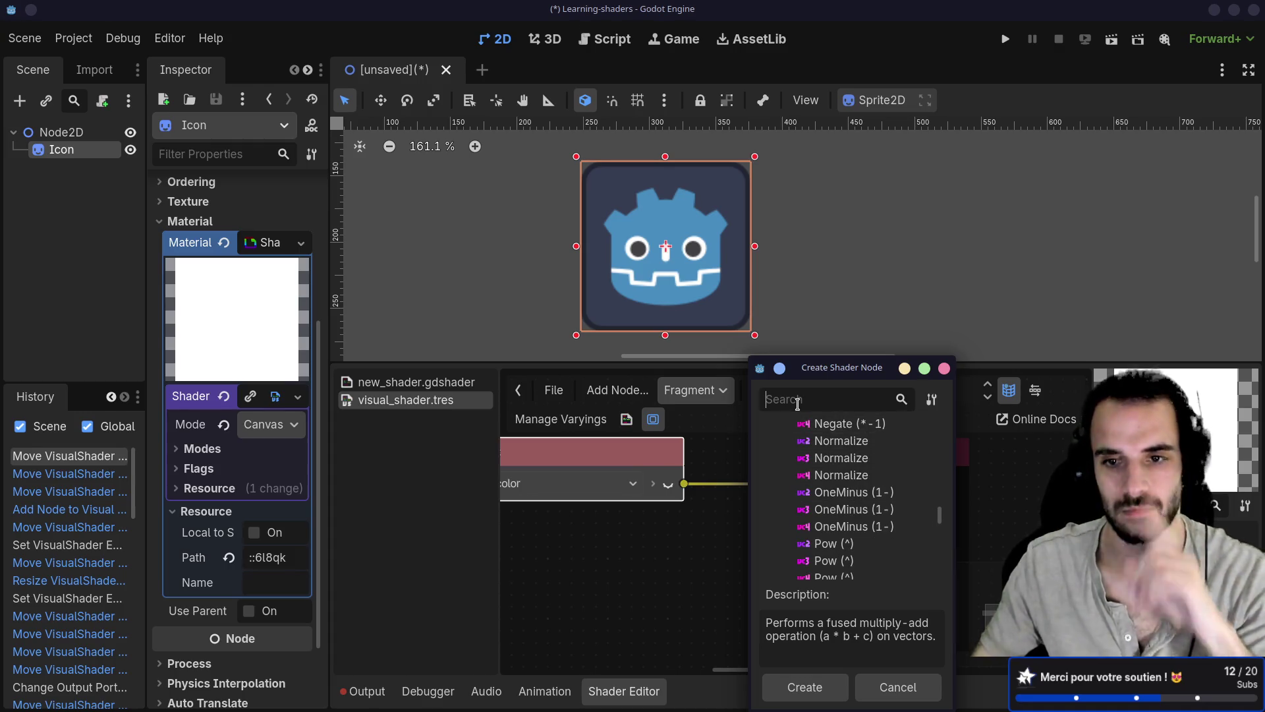
pyautogui.write('mul')
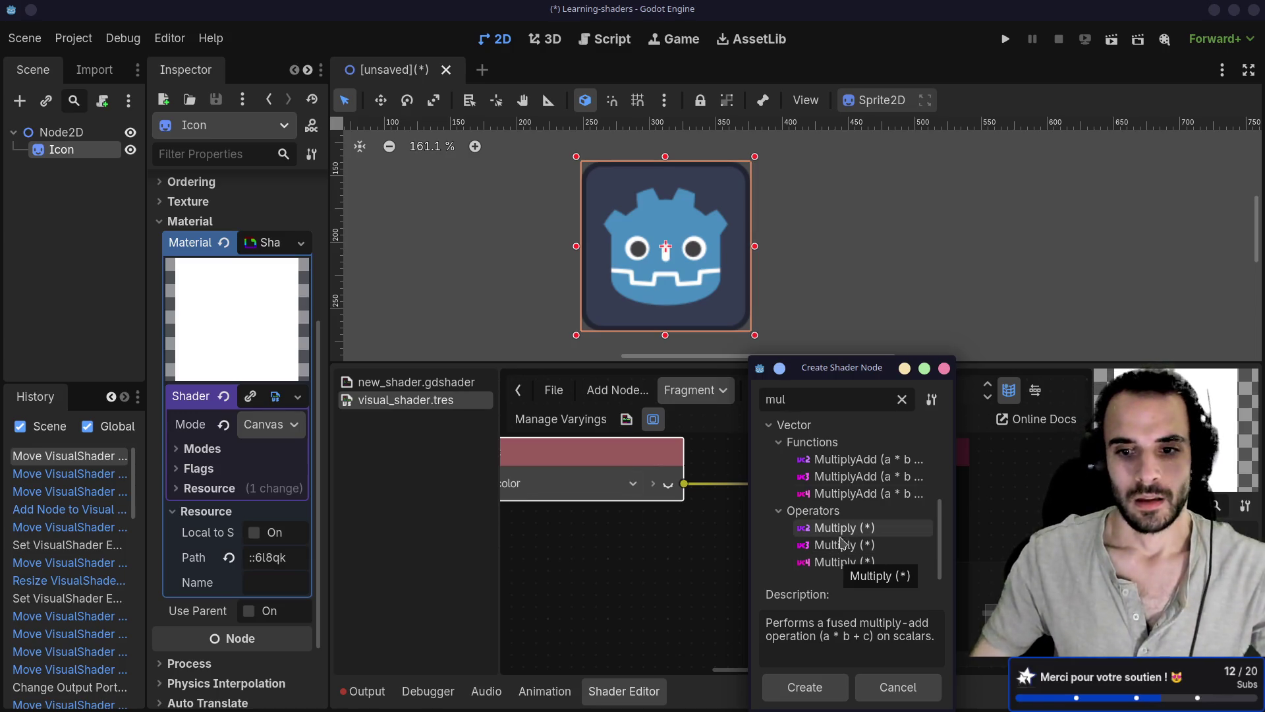
pyautogui.click(837, 565)
# Add the Vector4 Multiply node beside the Input node and feed its result into Output Color
pyautogui.doubleClick(837, 564)
pyautogui.moveTo(771, 566); pyautogui.dragTo(705, 520)
pyautogui.moveTo(620, 462); pyautogui.dragTo(574, 495)
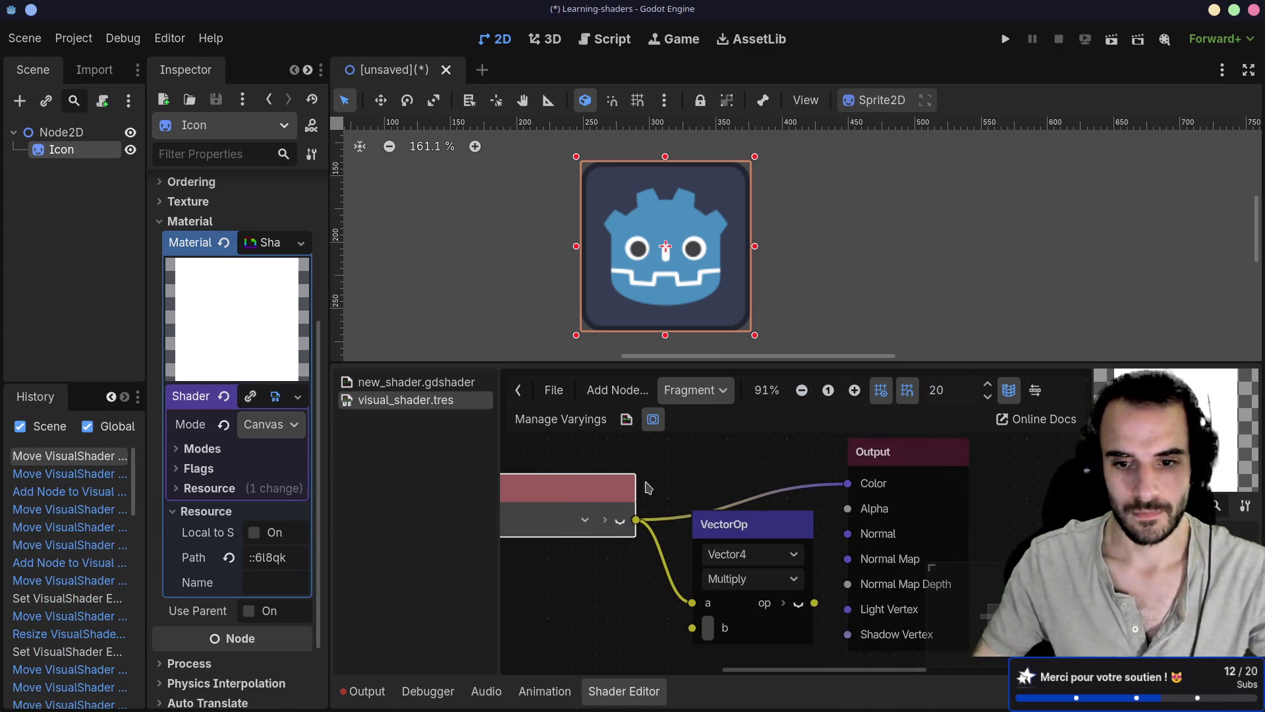
pyautogui.scroll(-2, 791, 606)
pyautogui.click(791, 599)
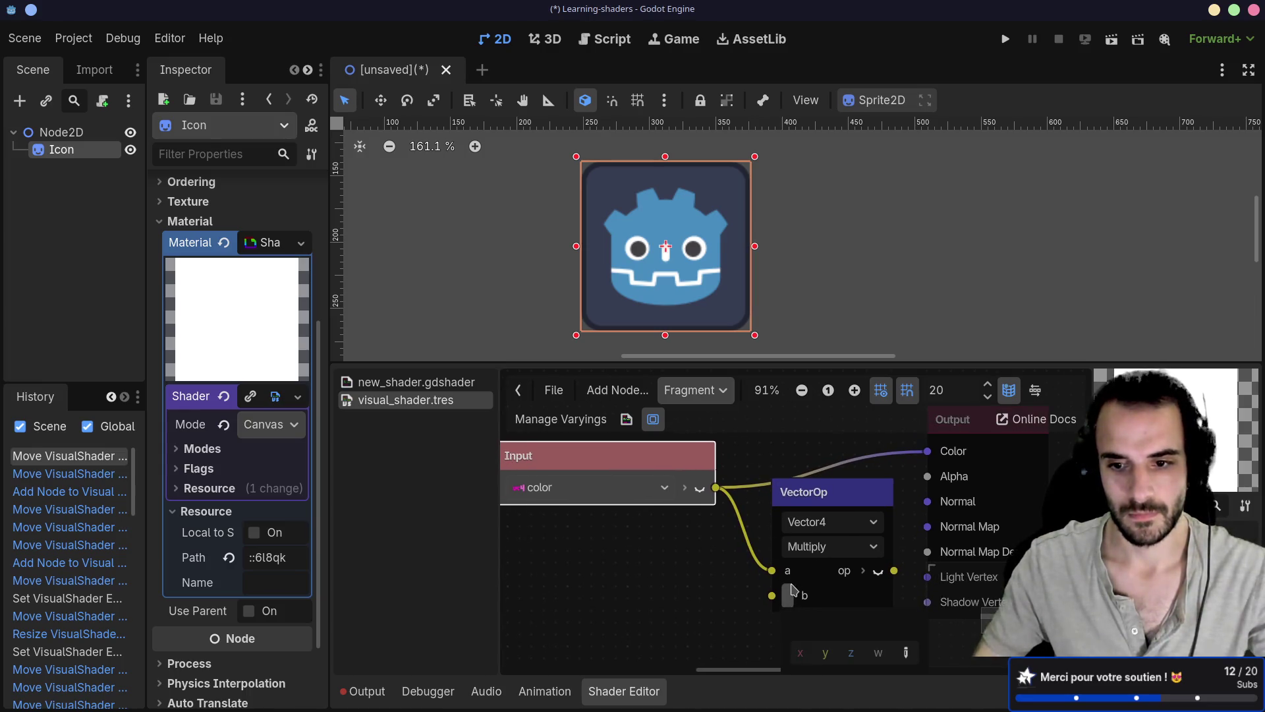
pyautogui.click(827, 548)
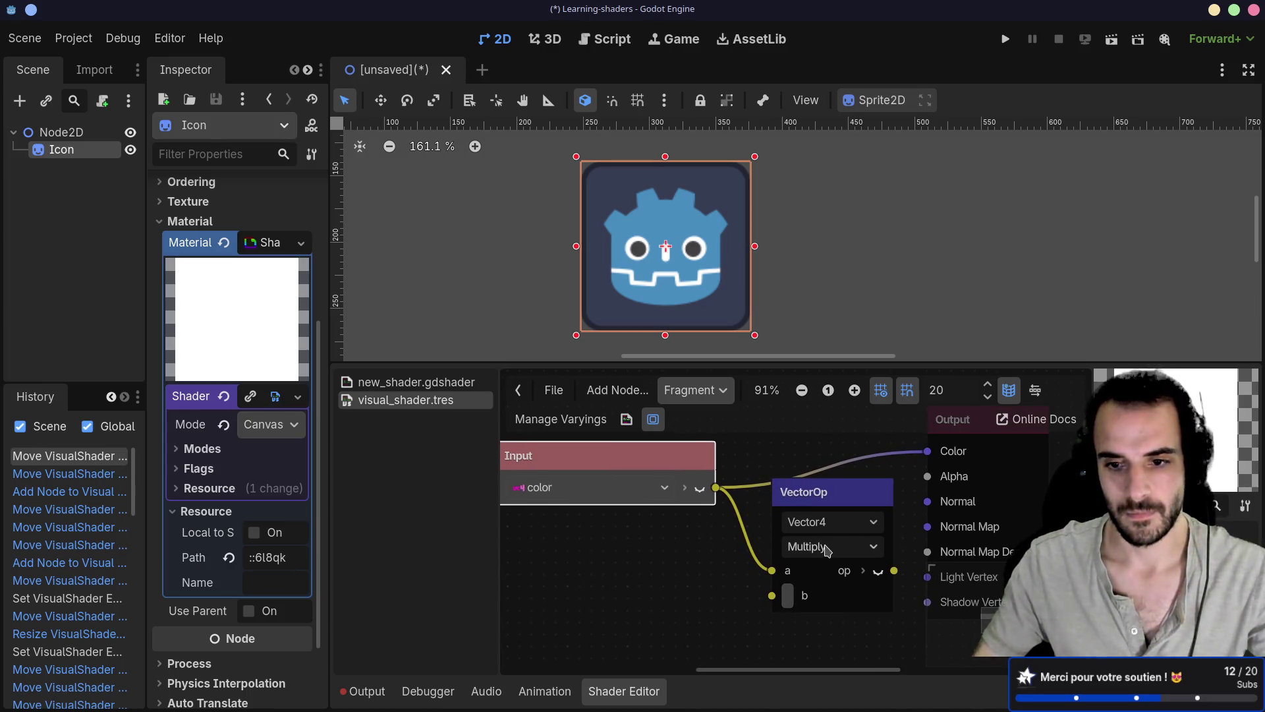
pyautogui.moveTo(894, 571)
pyautogui.mouseDown()
pyautogui.moveTo(927, 452)
pyautogui.moveTo(952, 430)
pyautogui.moveTo(976, 455)
pyautogui.mouseUp()
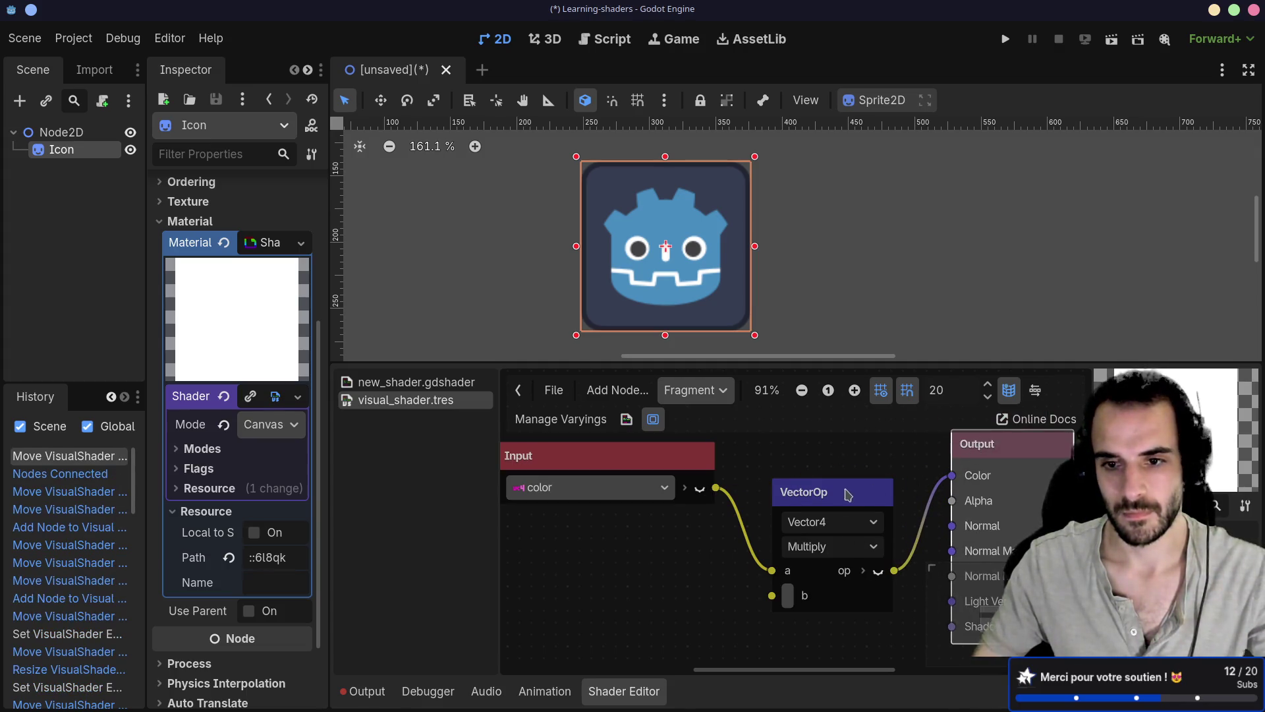
# Edit the component values of the Multiply node's b input vector
pyautogui.moveTo(794, 596); pyautogui.dragTo(794, 572)
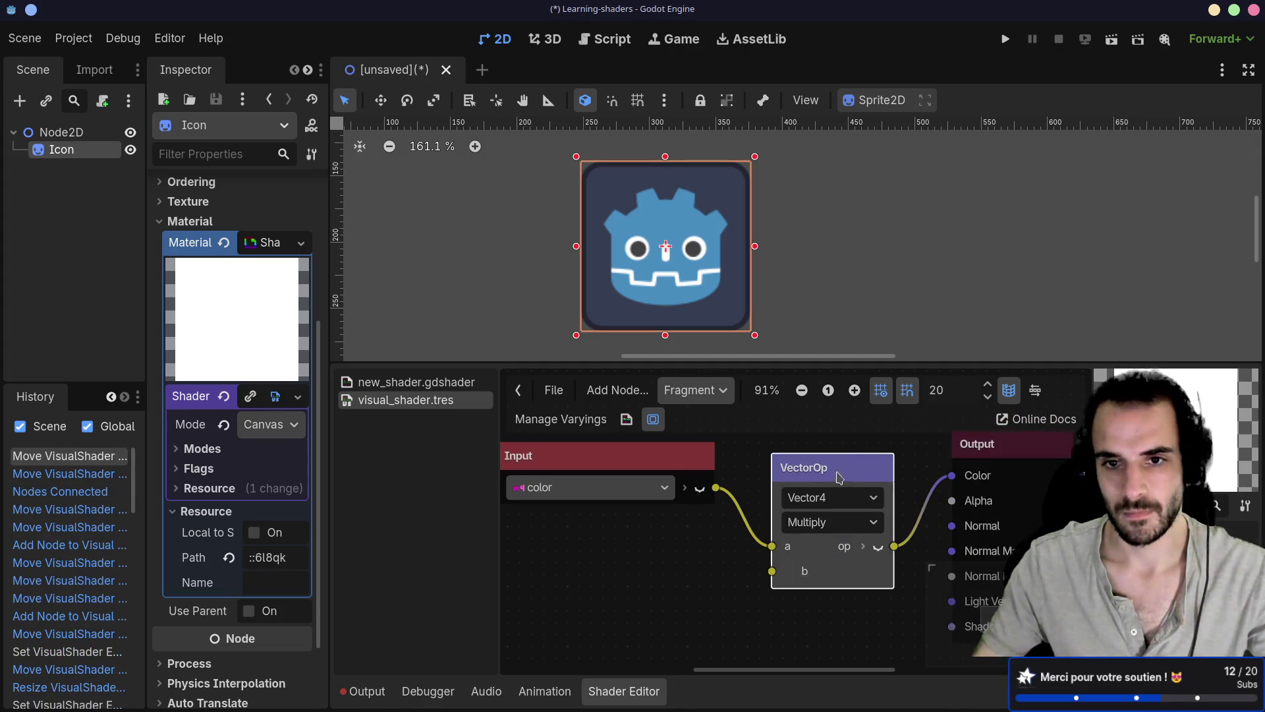
pyautogui.click(787, 578)
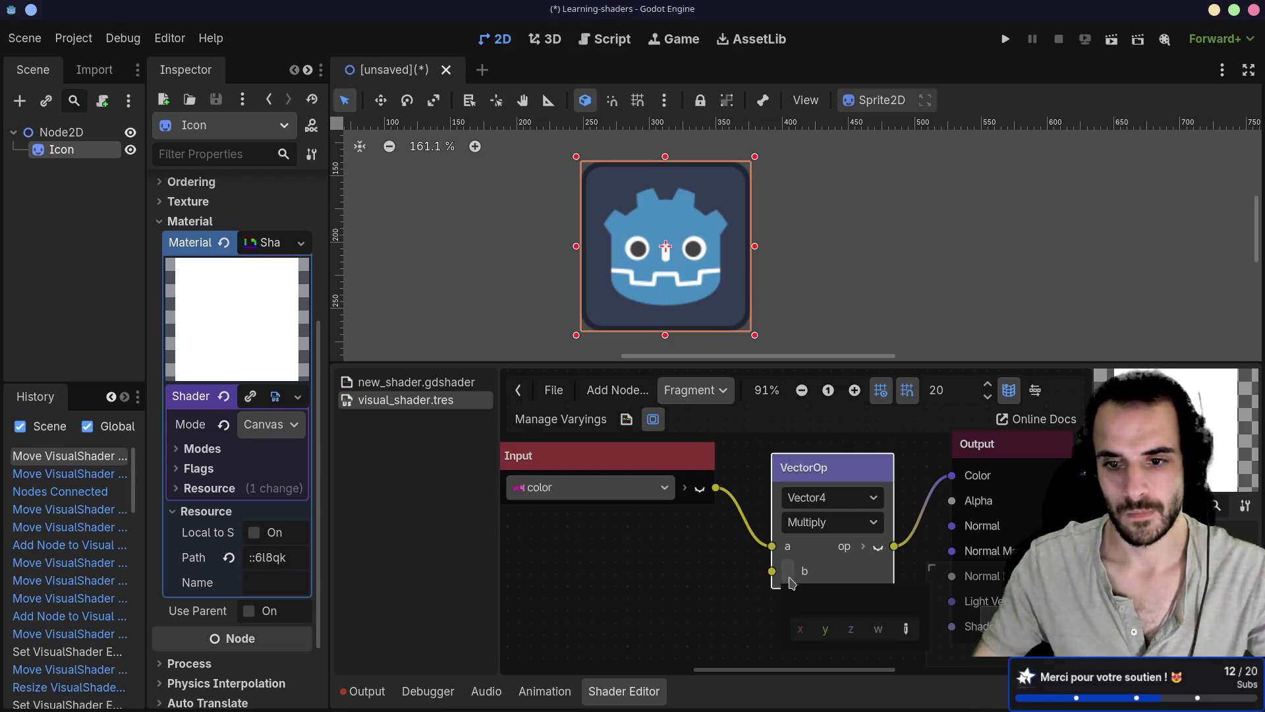
pyautogui.click(818, 627)
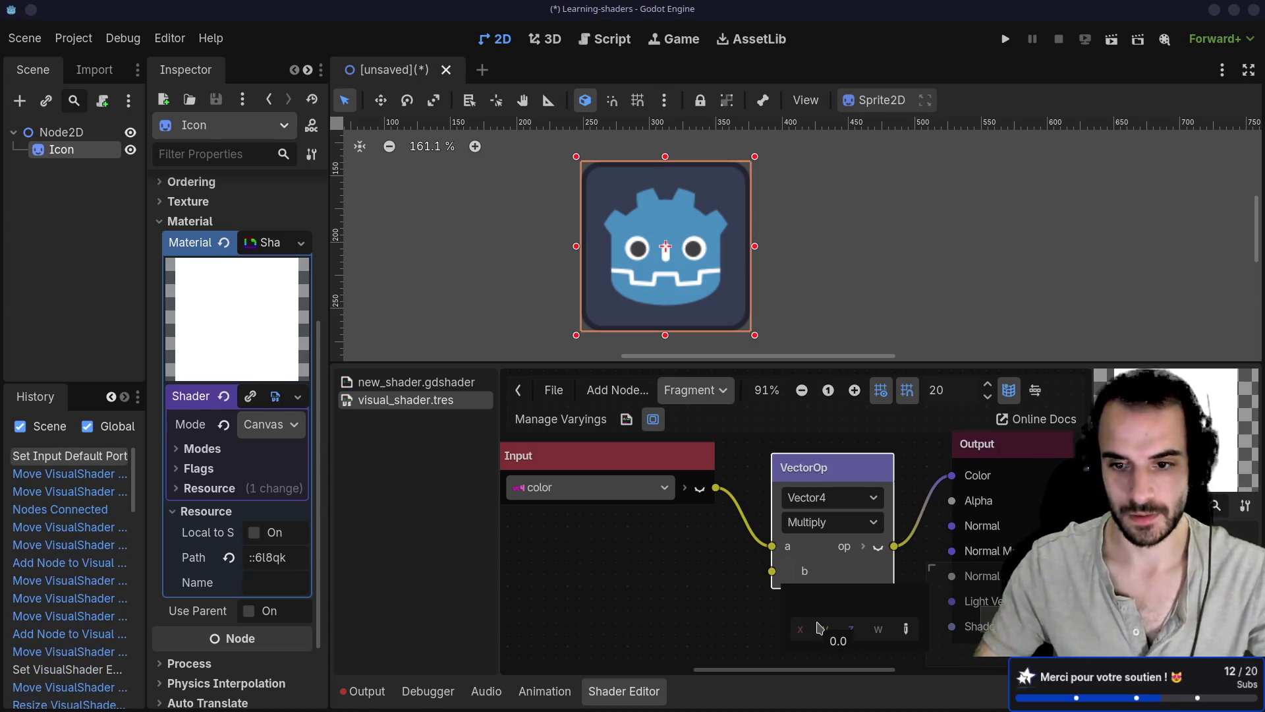
pyautogui.press('BackSpace')
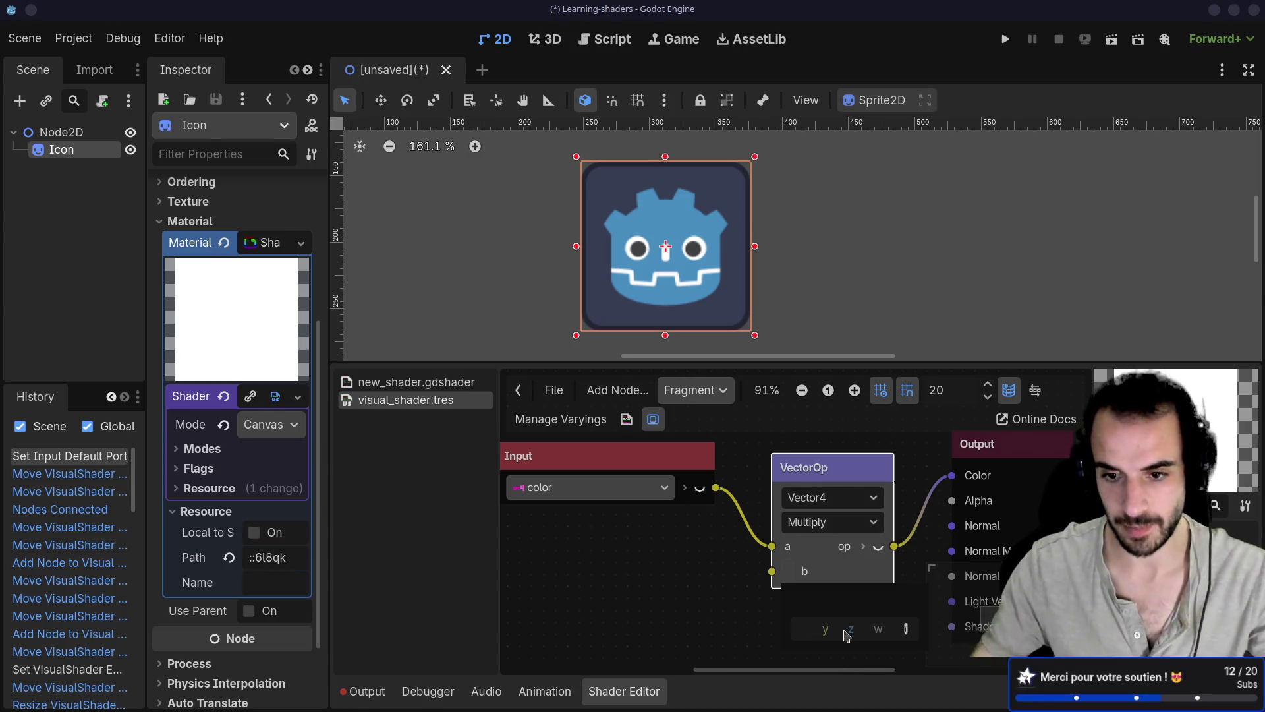
pyautogui.press('Return')
pyautogui.click(909, 632)
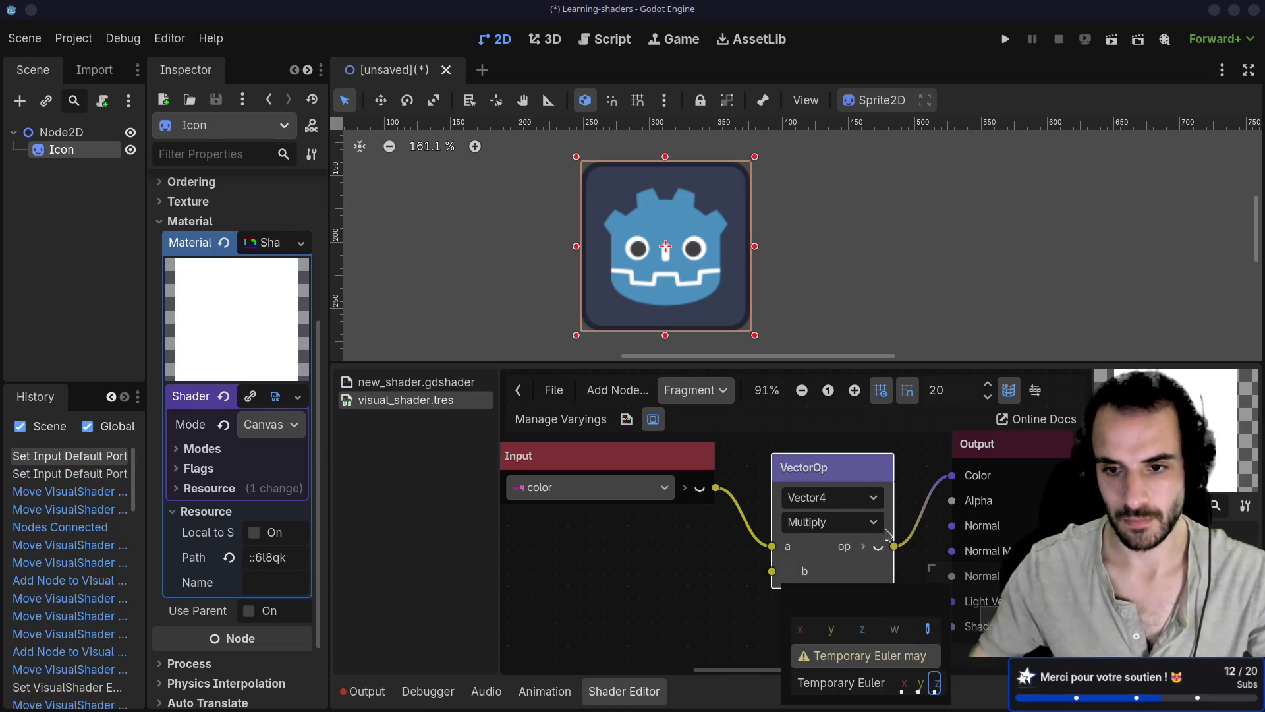
pyautogui.click(730, 607)
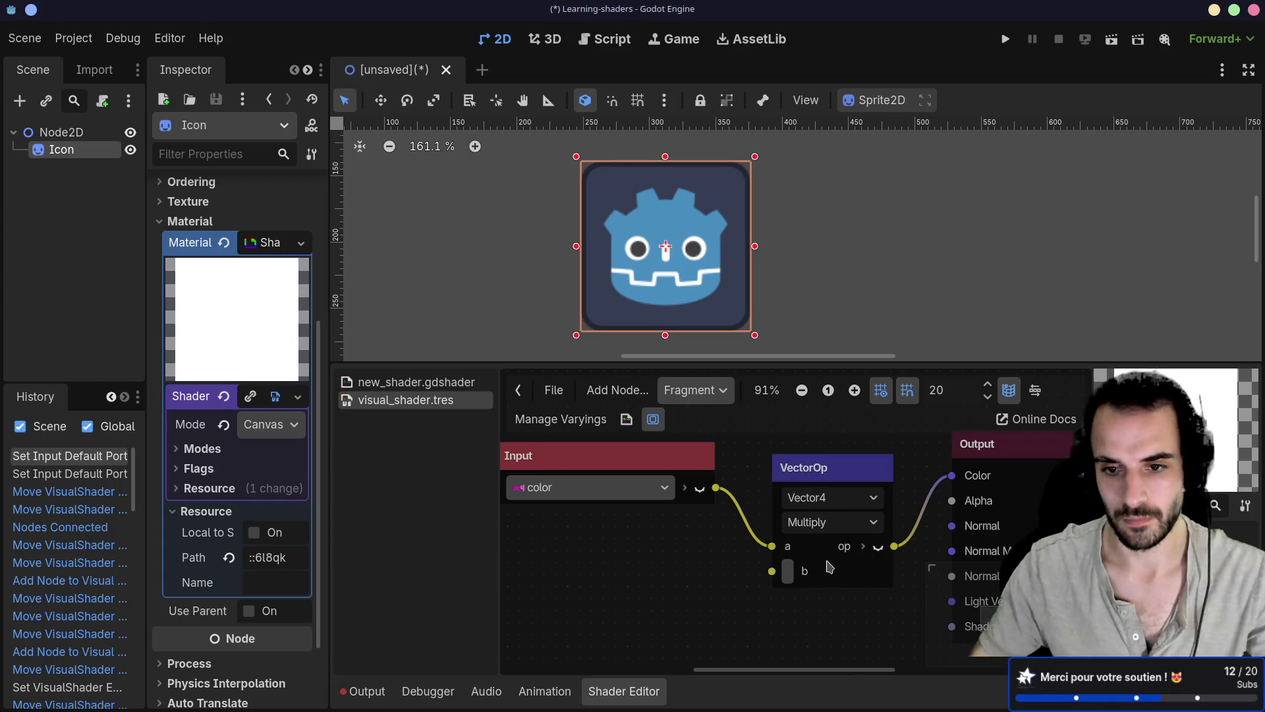
# Enlarge the shader editor panel and rearrange the Multiply and Input nodes
pyautogui.moveTo(827, 467); pyautogui.dragTo(802, 407)
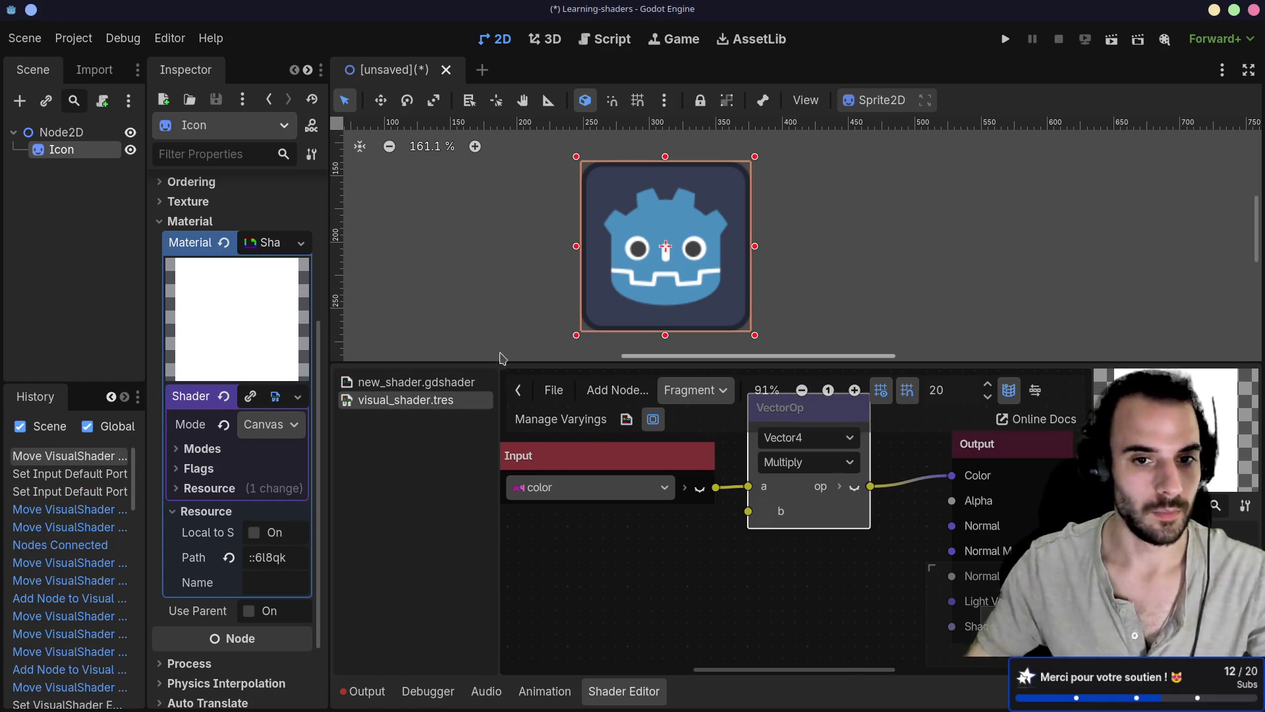
pyautogui.moveTo(489, 362); pyautogui.dragTo(489, 196)
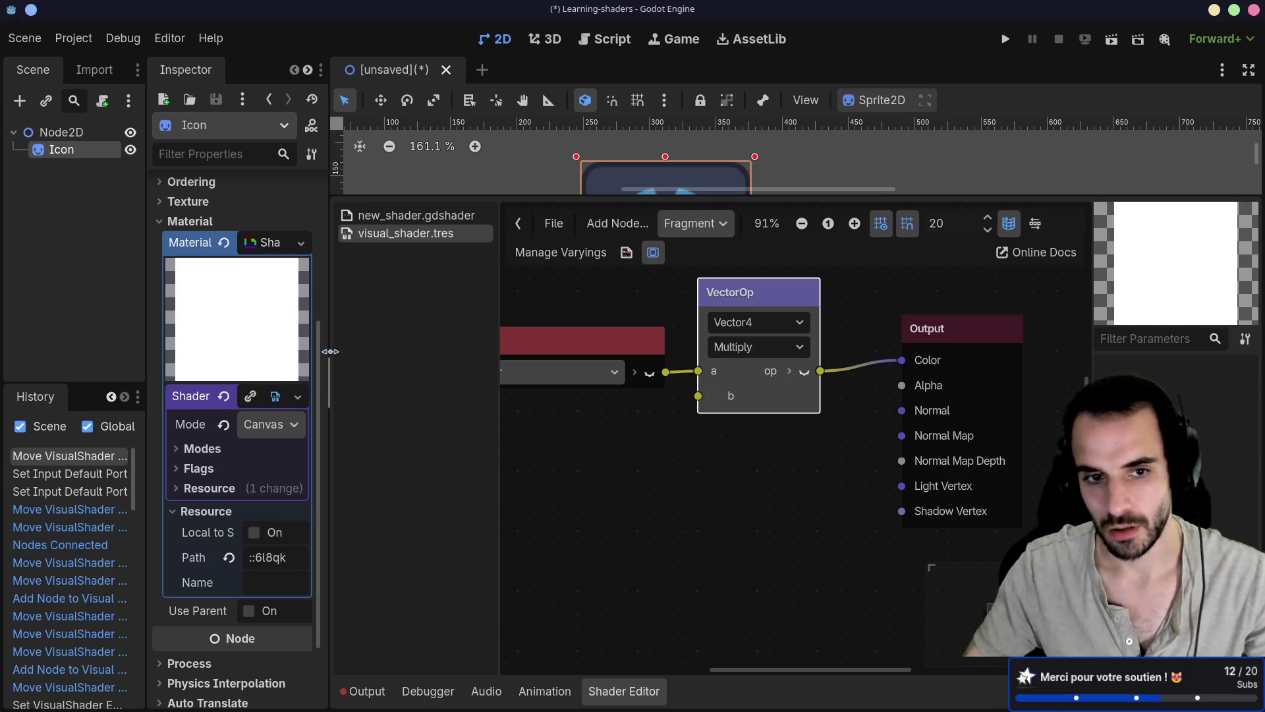
pyautogui.moveTo(499, 408); pyautogui.dragTo(416, 409)
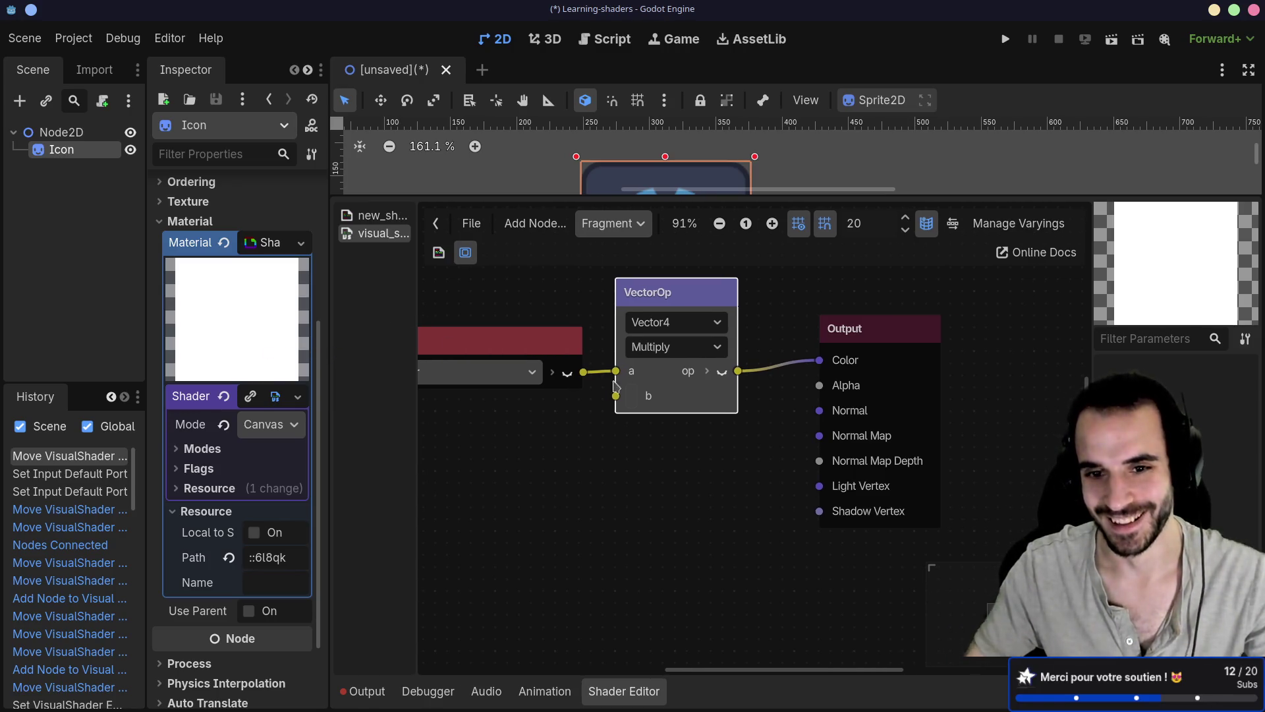
pyautogui.moveTo(538, 341)
pyautogui.mouseDown()
pyautogui.moveTo(630, 315)
pyautogui.moveTo(577, 345)
pyautogui.moveTo(698, 337)
pyautogui.moveTo(637, 333)
pyautogui.mouseUp()
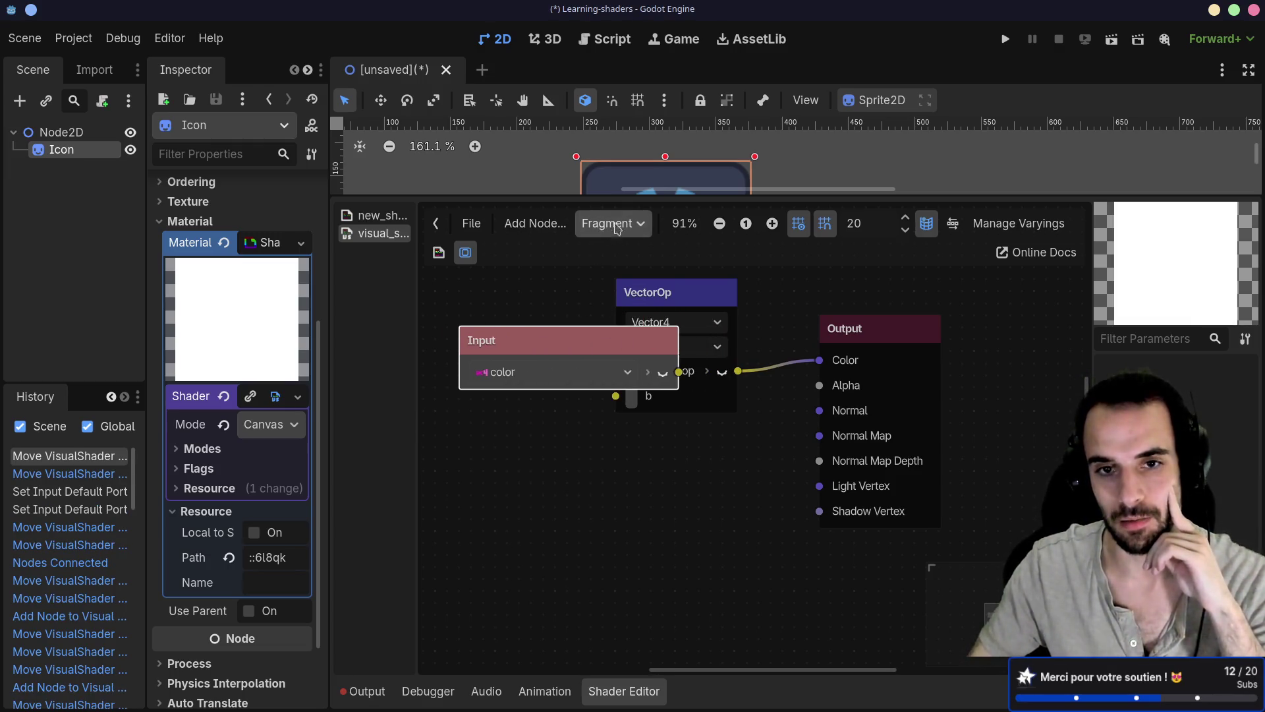
pyautogui.moveTo(567, 332); pyautogui.dragTo(424, 332)
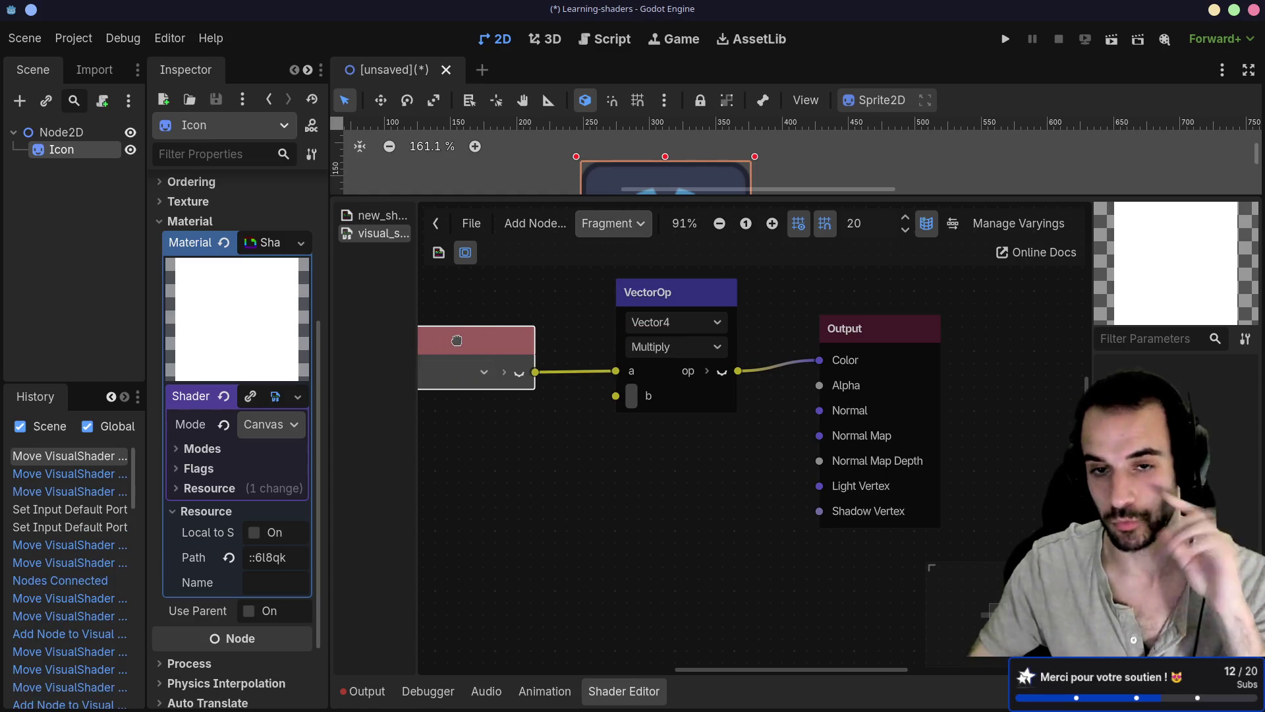
# Drag from the Multiply b input into empty space to add a node there
pyautogui.click(632, 397)
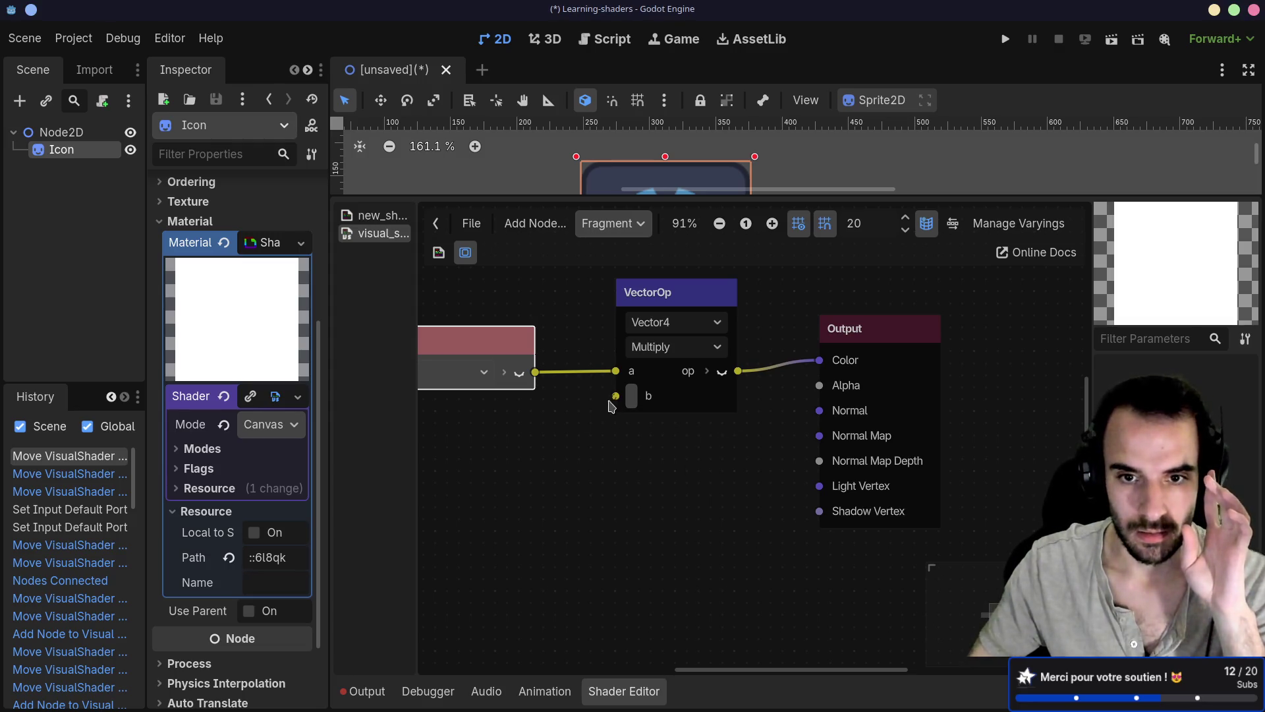
pyautogui.moveTo(616, 395); pyautogui.dragTo(485, 471)
pyautogui.press('BackSpace')
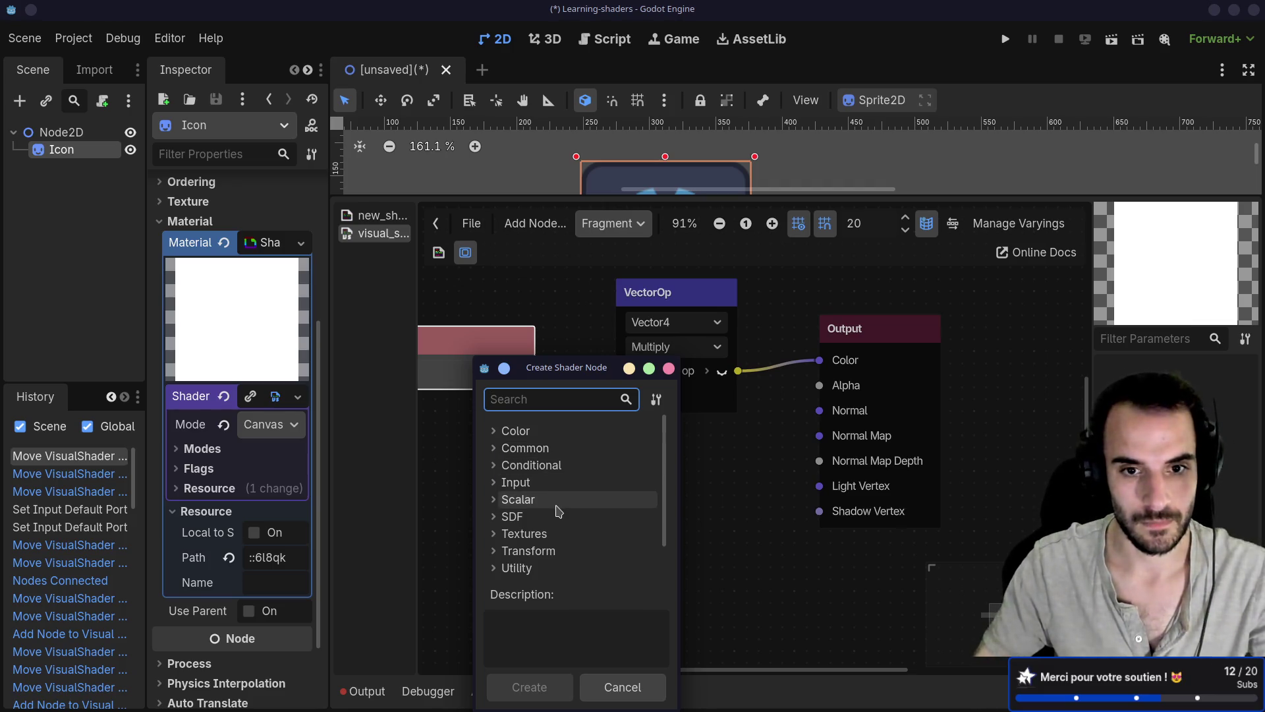
# Search 'vect' and add a Vector4Constant (0.5, 0.5, 0.5, 1.0) for the Multiply b input
pyautogui.scroll(-2, 559, 512)
pyautogui.click(558, 545)
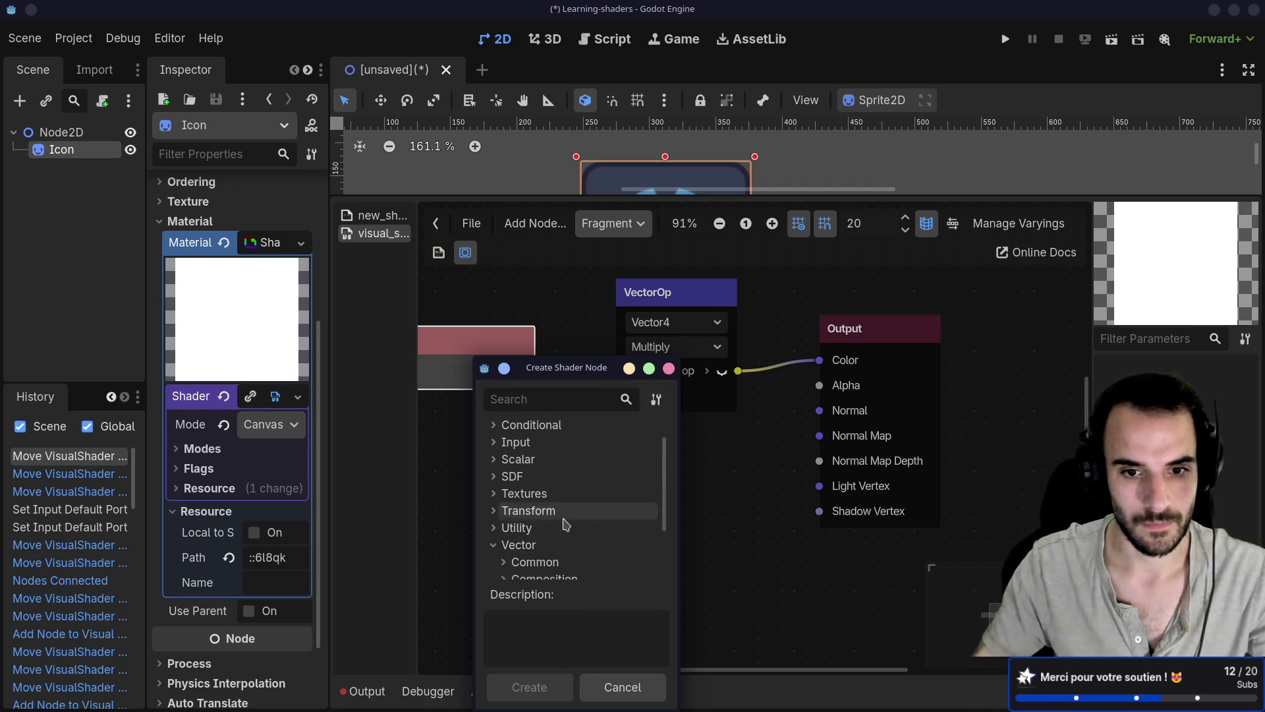
pyautogui.scroll(-3, 562, 524)
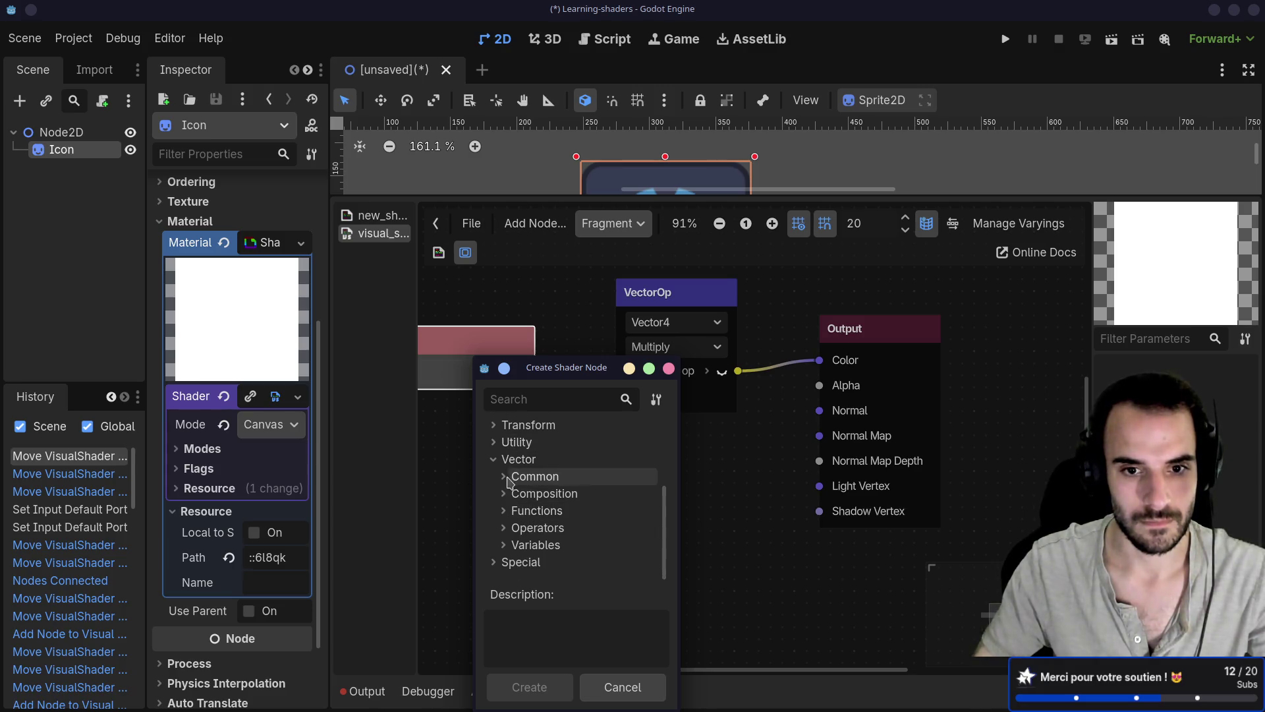
pyautogui.click(505, 477)
pyautogui.click(505, 477)
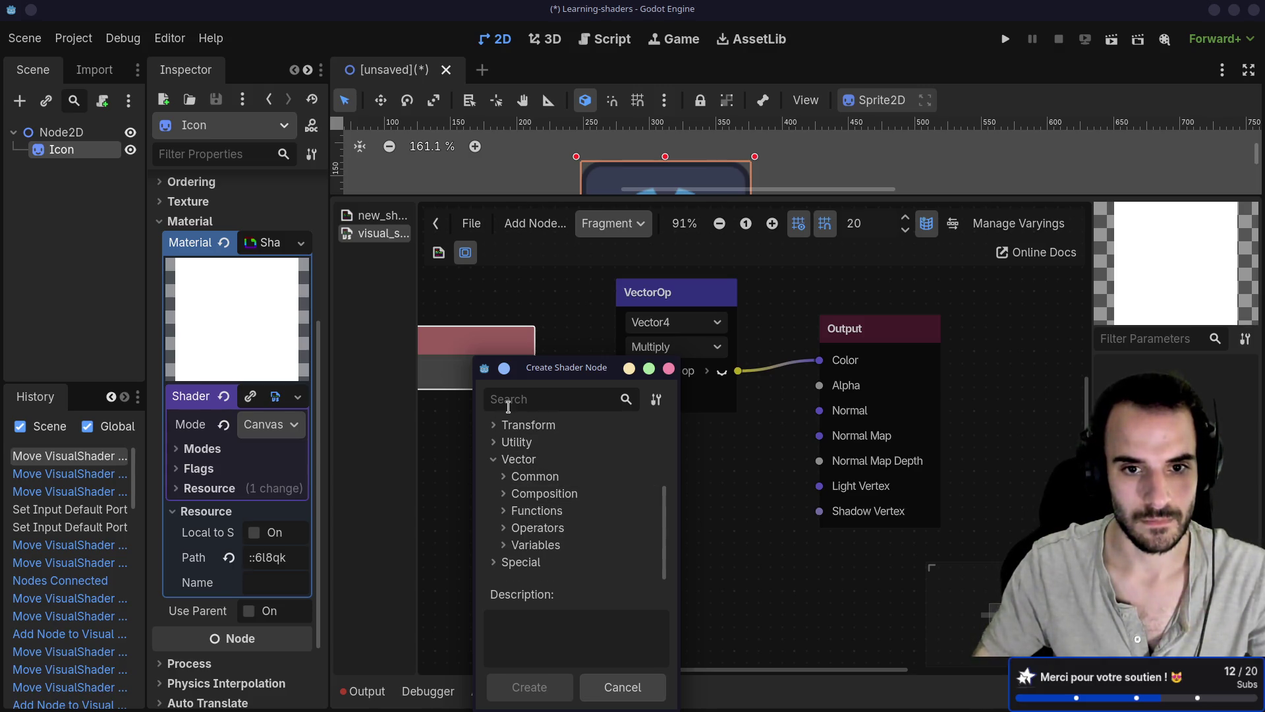
pyautogui.write('vecto')
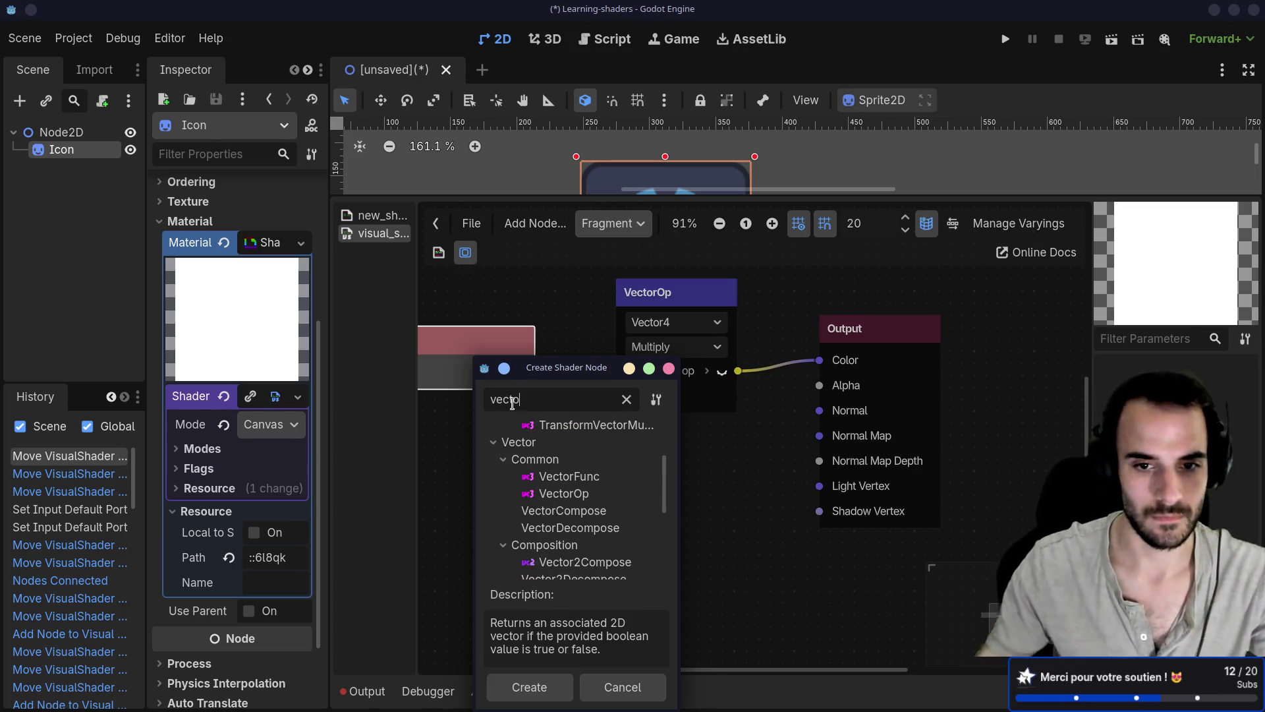
pyautogui.scroll(-5, 576, 553)
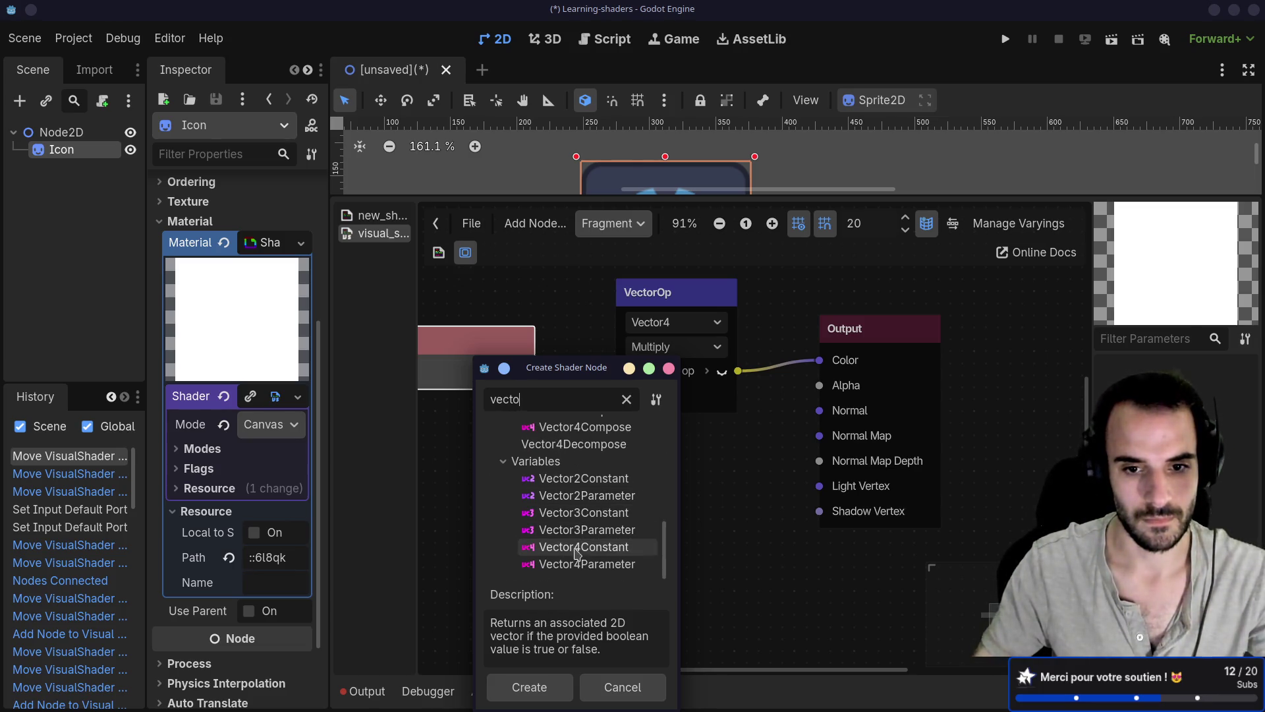
pyautogui.click(576, 547)
pyautogui.doubleClick(576, 547)
# Arrange the Vector4Constant, Multiply and Output nodes and enlarge the 2D view to show the icon
pyautogui.click(643, 535)
pyautogui.write('0.5')
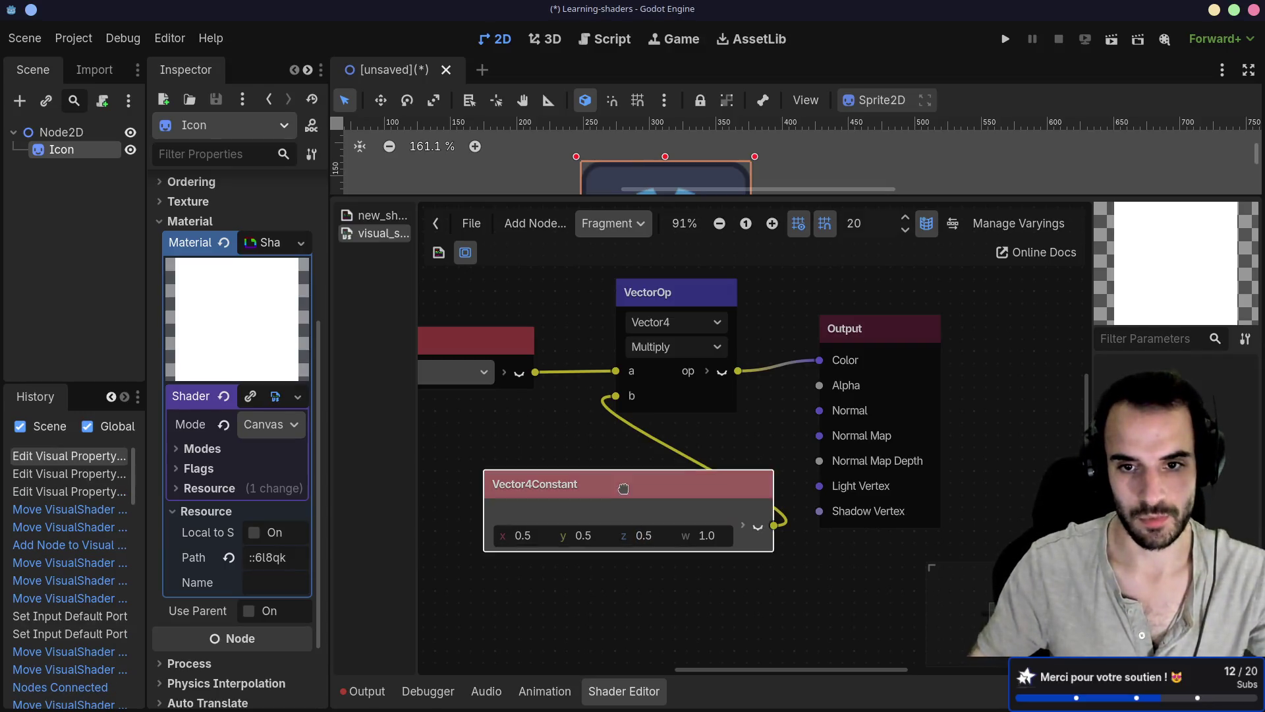
pyautogui.moveTo(632, 491)
pyautogui.mouseDown()
pyautogui.moveTo(537, 514)
pyautogui.moveTo(548, 502)
pyautogui.mouseUp()
pyautogui.moveTo(709, 317); pyautogui.dragTo(721, 329)
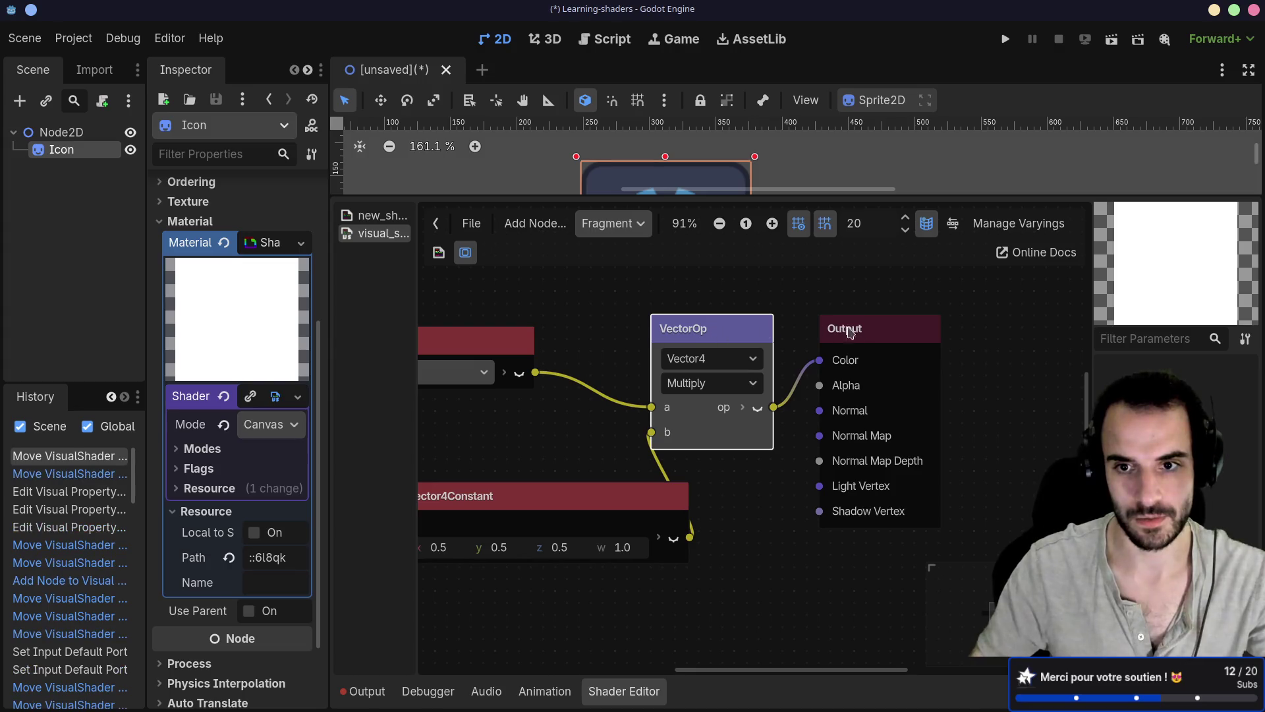
pyautogui.moveTo(861, 325); pyautogui.dragTo(873, 336)
pyautogui.moveTo(823, 196); pyautogui.dragTo(823, 315)
pyautogui.moveTo(601, 620)
pyautogui.mouseDown()
pyautogui.moveTo(650, 561)
pyautogui.moveTo(650, 584)
pyautogui.mouseUp()
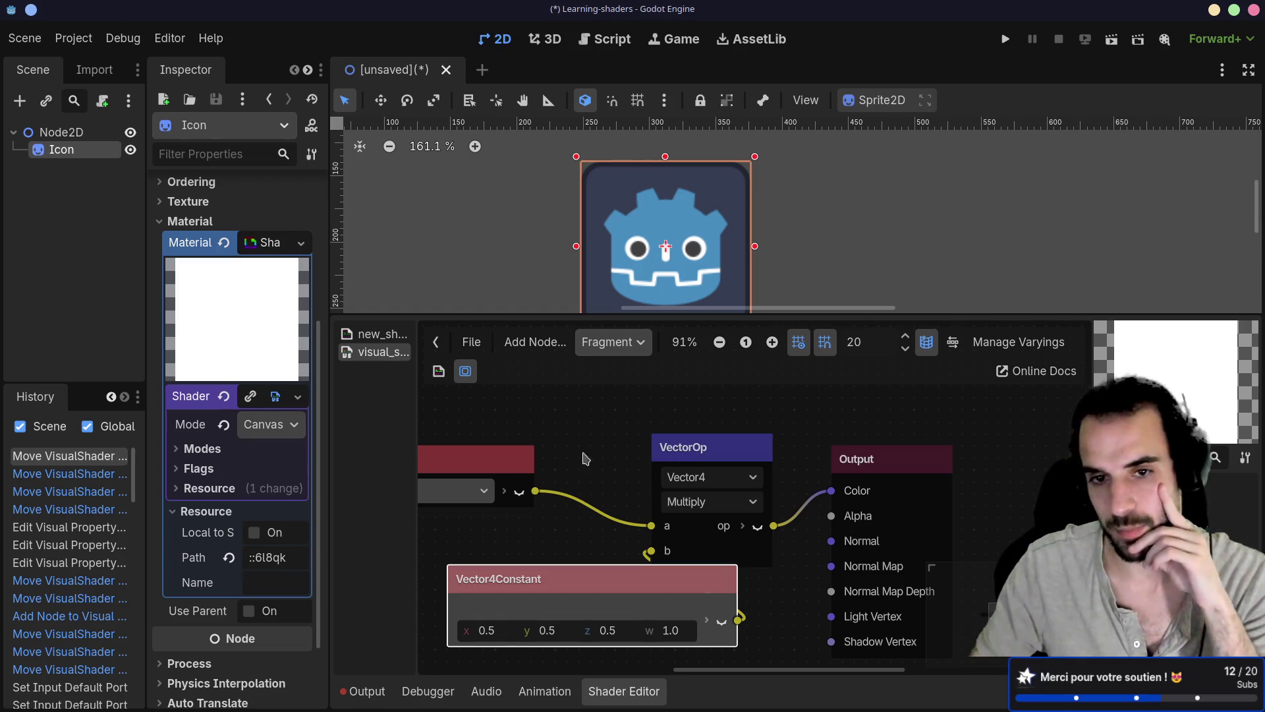
pyautogui.click(609, 348)
# In the Vertex graph, delete the Expression and Input nodes, reposition Output, then return to Fragment
pyautogui.click(613, 369)
pyautogui.scroll(-2, 649, 485)
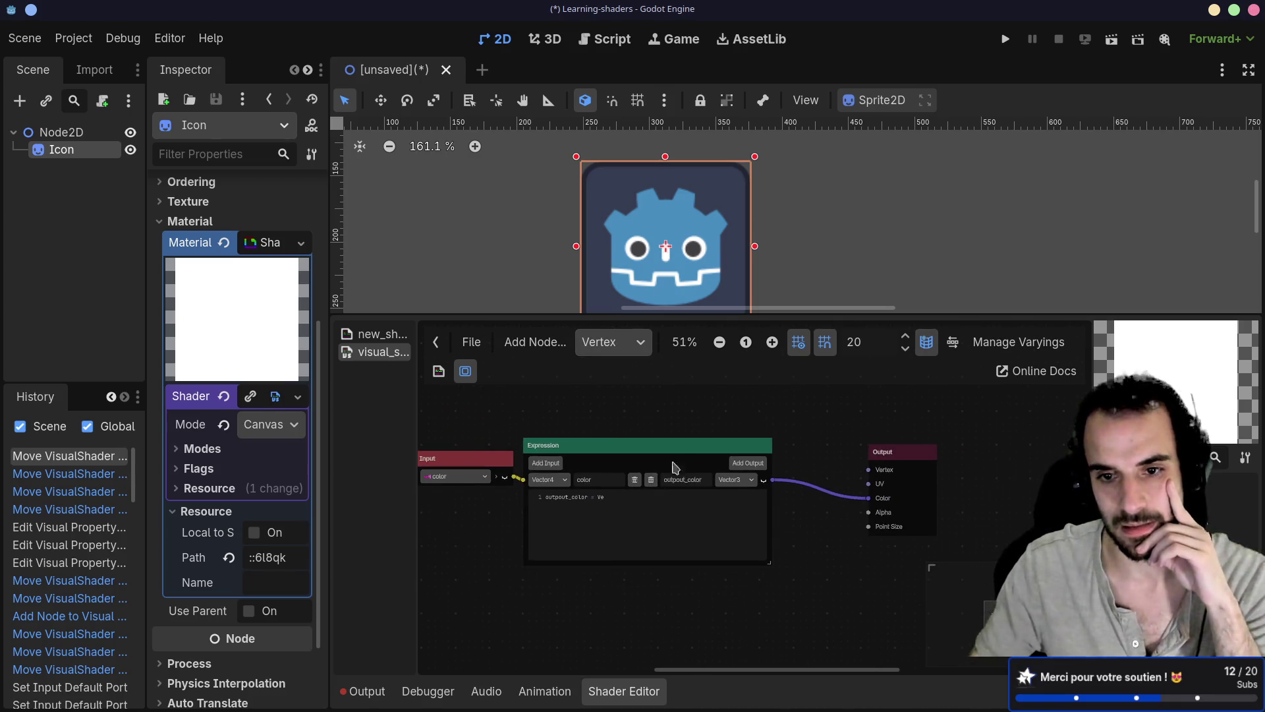
pyautogui.press('Delete')
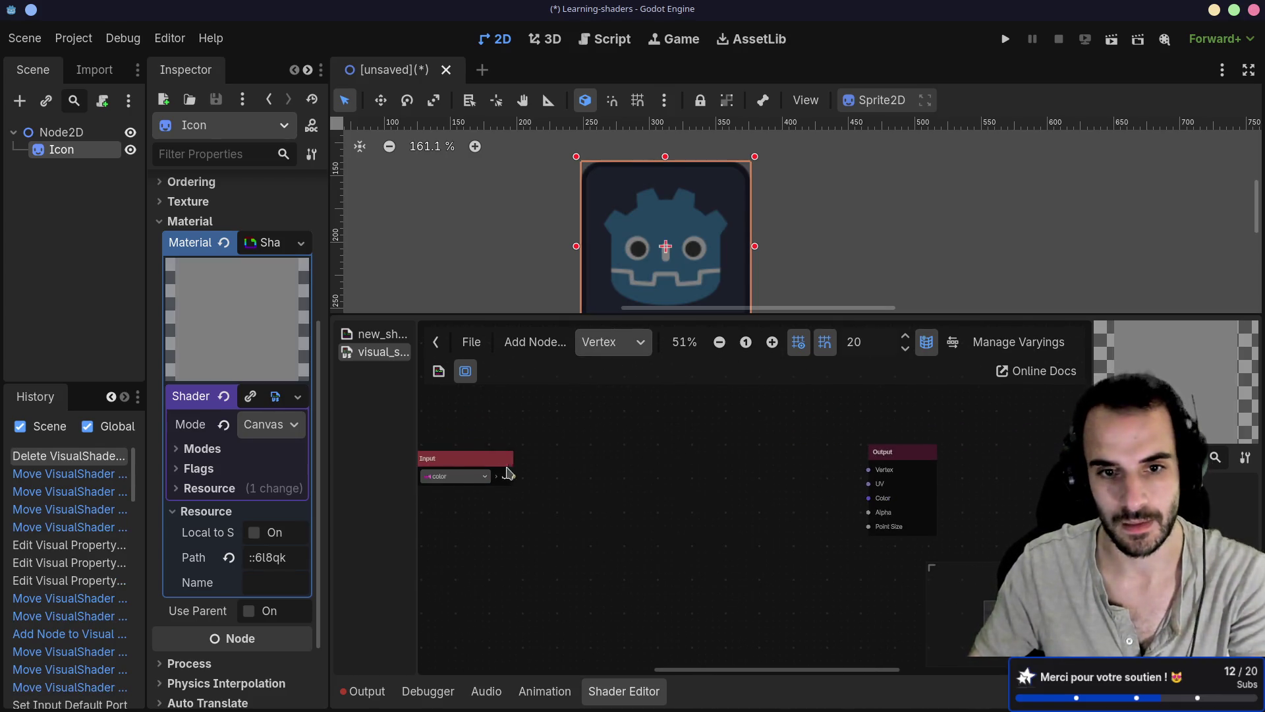
pyautogui.click(509, 467)
pyautogui.press('Delete')
pyautogui.moveTo(890, 468)
pyautogui.mouseDown()
pyautogui.moveTo(761, 469)
pyautogui.moveTo(849, 458)
pyautogui.mouseUp()
pyautogui.click(816, 458)
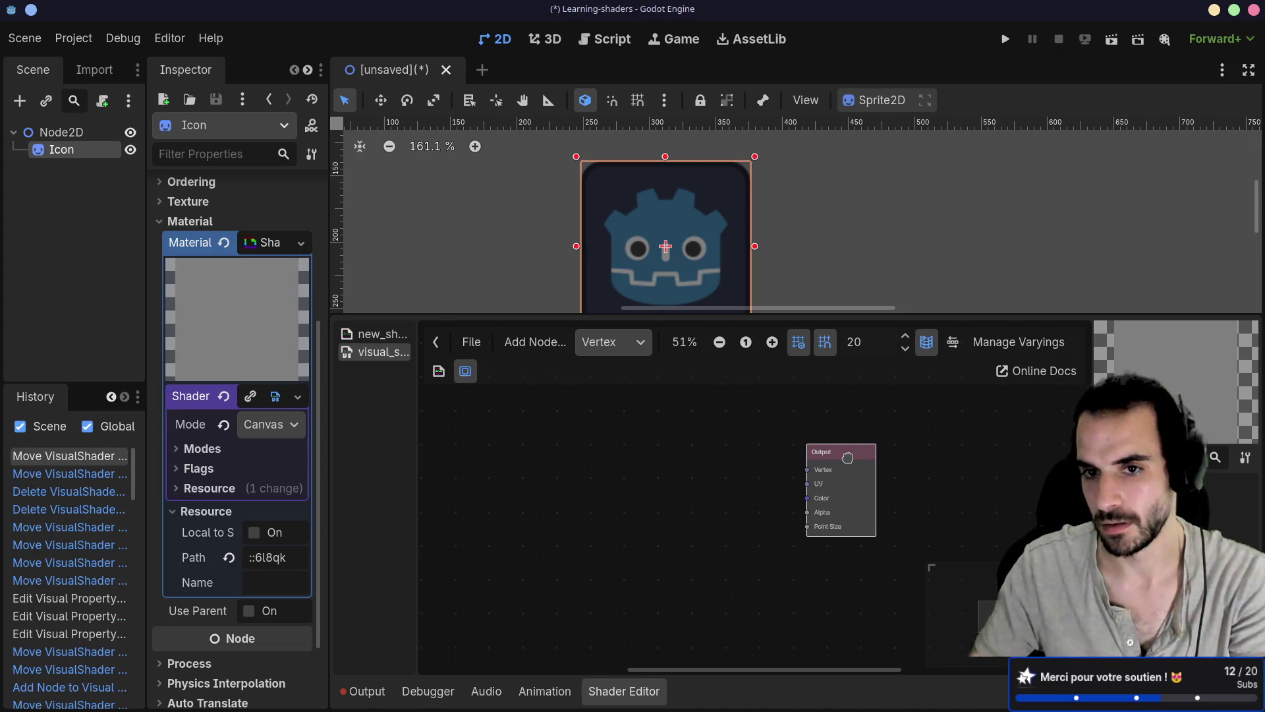
pyautogui.click(613, 342)
pyautogui.click(633, 391)
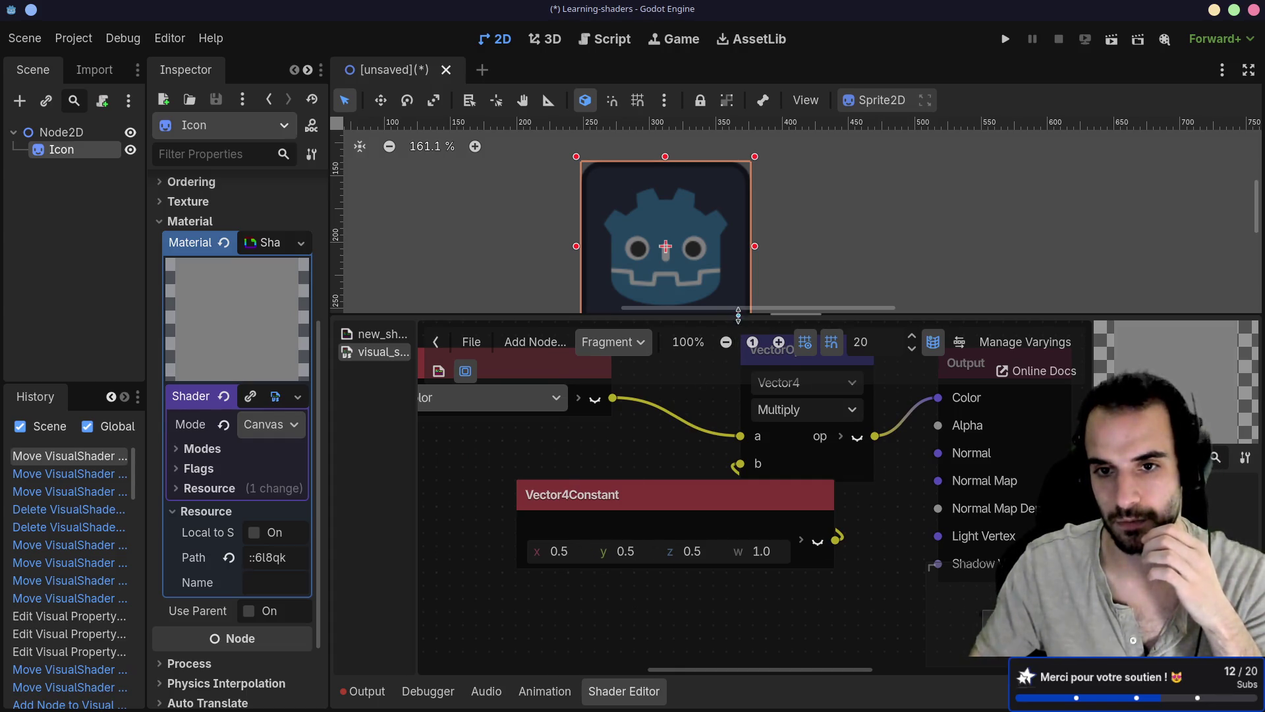
# Set the Vector4Constant's x, y and z values to 2, replacing a brief z of 0.46
pyautogui.moveTo(738, 314)
pyautogui.mouseDown()
pyautogui.moveTo(698, 422)
pyautogui.moveTo(698, 329)
pyautogui.mouseUp()
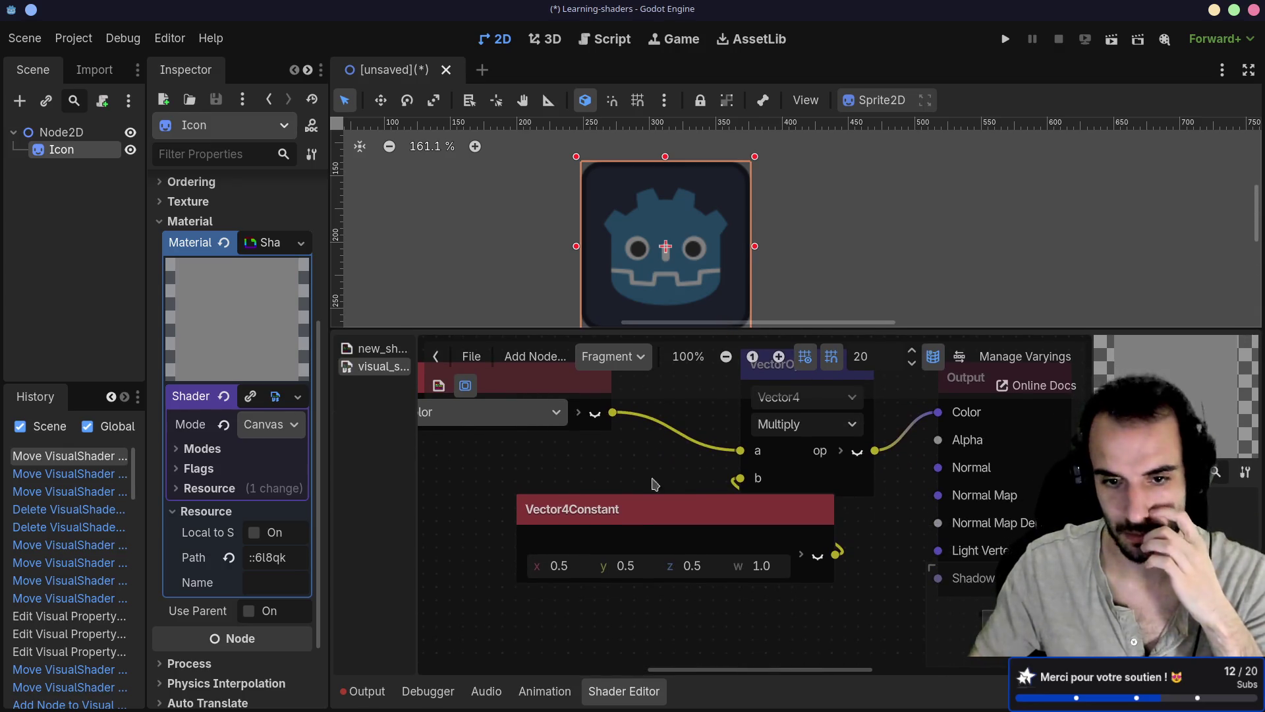
pyautogui.click(560, 568)
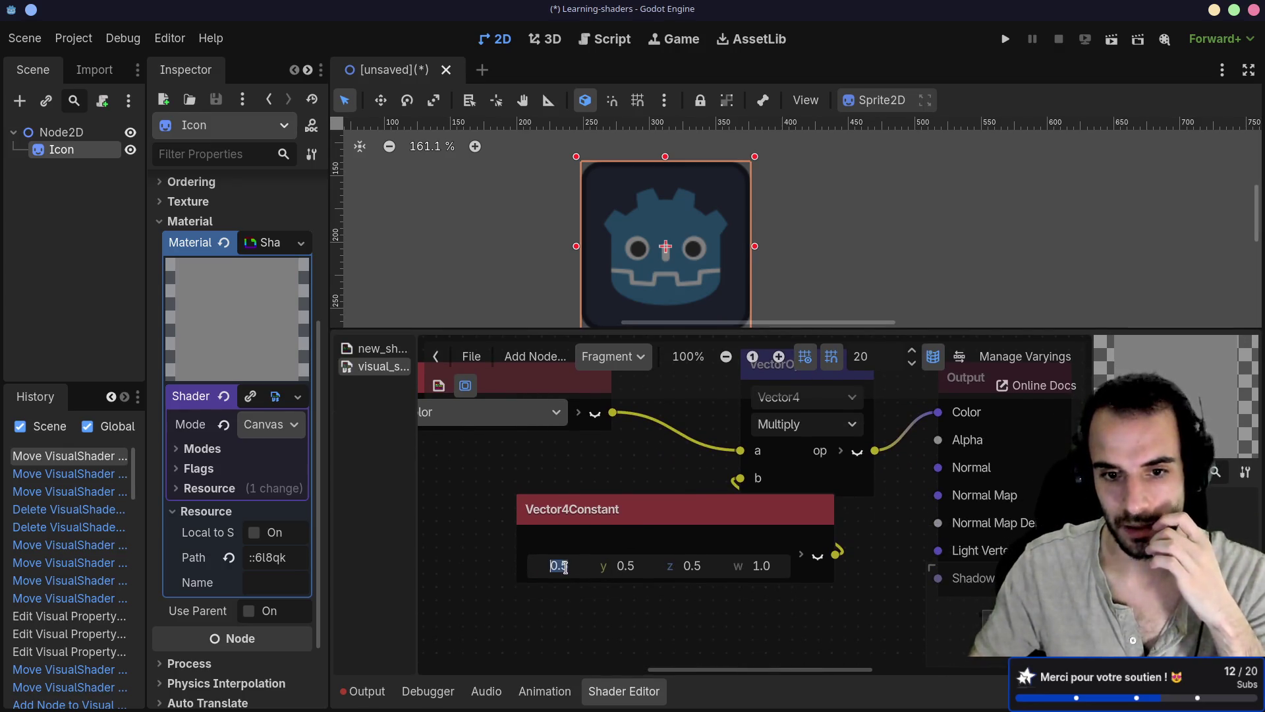
pyautogui.click(699, 568)
pyautogui.write('0.46')
pyautogui.press('Return')
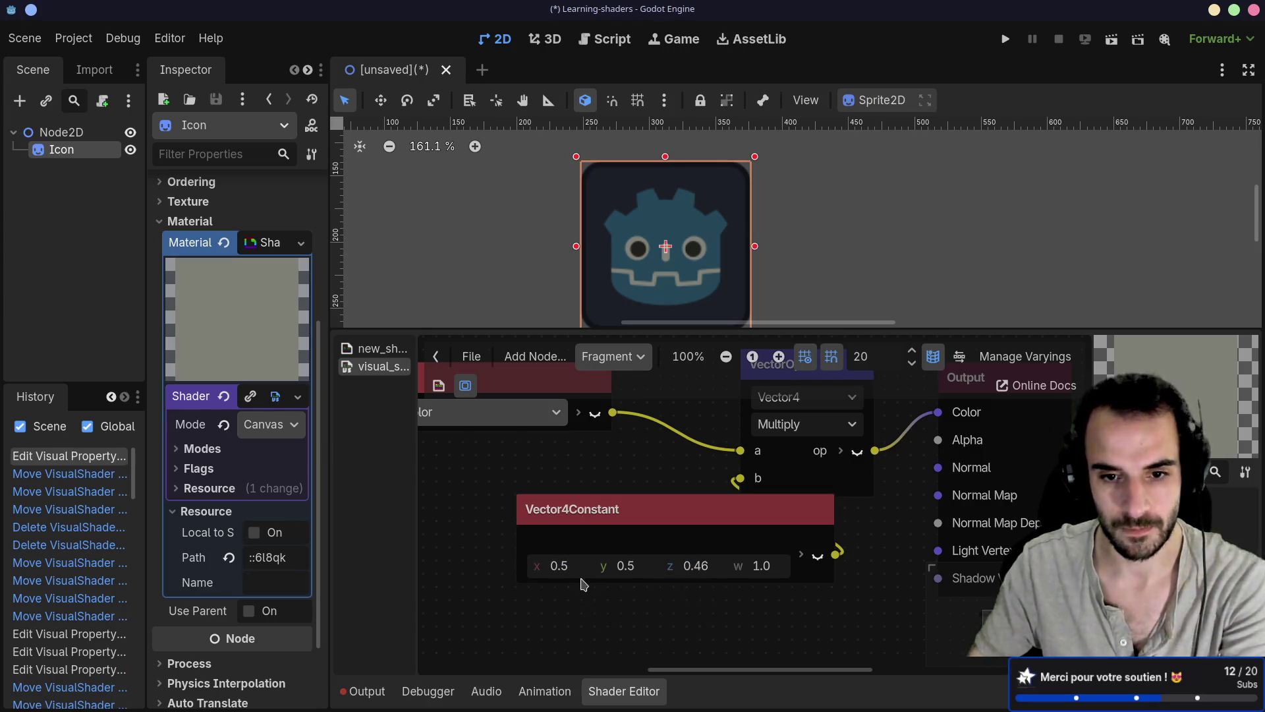
pyautogui.click(572, 574)
pyautogui.write('2')
pyautogui.click(629, 573)
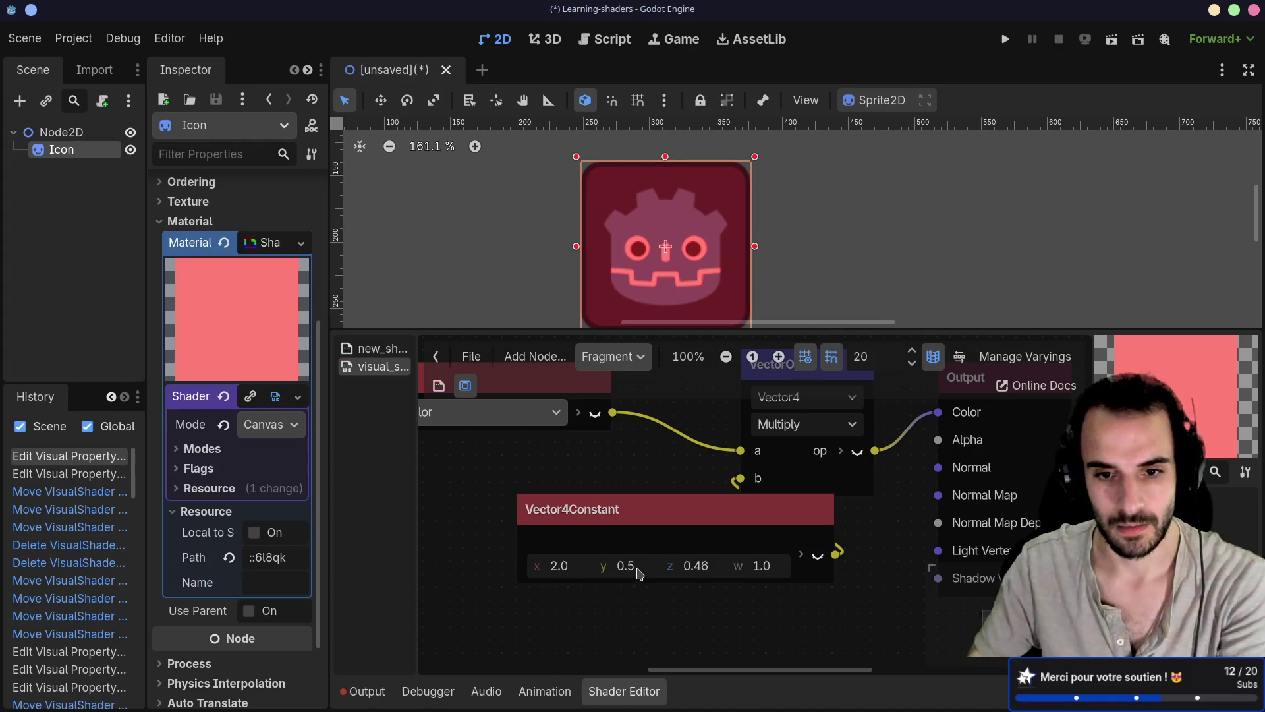
pyautogui.write('2')
pyautogui.click(708, 572)
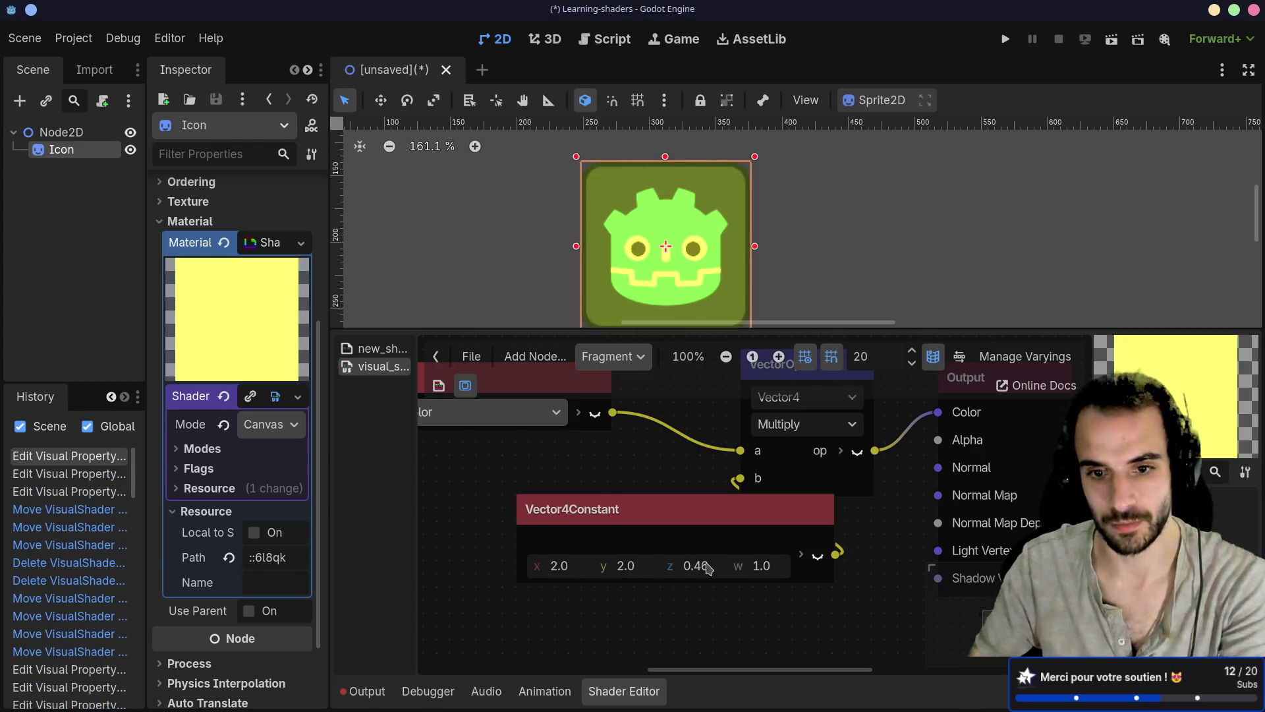
pyautogui.write('2')
pyautogui.press('Return')
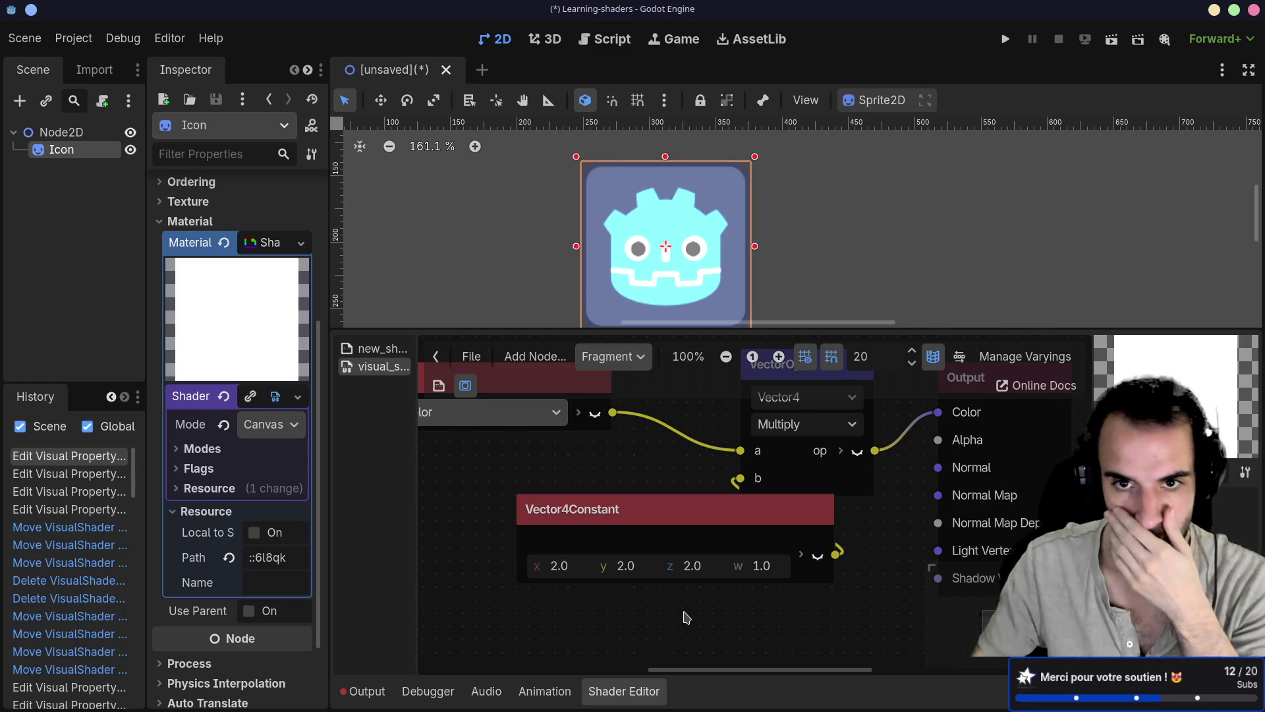
# Rearrange the Vector4Constant and Input nodes, then pull a wire from the Input colour
pyautogui.moveTo(677, 510)
pyautogui.mouseDown()
pyautogui.moveTo(637, 445)
pyautogui.moveTo(636, 549)
pyautogui.moveTo(520, 482)
pyautogui.moveTo(518, 466)
pyautogui.mouseUp()
pyautogui.scroll(-1, 756, 573)
pyautogui.scroll(-3, 755, 572)
pyautogui.scroll(3, 752, 571)
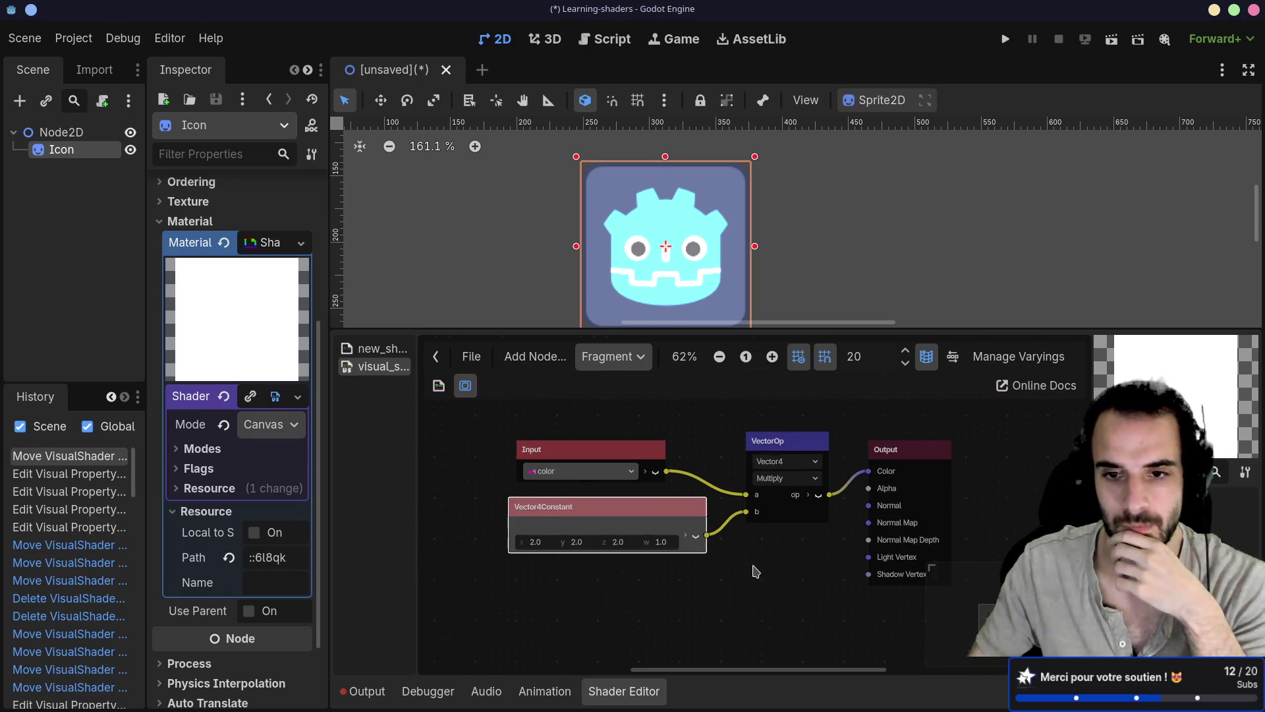
pyautogui.scroll(-1, 752, 569)
pyautogui.scroll(-1, 730, 569)
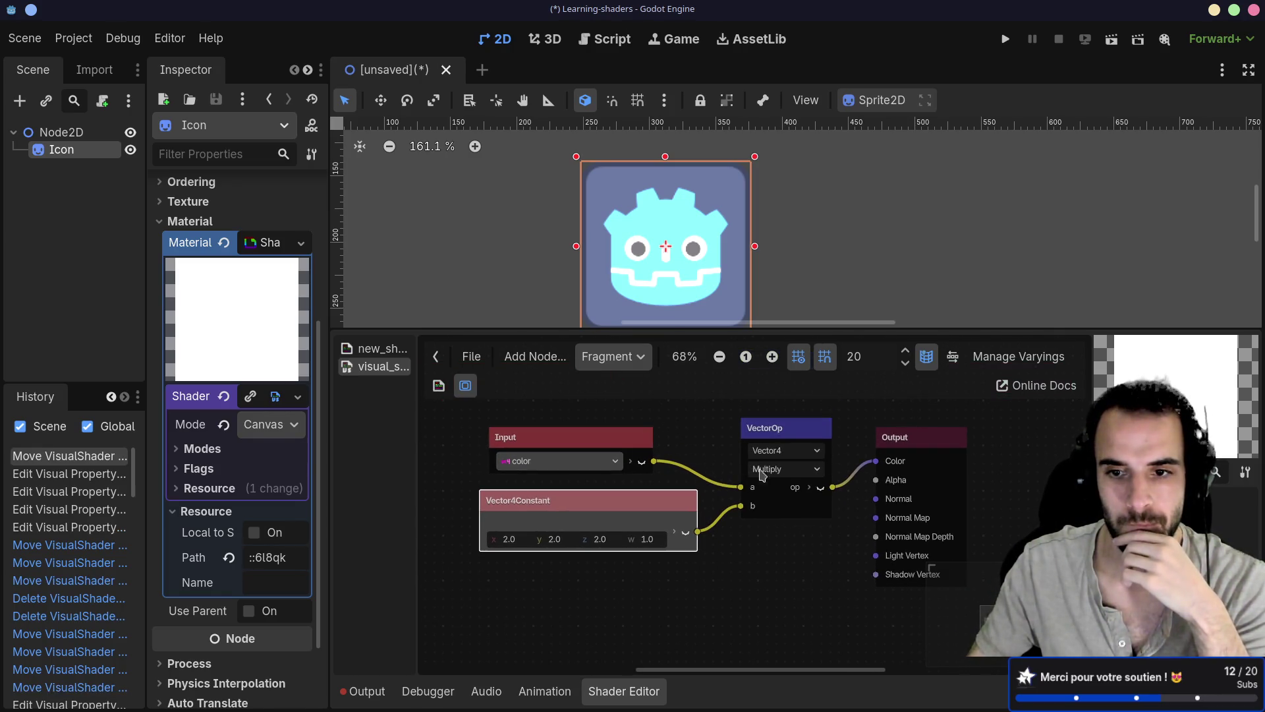
pyautogui.moveTo(590, 440)
pyautogui.mouseDown()
pyautogui.moveTo(547, 422)
pyautogui.moveTo(555, 406)
pyautogui.moveTo(536, 396)
pyautogui.mouseUp()
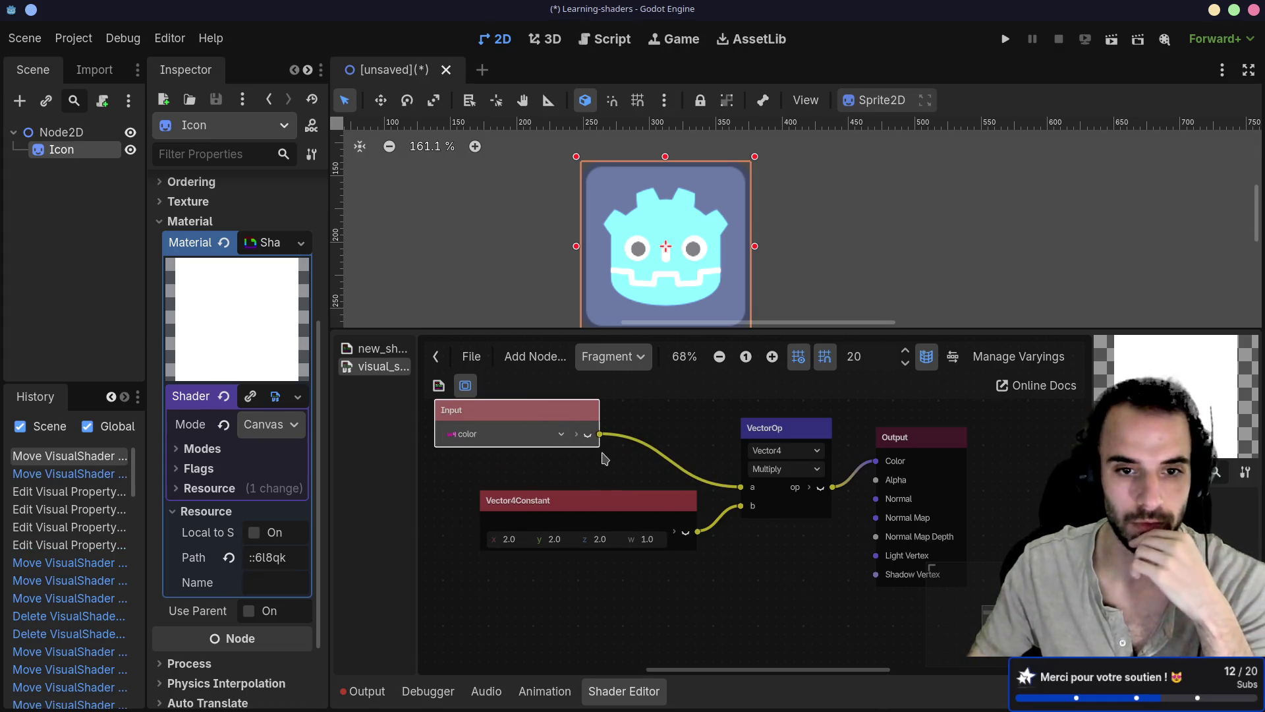
pyautogui.click(629, 495)
pyautogui.moveTo(616, 505); pyautogui.dragTo(575, 481)
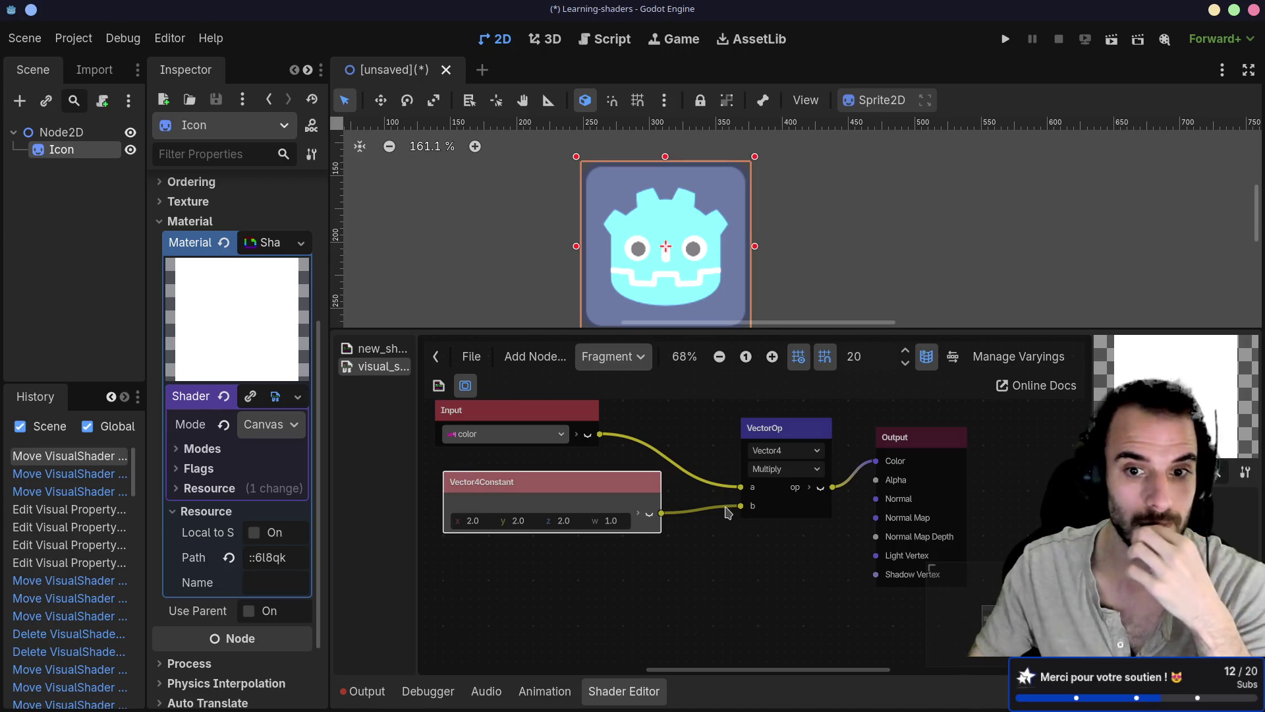
pyautogui.moveTo(638, 488); pyautogui.dragTo(638, 515)
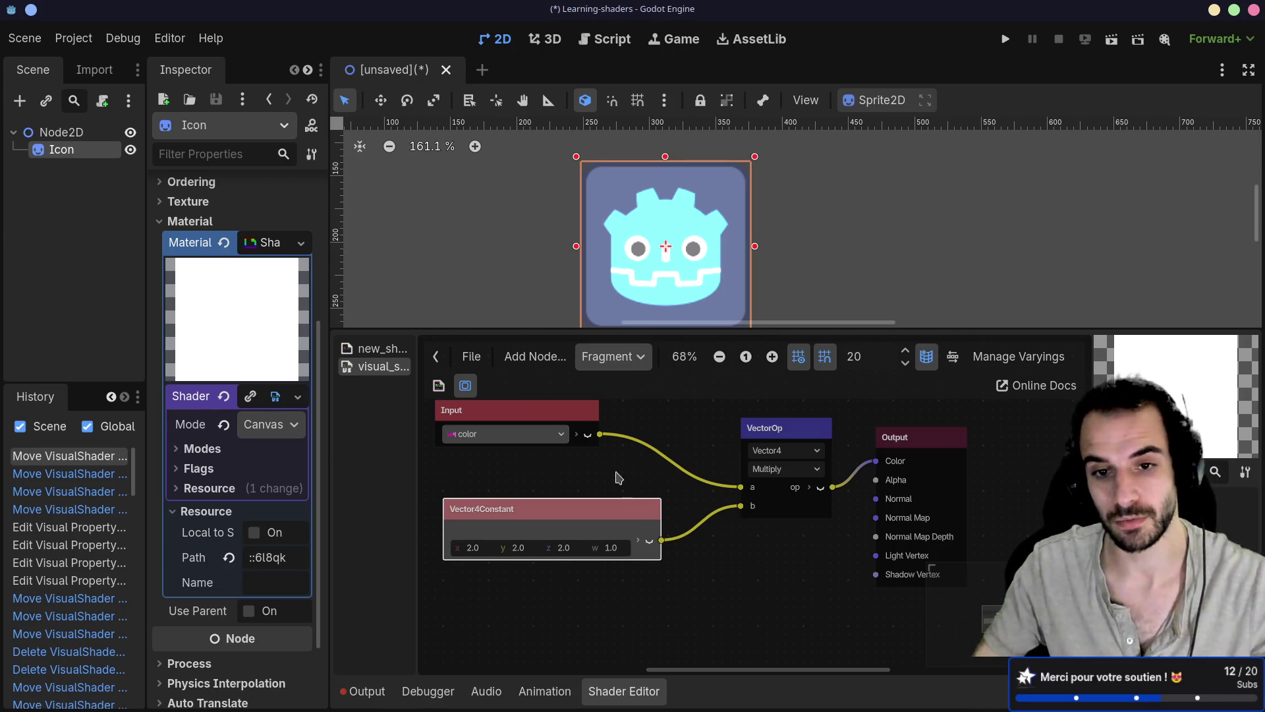
pyautogui.moveTo(600, 434); pyautogui.dragTo(770, 605)
# Clear the node search and browse the Vector and Utility node categories
pyautogui.write('sp')
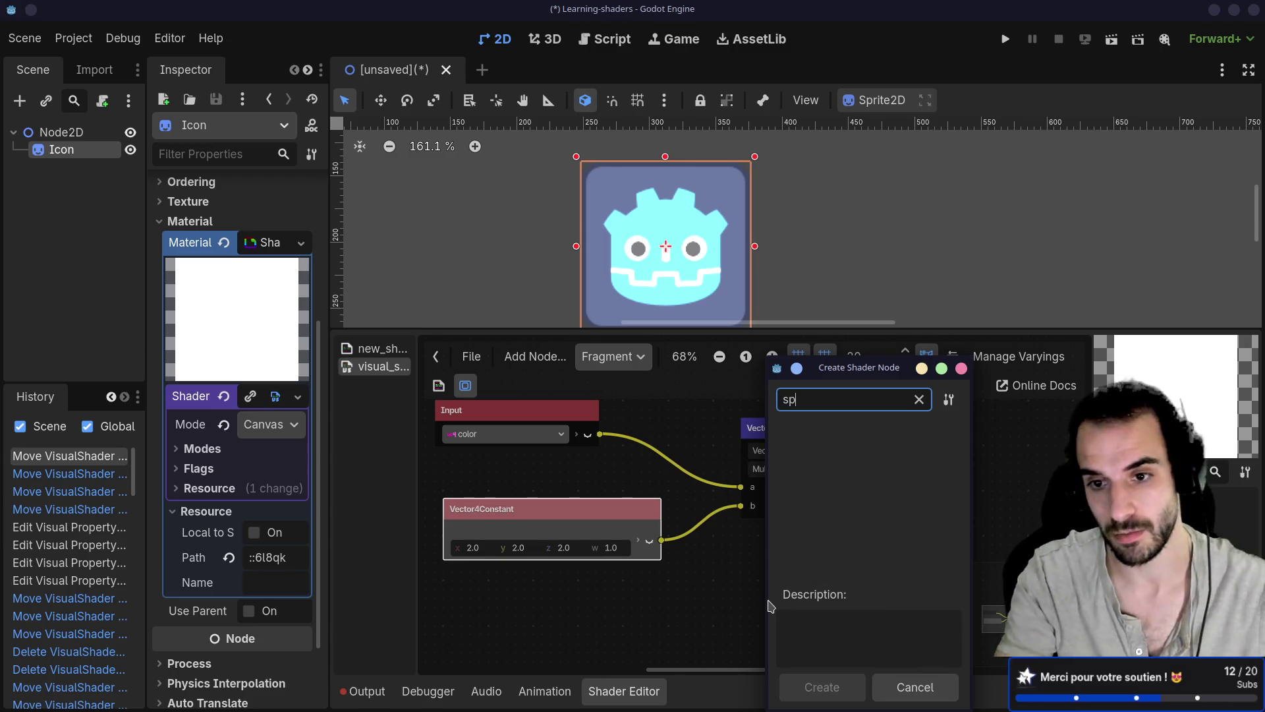
pyautogui.press('BackSpace')
pyautogui.press('BackSpace')
pyautogui.press('BackSpace')
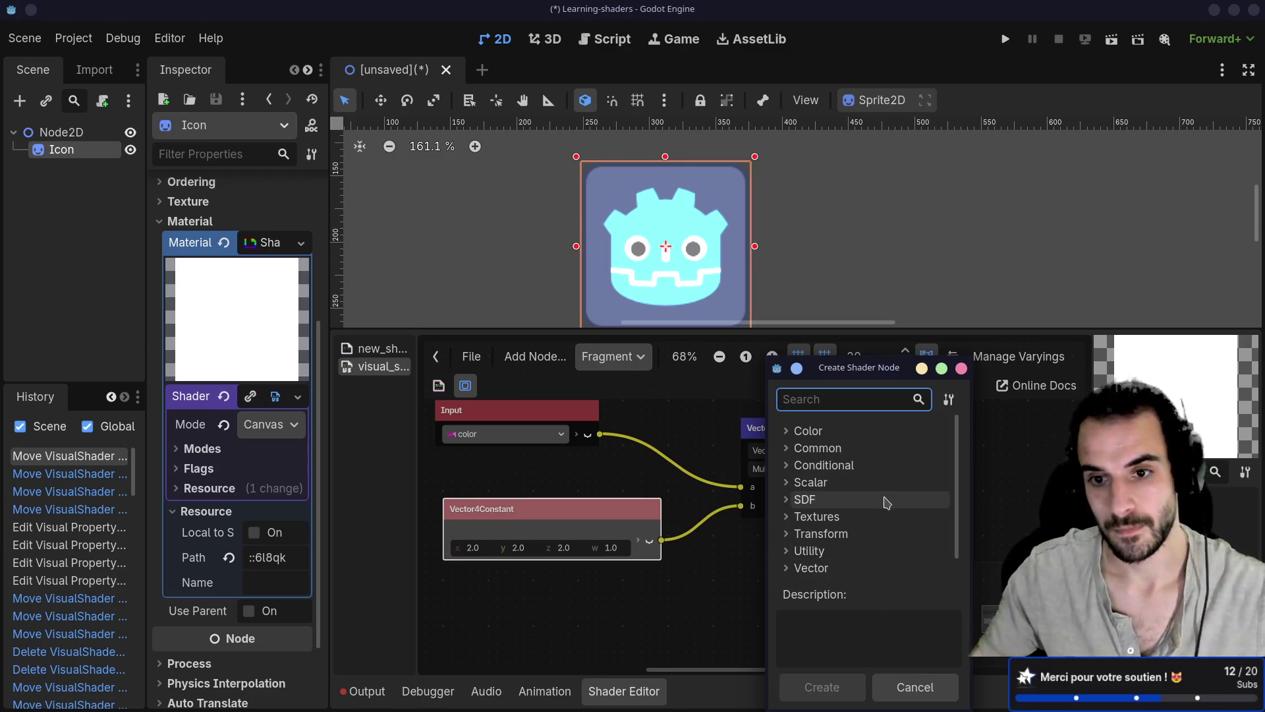
pyautogui.scroll(-1, 885, 503)
pyautogui.click(787, 545)
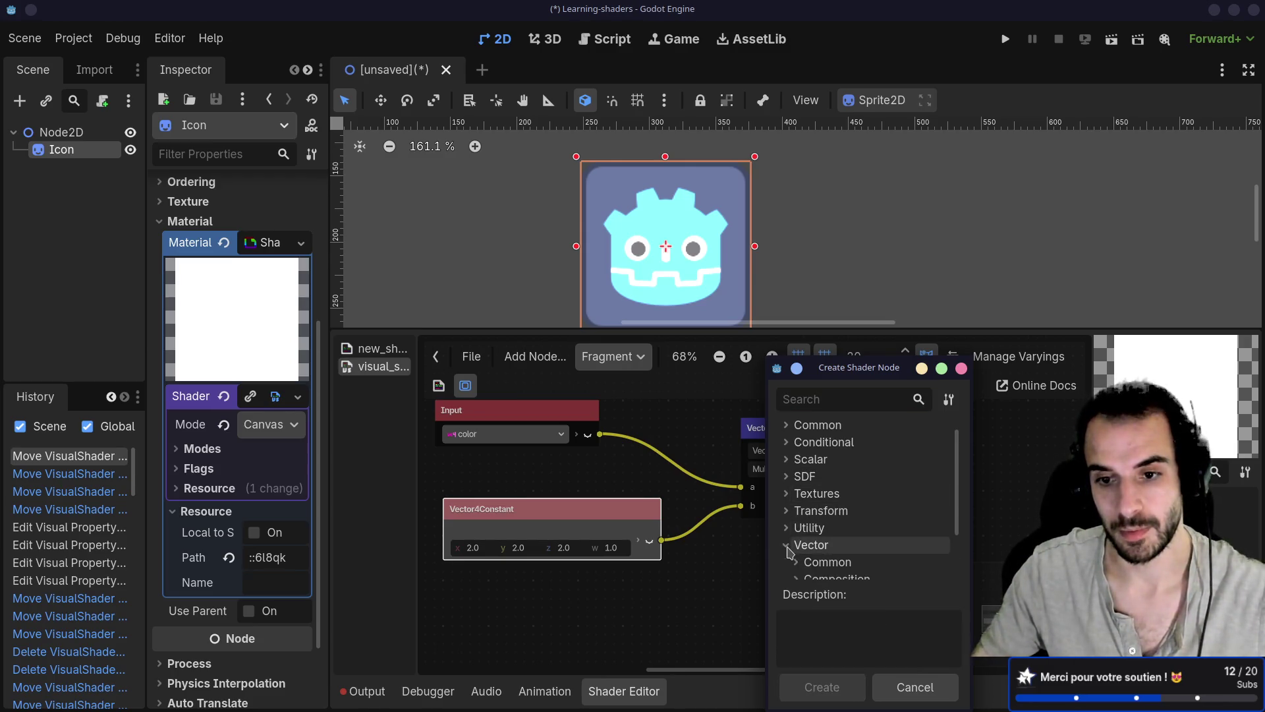
pyautogui.click(789, 538)
pyautogui.click(789, 531)
pyautogui.scroll(-2, 823, 524)
pyautogui.click(791, 545)
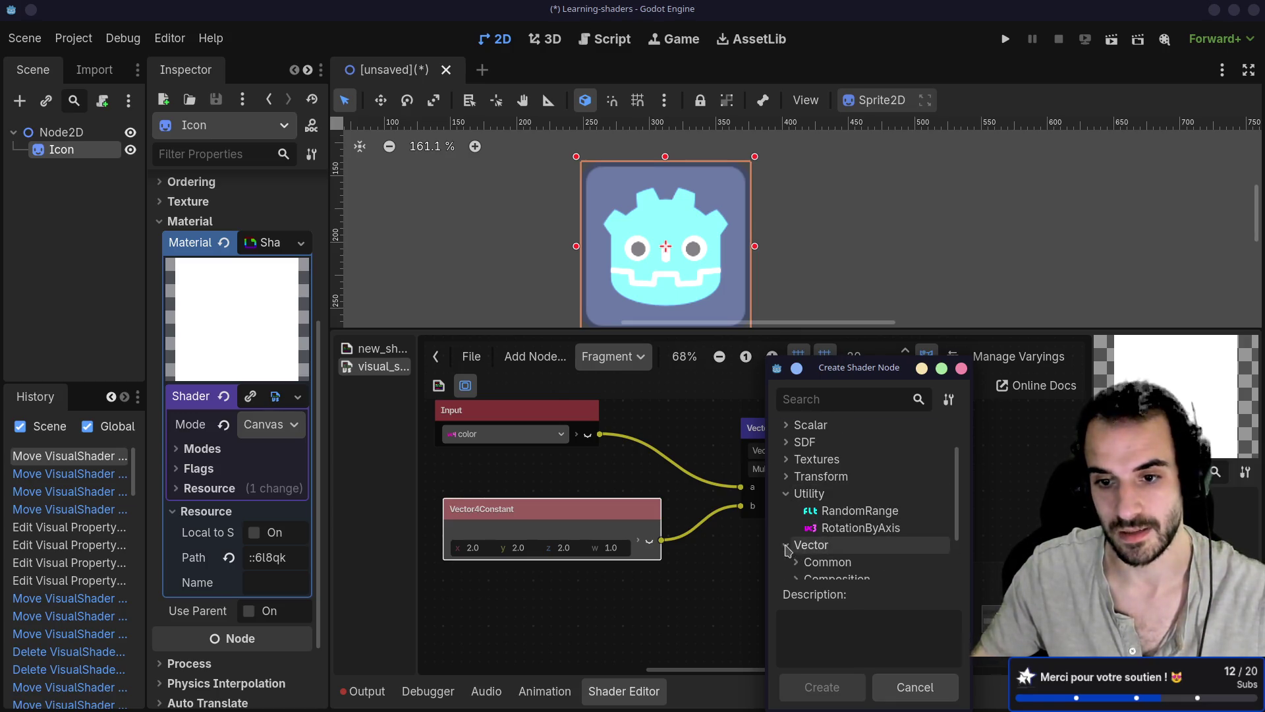
pyautogui.scroll(-3, 807, 540)
pyautogui.scroll(-1, 806, 541)
# Add a Vector4Decompose node from Vector > Composition, fed by the Input colour
pyautogui.click(797, 526)
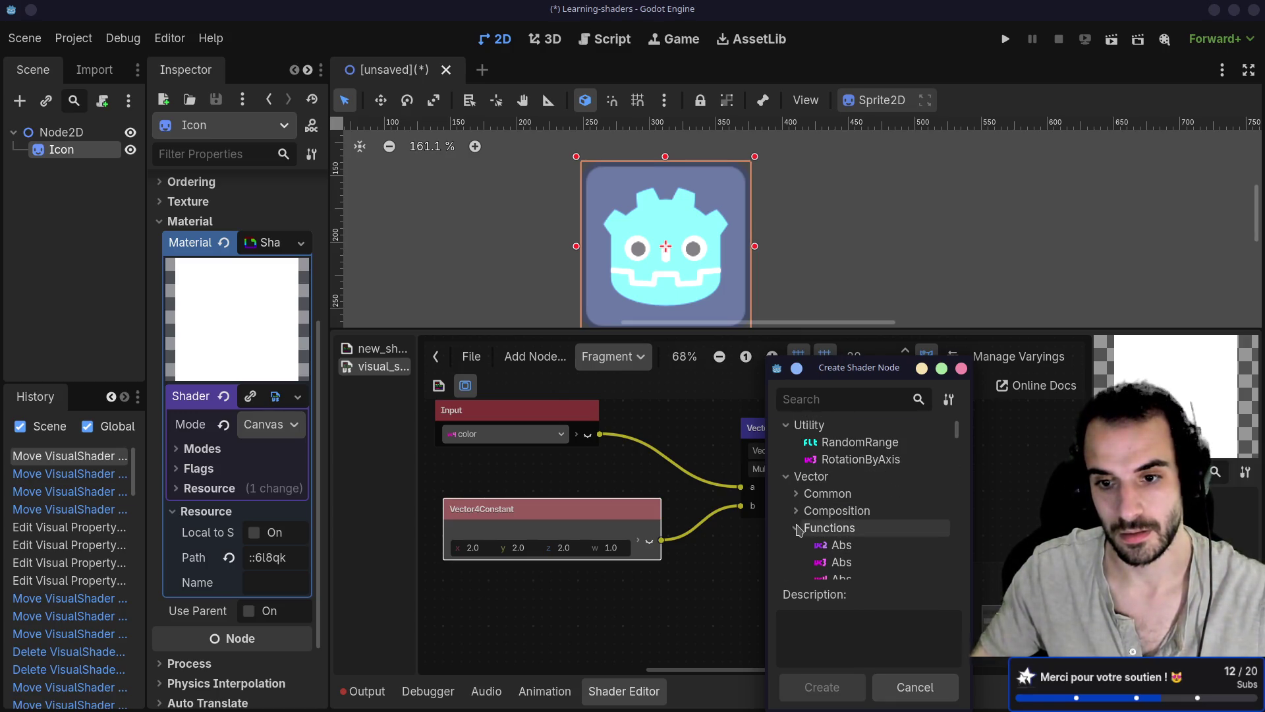
pyautogui.scroll(-2, 799, 531)
pyautogui.scroll(-3, 800, 530)
pyautogui.scroll(1, 797, 501)
pyautogui.click(796, 457)
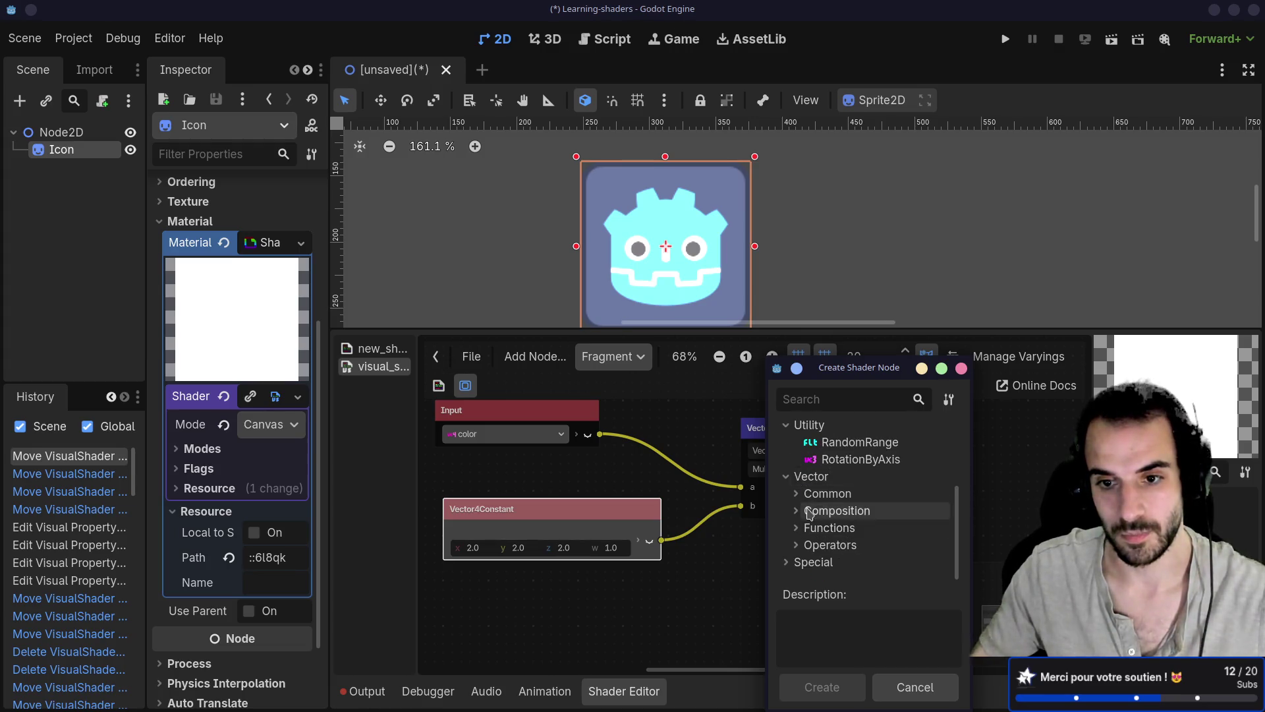
pyautogui.click(795, 511)
pyautogui.scroll(-4, 801, 518)
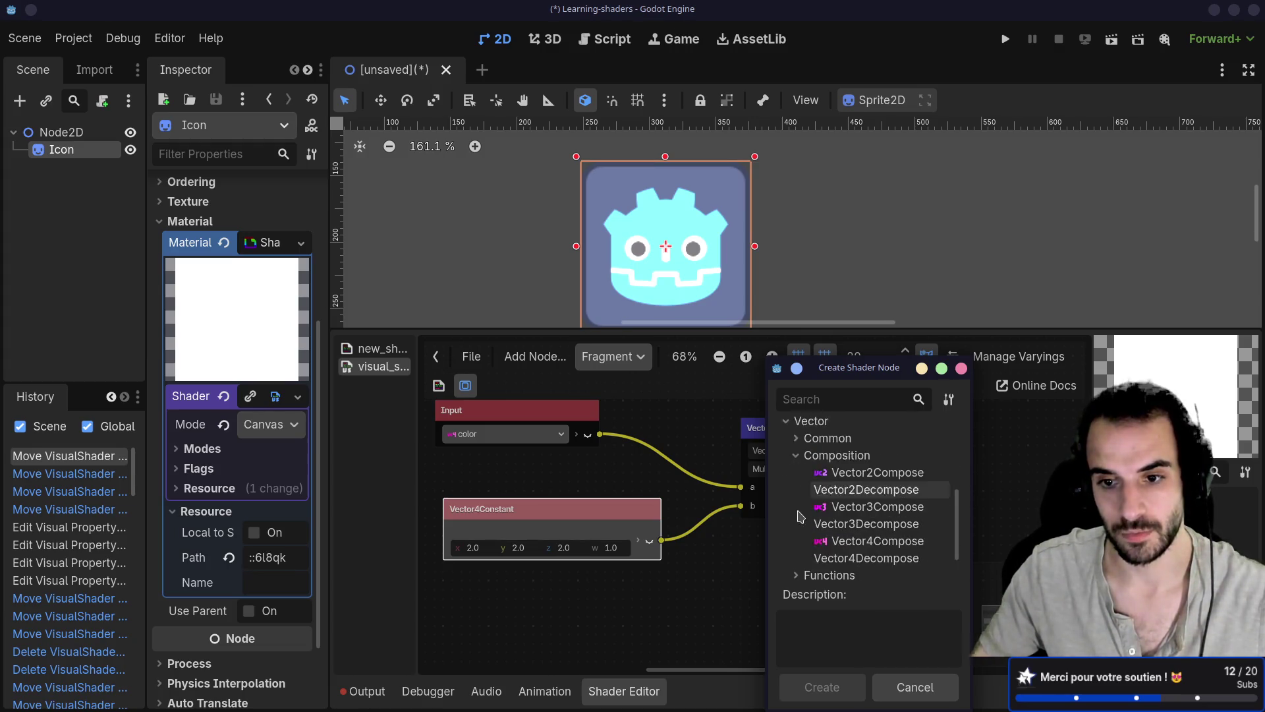
pyautogui.doubleClick(862, 541)
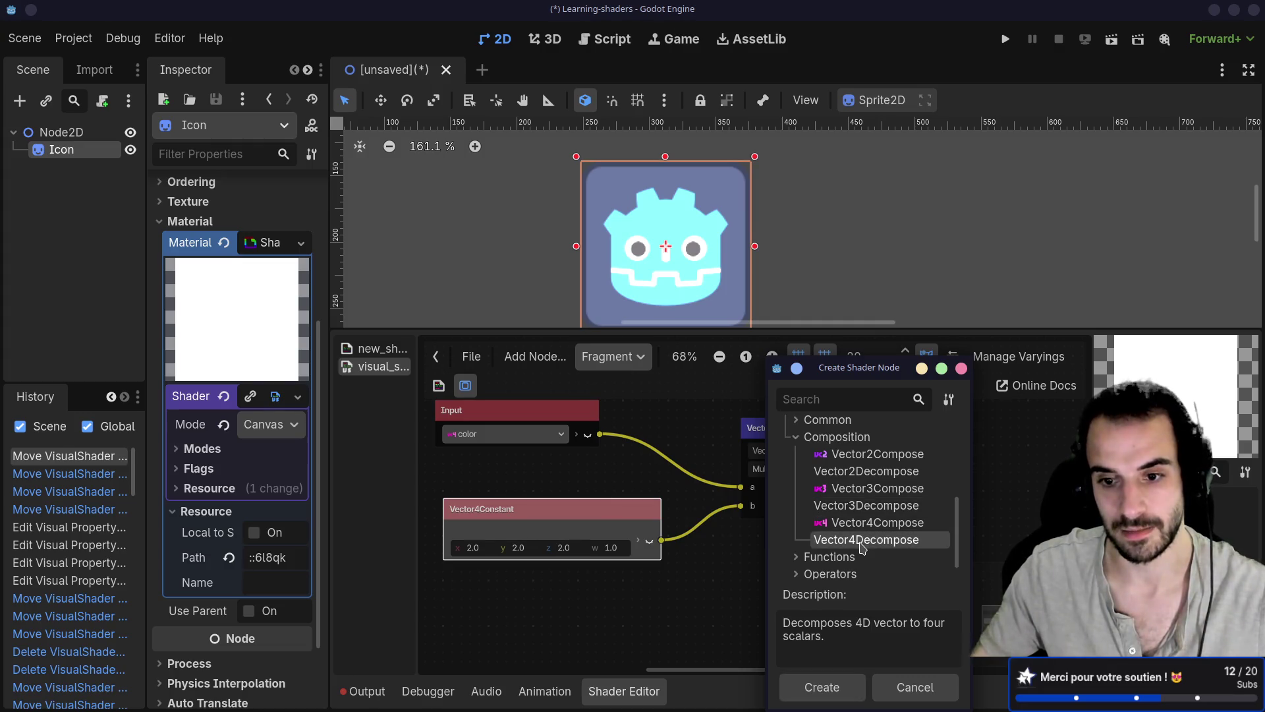
# Position the VectorDecompose node beside the Input node
pyautogui.moveTo(802, 613); pyautogui.dragTo(656, 402)
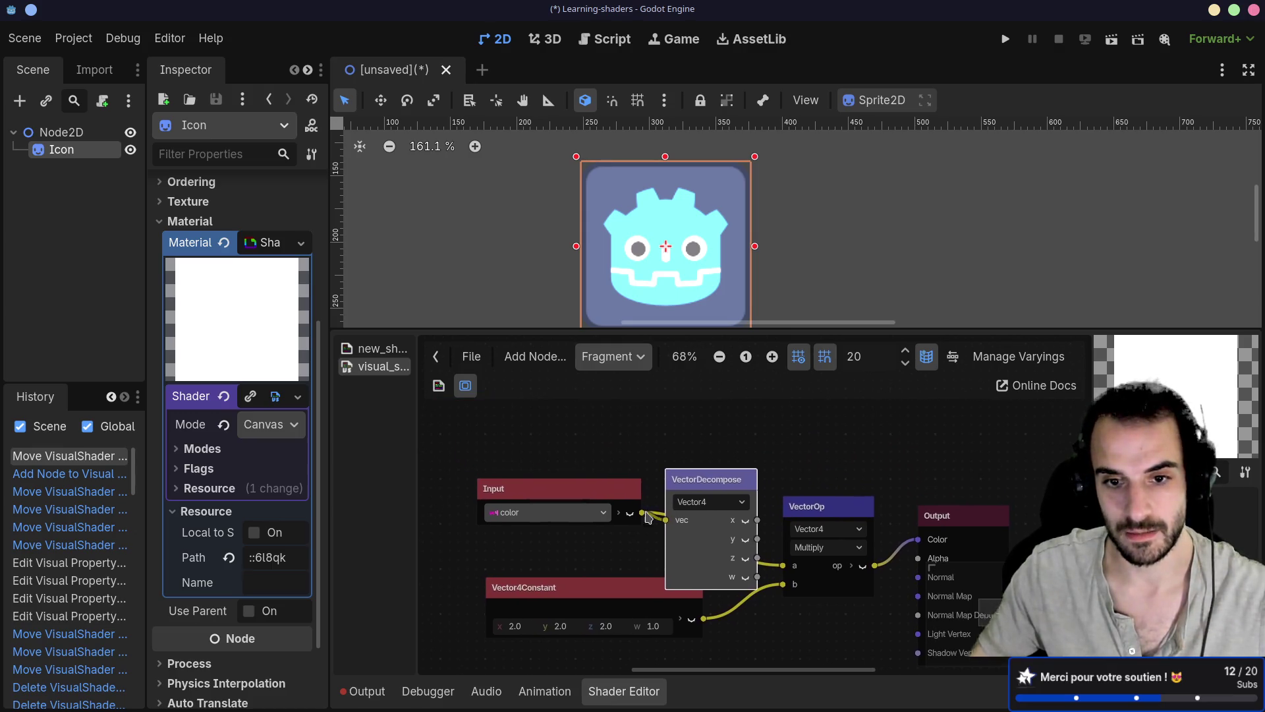
pyautogui.moveTo(624, 499); pyautogui.dragTo(535, 434)
pyautogui.moveTo(744, 486)
pyautogui.mouseDown()
pyautogui.moveTo(709, 356)
pyautogui.moveTo(677, 414)
pyautogui.moveTo(700, 447)
pyautogui.moveTo(781, 437)
pyautogui.moveTo(725, 463)
pyautogui.mouseUp()
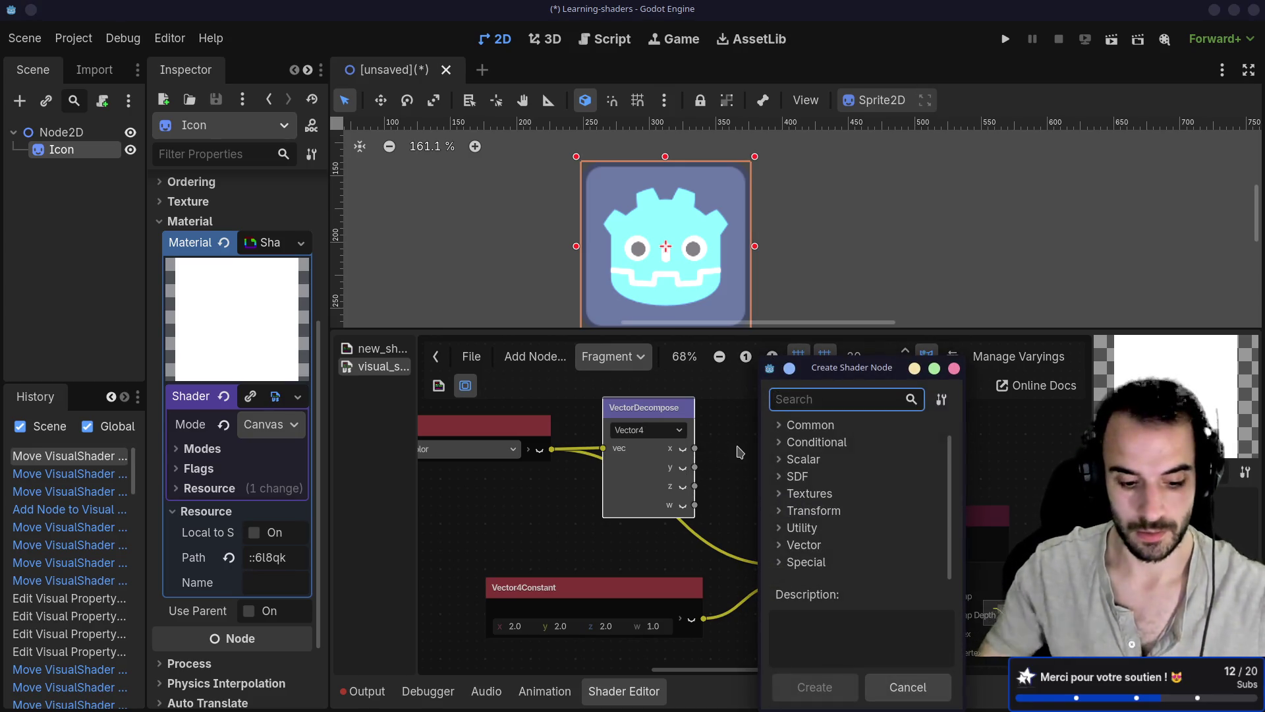
# Create a float Add node fed by the decomposed x, and wire y into its b input
pyautogui.write('add')
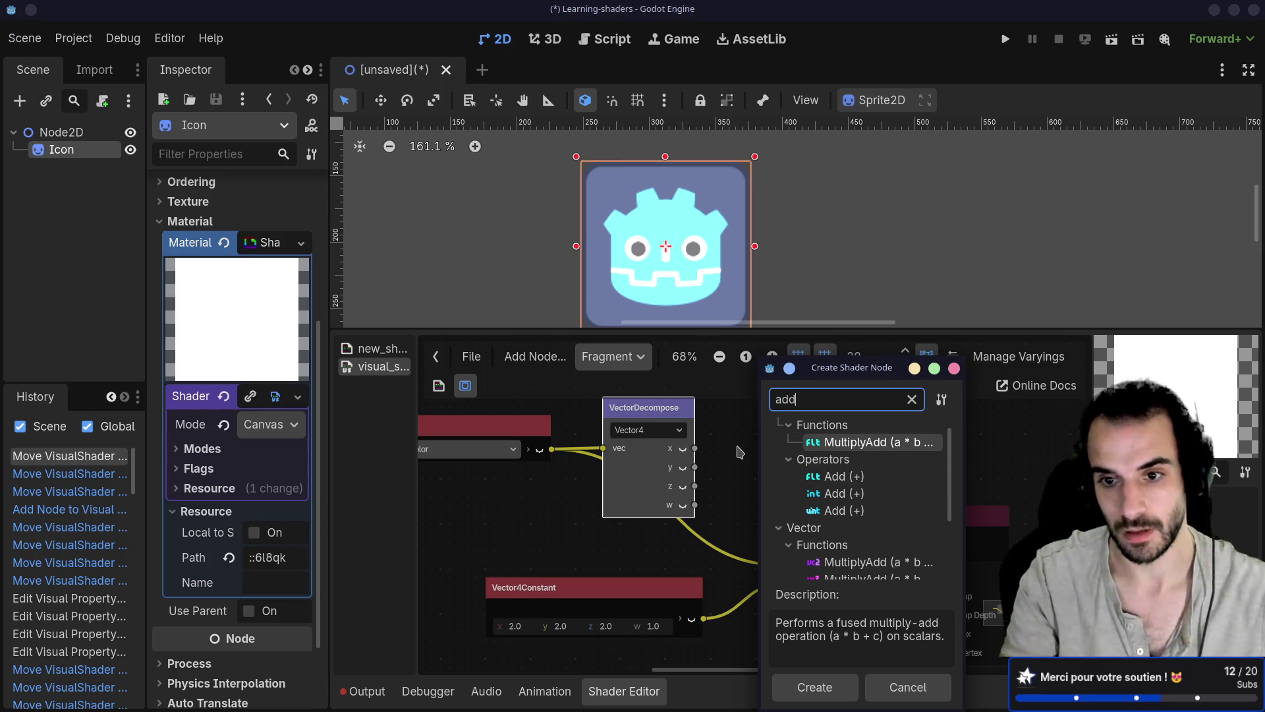
pyautogui.click(817, 477)
pyautogui.doubleClick(818, 477)
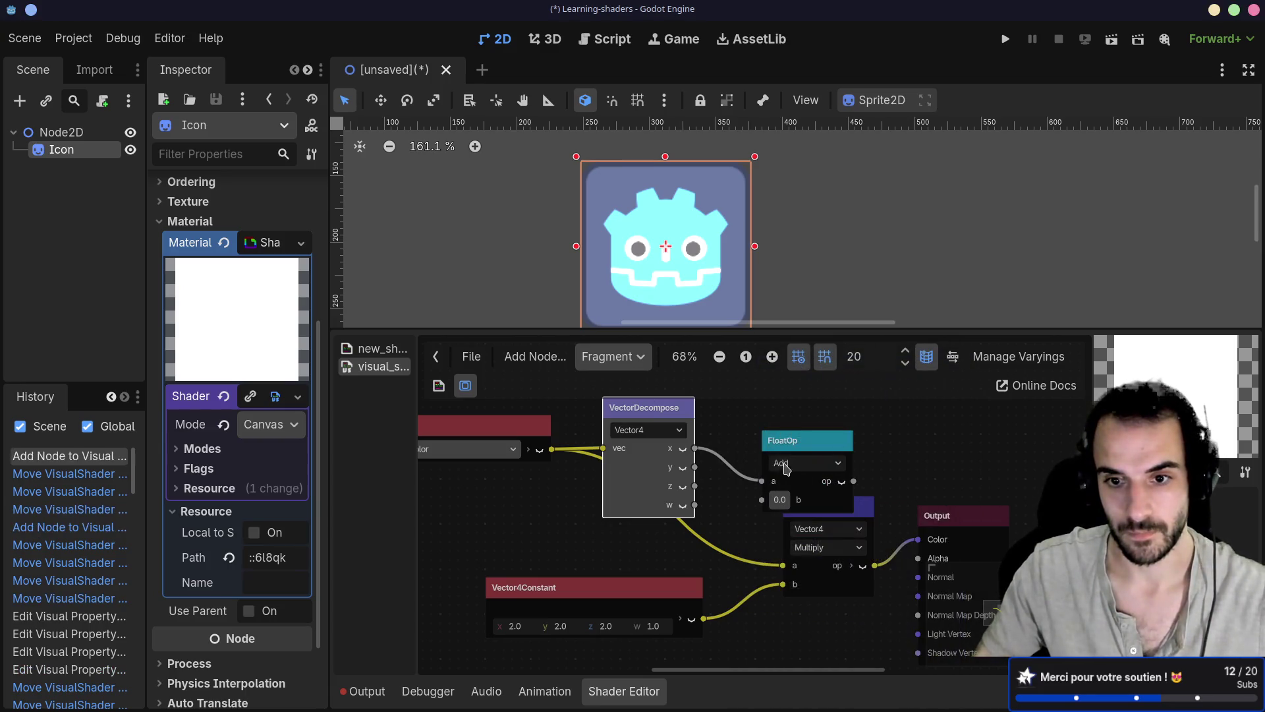
pyautogui.moveTo(696, 468)
pyautogui.mouseDown()
pyautogui.moveTo(738, 449)
pyautogui.moveTo(705, 406)
pyautogui.mouseUp()
pyautogui.scroll(2, 725, 501)
pyautogui.hscroll(2, 725, 500)
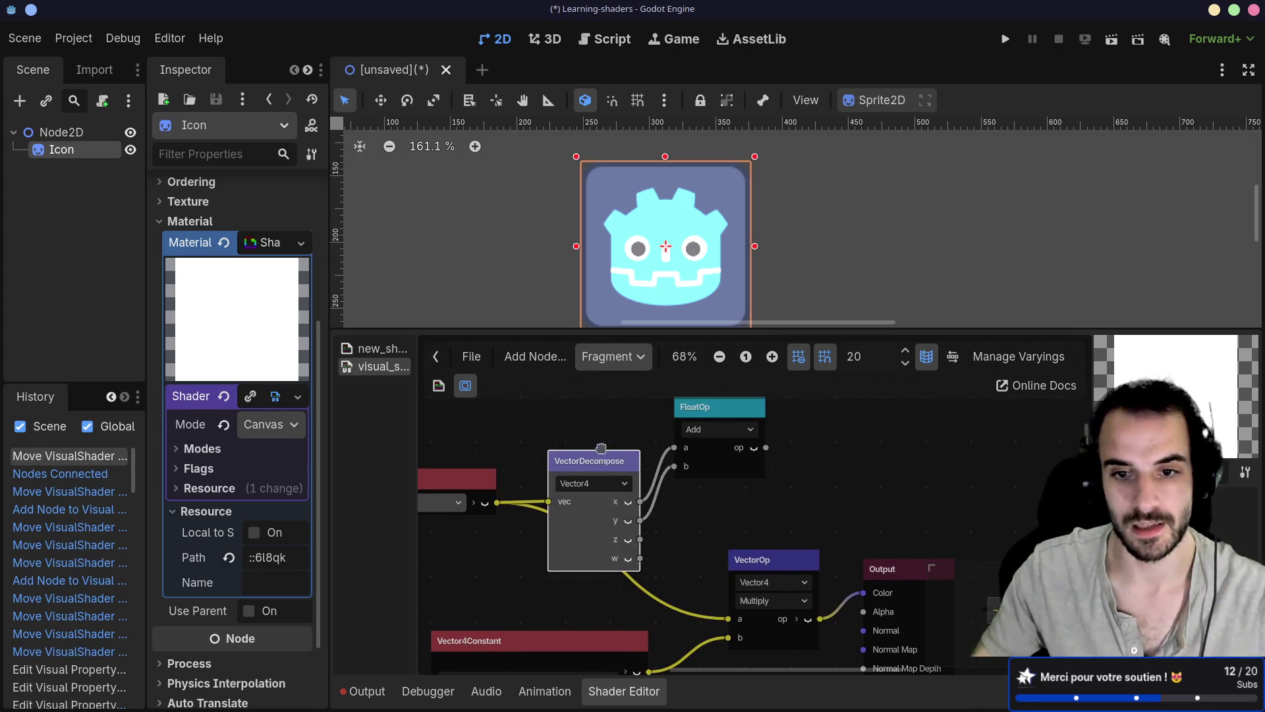
pyautogui.moveTo(590, 460); pyautogui.dragTo(590, 398)
# Add a second float Add node summing the z channel with the first Add's result
pyautogui.moveTo(669, 326); pyautogui.dragTo(679, 169)
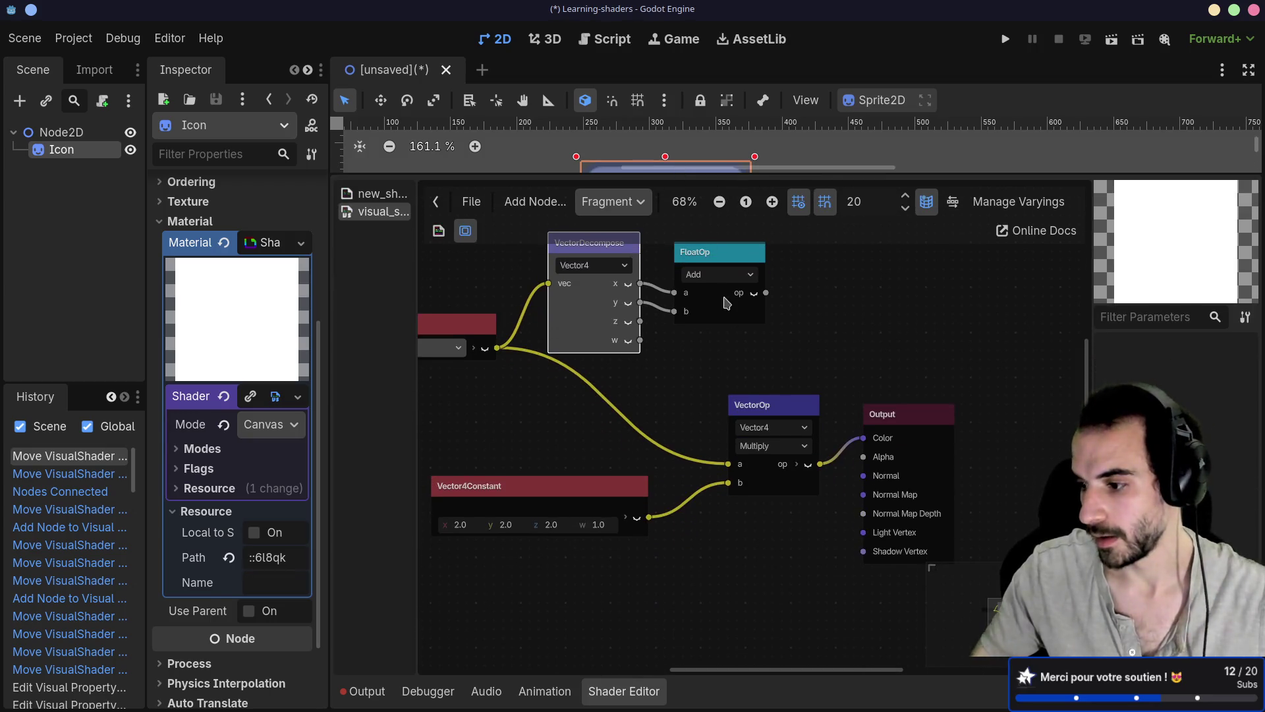
pyautogui.scroll(4, 699, 424)
pyautogui.moveTo(693, 425); pyautogui.dragTo(702, 335)
pyautogui.moveTo(784, 345)
pyautogui.mouseDown()
pyautogui.moveTo(857, 409)
pyautogui.moveTo(857, 359)
pyautogui.mouseUp()
pyautogui.write('add')
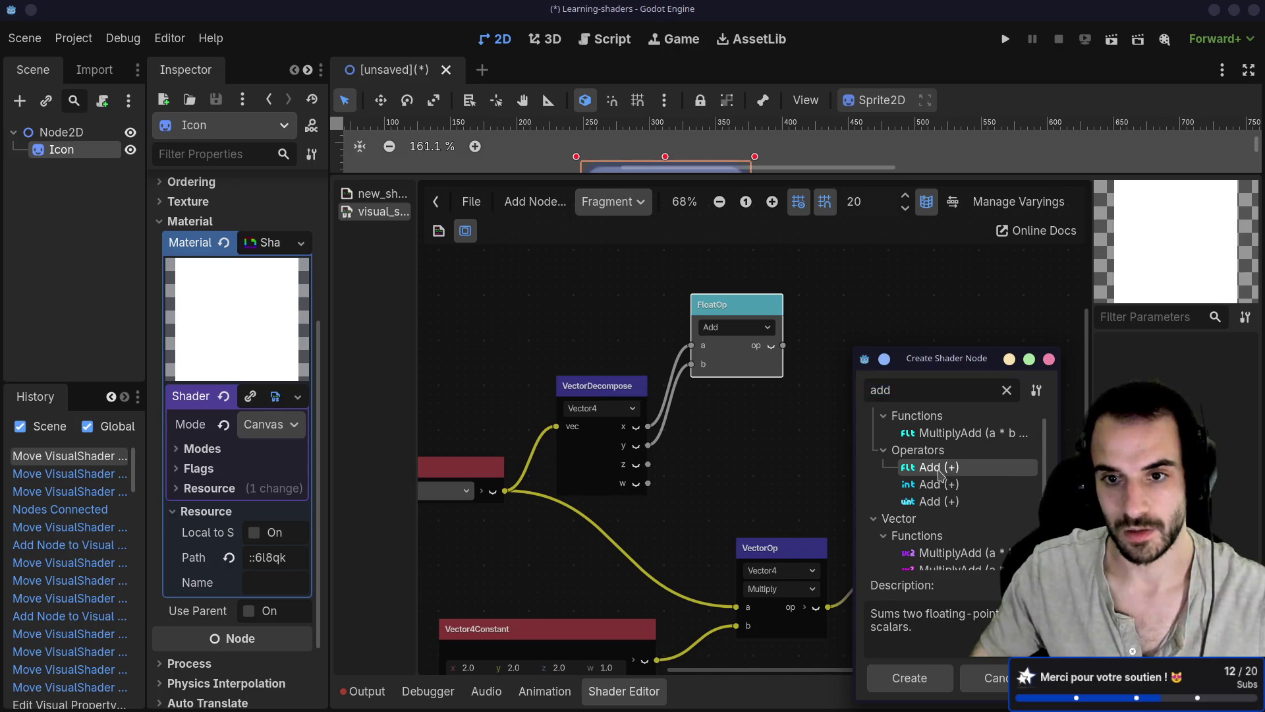
pyautogui.doubleClick(939, 466)
pyautogui.moveTo(897, 377); pyautogui.dragTo(896, 342)
pyautogui.moveTo(853, 381); pyautogui.dragTo(855, 400)
pyautogui.moveTo(783, 346)
pyautogui.mouseDown()
pyautogui.moveTo(854, 382)
pyautogui.moveTo(876, 349)
pyautogui.moveTo(813, 315)
pyautogui.mouseUp()
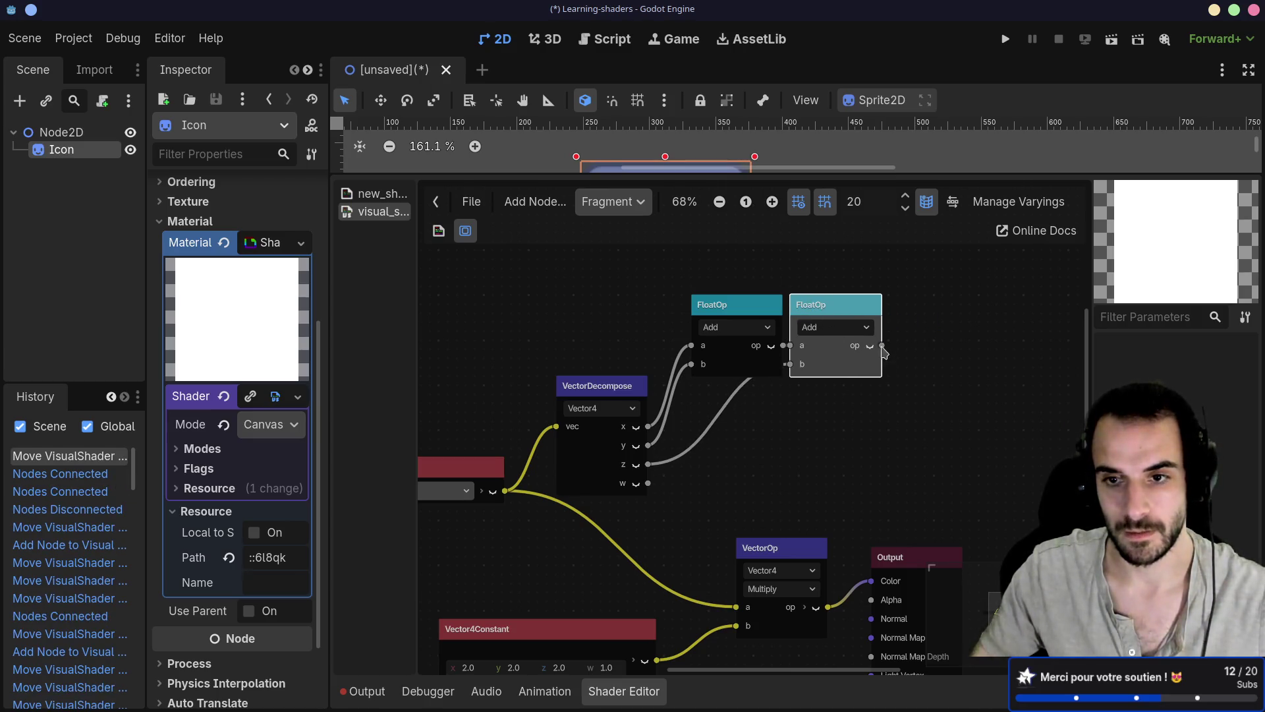
pyautogui.moveTo(881, 346); pyautogui.dragTo(931, 351)
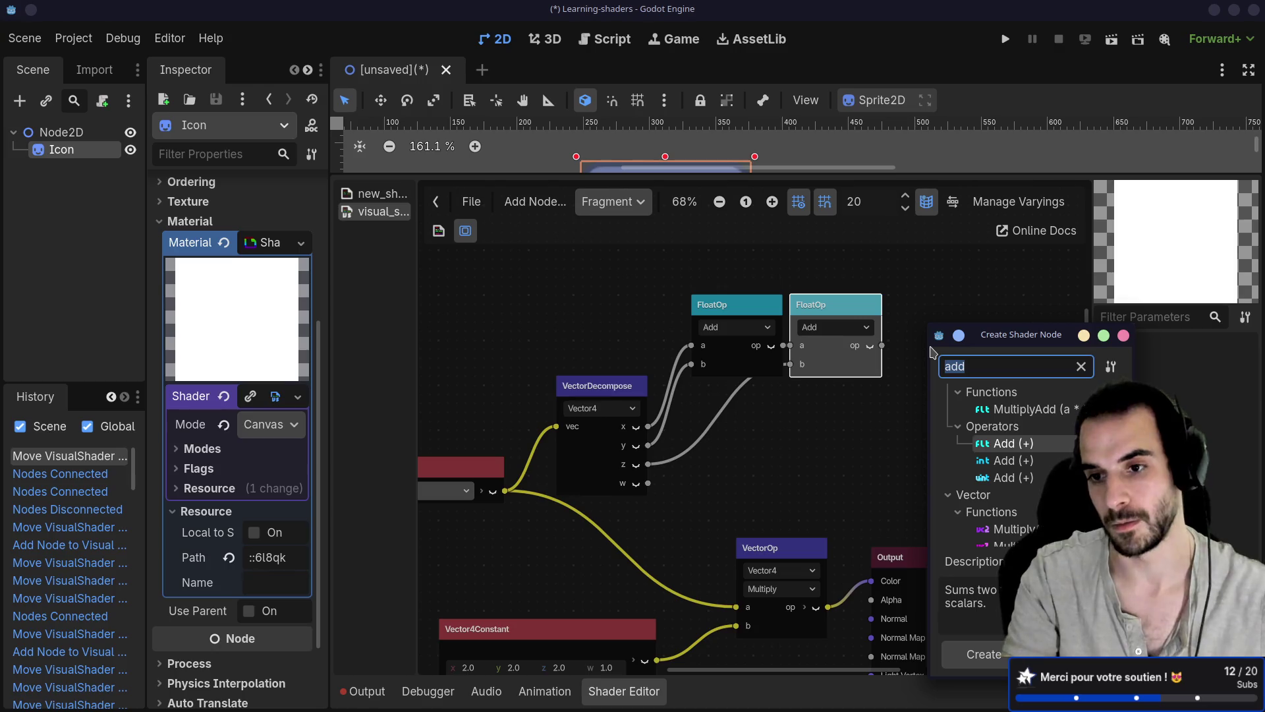
# Add a float Divide node after the second Add and place it beside the Add nodes
pyautogui.write('di')
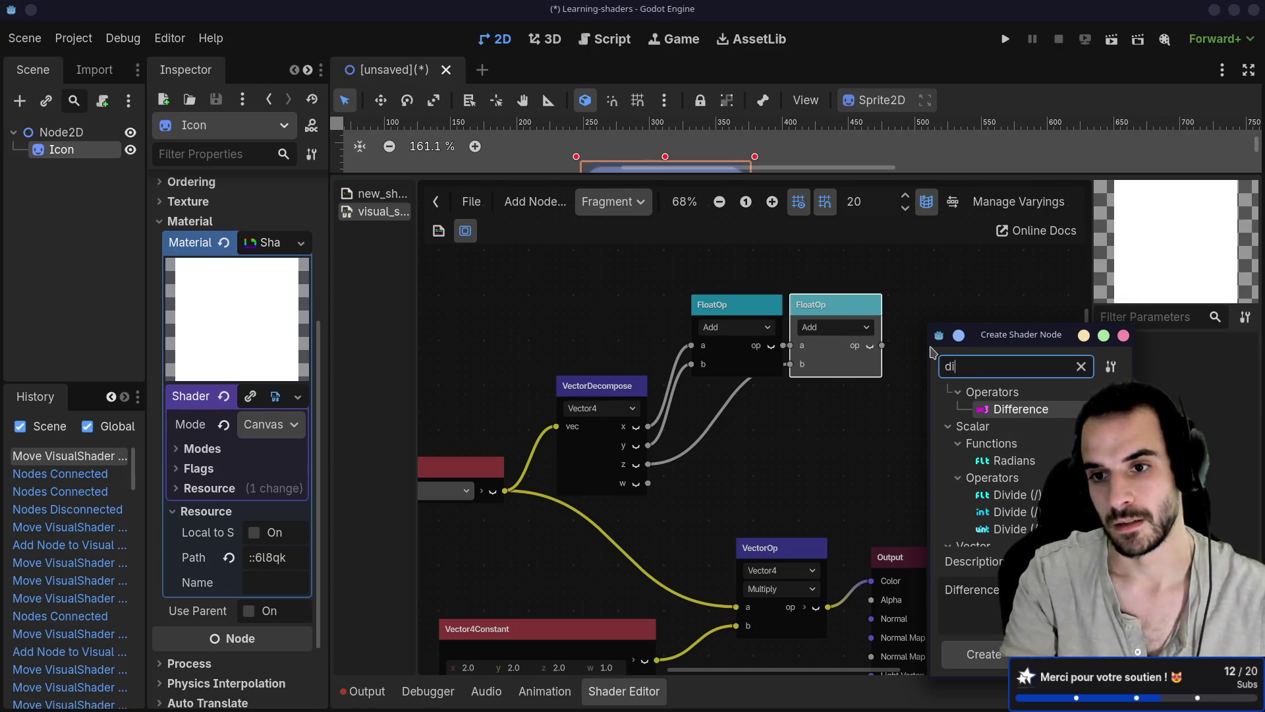
pyautogui.write('vic')
pyautogui.press('BackSpace')
pyautogui.press('BackSpace')
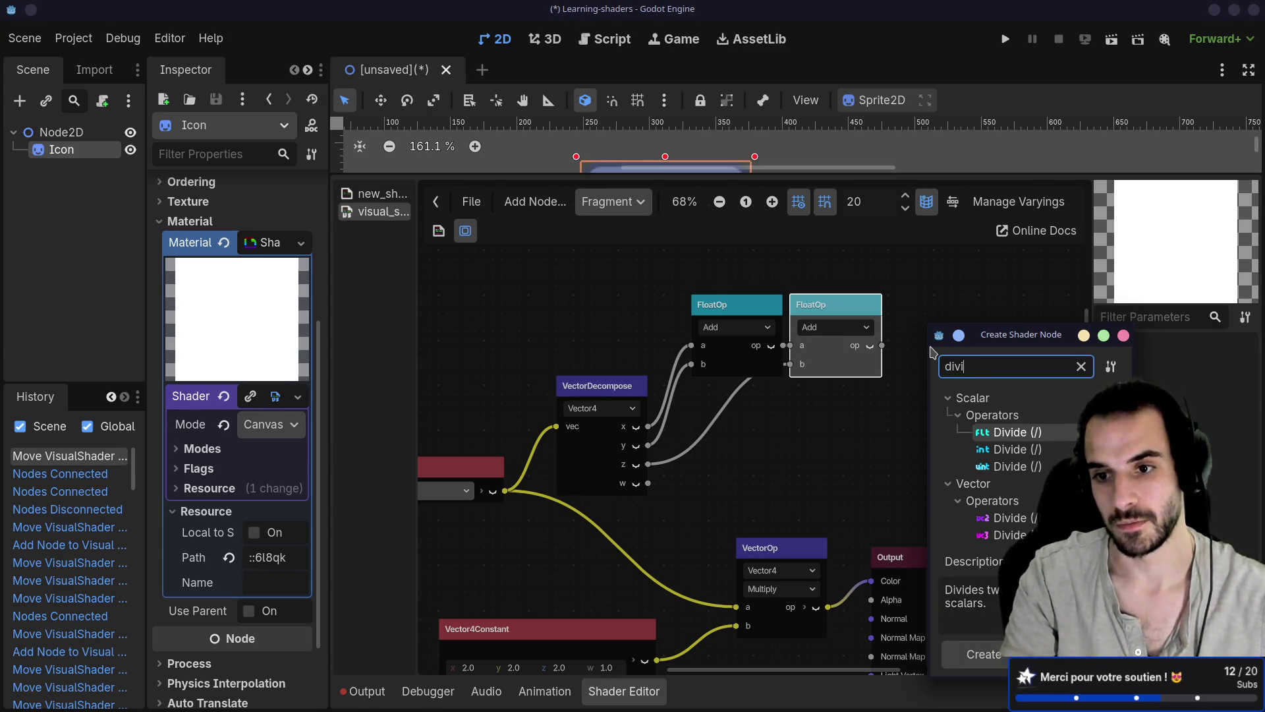
pyautogui.press('Return')
pyautogui.moveTo(953, 357); pyautogui.dragTo(920, 304)
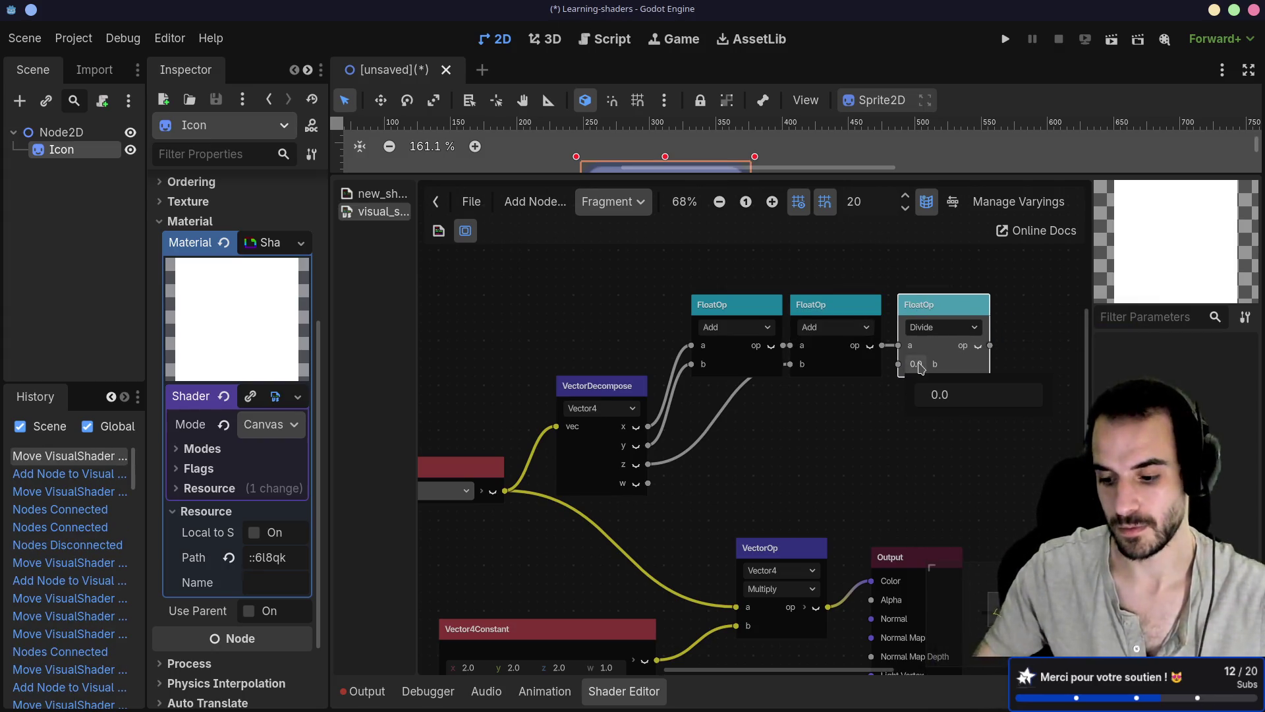
# Set the Divide node's b input to 3.0 and drag a new connection from its output
pyautogui.click(936, 394)
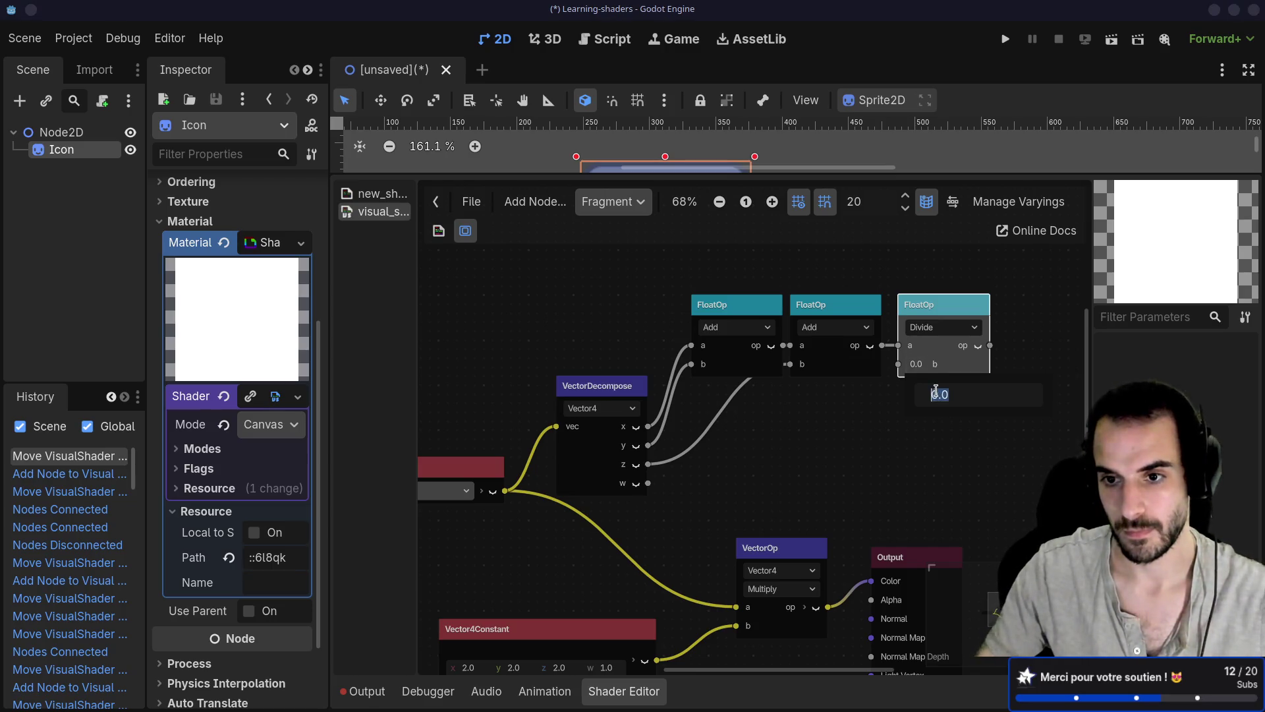
pyautogui.write('3')
pyautogui.press('Return')
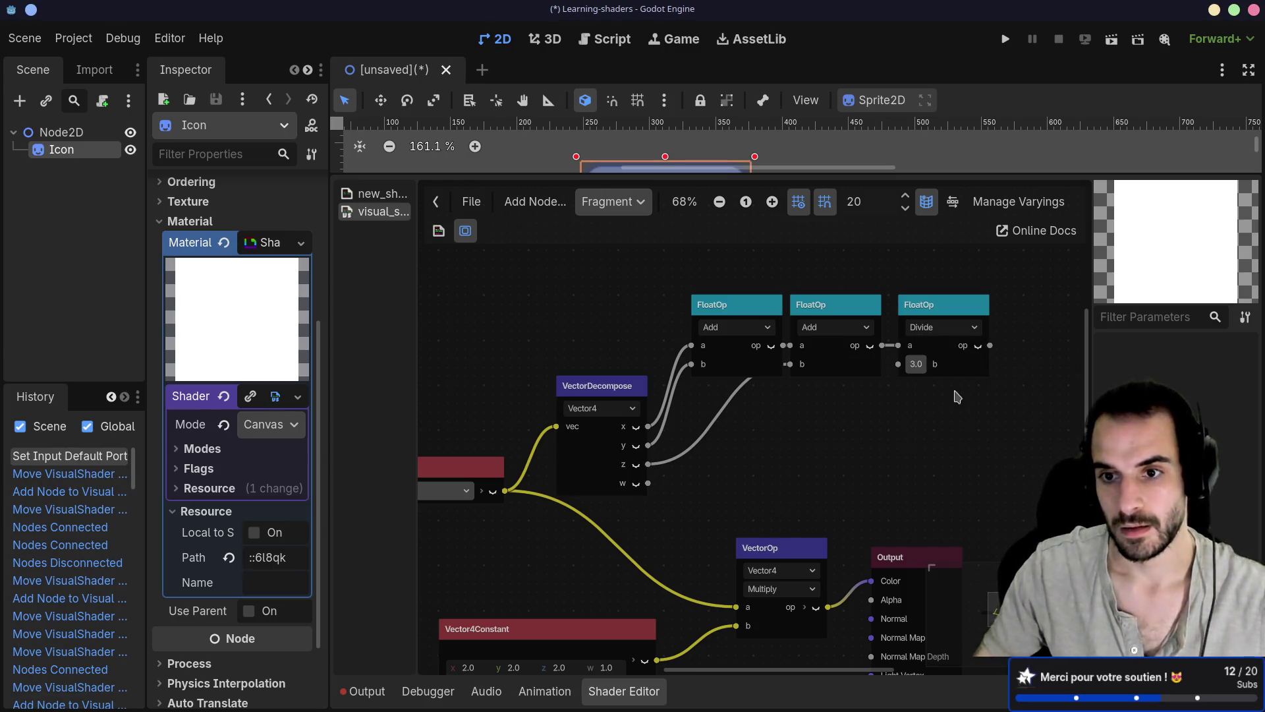
pyautogui.moveTo(950, 307); pyautogui.dragTo(941, 307)
pyautogui.hscroll(5, 912, 404)
pyautogui.scroll(-2, 912, 404)
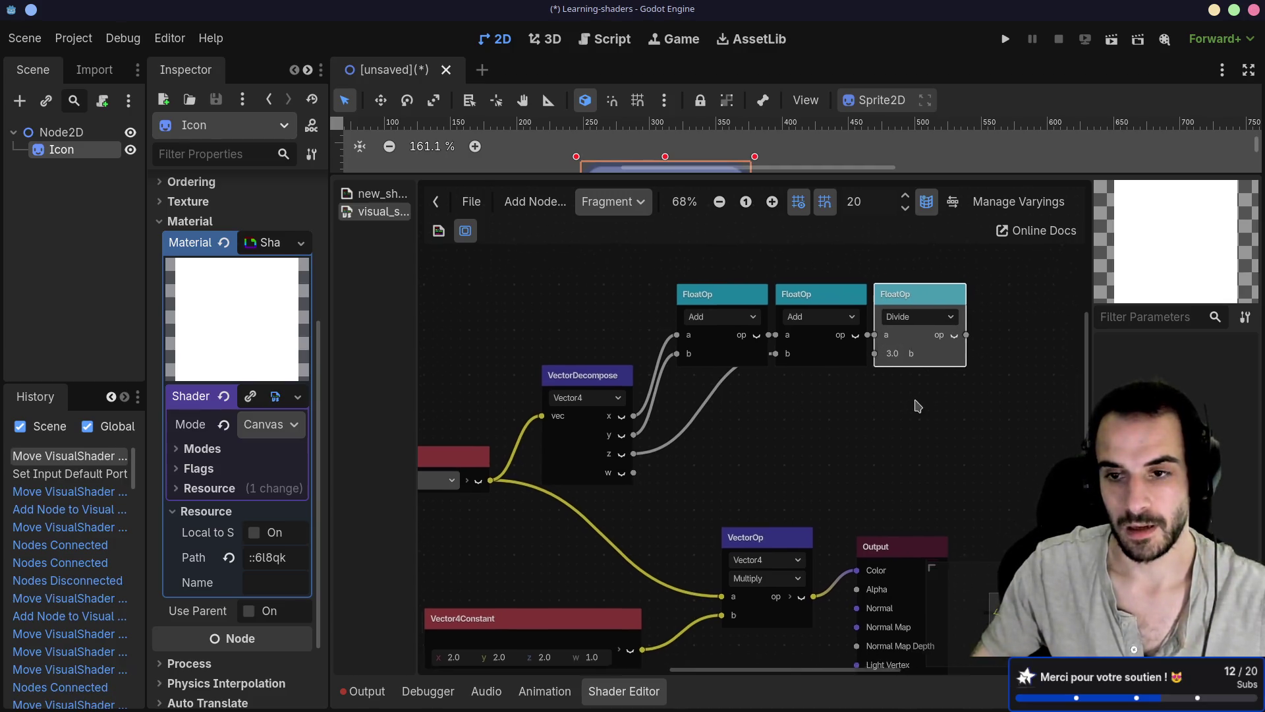
pyautogui.moveTo(855, 304); pyautogui.dragTo(943, 385)
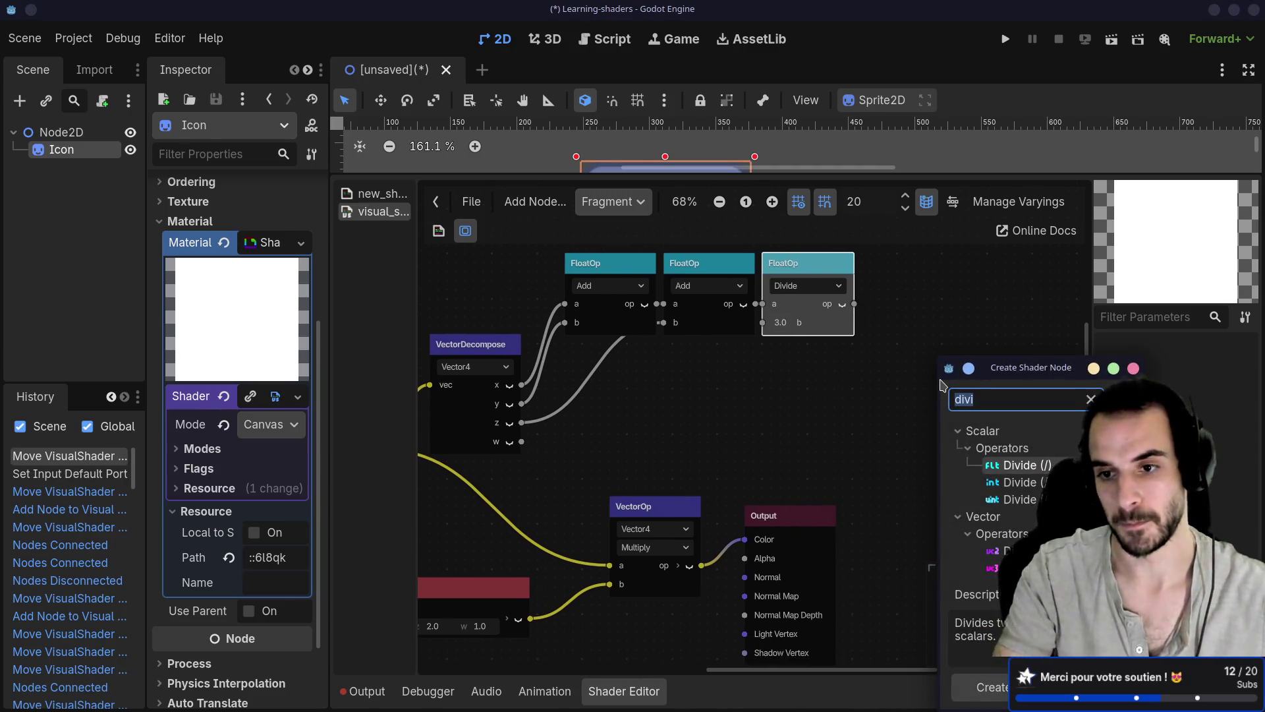
# Browse Vector > Composition, add a Vector4 compose node from Divide, then delete it
pyautogui.press('BackSpace')
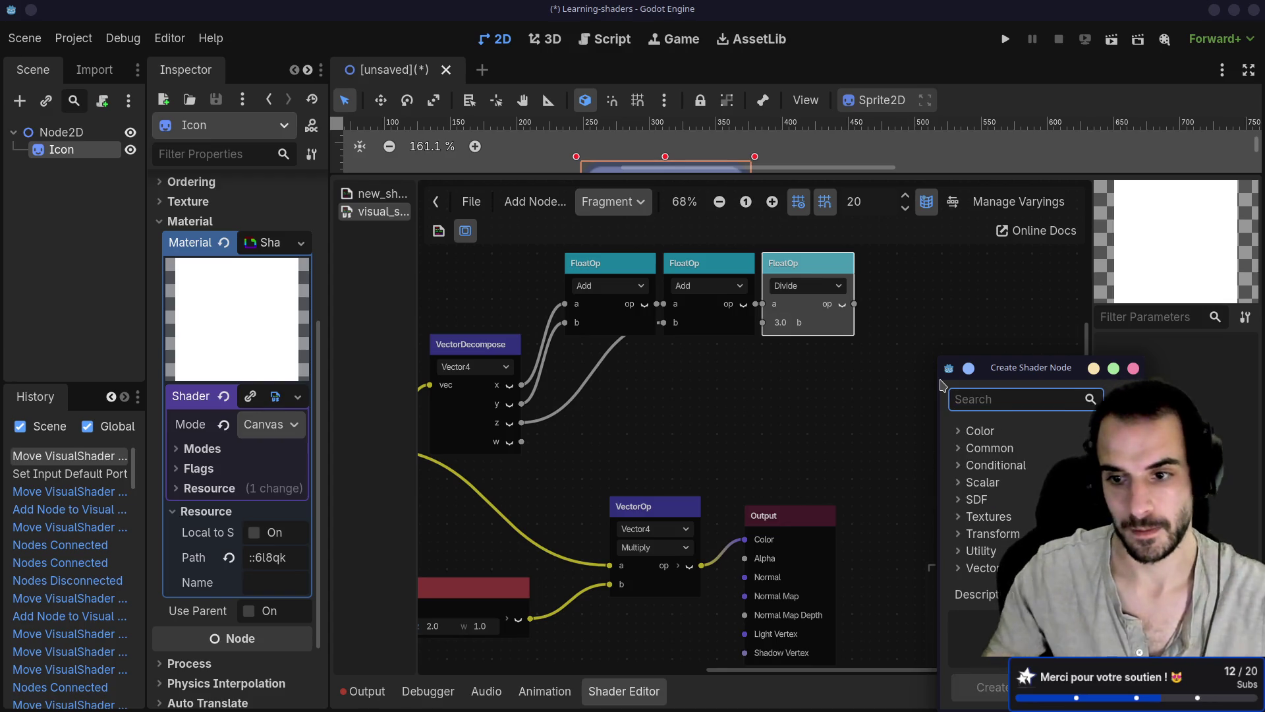
pyautogui.scroll(-2, 988, 487)
pyautogui.click(959, 493)
pyautogui.click(957, 546)
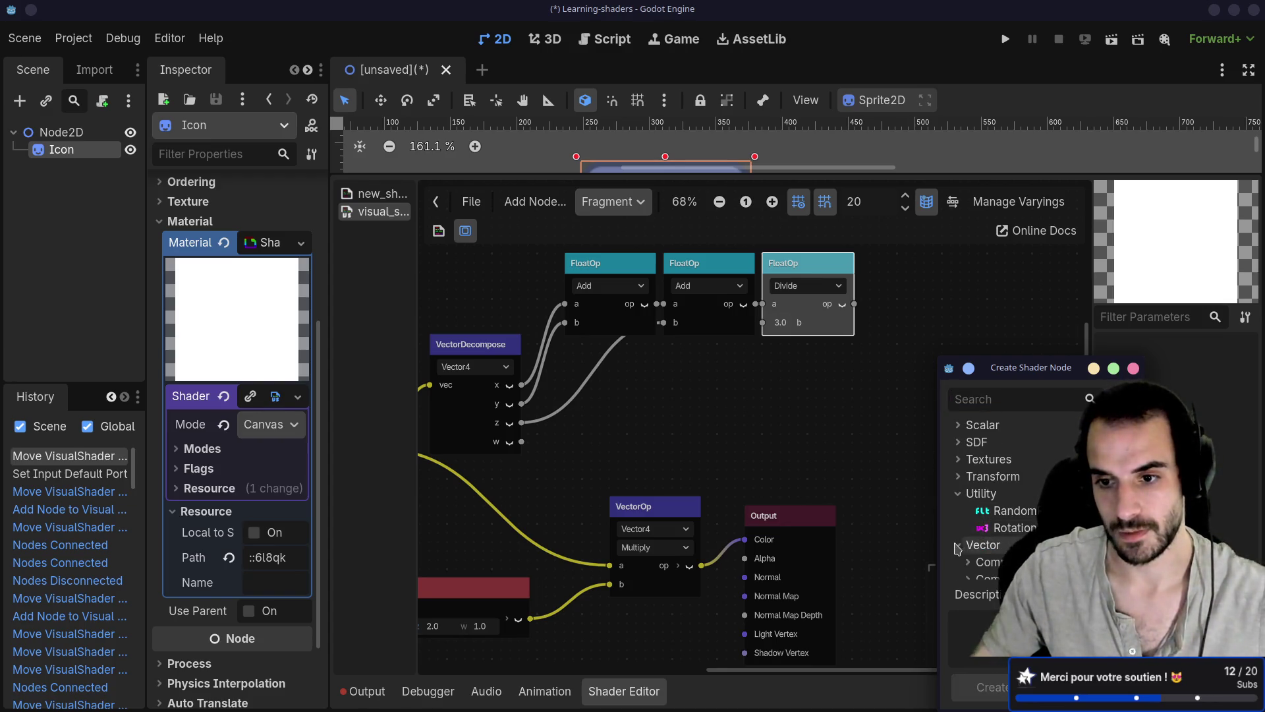
pyautogui.scroll(-3, 962, 527)
pyautogui.click(969, 491)
pyautogui.scroll(-1, 982, 505)
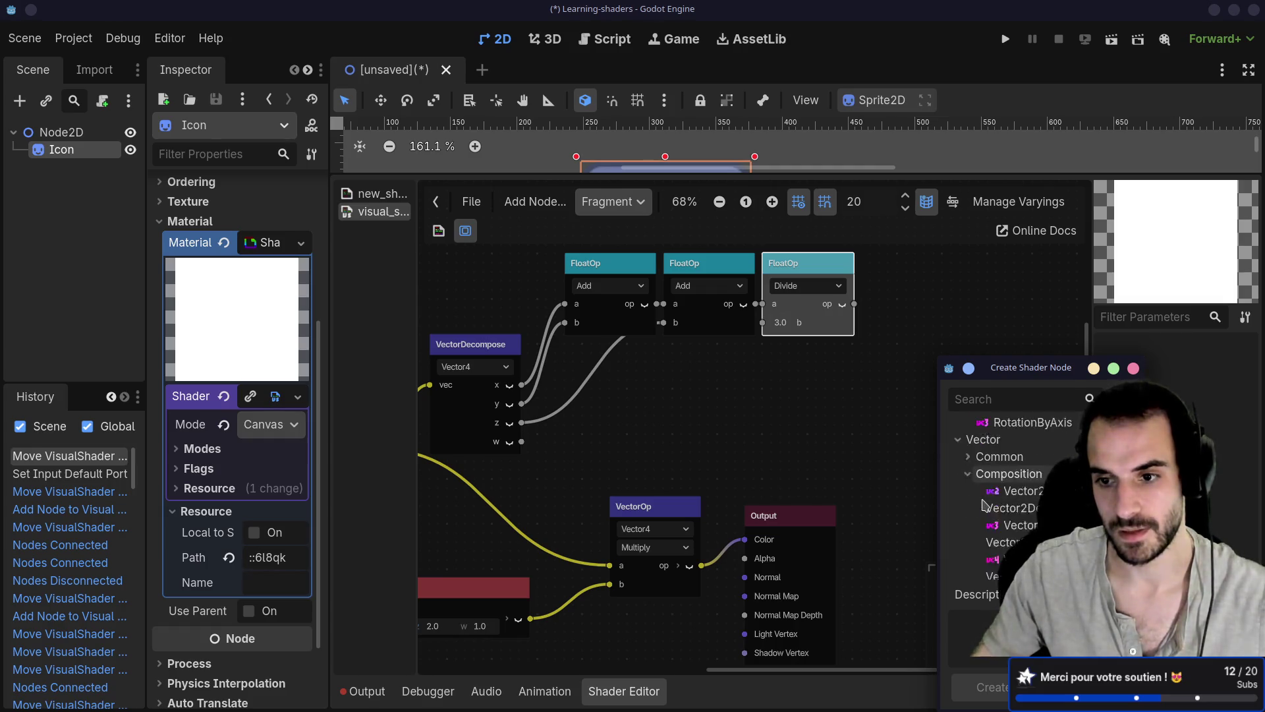
pyautogui.scroll(-2, 984, 505)
pyautogui.click(1010, 523)
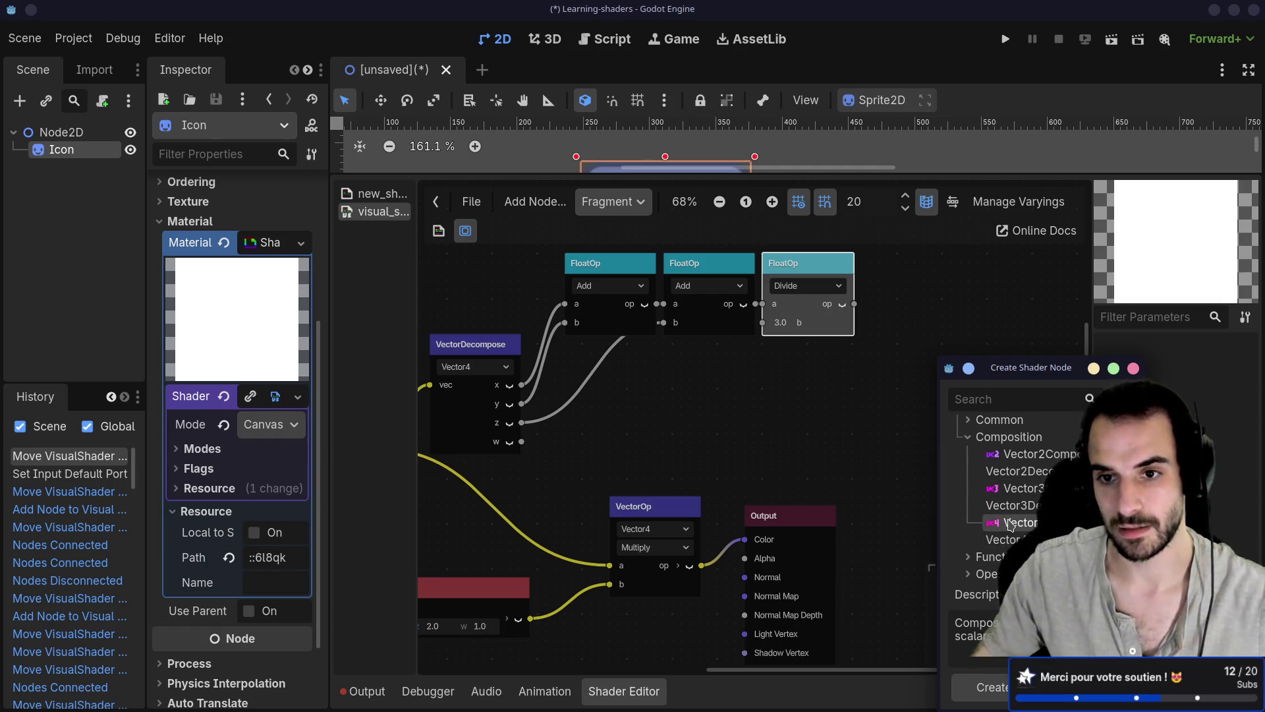
pyautogui.doubleClick(1010, 523)
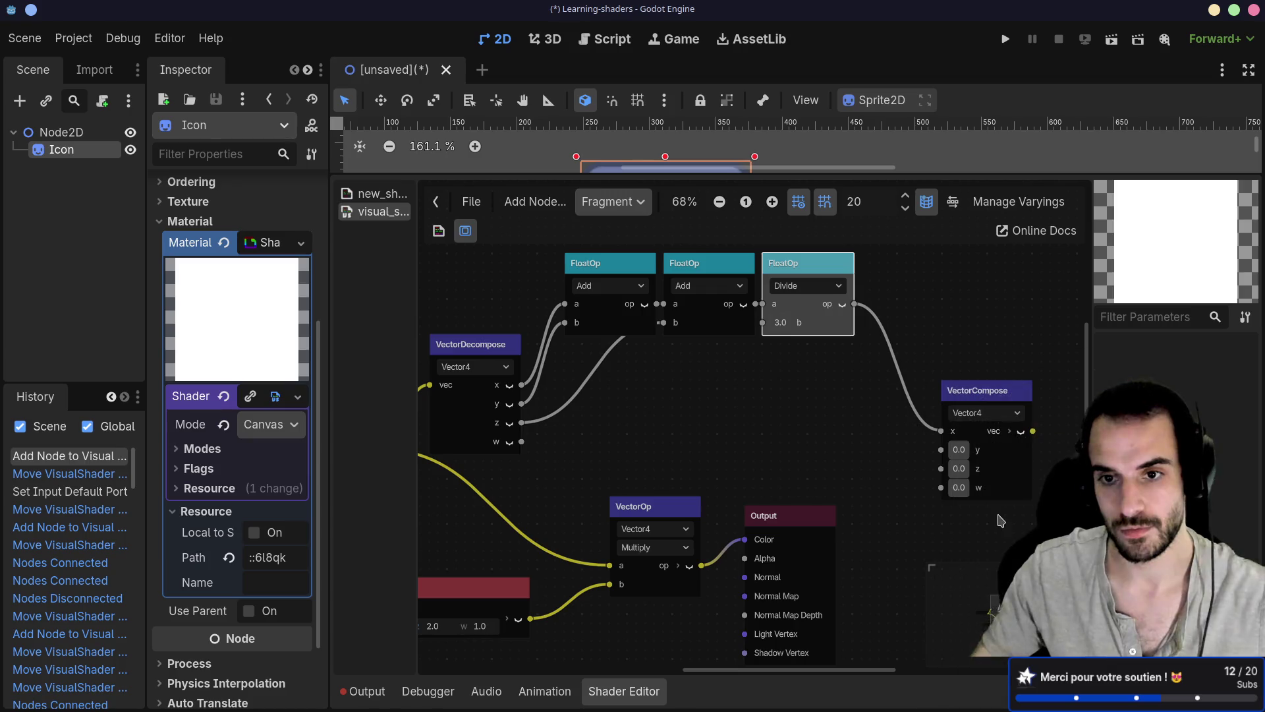
pyautogui.click(976, 392)
pyautogui.press('Delete')
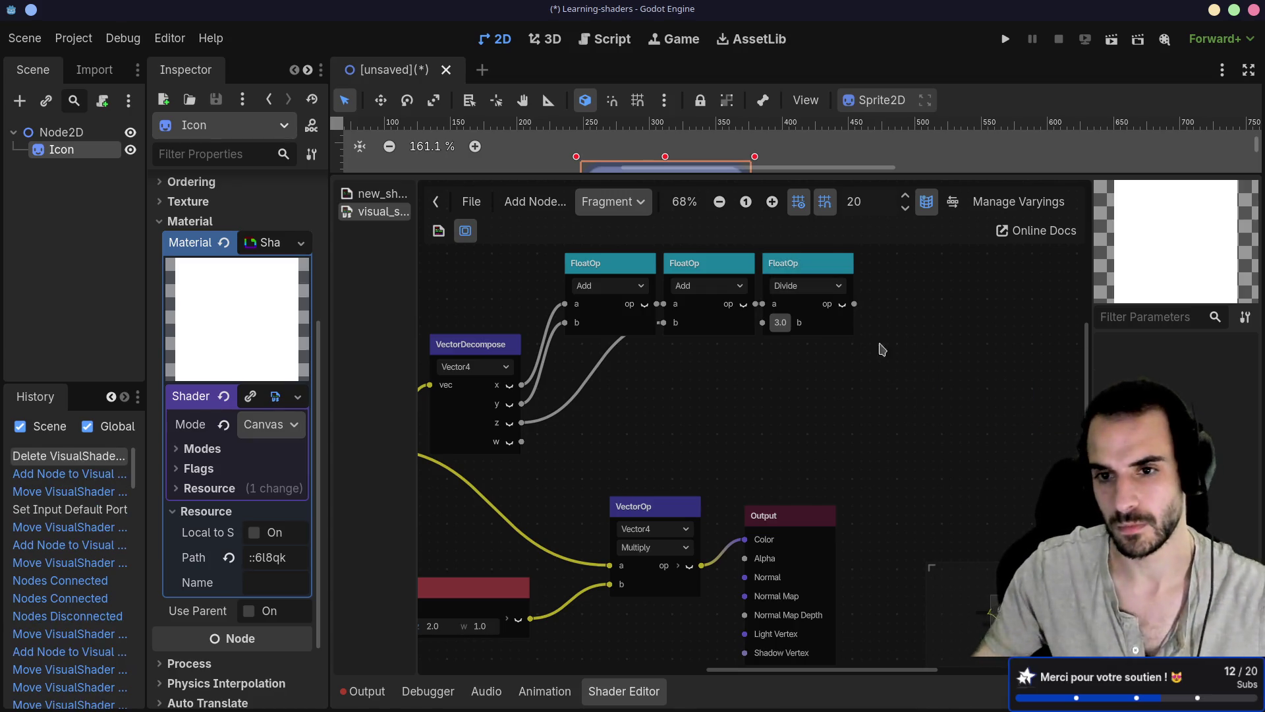
# Add a Vector3 VectorCompose node fed by the Divide average on x, y and z
pyautogui.moveTo(854, 304)
pyautogui.mouseDown()
pyautogui.moveTo(916, 374)
pyautogui.moveTo(932, 317)
pyautogui.mouseUp()
pyautogui.doubleClick(996, 472)
pyautogui.moveTo(854, 304); pyautogui.dragTo(898, 396)
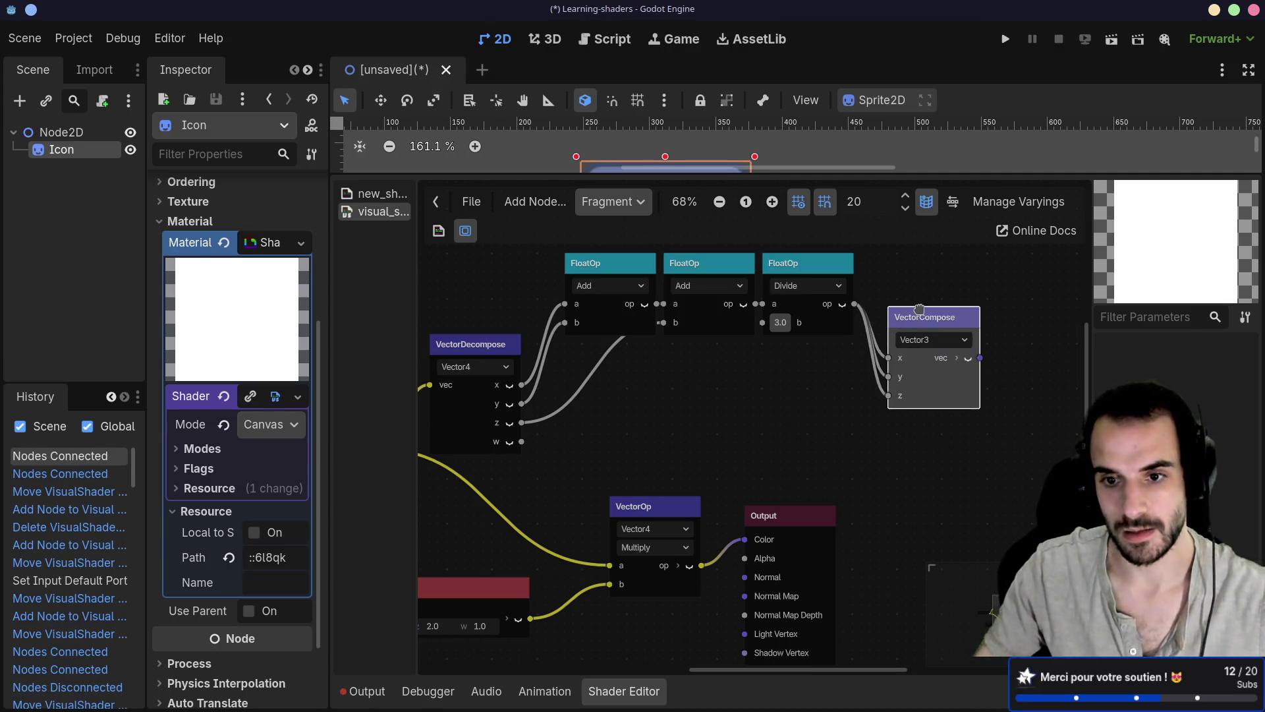
pyautogui.moveTo(930, 320); pyautogui.dragTo(921, 303)
# Delete the old Multiply and Vector4Constant nodes and move the Output node up and right
pyautogui.click(665, 509)
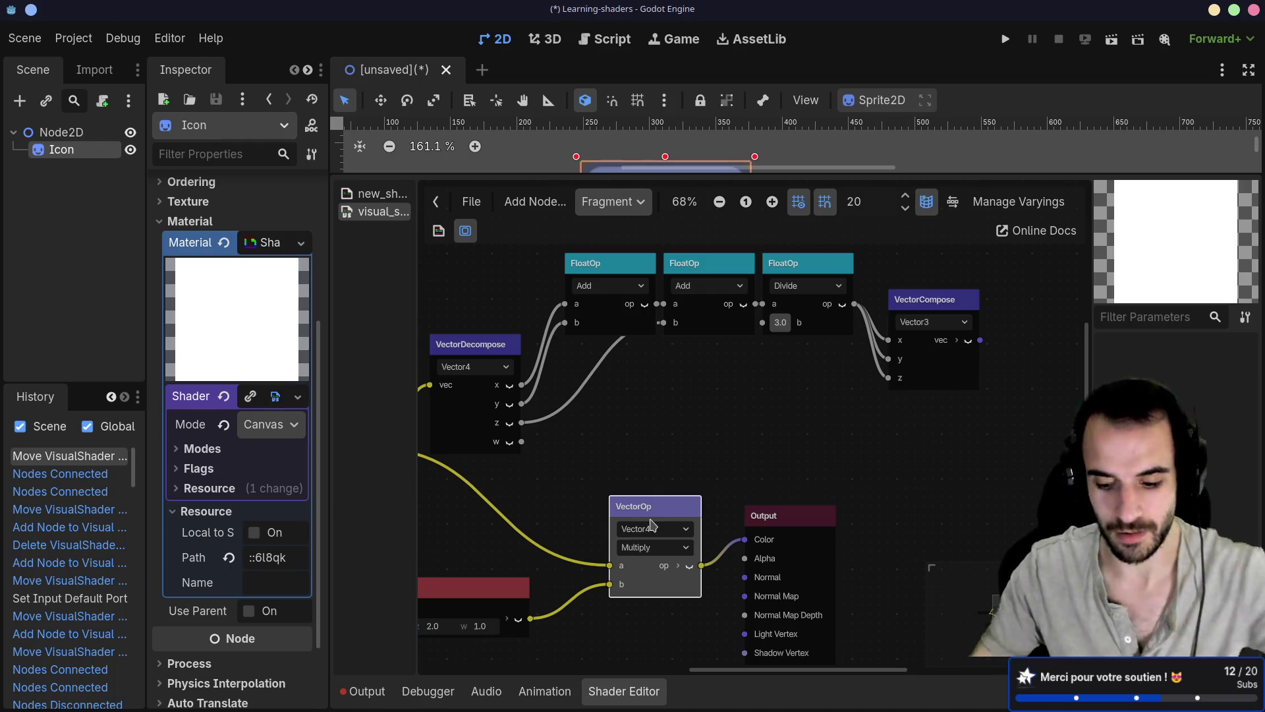
pyautogui.press('Delete')
pyautogui.click(518, 605)
pyautogui.press('Delete')
pyautogui.moveTo(799, 520); pyautogui.dragTo(880, 484)
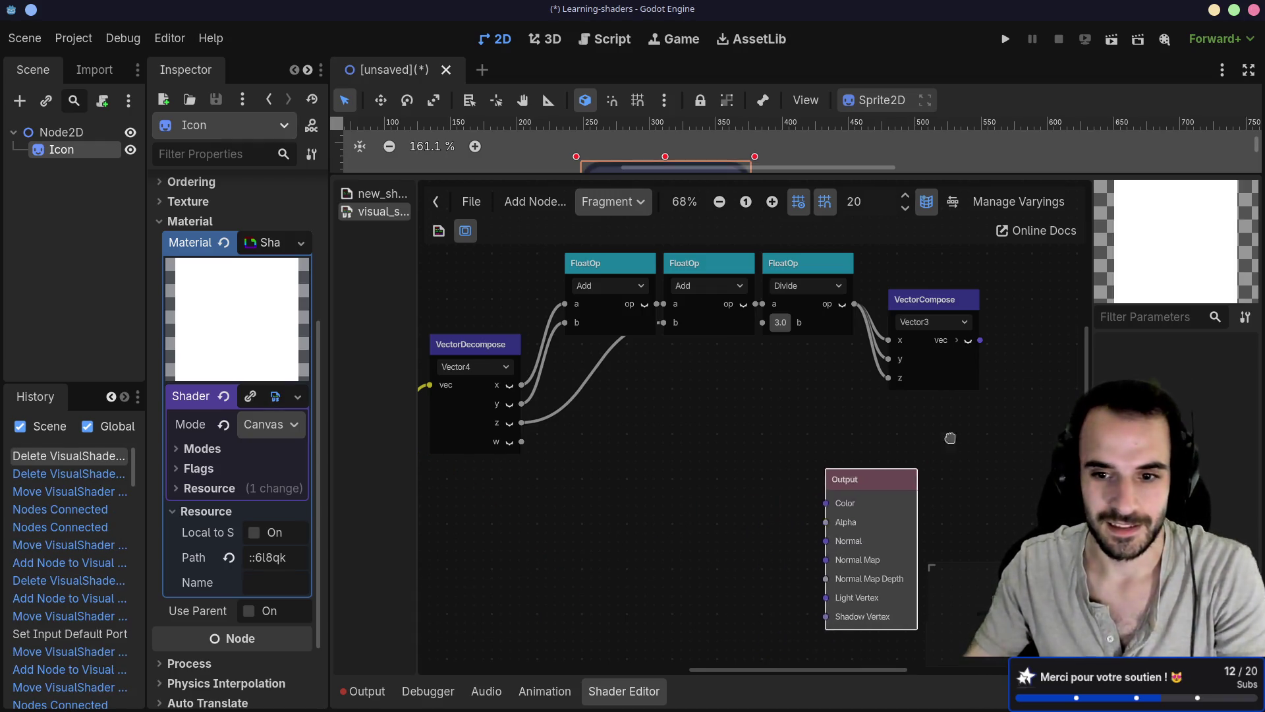
# Move the Output node further right and bring the sprite back into view
pyautogui.moveTo(951, 438); pyautogui.dragTo(1130, 369)
pyautogui.moveTo(882, 174); pyautogui.dragTo(867, 388)
pyautogui.scroll(5, 699, 533)
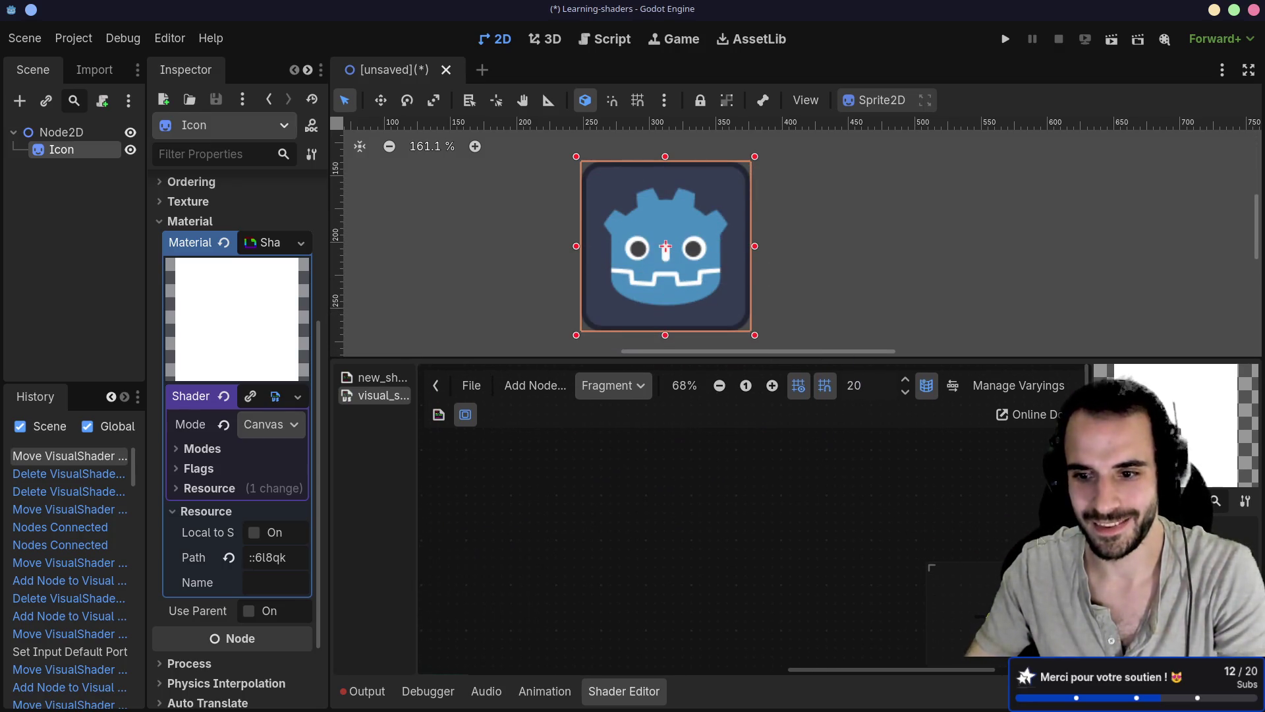
pyautogui.hscroll(10, 709, 522)
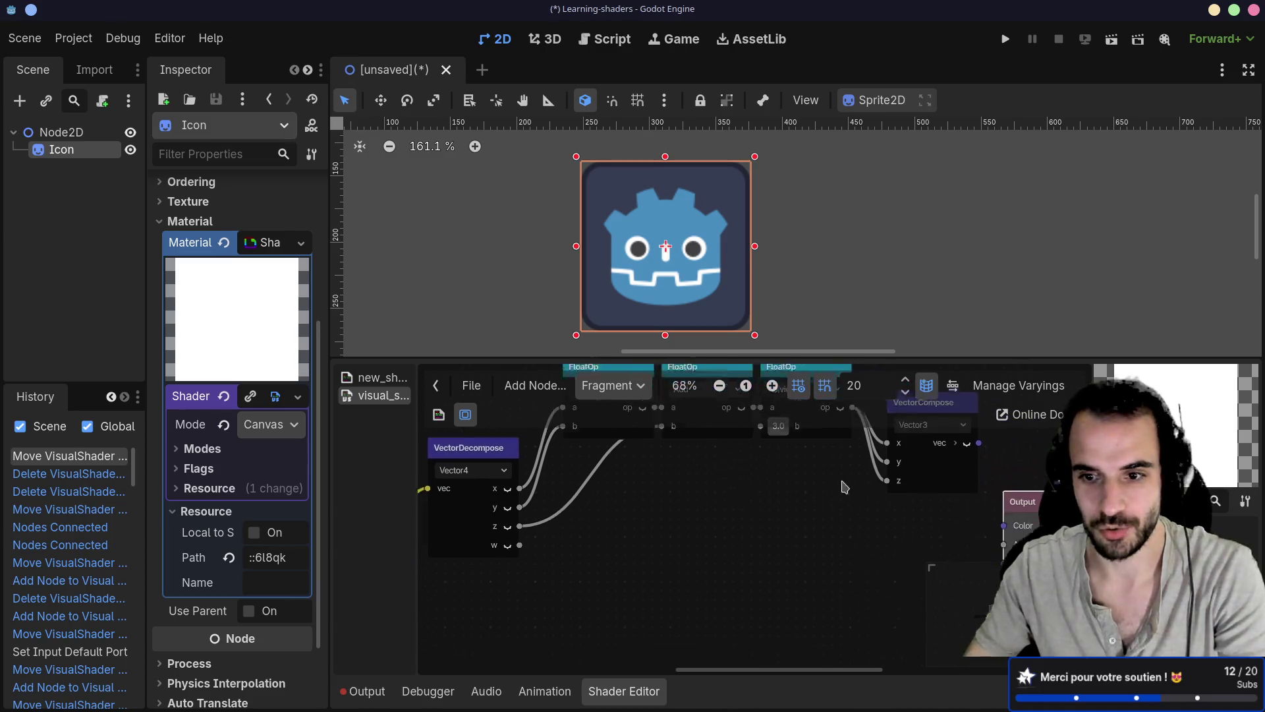
pyautogui.scroll(1, 708, 522)
# Wire the VectorCompose output into Output Color and give the 2D view more height
pyautogui.moveTo(706, 547); pyautogui.dragTo(745, 463)
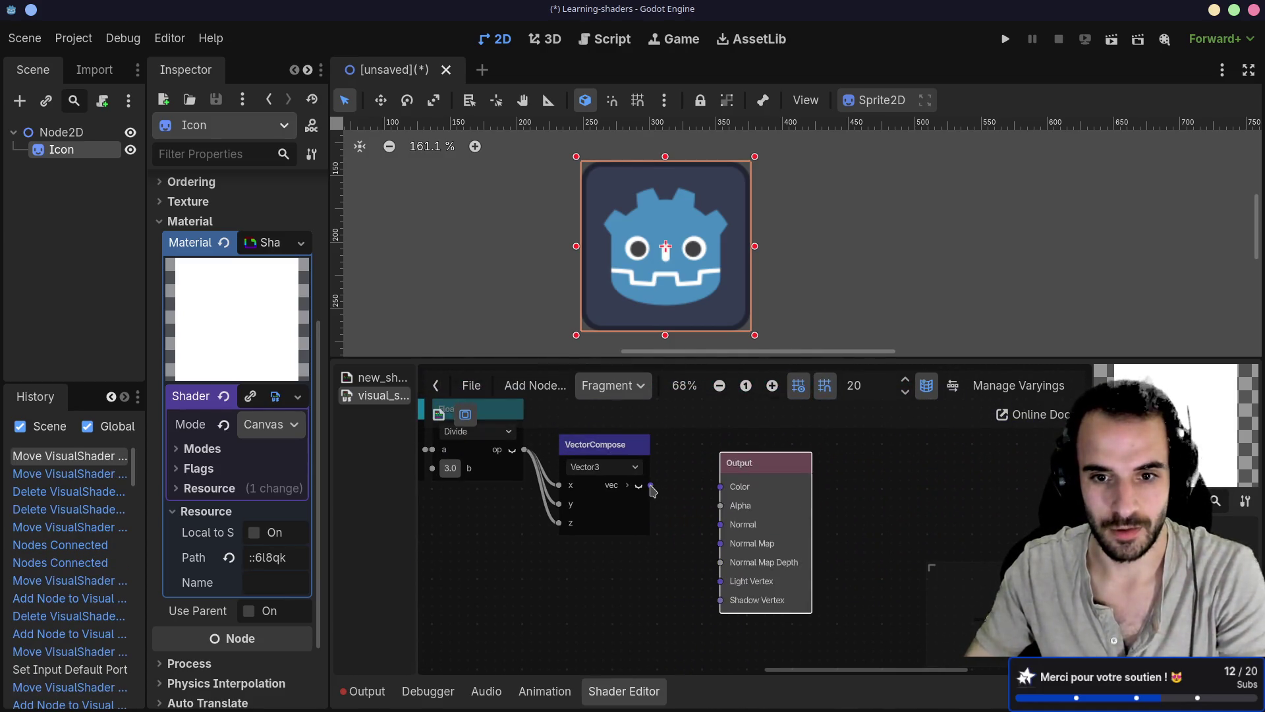
pyautogui.moveTo(650, 485); pyautogui.dragTo(721, 486)
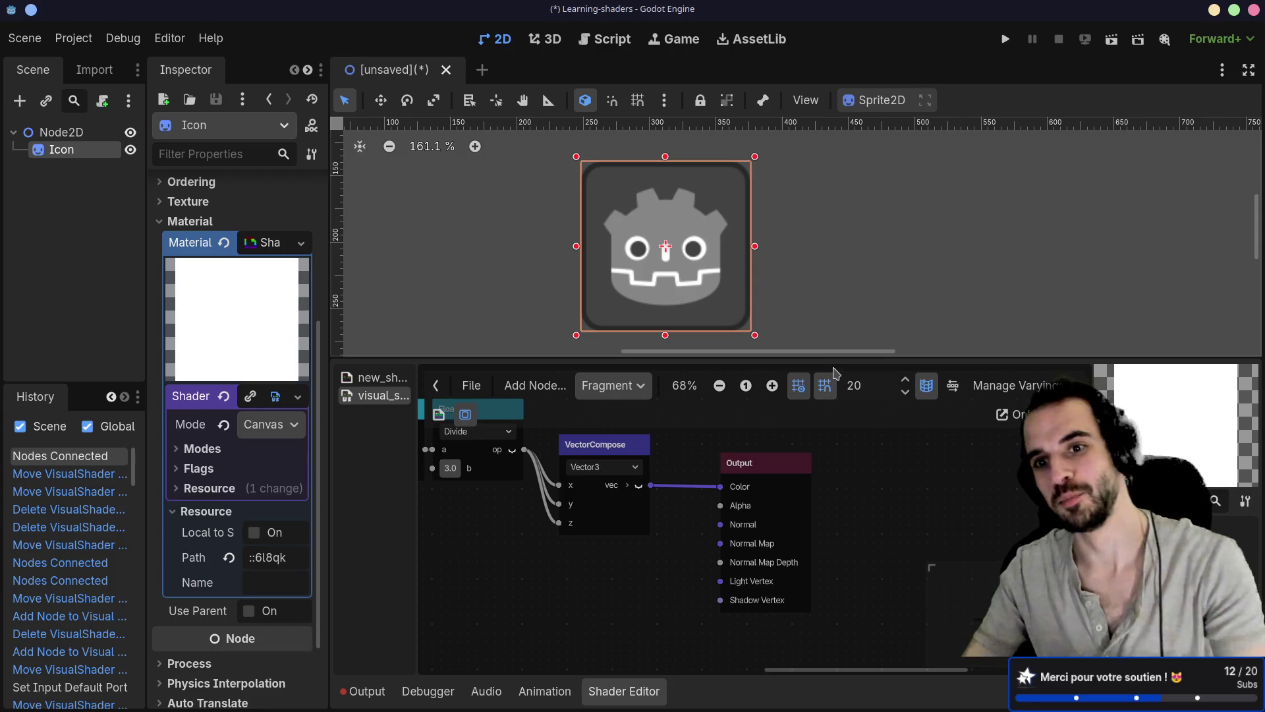
pyautogui.moveTo(837, 360); pyautogui.dragTo(836, 423)
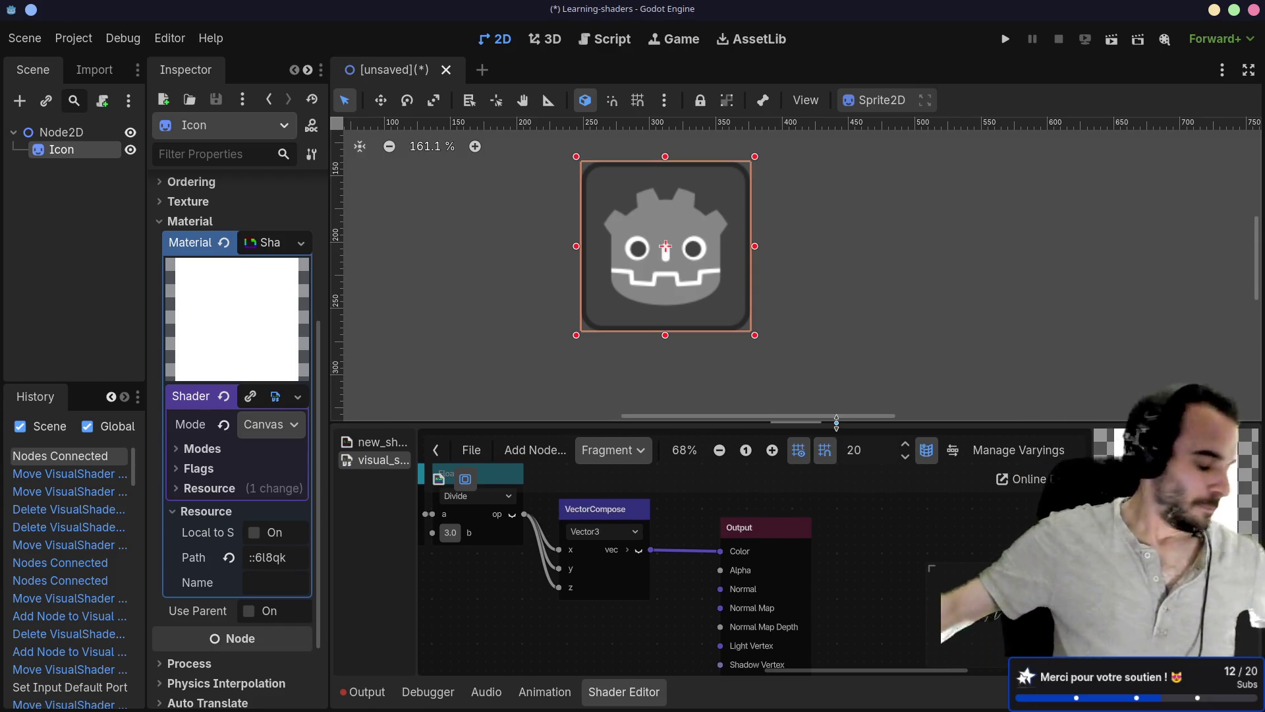
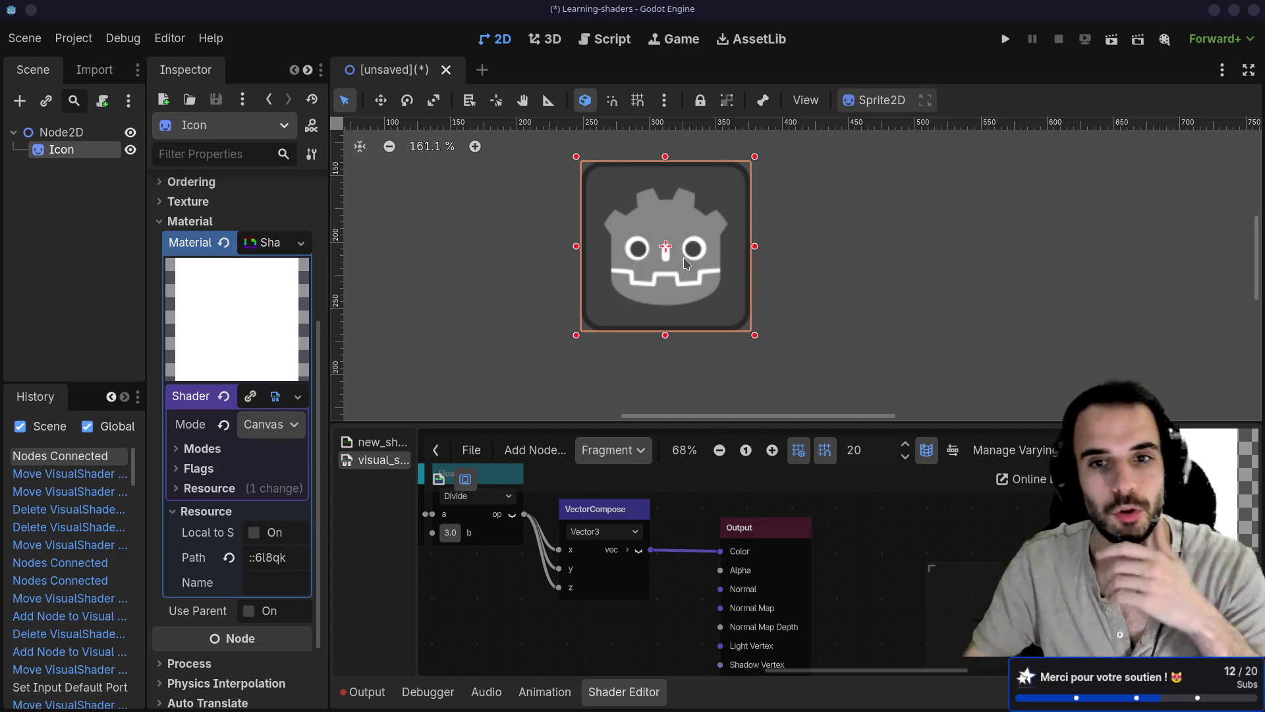
# Nudge the Godot icon sprite slightly, then enlarge the shader graph and pan to the FloatOp nodes
pyautogui.moveTo(672, 254)
pyautogui.mouseDown()
pyautogui.moveTo(728, 266)
pyautogui.moveTo(672, 257)
pyautogui.mouseUp()
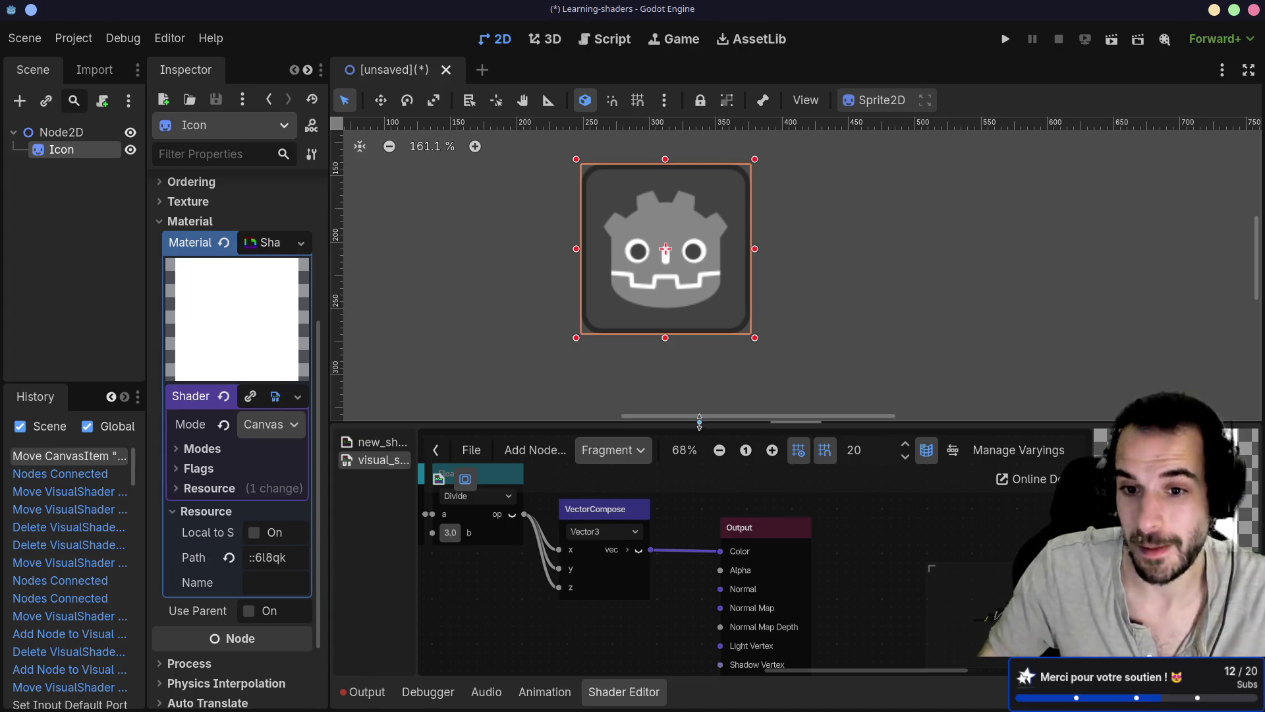
pyautogui.moveTo(701, 427); pyautogui.dragTo(701, 197)
pyautogui.moveTo(636, 399); pyautogui.dragTo(907, 440)
pyautogui.scroll(-2, 907, 441)
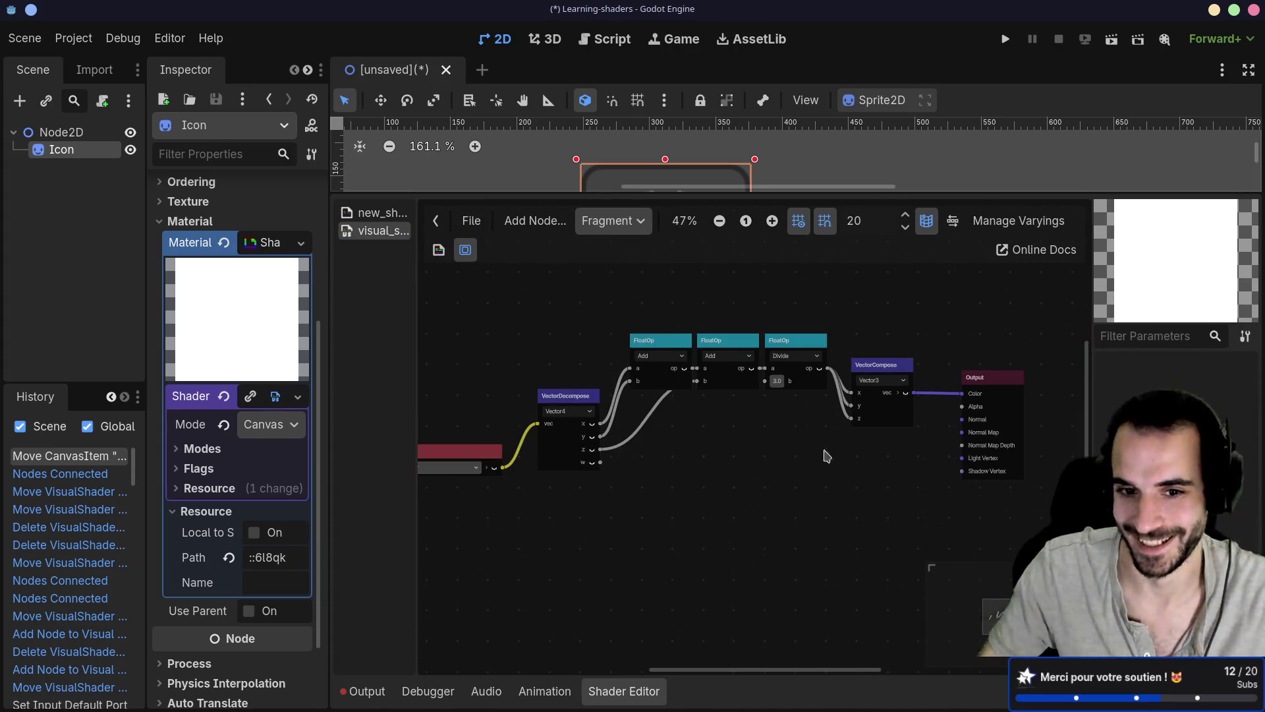
# Add a Vector4Constant node from Vector > Variables and move it left
pyautogui.rightClick(664, 517)
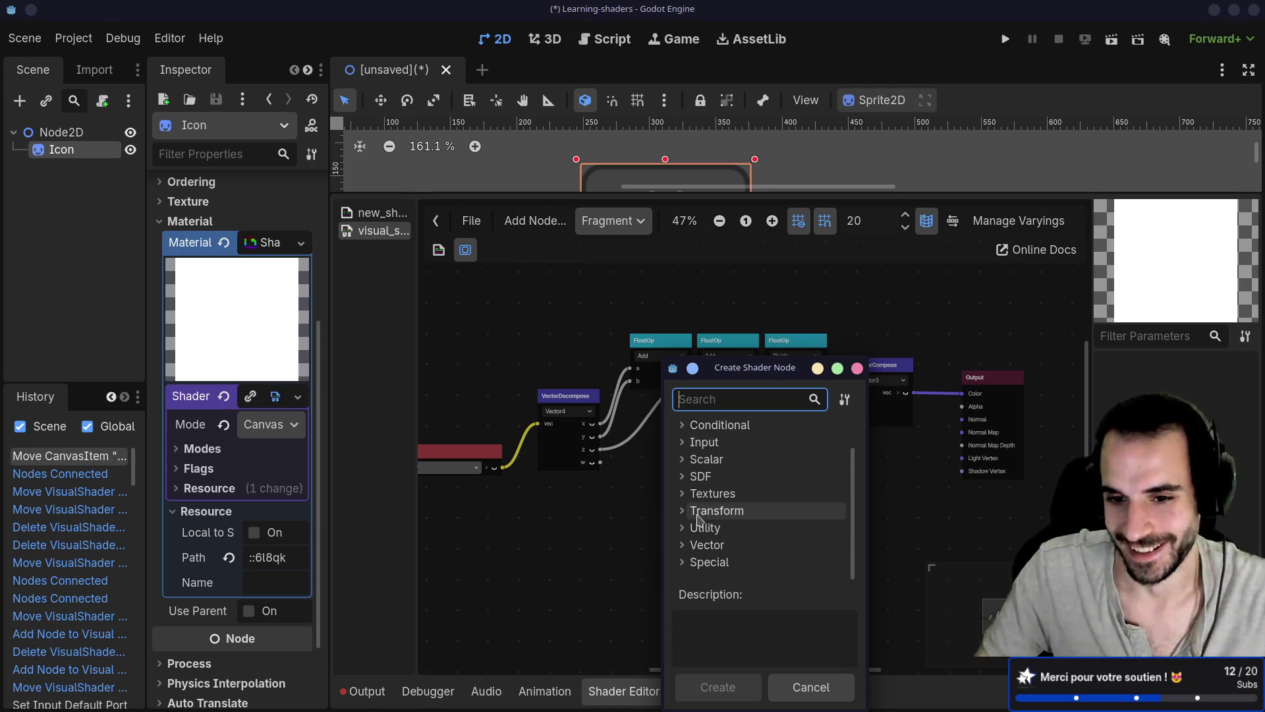
pyautogui.click(695, 547)
pyautogui.scroll(-2, 709, 527)
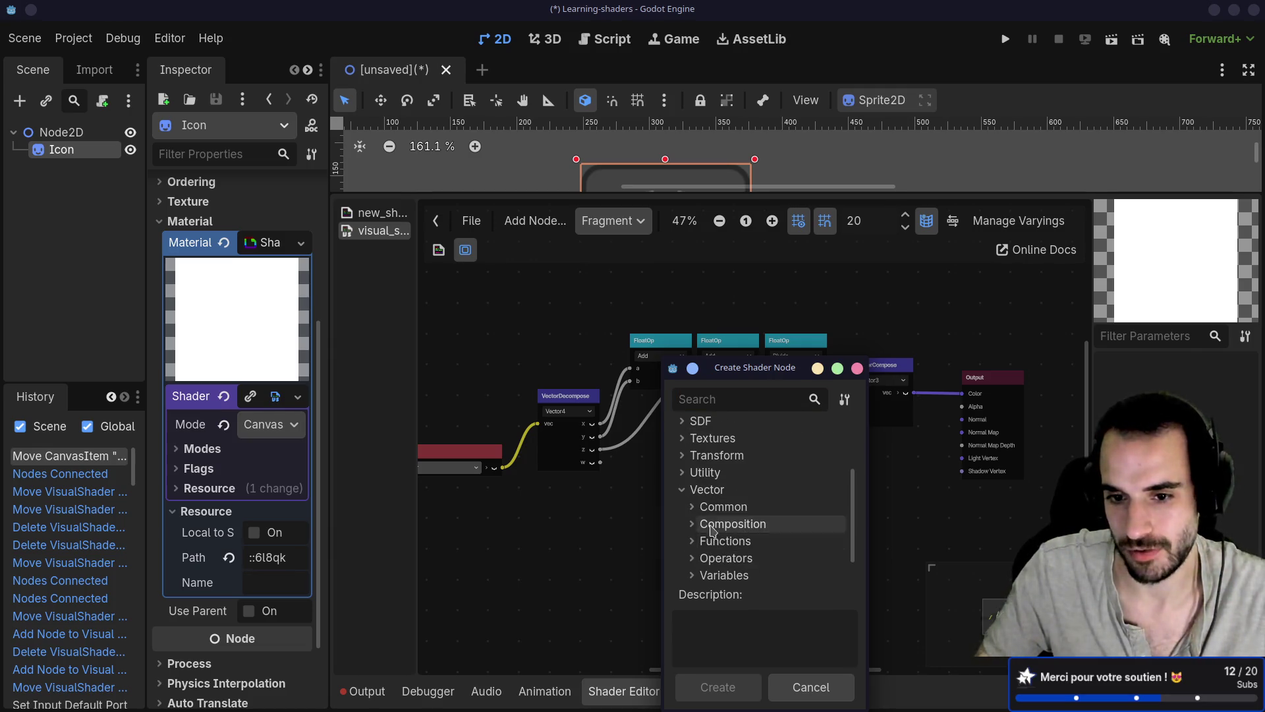
pyautogui.click(705, 511)
pyautogui.scroll(-1, 707, 510)
pyautogui.scroll(-3, 702, 527)
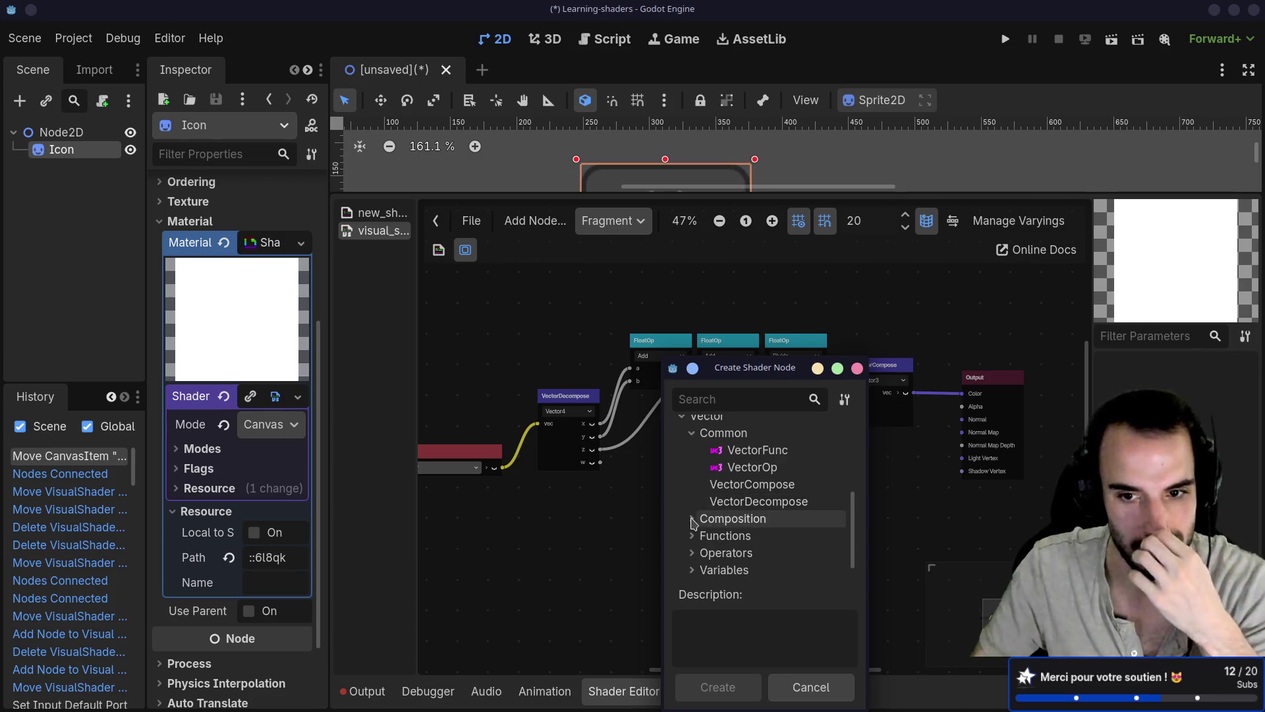
pyautogui.click(690, 546)
pyautogui.scroll(-3, 725, 550)
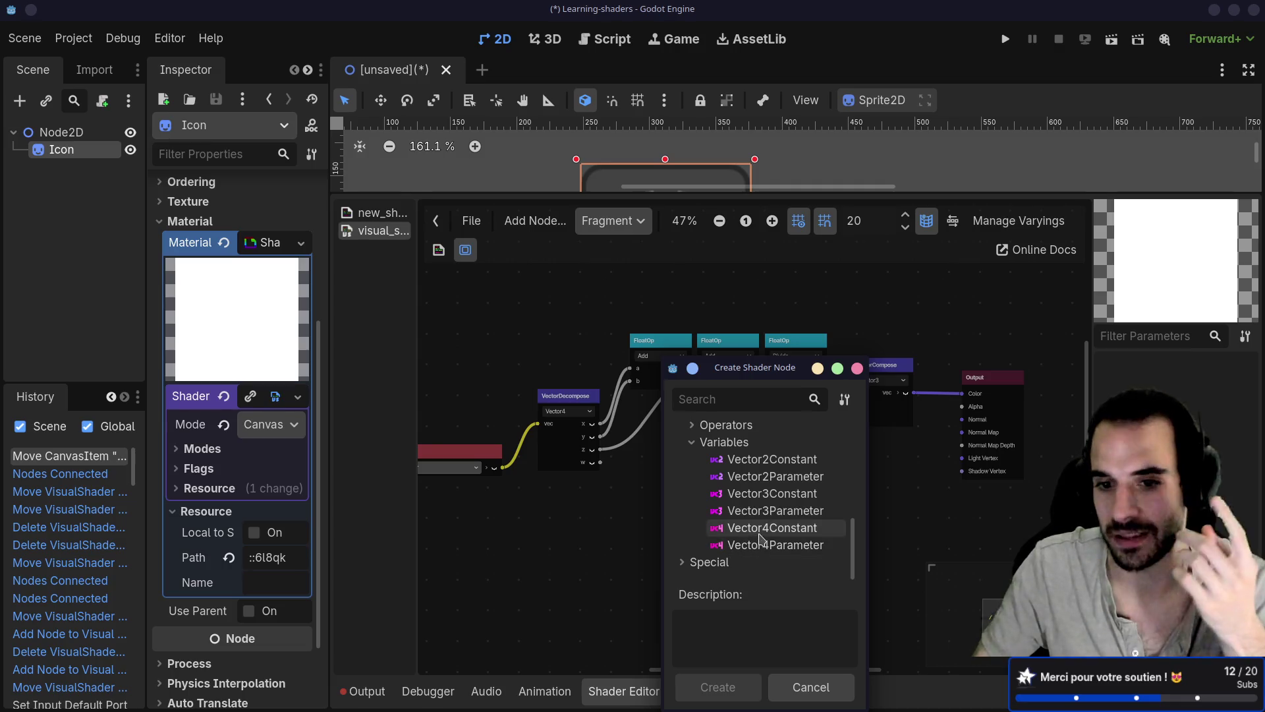
pyautogui.click(742, 529)
pyautogui.doubleClick(741, 529)
pyautogui.moveTo(742, 541)
pyautogui.mouseDown()
pyautogui.moveTo(690, 511)
pyautogui.moveTo(626, 519)
pyautogui.mouseUp()
pyautogui.scroll(3, 568, 539)
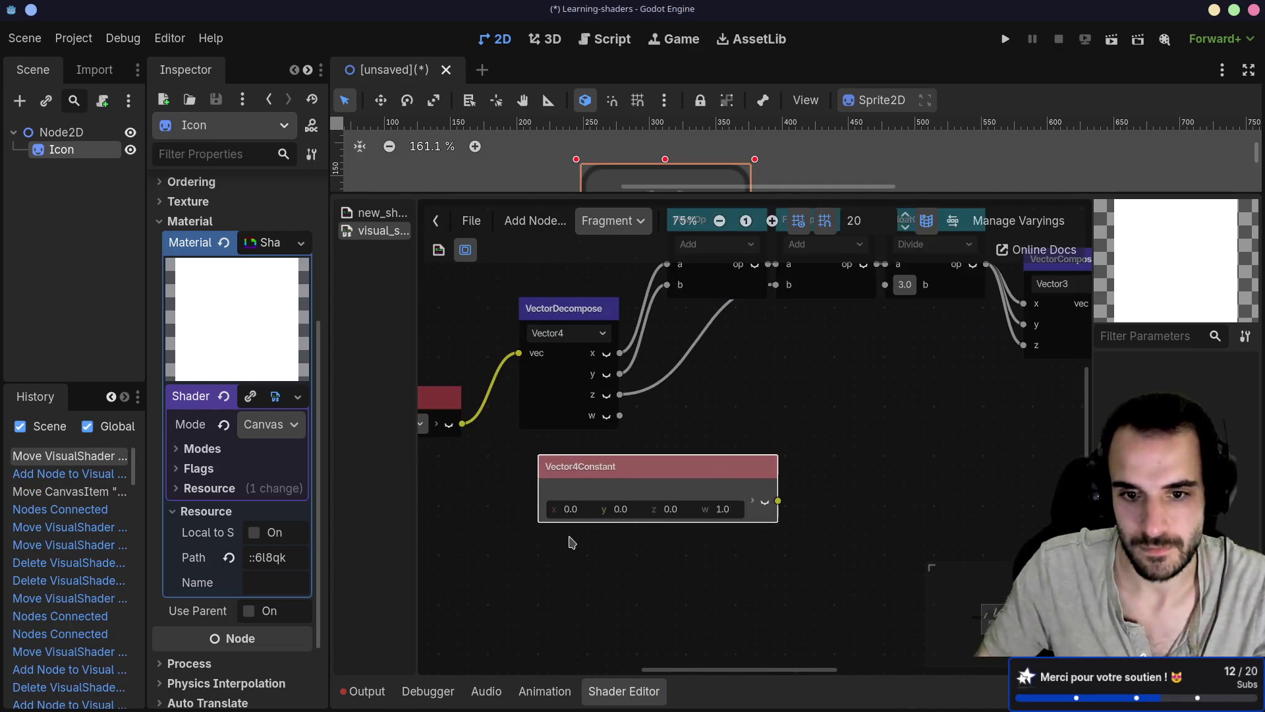
# Set the Vector4Constant's x, y, z to 0.299, 0.587 and 0.114
pyautogui.click(570, 508)
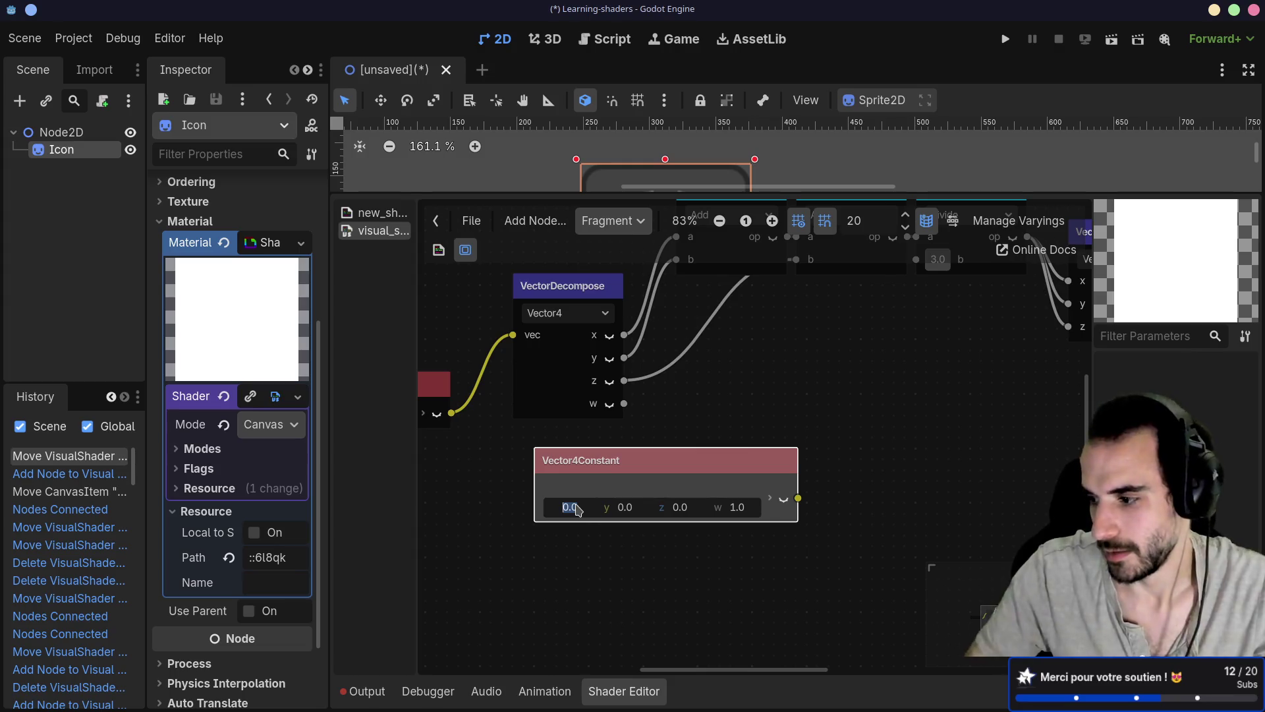
pyautogui.write('2.')
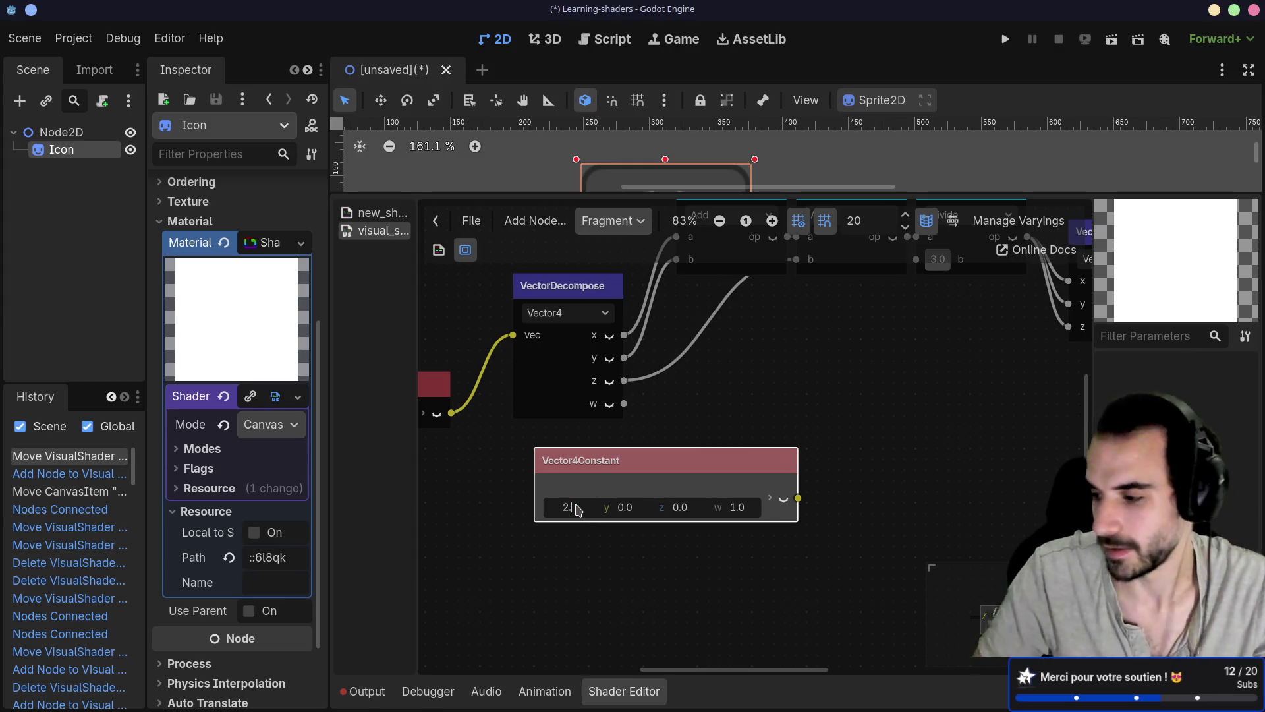
pyautogui.write('9')
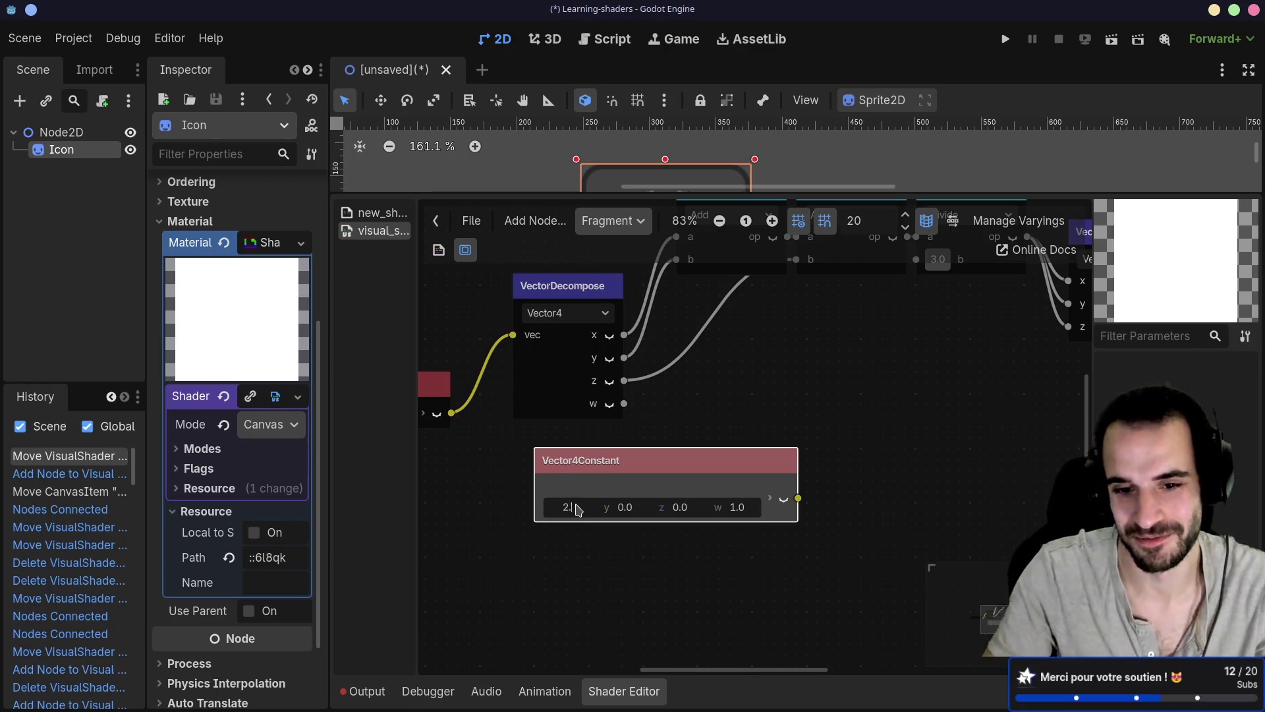
pyautogui.press('Home')
pyautogui.write('0.')
pyautogui.press('Return')
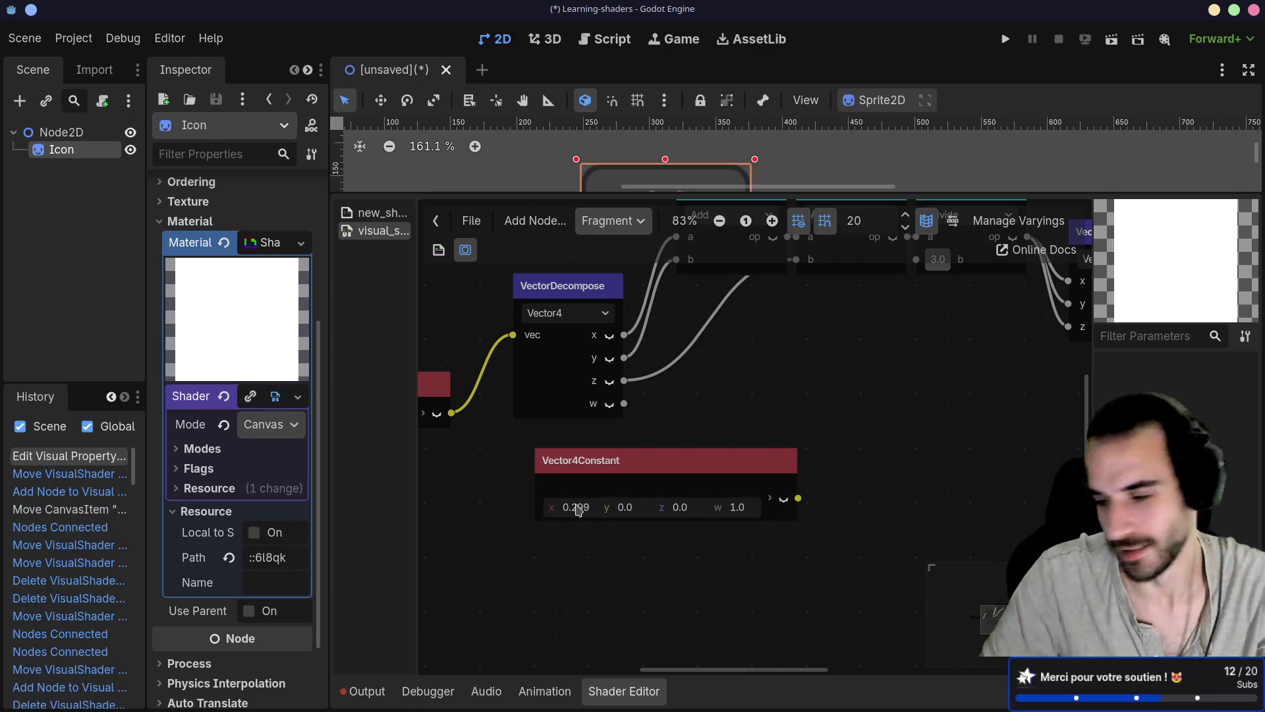
pyautogui.click(629, 513)
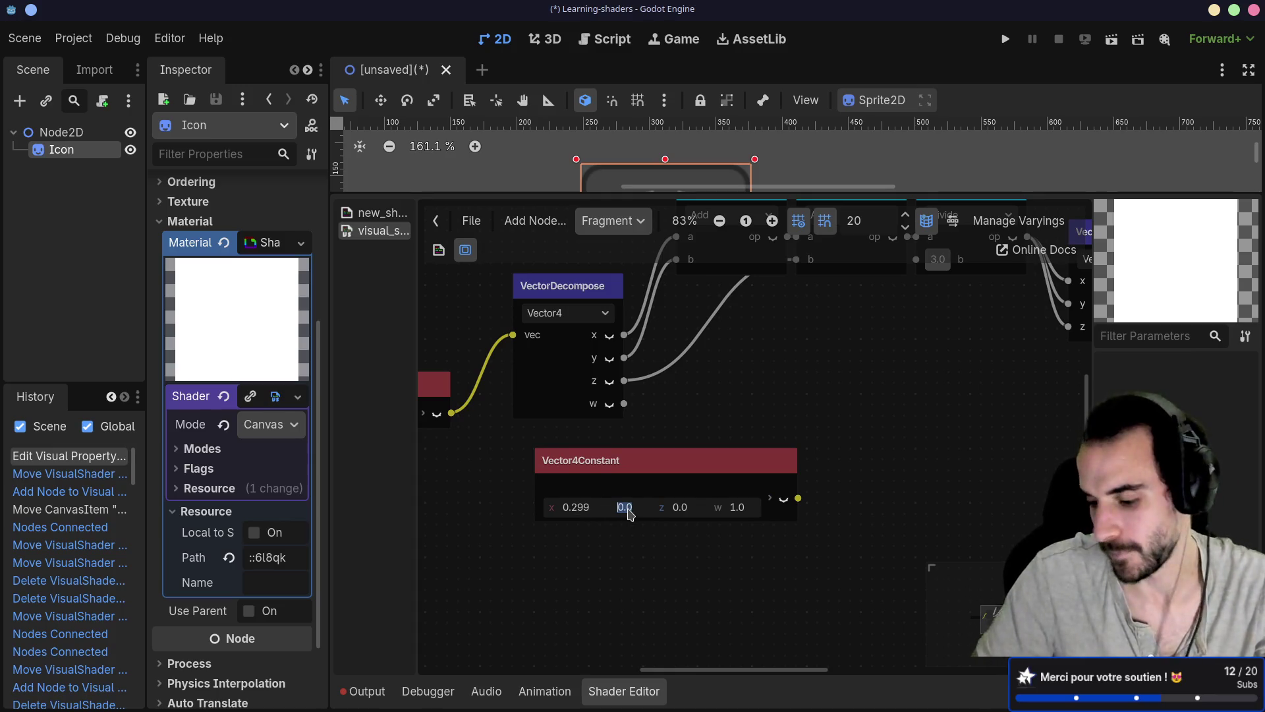
pyautogui.write('0.5')
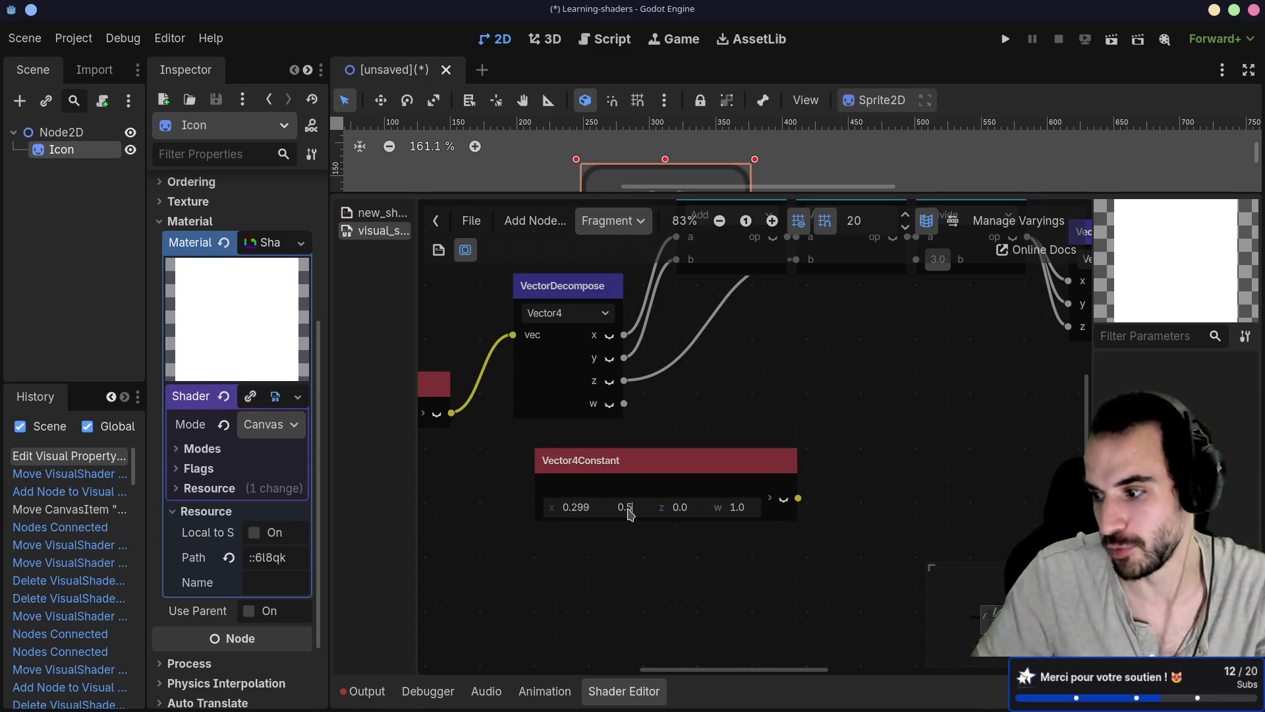
pyautogui.write('87')
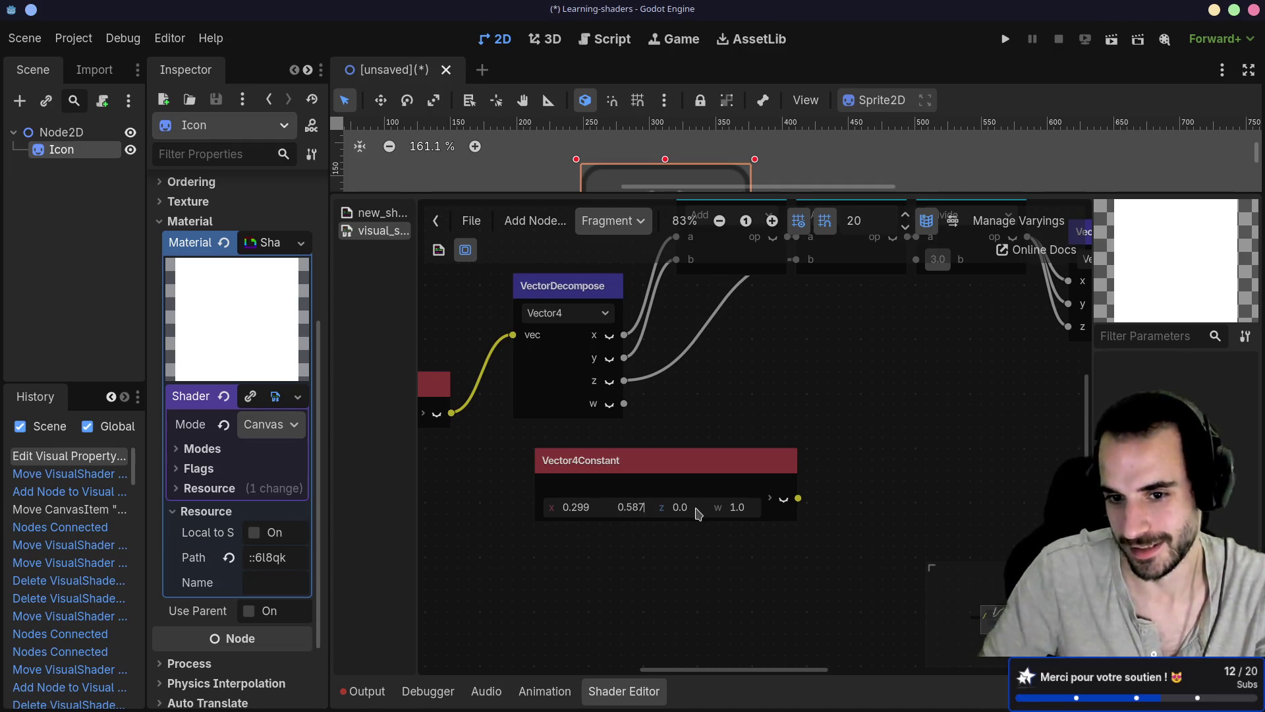
pyautogui.press('Return')
pyautogui.click(692, 513)
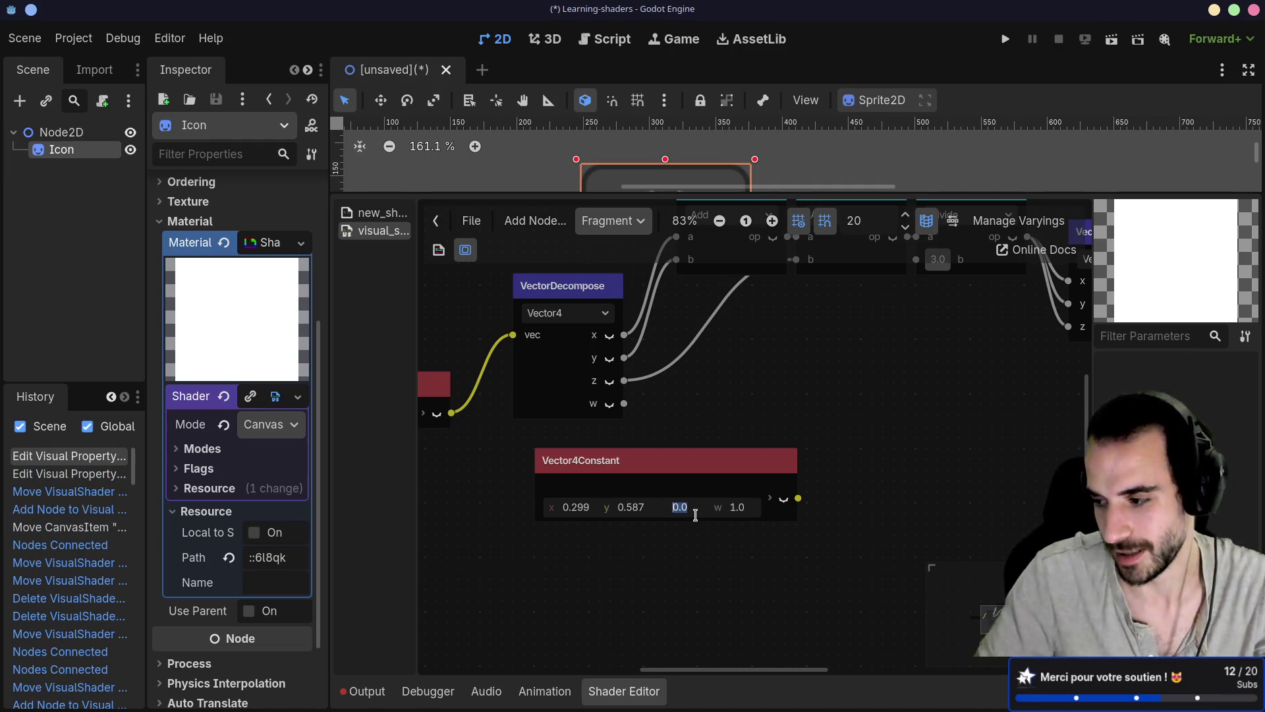
pyautogui.write('0.1')
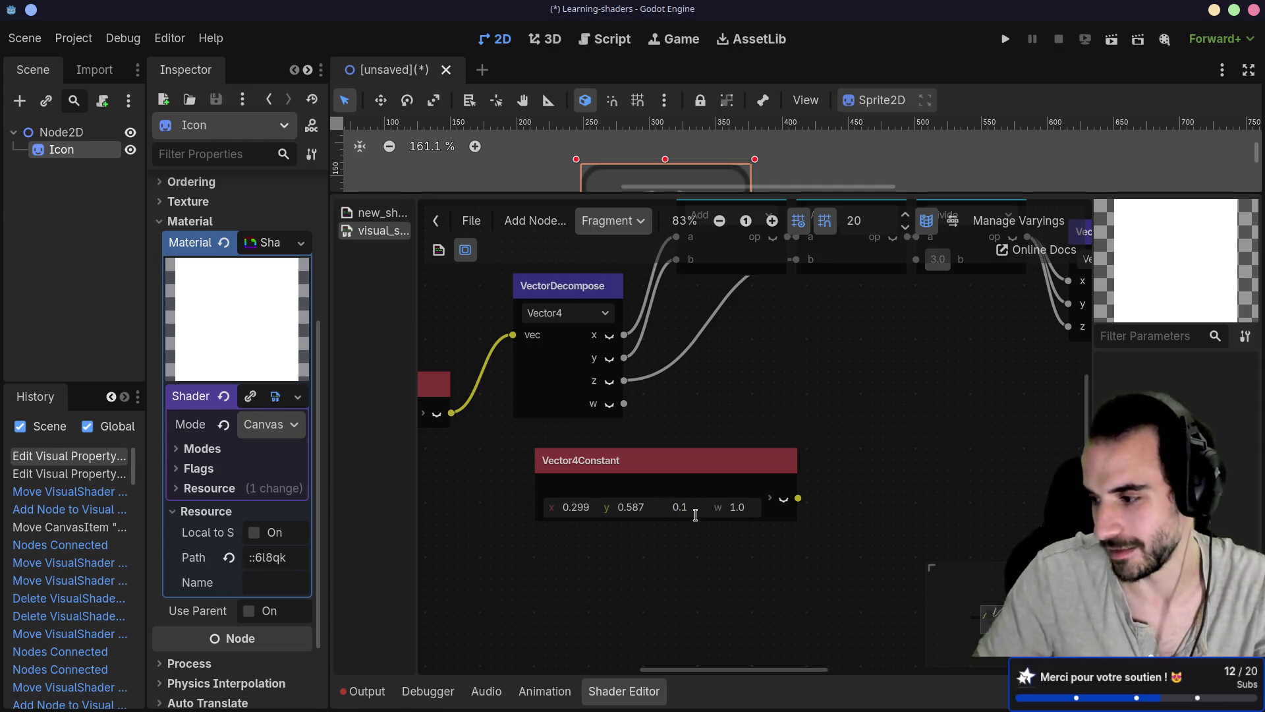
pyautogui.write('14')
pyautogui.click(713, 575)
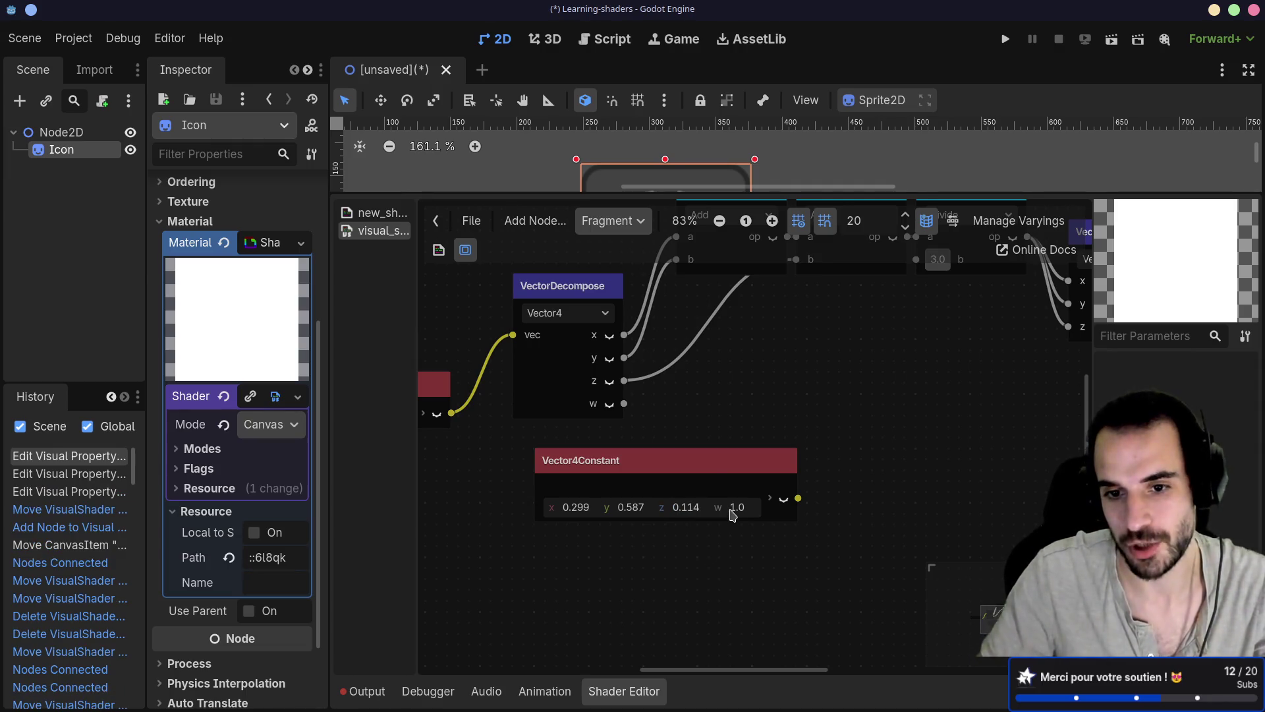
pyautogui.moveTo(701, 468)
pyautogui.mouseDown()
pyautogui.moveTo(726, 476)
pyautogui.moveTo(511, 486)
pyautogui.moveTo(521, 498)
pyautogui.mouseUp()
# Create a float Multiply from the Input color and feed the Vector4Constant into its b input
pyautogui.hscroll(-5, 684, 445)
pyautogui.moveTo(725, 484); pyautogui.dragTo(573, 484)
pyautogui.moveTo(737, 417); pyautogui.dragTo(797, 432)
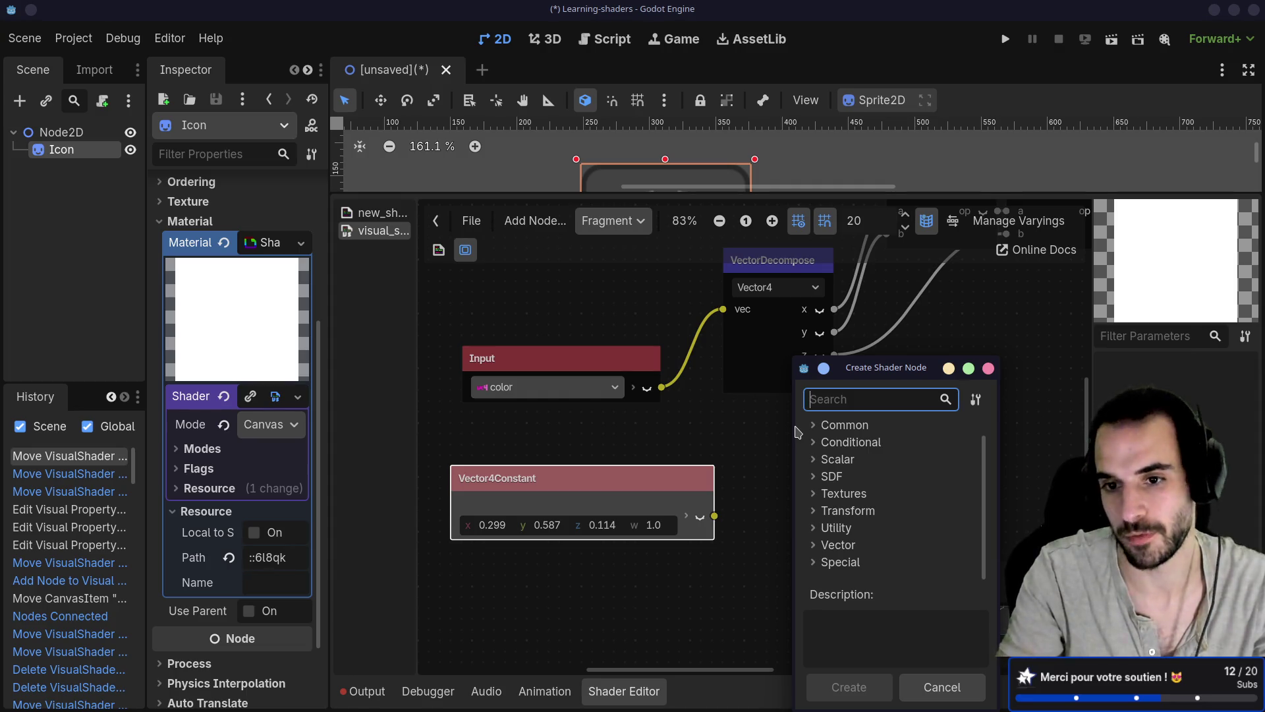
pyautogui.write('mul')
pyautogui.press('Down')
pyautogui.press('Down')
pyautogui.press('Down')
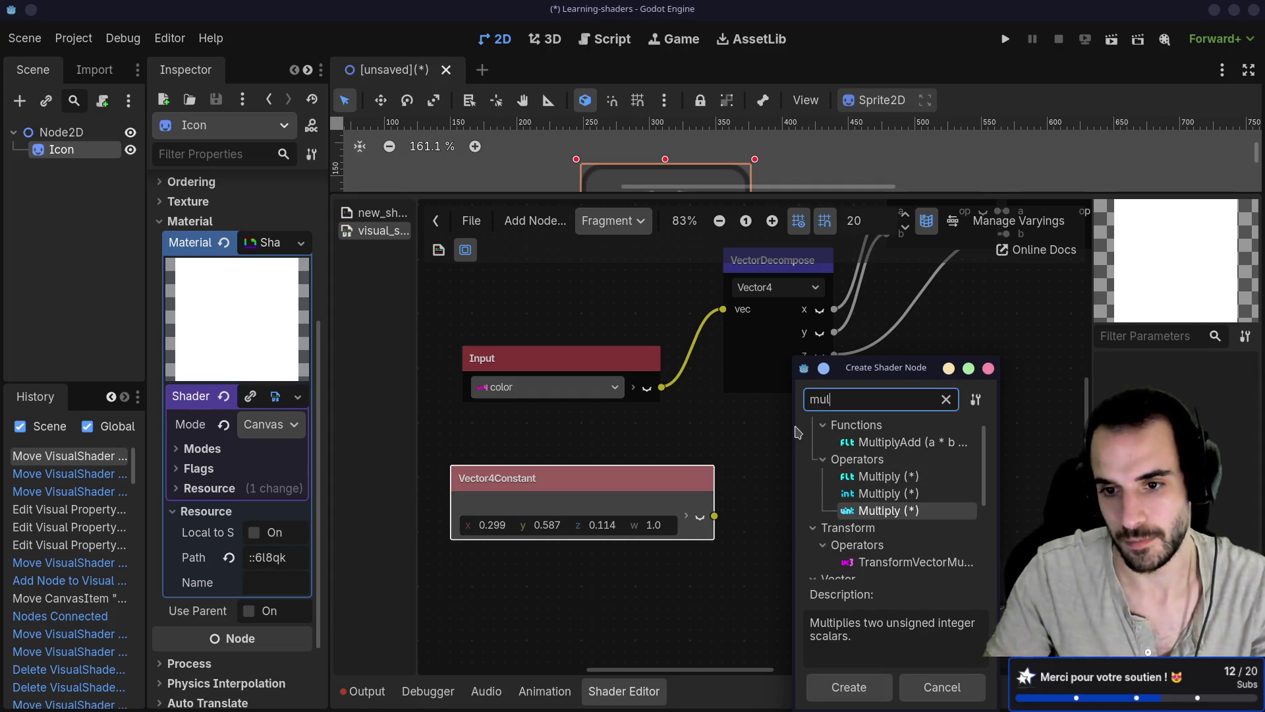
pyautogui.press('Up')
pyautogui.press('Up')
pyautogui.press('Return')
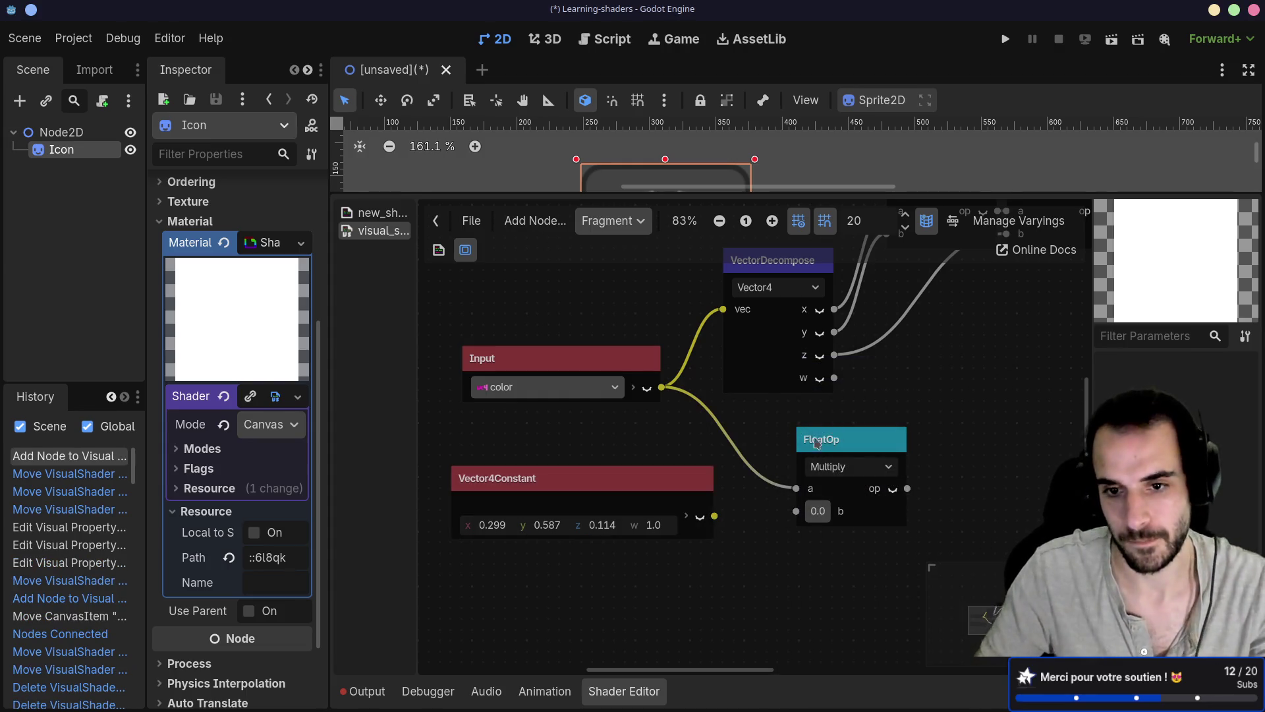
pyautogui.moveTo(714, 515); pyautogui.dragTo(795, 514)
# Bring the Output node into view and drag the Multiply result toward Output Color
pyautogui.hscroll(5, 755, 456)
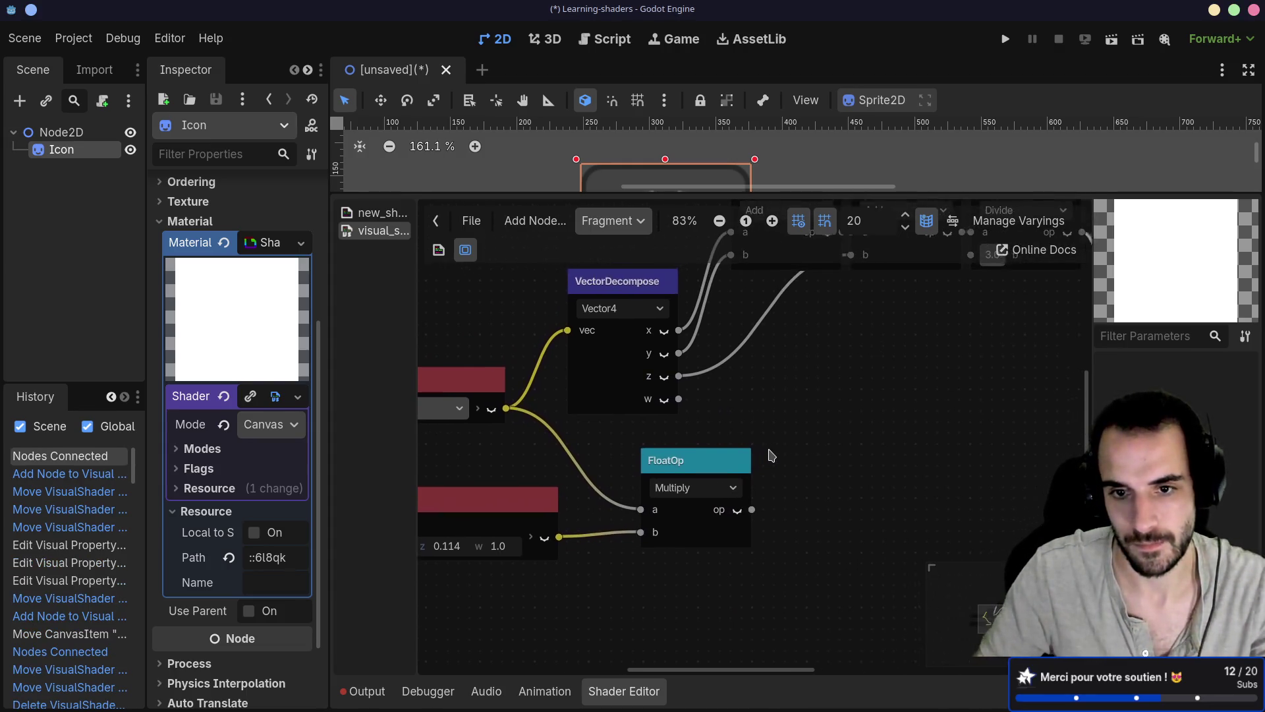
pyautogui.hscroll(-5, 608, 489)
pyautogui.scroll(-4, 607, 489)
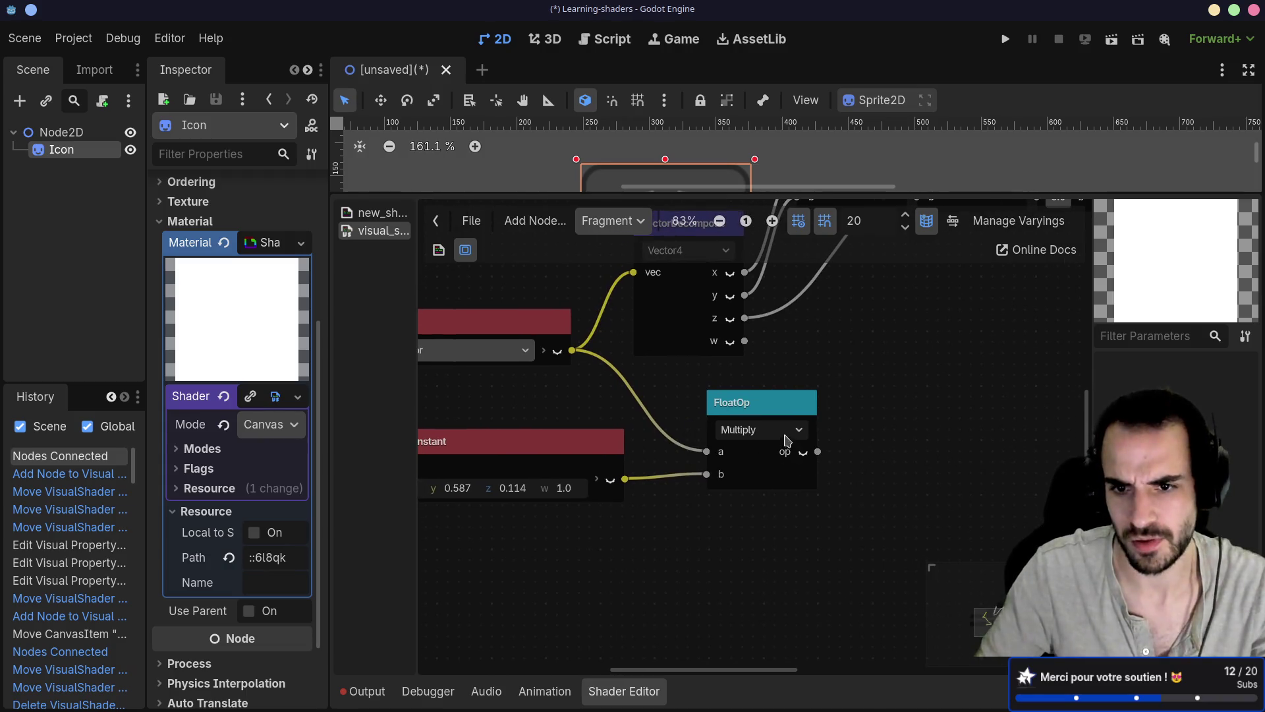
pyautogui.click(820, 456)
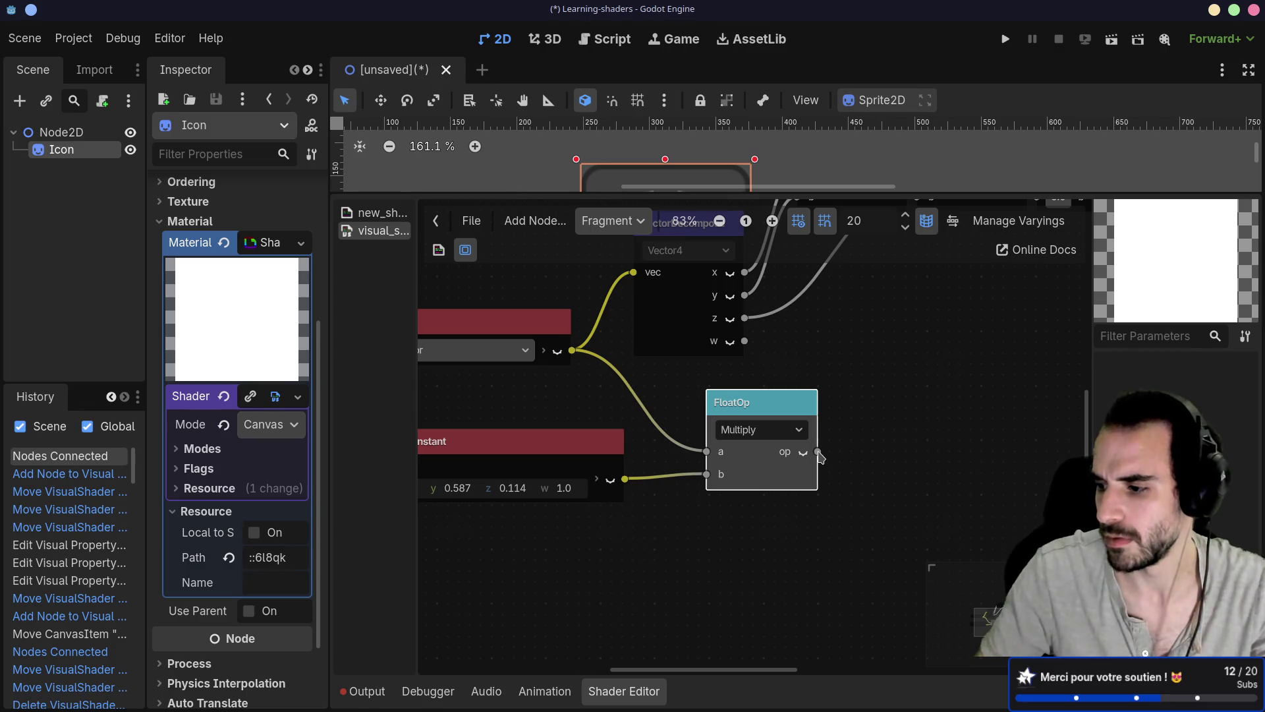
pyautogui.scroll(-2, 820, 456)
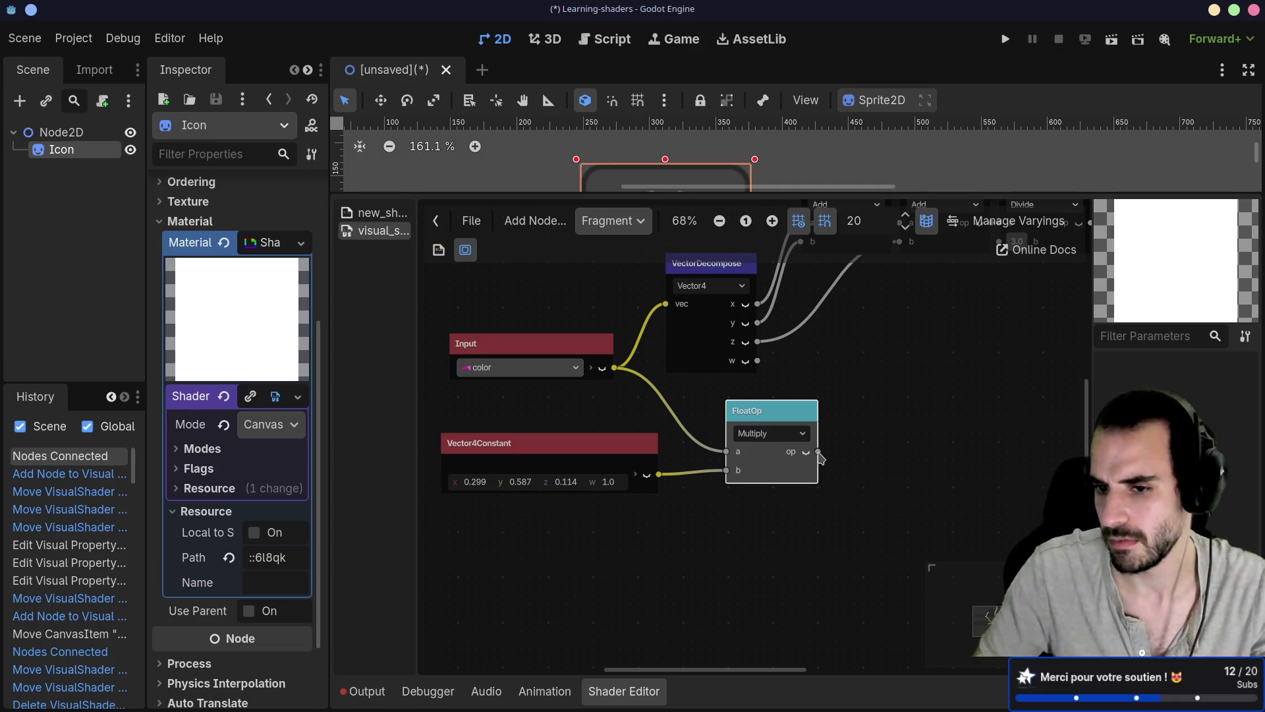
pyautogui.moveTo(820, 456); pyautogui.dragTo(695, 481)
pyautogui.scroll(-2, 695, 480)
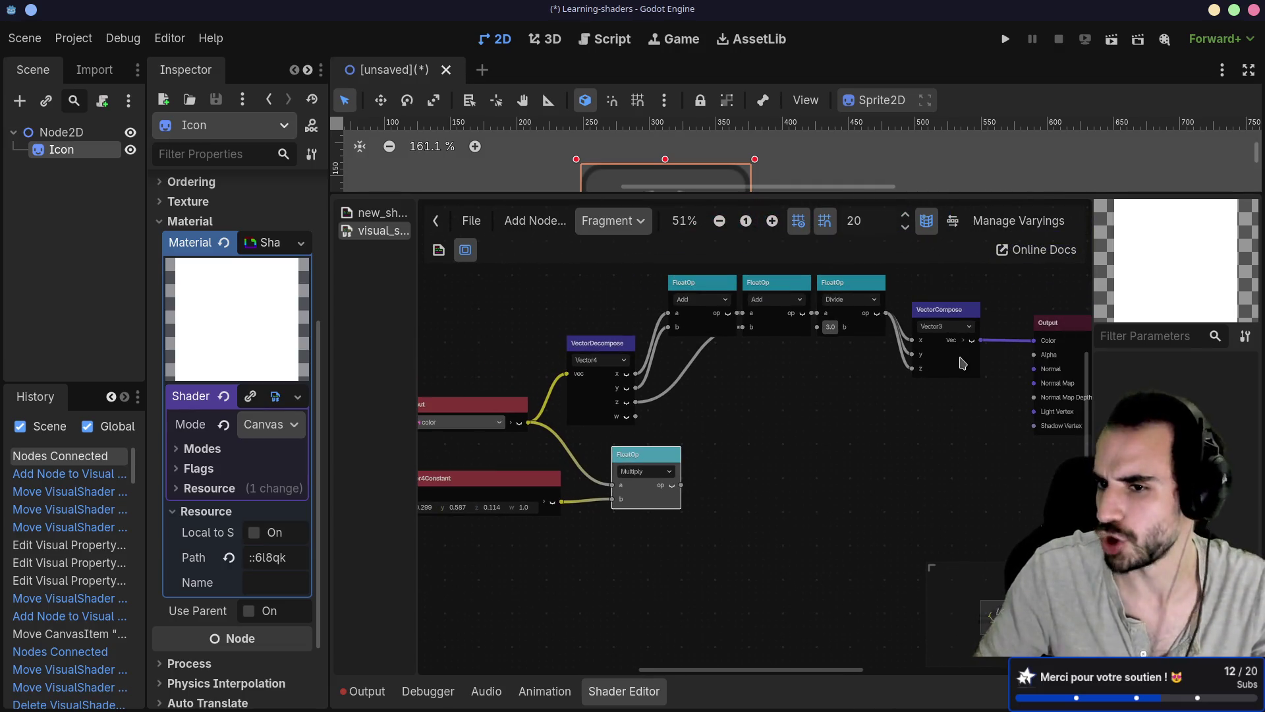
pyautogui.moveTo(1007, 398)
pyautogui.mouseDown()
pyautogui.moveTo(1036, 347)
pyautogui.moveTo(761, 552)
pyautogui.mouseUp()
# Add a Vector4 Multiply node from Vector > Operators
pyautogui.click(619, 465)
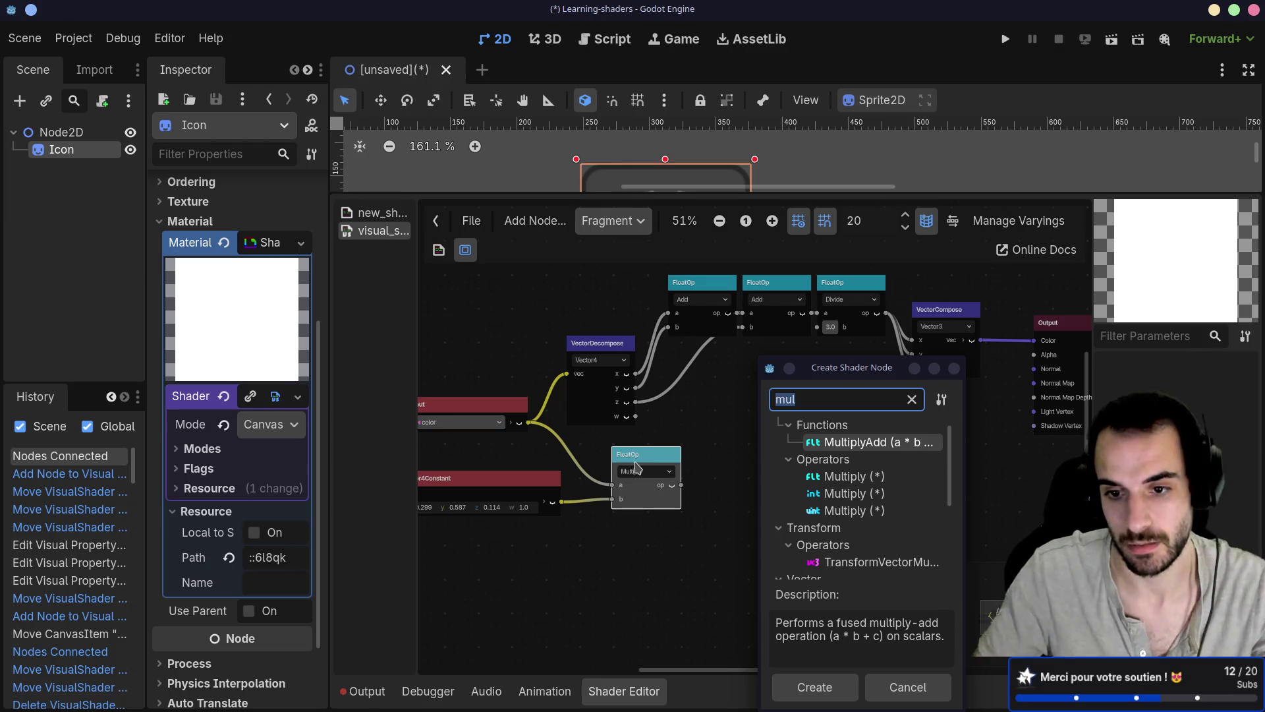
pyautogui.click(795, 412)
pyautogui.write('flo')
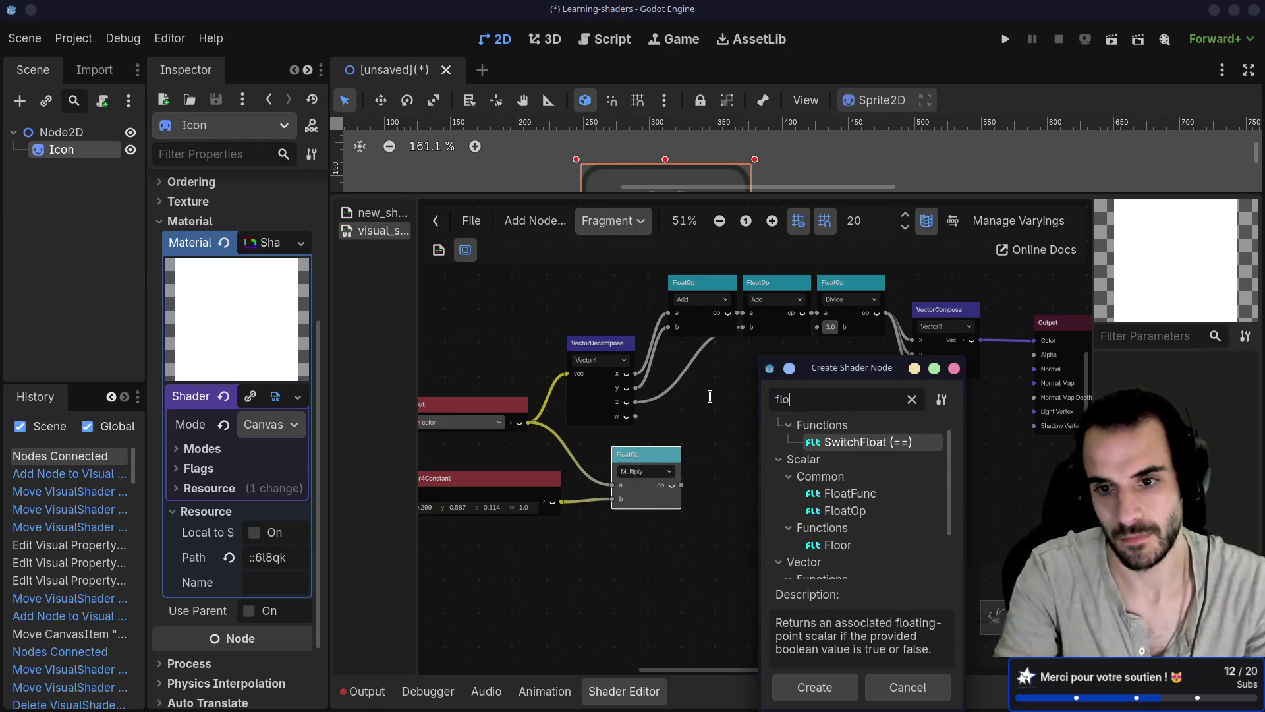
pyautogui.write('at')
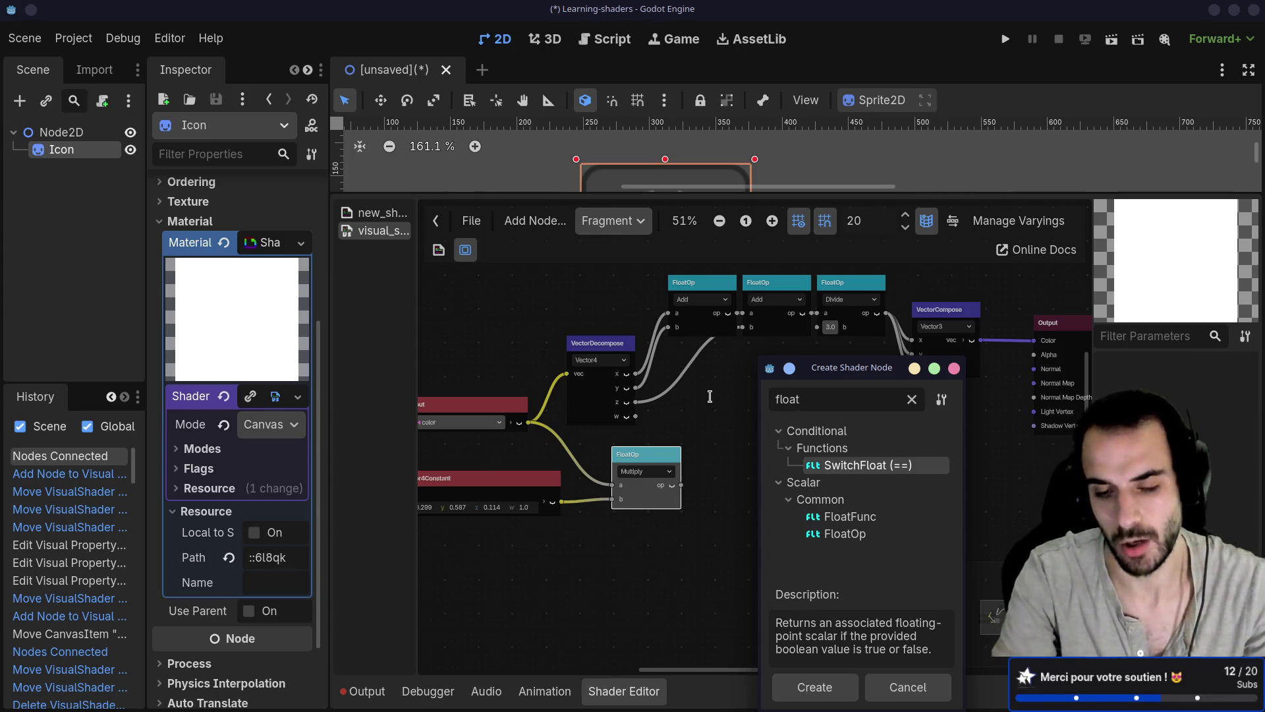
pyautogui.press('BackSpace')
pyautogui.press('BackSpace')
pyautogui.press('BackSpace')
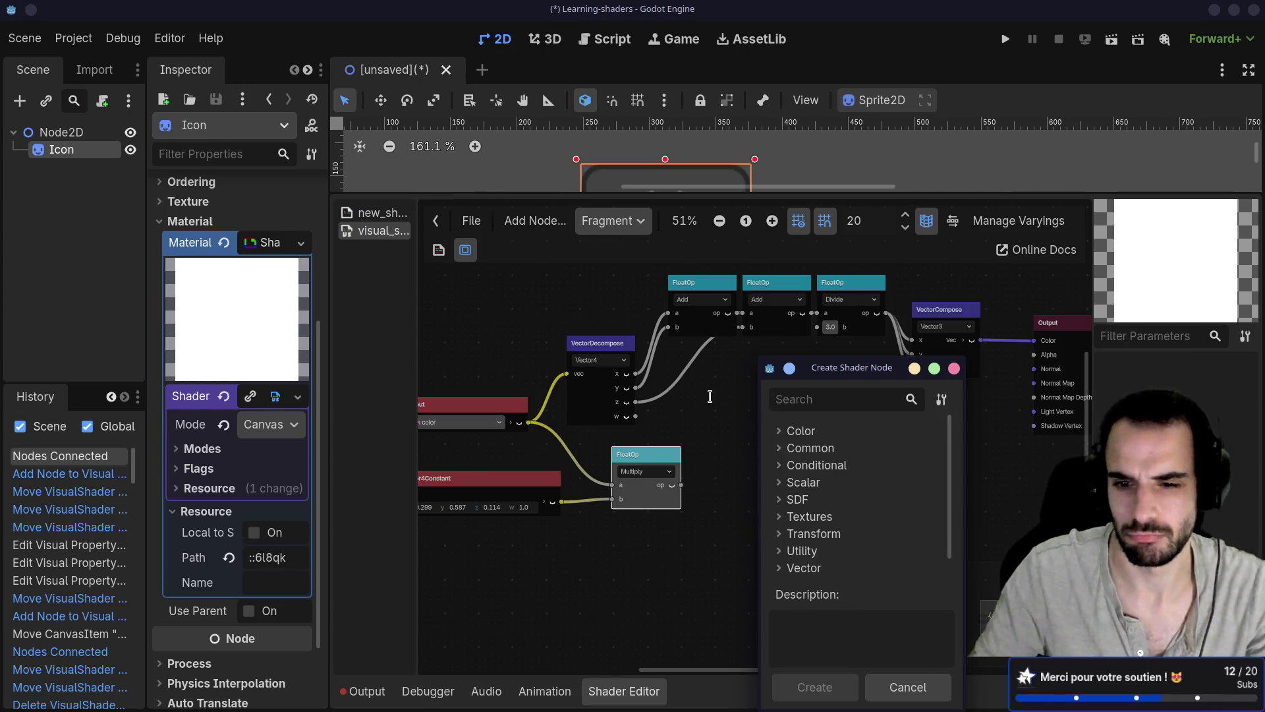
pyautogui.click(785, 568)
pyautogui.scroll(-3, 864, 500)
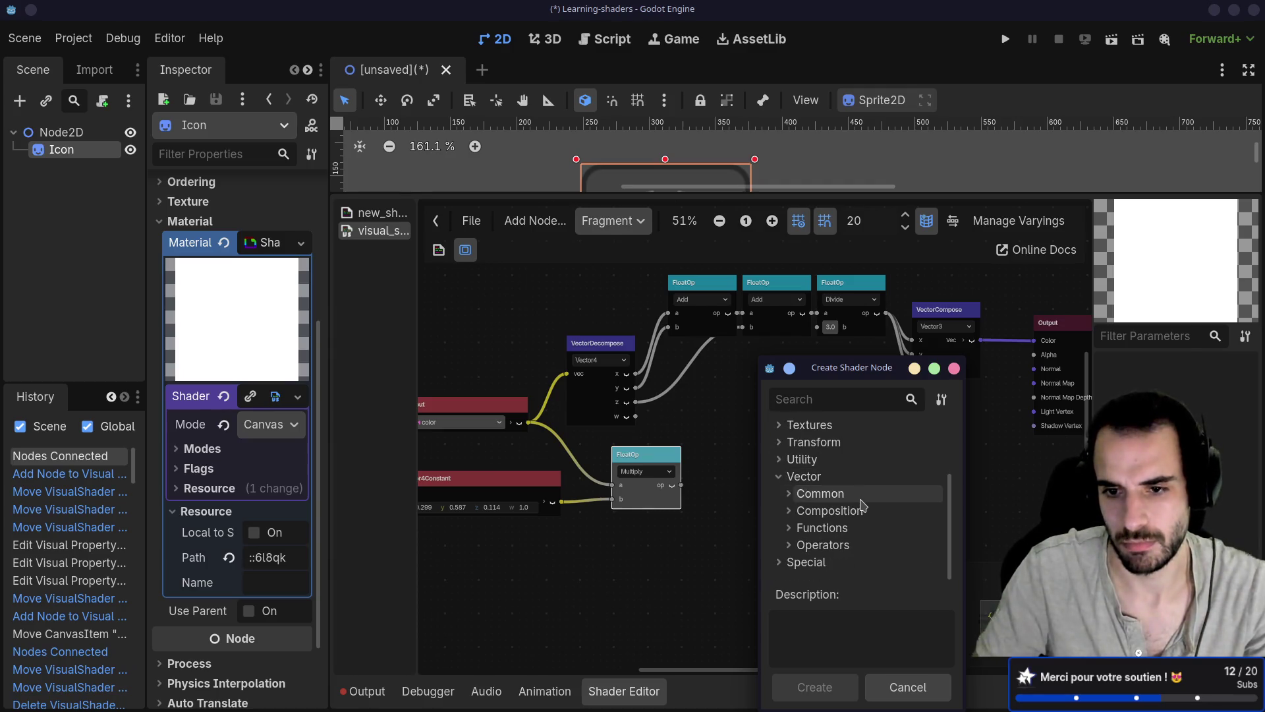
pyautogui.click(817, 542)
pyautogui.scroll(-6, 824, 531)
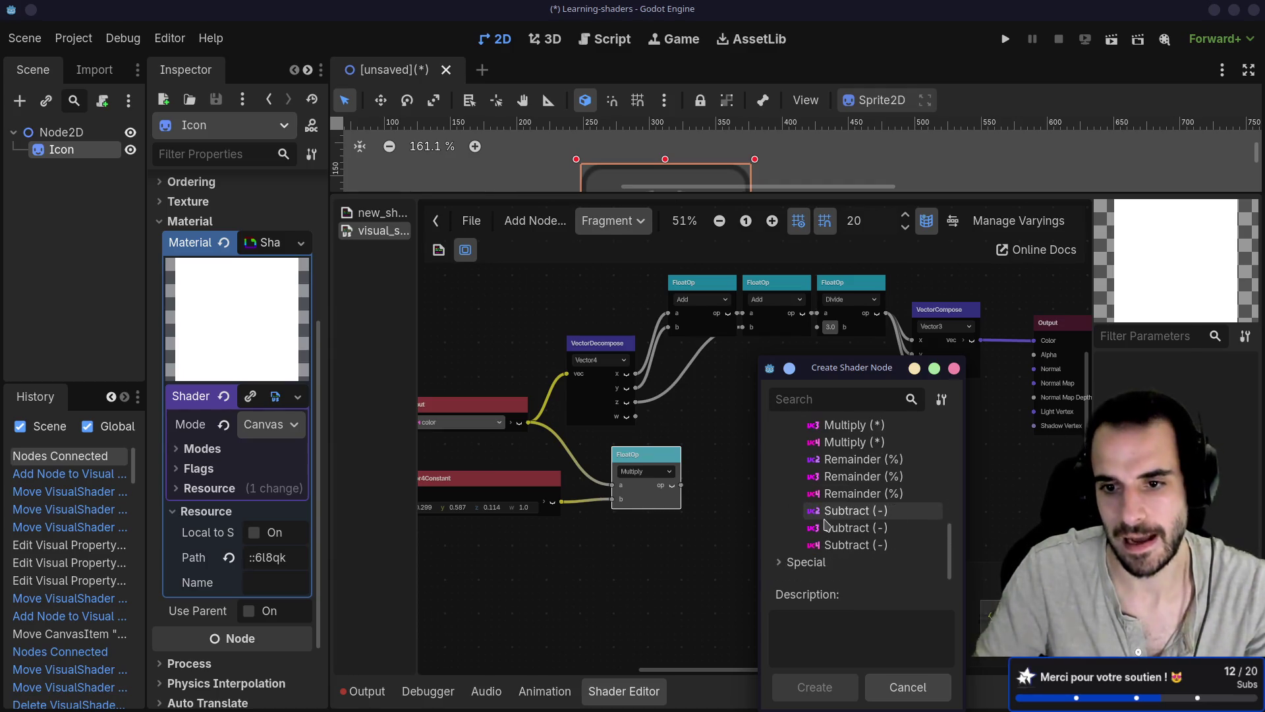
pyautogui.scroll(2, 831, 520)
pyautogui.click(847, 501)
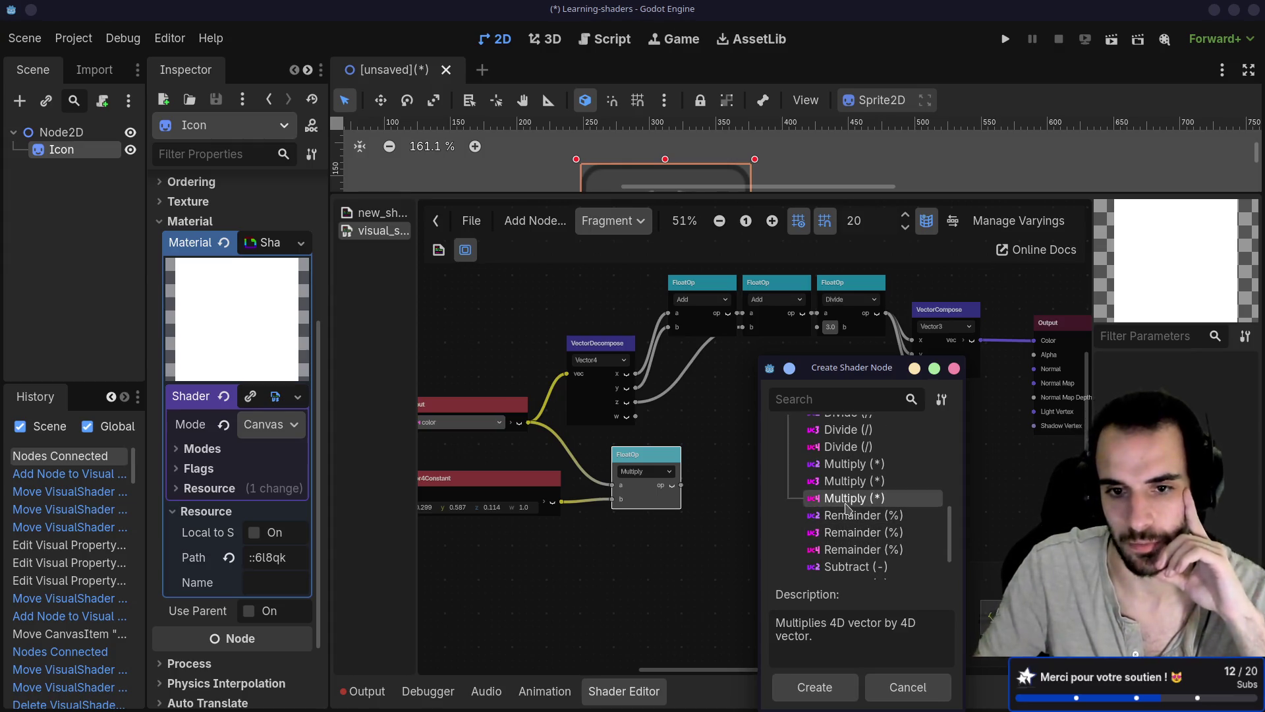
pyautogui.doubleClick(847, 501)
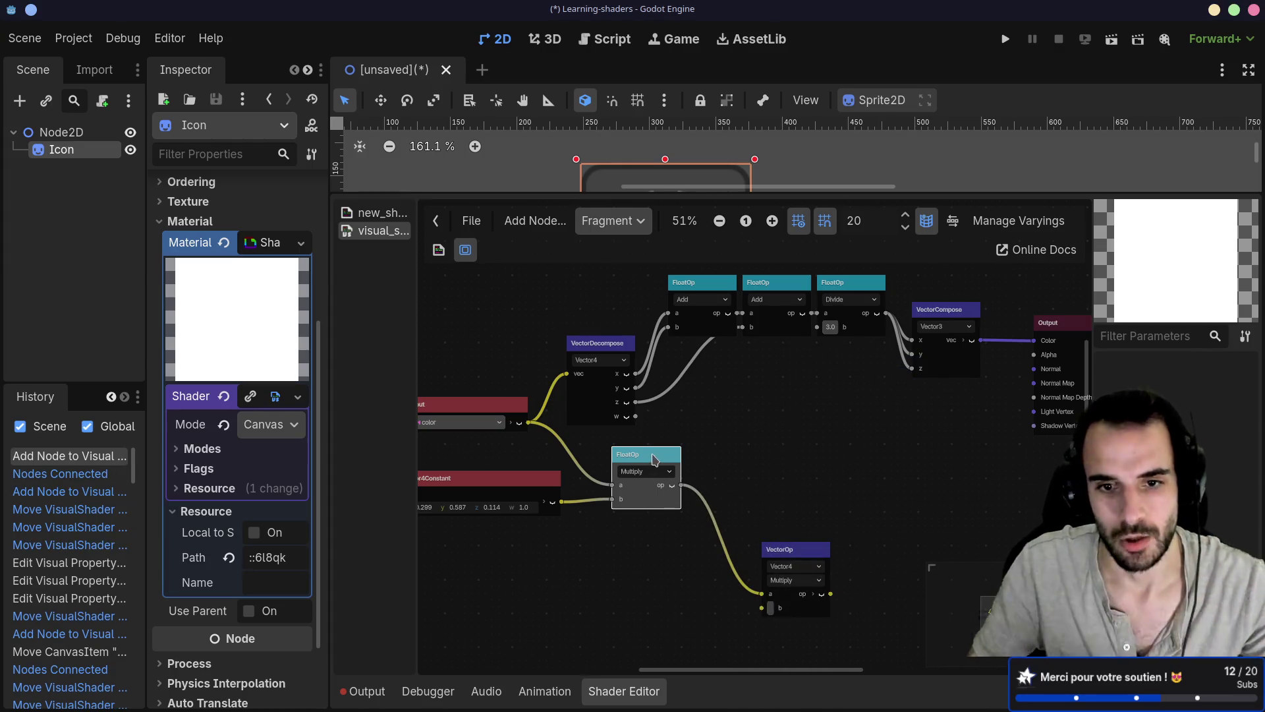
# Delete the float Multiply, wire color and Vector4Constant into the vec4 Multiply, result to Output color
pyautogui.moveTo(652, 461); pyautogui.dragTo(654, 458)
pyautogui.press('Delete')
pyautogui.moveTo(529, 422); pyautogui.dragTo(762, 595)
pyautogui.moveTo(561, 502); pyautogui.dragTo(762, 607)
pyautogui.moveTo(793, 562)
pyautogui.mouseDown()
pyautogui.moveTo(596, 472)
pyautogui.moveTo(644, 462)
pyautogui.mouseUp()
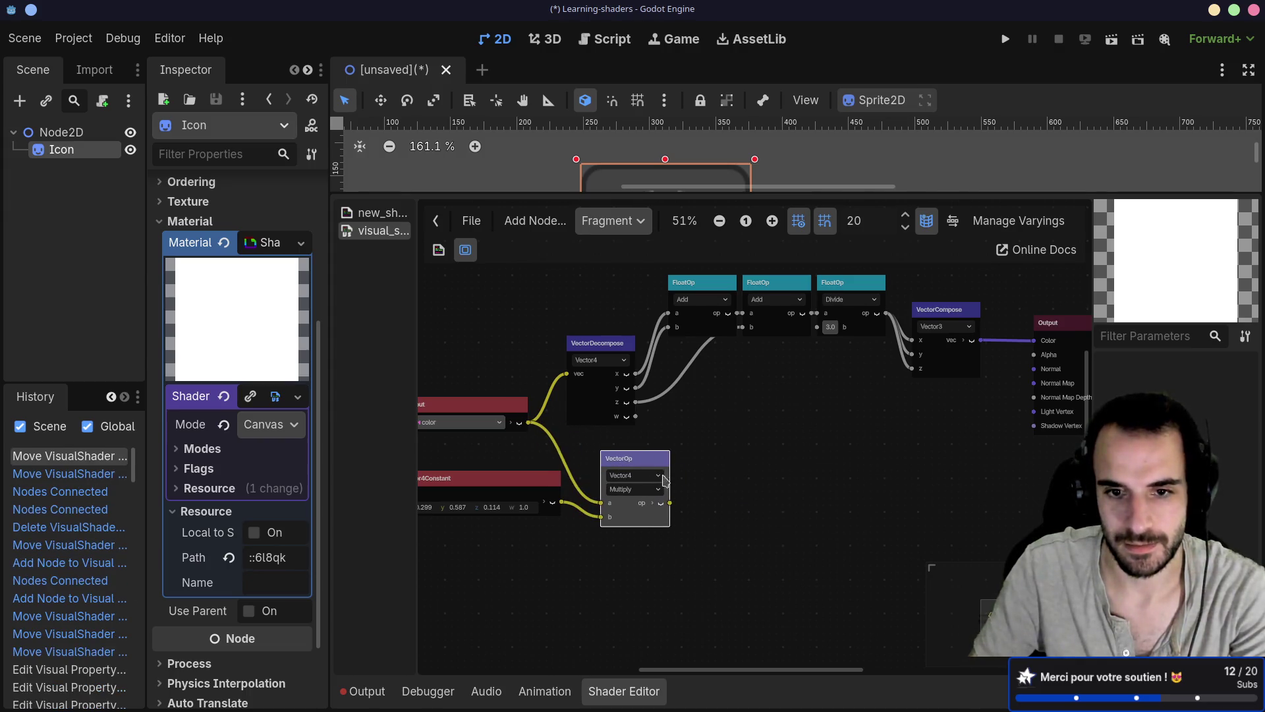
pyautogui.moveTo(670, 505)
pyautogui.mouseDown()
pyautogui.moveTo(663, 469)
pyautogui.moveTo(913, 462)
pyautogui.moveTo(1033, 344)
pyautogui.mouseUp()
pyautogui.moveTo(844, 193)
pyautogui.mouseDown()
pyautogui.moveTo(838, 405)
pyautogui.moveTo(860, 309)
pyautogui.moveTo(856, 340)
pyautogui.mouseUp()
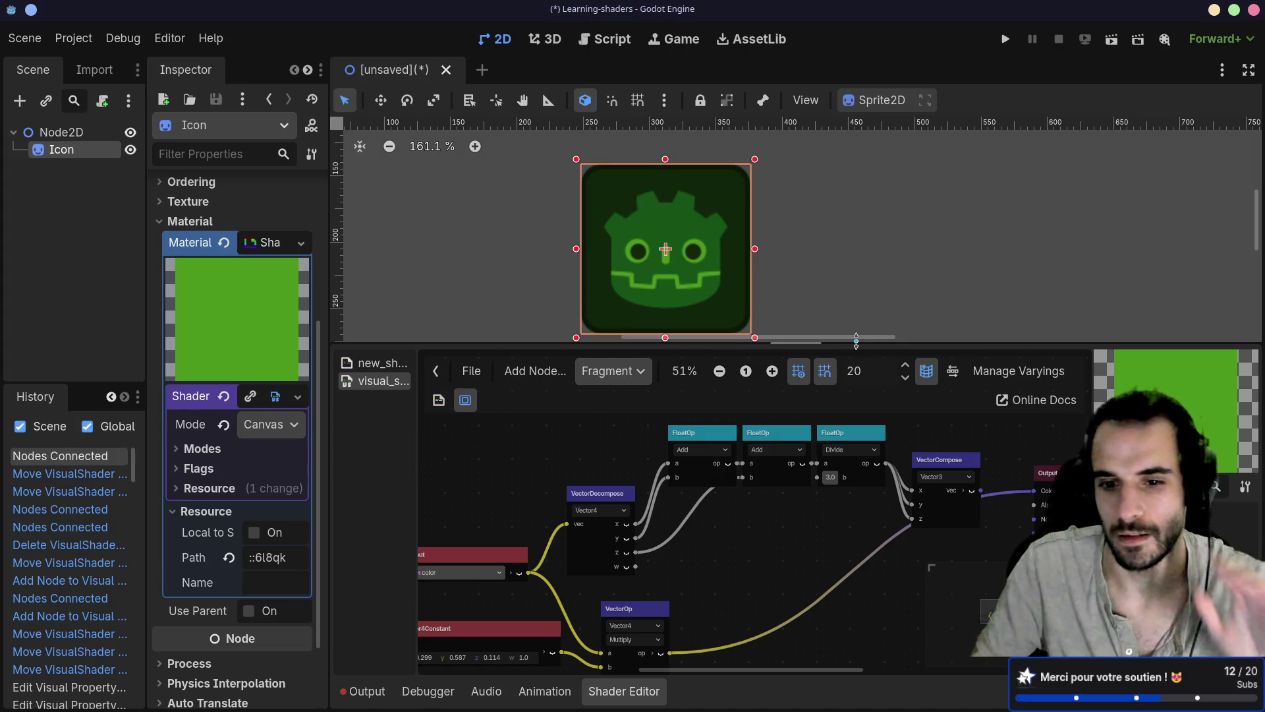
# Give the graph more room and disconnect the input color from VectorDecompose
pyautogui.moveTo(762, 545)
pyautogui.mouseDown()
pyautogui.moveTo(749, 486)
pyautogui.moveTo(860, 476)
pyautogui.mouseUp()
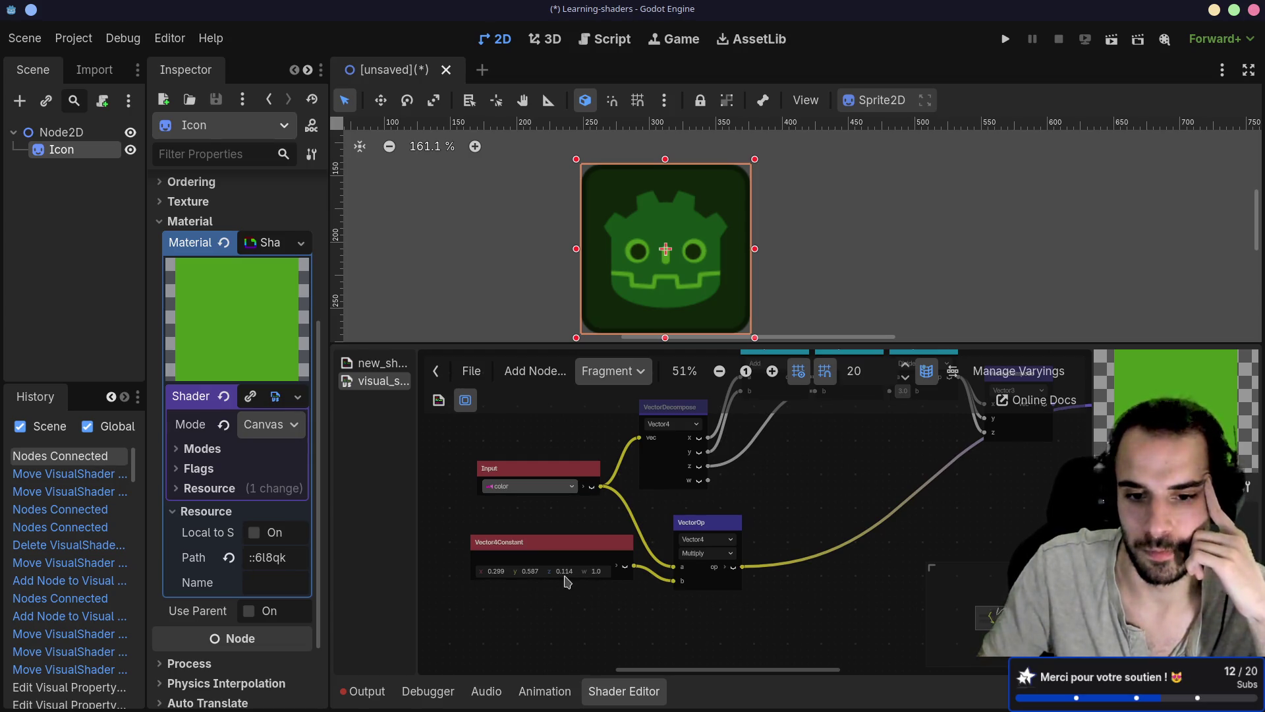
pyautogui.moveTo(565, 580)
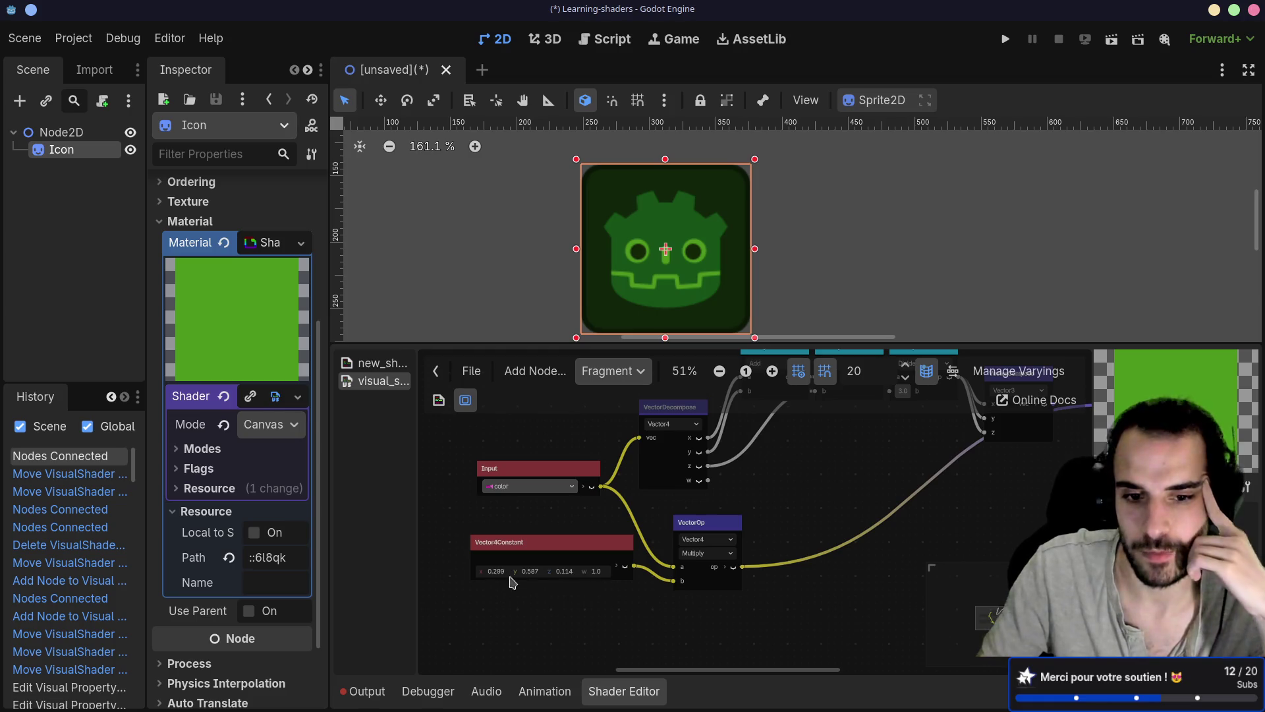
pyautogui.moveTo(519, 578)
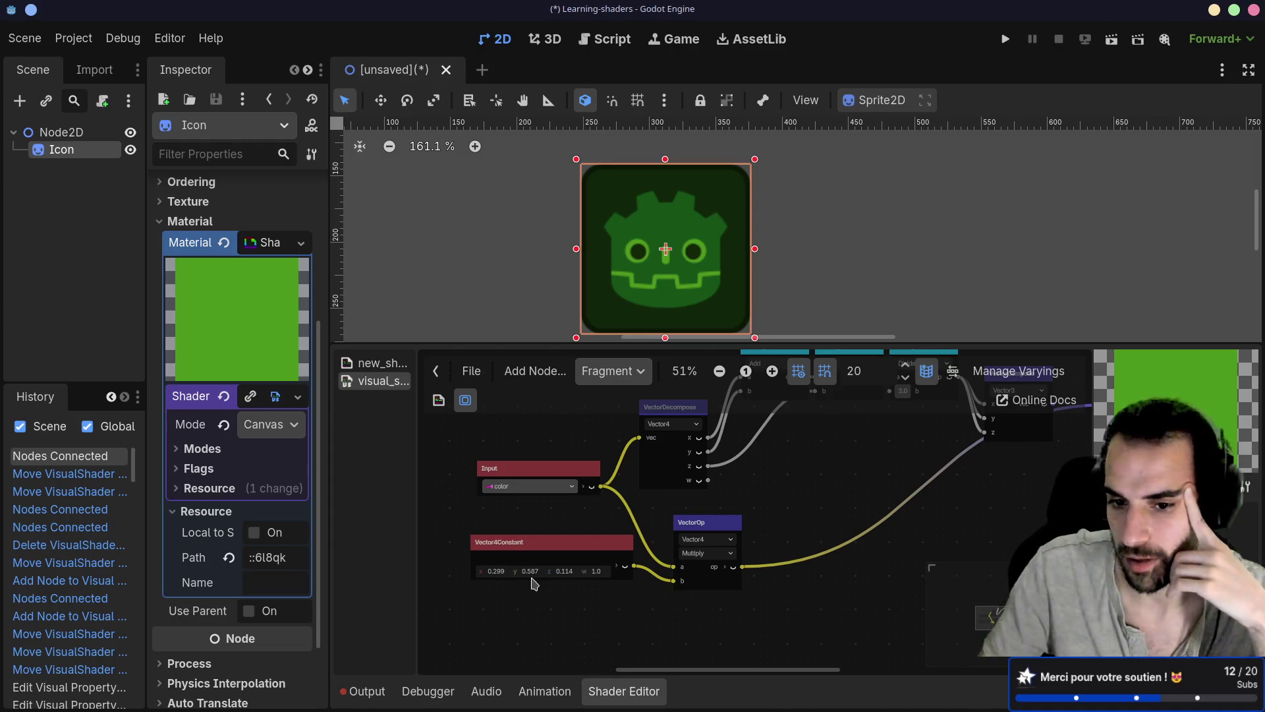
pyautogui.scroll(3, 634, 601)
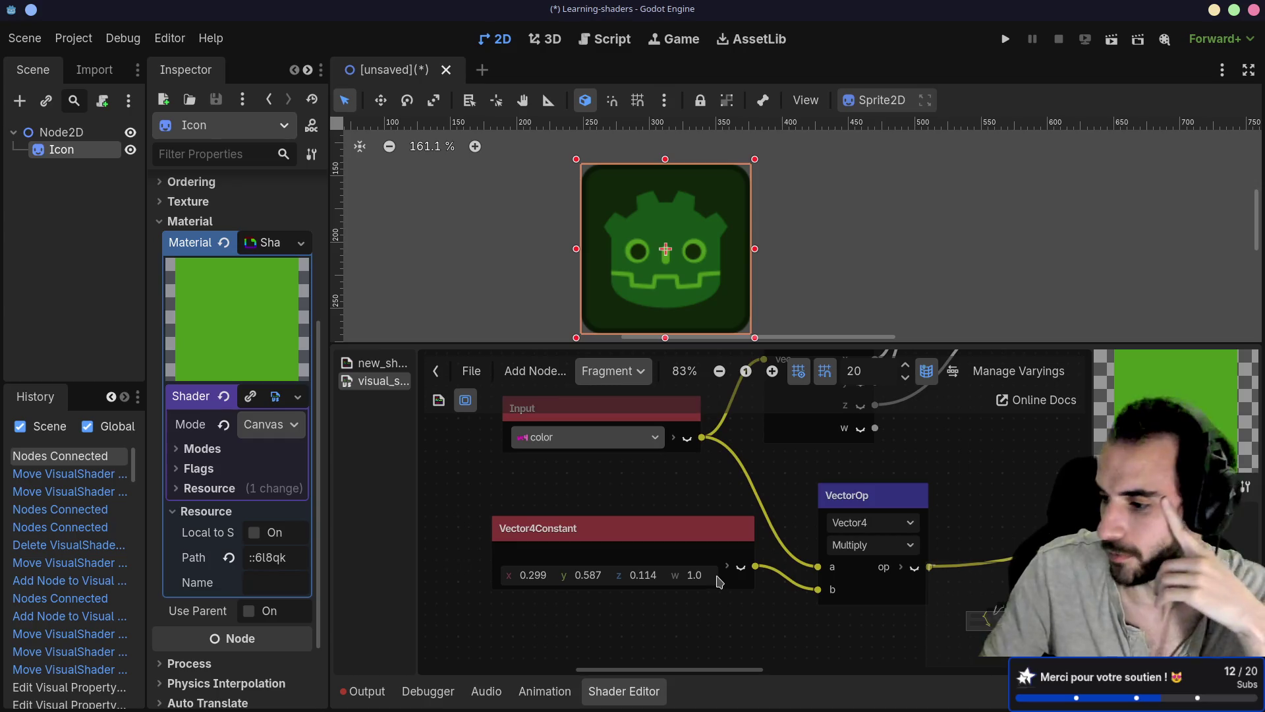
pyautogui.moveTo(860, 344); pyautogui.dragTo(863, 182)
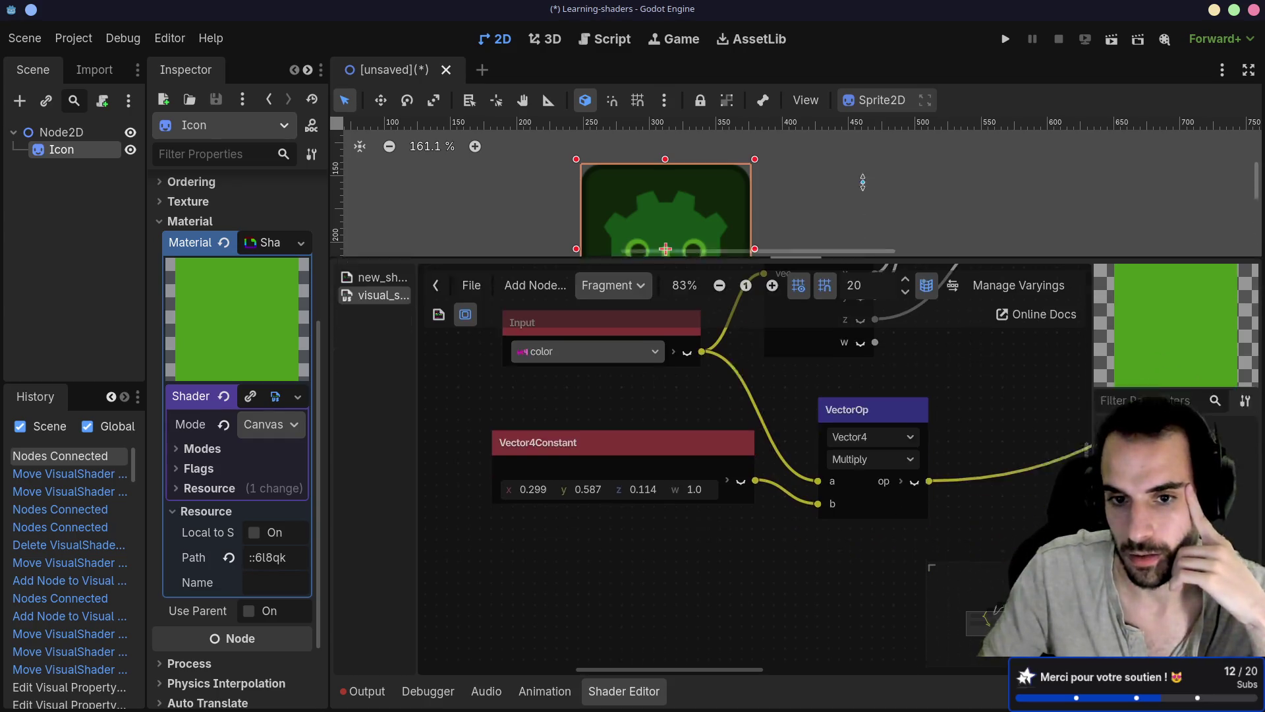
pyautogui.moveTo(606, 290); pyautogui.dragTo(602, 319)
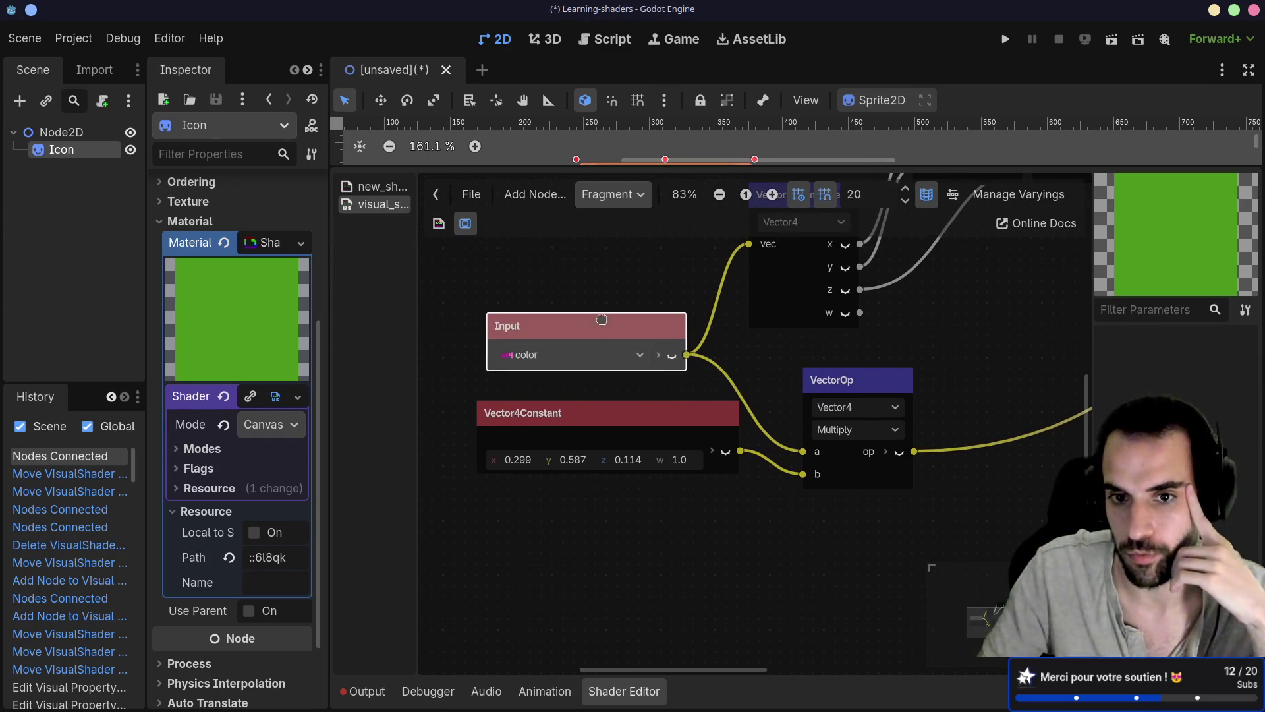
pyautogui.scroll(3, 687, 310)
pyautogui.moveTo(705, 292)
pyautogui.mouseDown()
pyautogui.moveTo(663, 275)
pyautogui.moveTo(678, 297)
pyautogui.mouseUp()
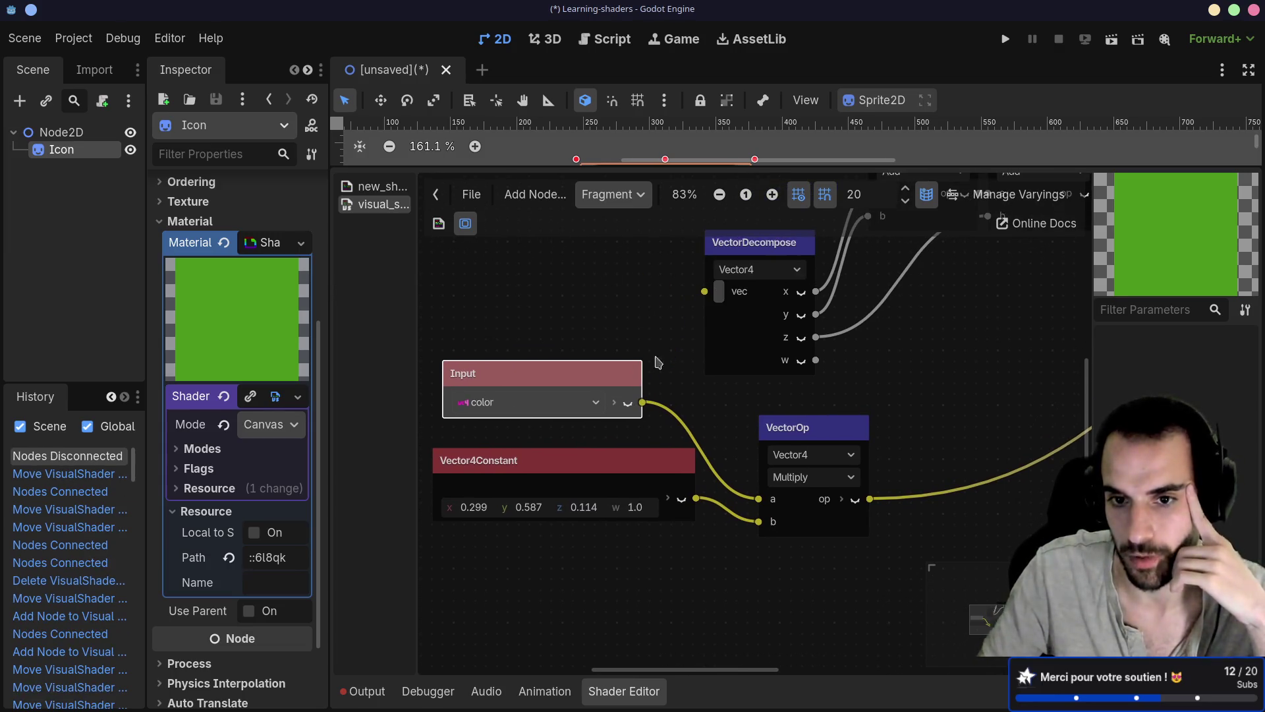
# Rearrange the Vector4Constant and Output nodes so Output sits beside the Vector4 Multiply
pyautogui.moveTo(641, 437); pyautogui.dragTo(667, 393)
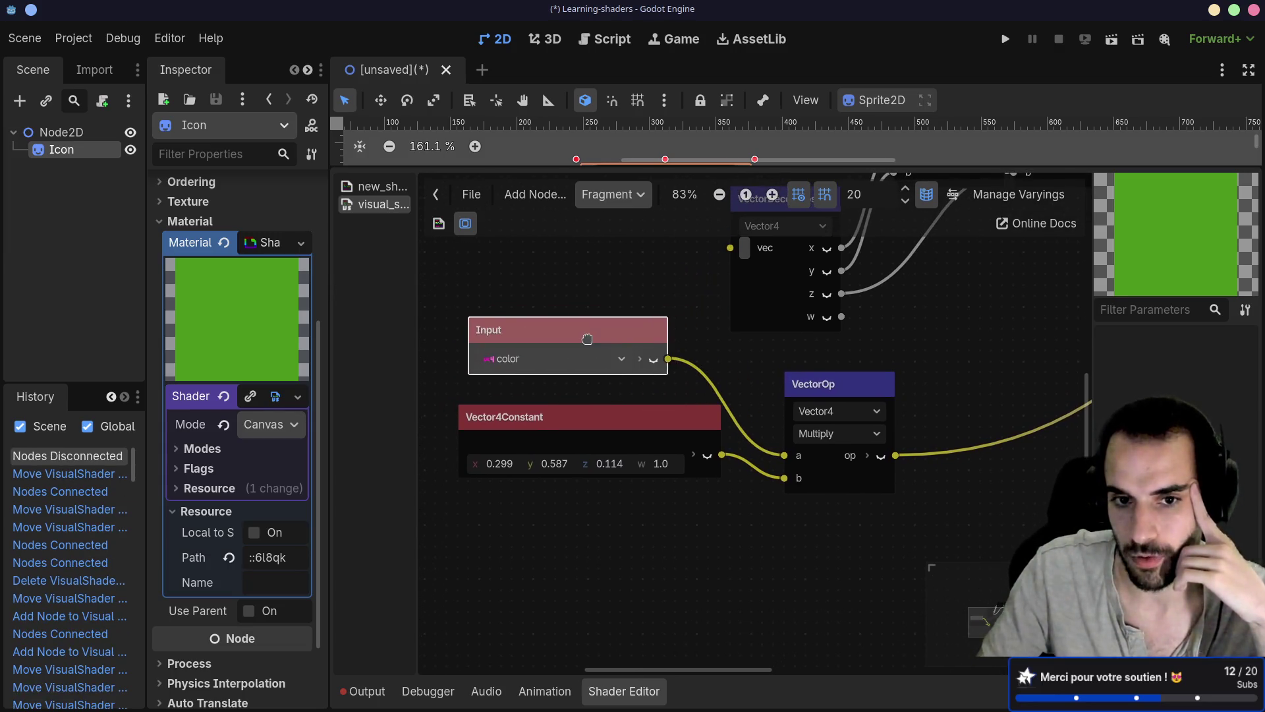
pyautogui.moveTo(572, 428); pyautogui.dragTo(582, 427)
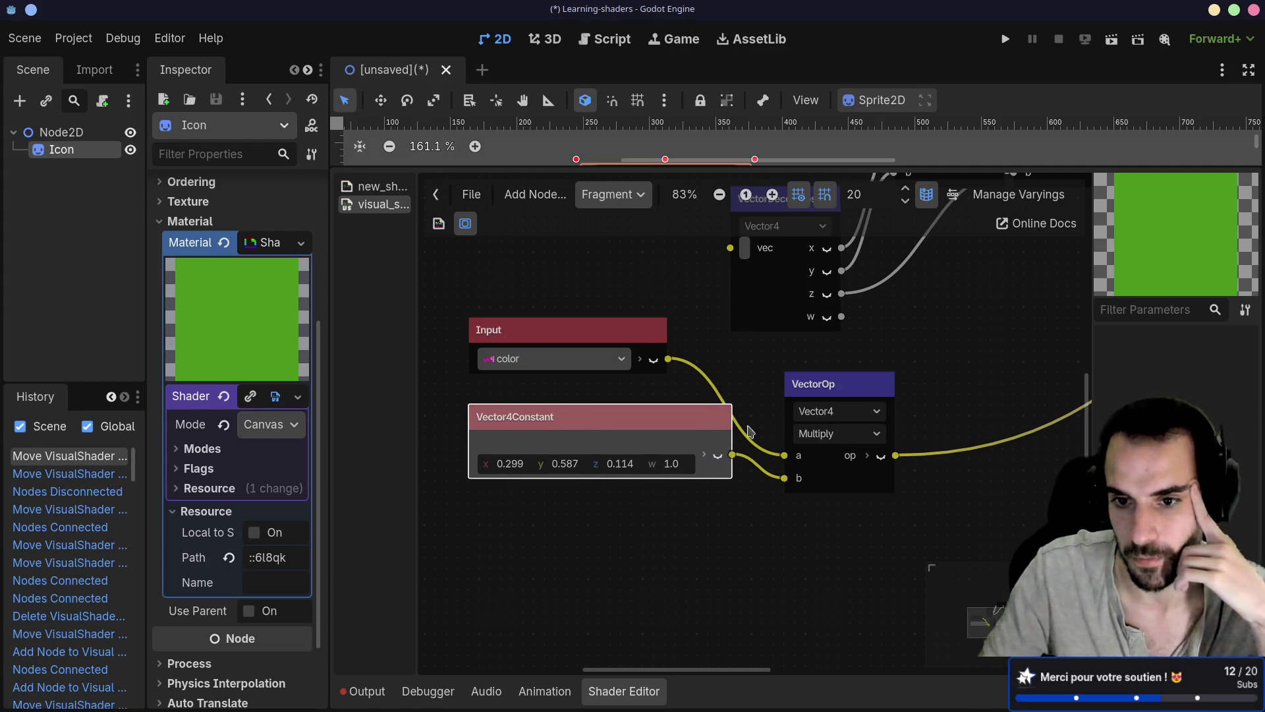
pyautogui.scroll(-3, 913, 334)
pyautogui.scroll(2, 798, 369)
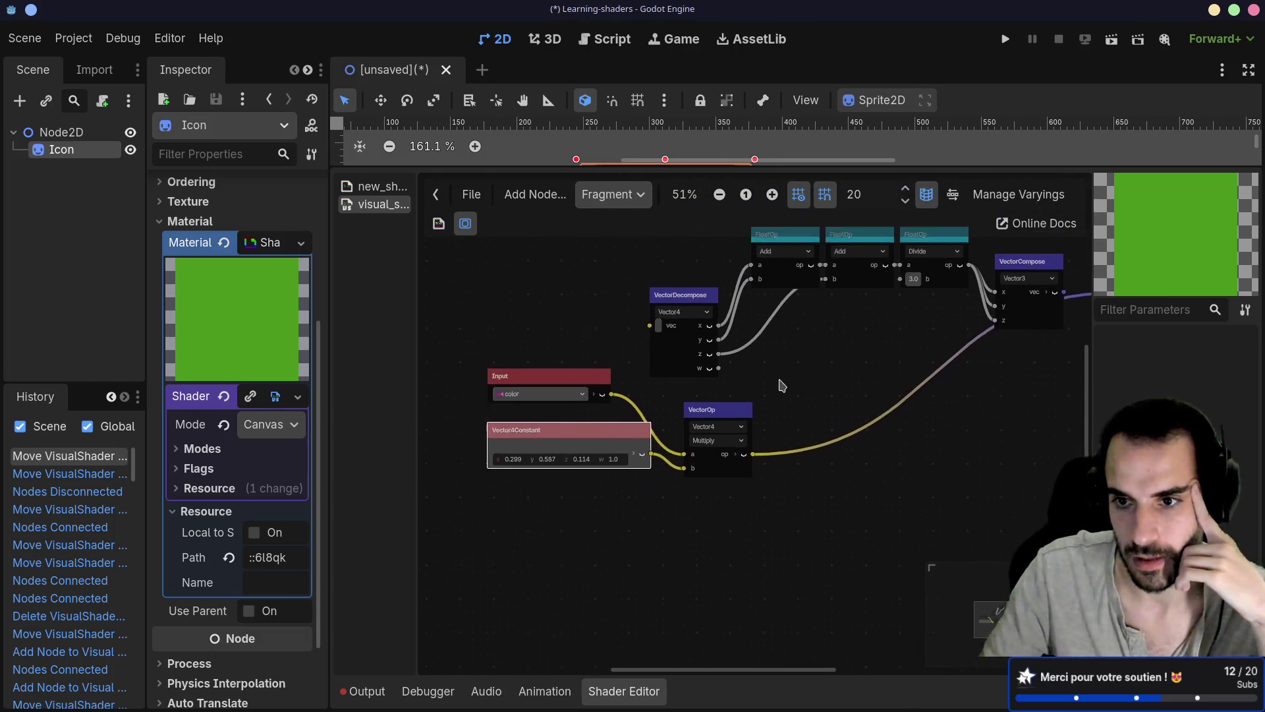
pyautogui.hscroll(5, 728, 351)
pyautogui.scroll(-1, 728, 351)
pyautogui.moveTo(895, 337)
pyautogui.mouseDown()
pyautogui.moveTo(715, 499)
pyautogui.moveTo(632, 499)
pyautogui.mouseUp()
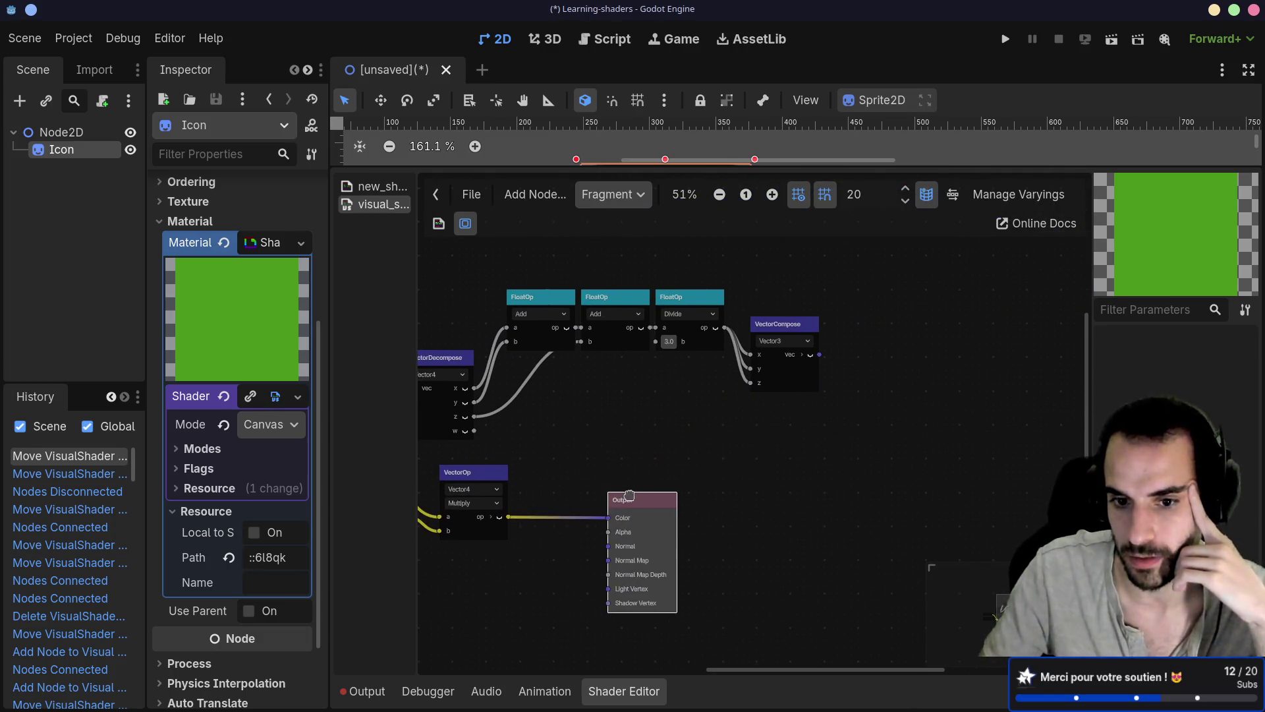
pyautogui.scroll(3, 681, 424)
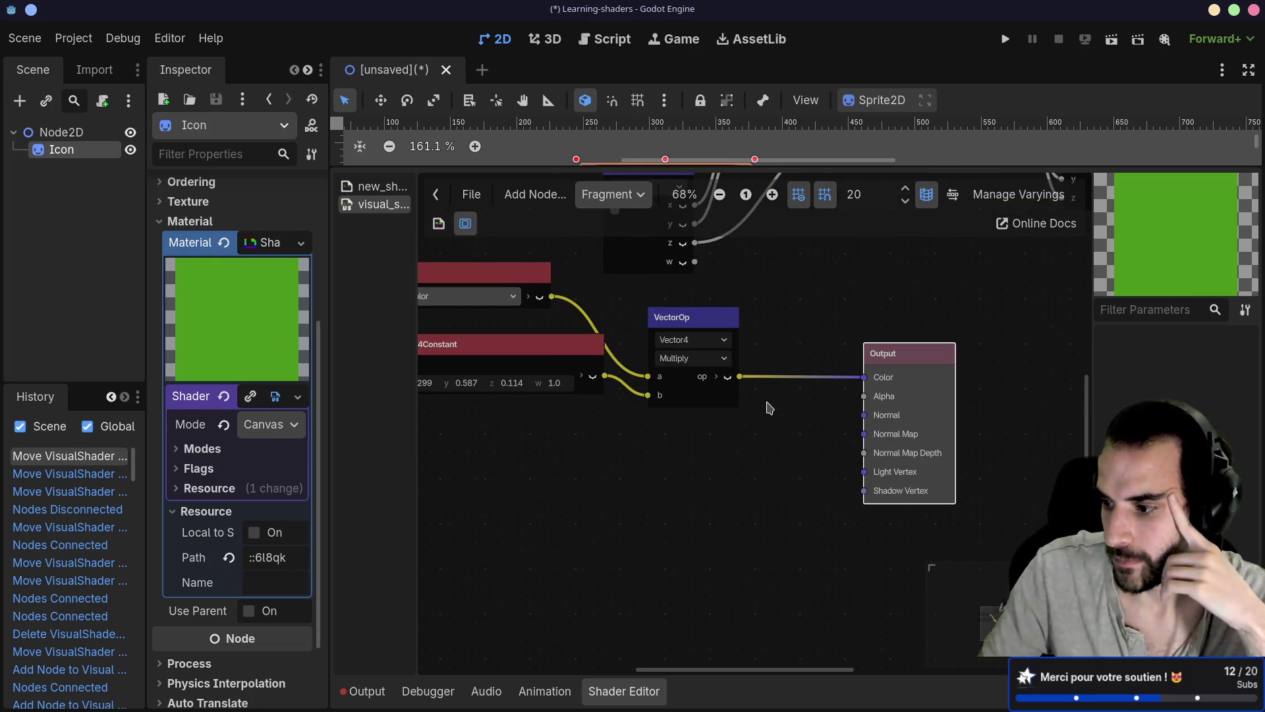
pyautogui.moveTo(909, 353); pyautogui.dragTo(1053, 308)
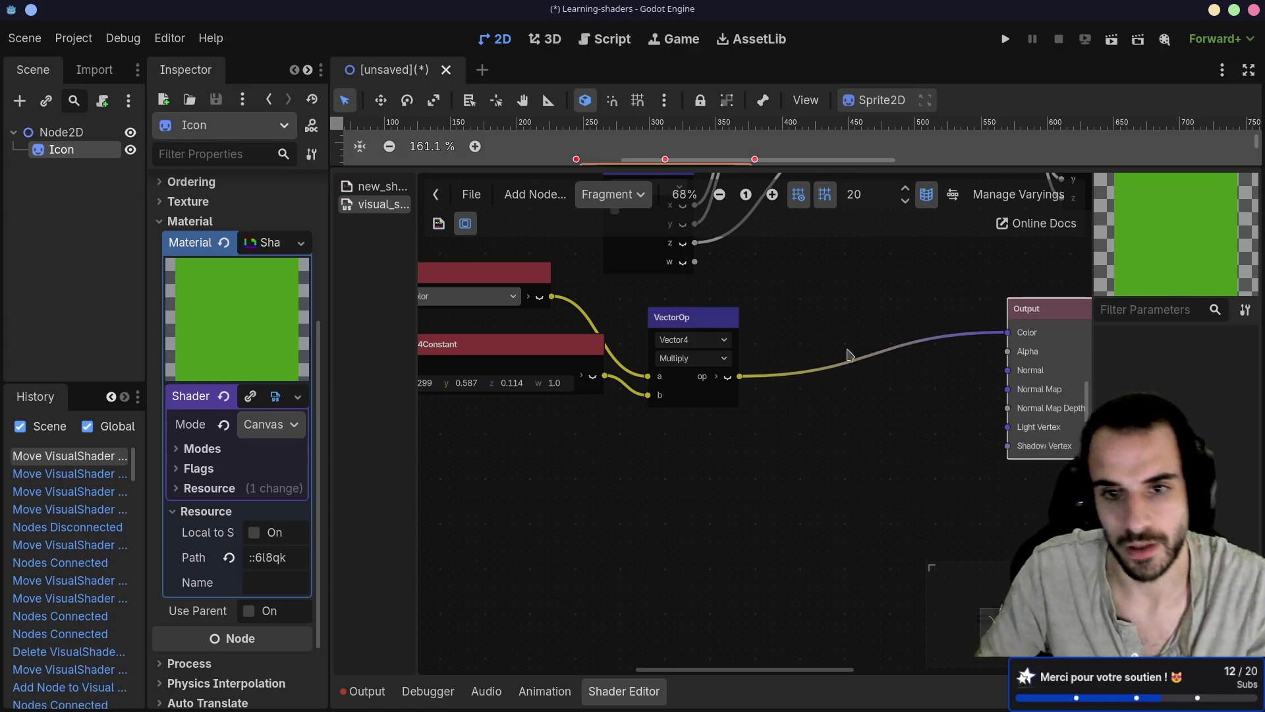
pyautogui.click(705, 359)
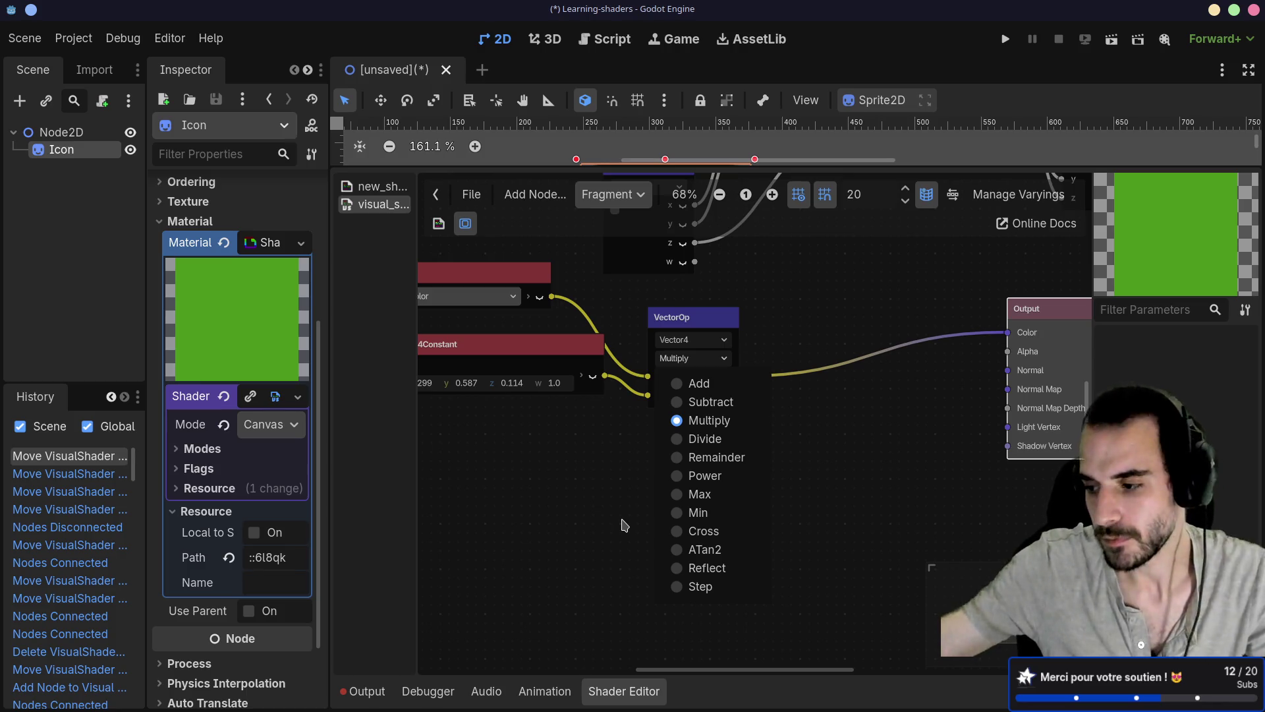
# Add a Dot product node by searching 'dot'
pyautogui.click(564, 557)
pyautogui.click(673, 534)
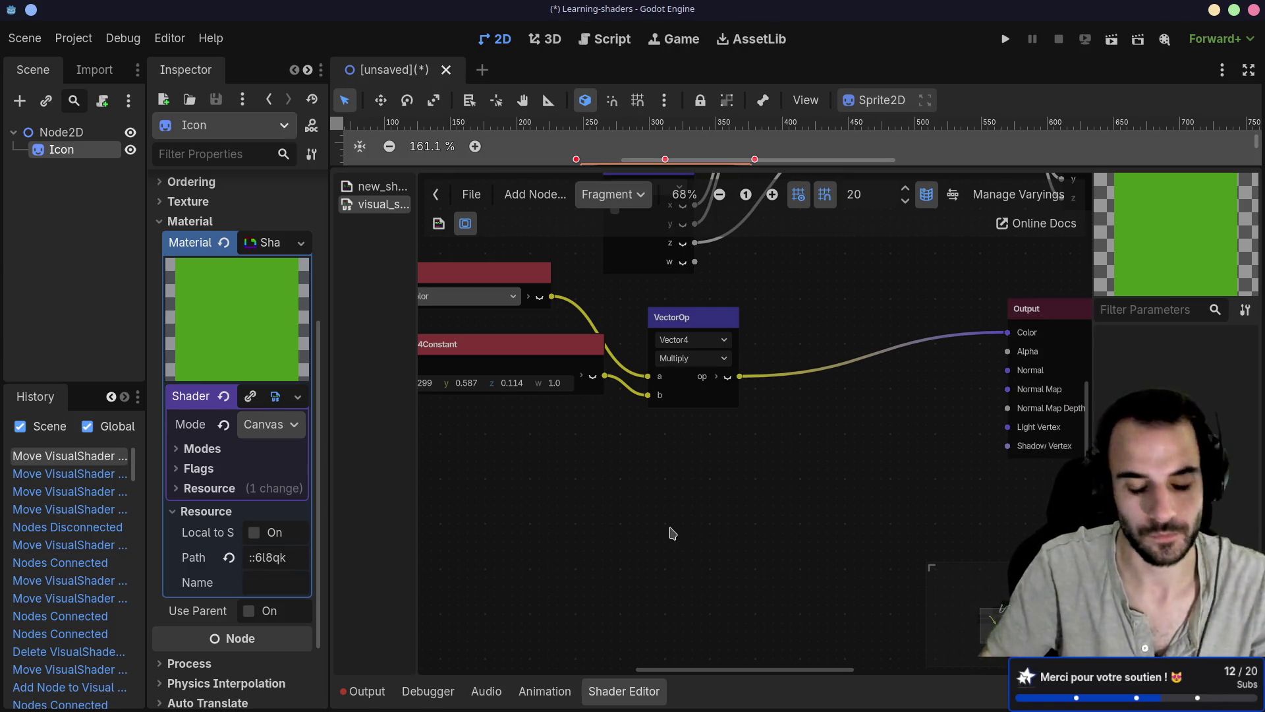
pyautogui.hotkey('ctrl', 'a')
pyautogui.press('Escape')
pyautogui.rightClick(673, 534)
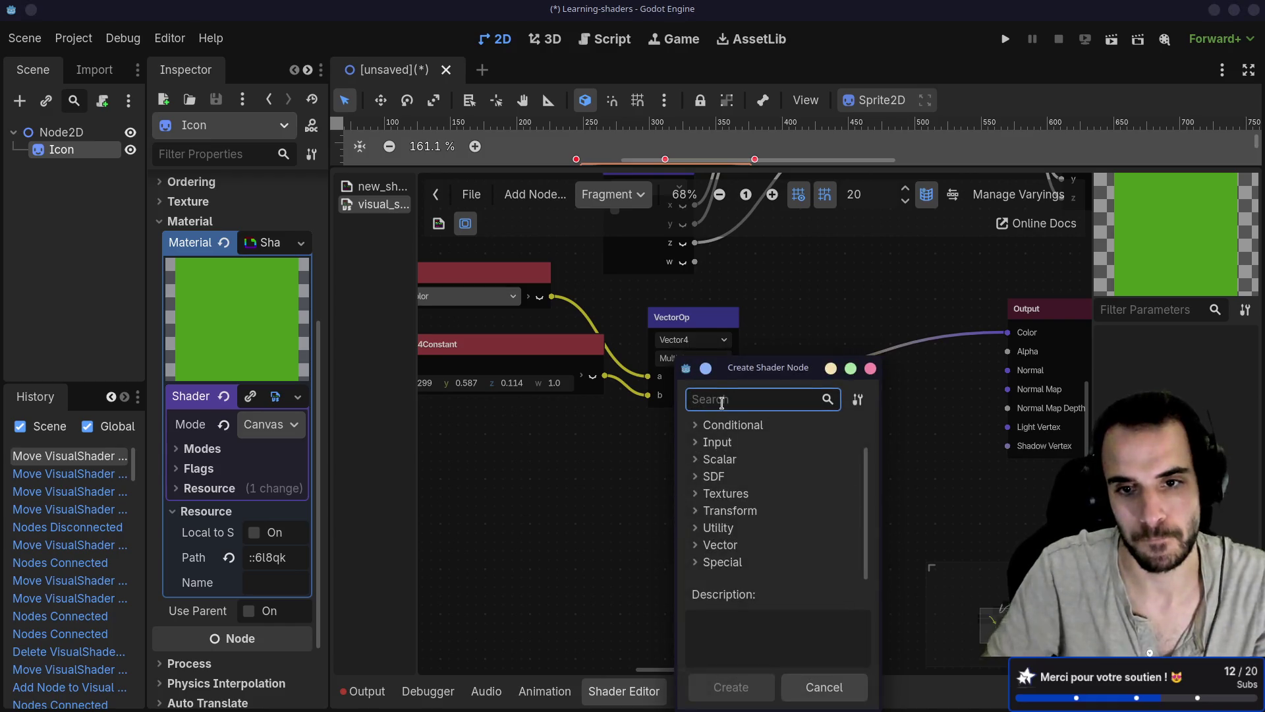
pyautogui.write('dot')
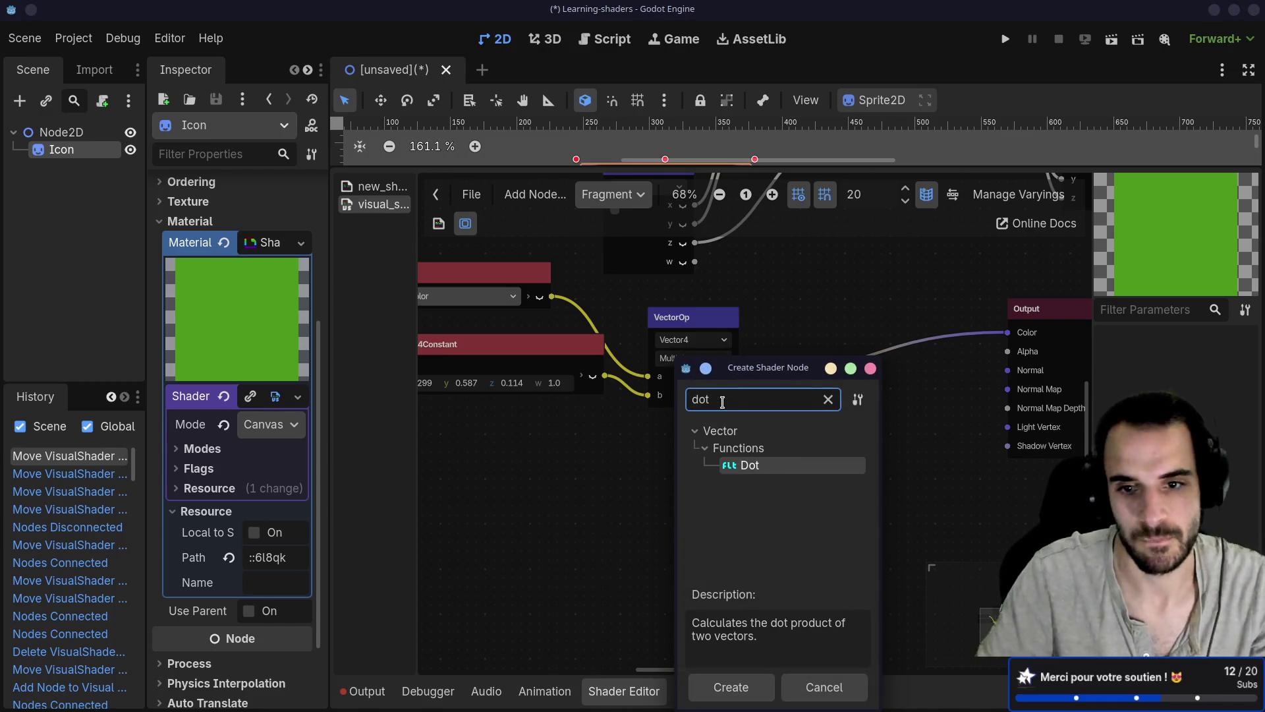
pyautogui.doubleClick(751, 466)
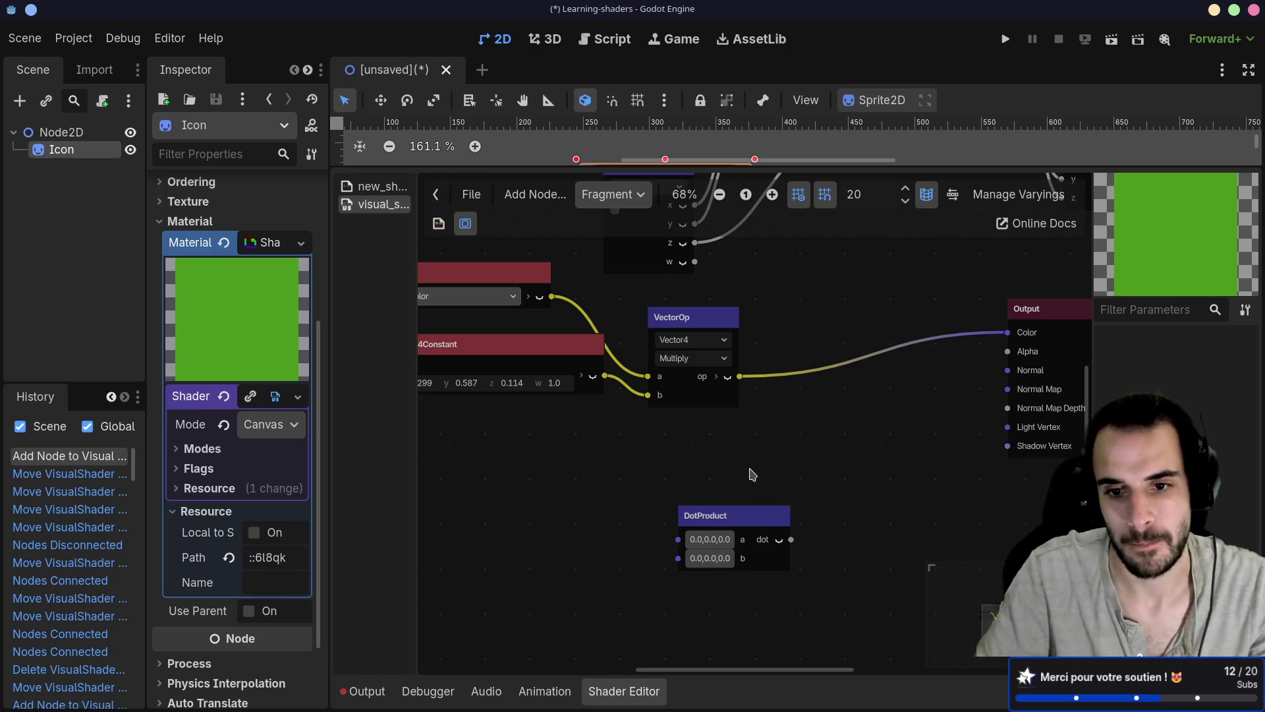
pyautogui.moveTo(740, 515); pyautogui.dragTo(762, 470)
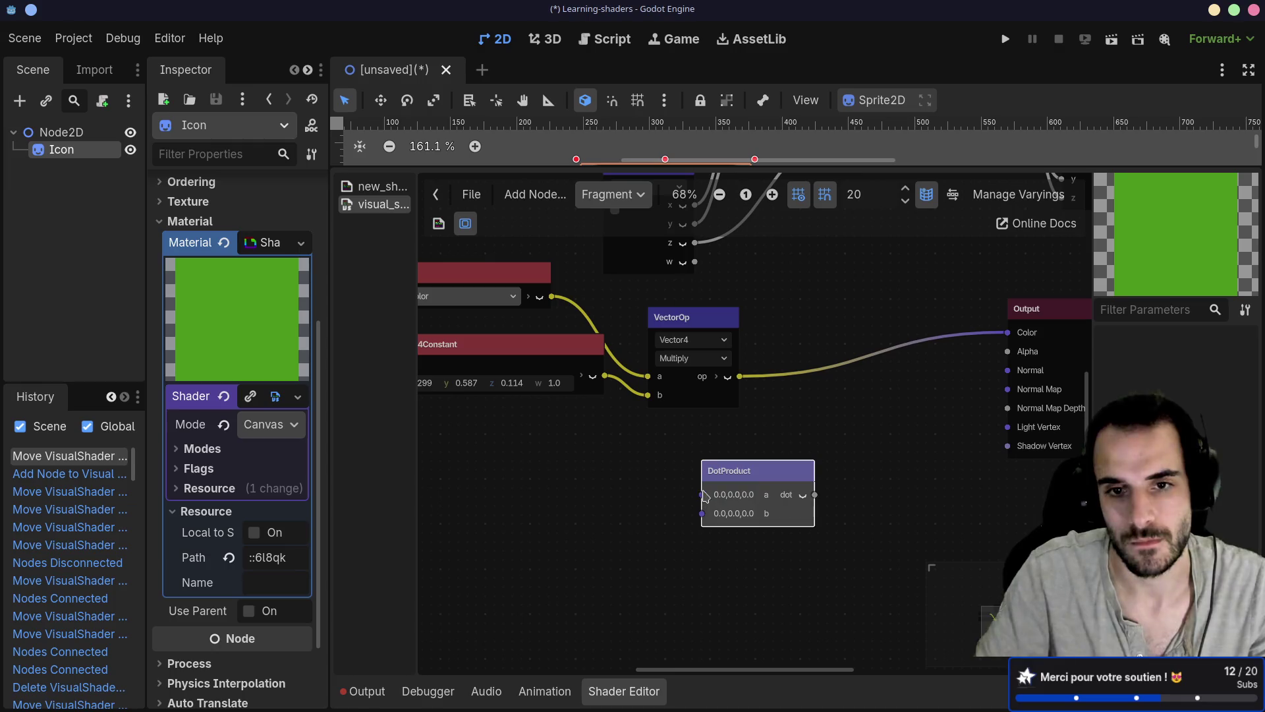
# Wire the input color to DotProduct a, Vector4Constant to b, and the dot result to Output color
pyautogui.hscroll(-3, 593, 425)
pyautogui.scroll(1, 593, 425)
pyautogui.moveTo(667, 366); pyautogui.dragTo(630, 404)
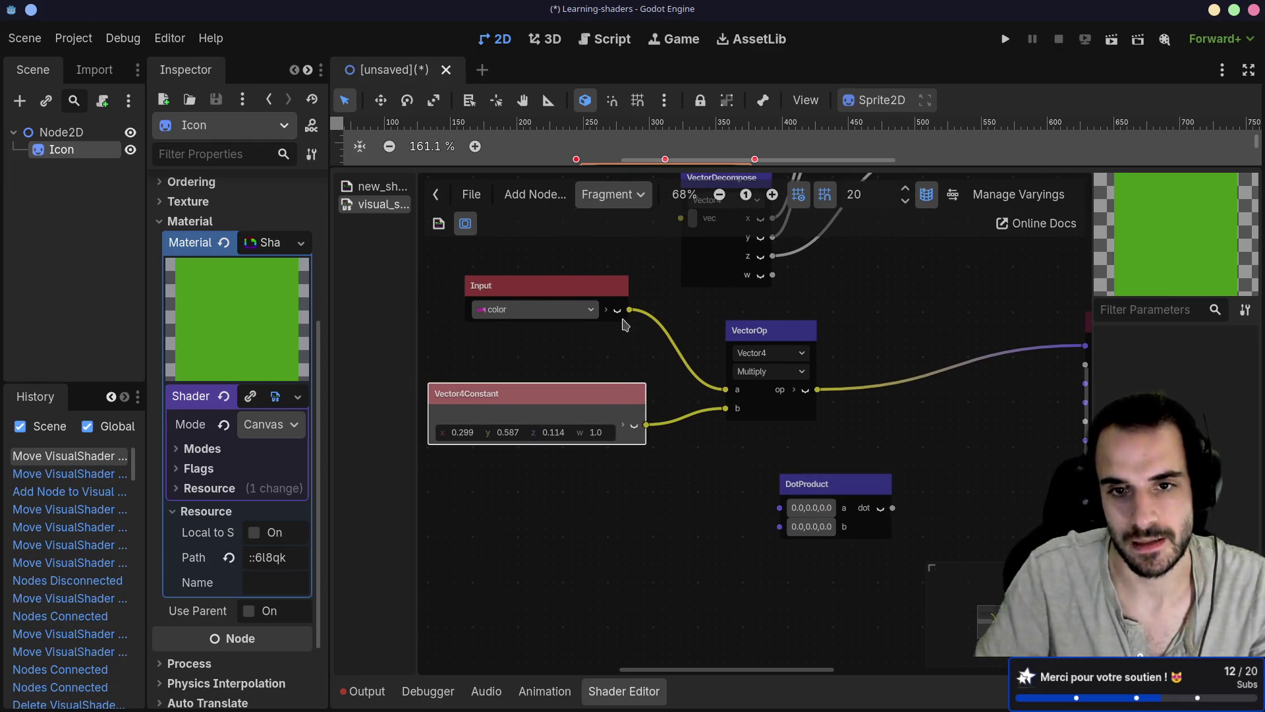
pyautogui.moveTo(629, 309)
pyautogui.mouseDown()
pyautogui.moveTo(738, 494)
pyautogui.moveTo(780, 507)
pyautogui.mouseUp()
pyautogui.moveTo(646, 425)
pyautogui.mouseDown()
pyautogui.moveTo(645, 436)
pyautogui.moveTo(780, 526)
pyautogui.mouseUp()
pyautogui.hscroll(5, 758, 521)
pyautogui.moveTo(670, 502)
pyautogui.mouseDown()
pyautogui.moveTo(785, 450)
pyautogui.moveTo(884, 339)
pyautogui.mouseUp()
# Detach the color wire from DotProduct's a input
pyautogui.scroll(2, 791, 369)
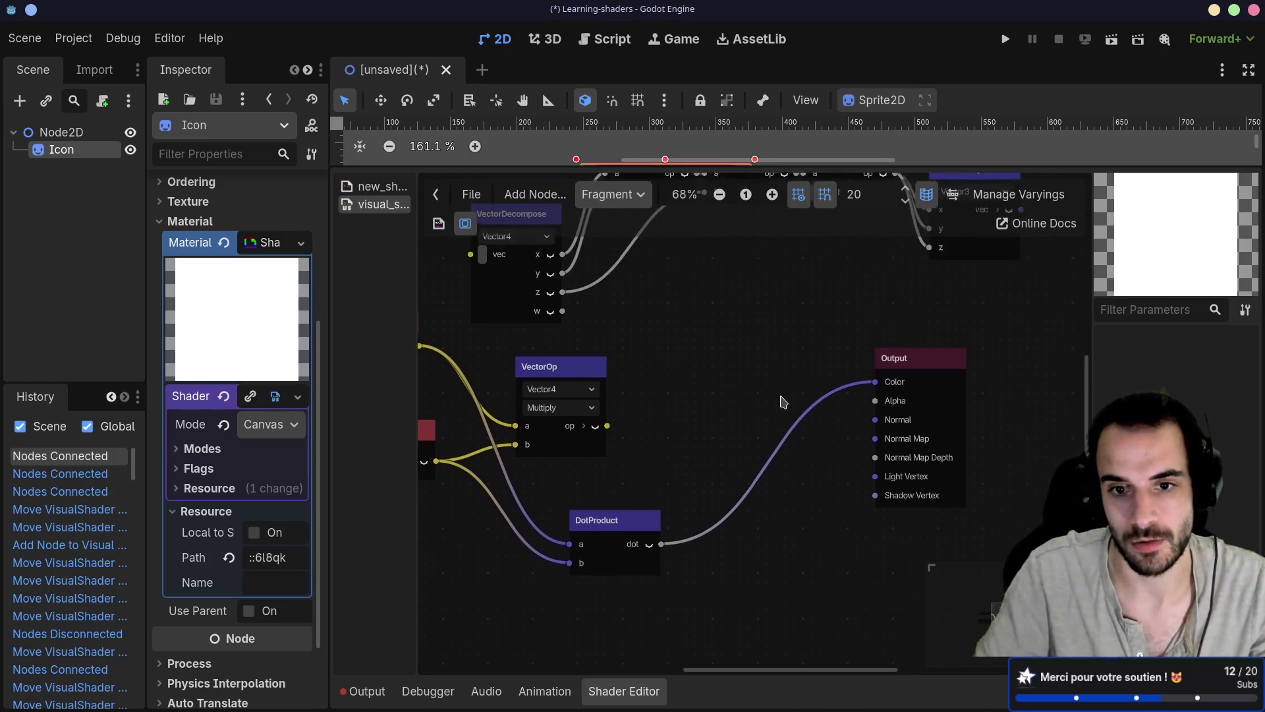
pyautogui.scroll(2, 791, 422)
pyautogui.scroll(-4, 699, 494)
pyautogui.hscroll(-3, 699, 494)
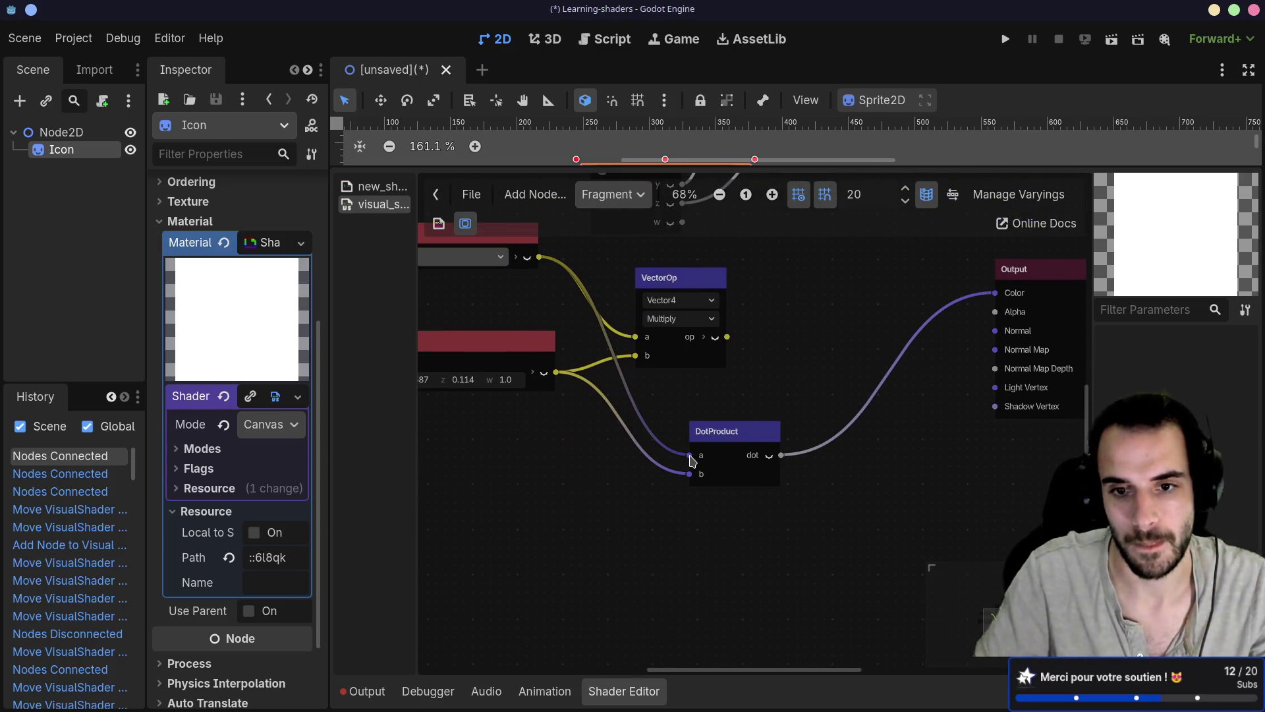
pyautogui.moveTo(693, 462)
pyautogui.mouseDown()
pyautogui.moveTo(739, 452)
pyautogui.moveTo(701, 441)
pyautogui.moveTo(714, 448)
pyautogui.moveTo(706, 461)
pyautogui.moveTo(731, 465)
pyautogui.mouseUp()
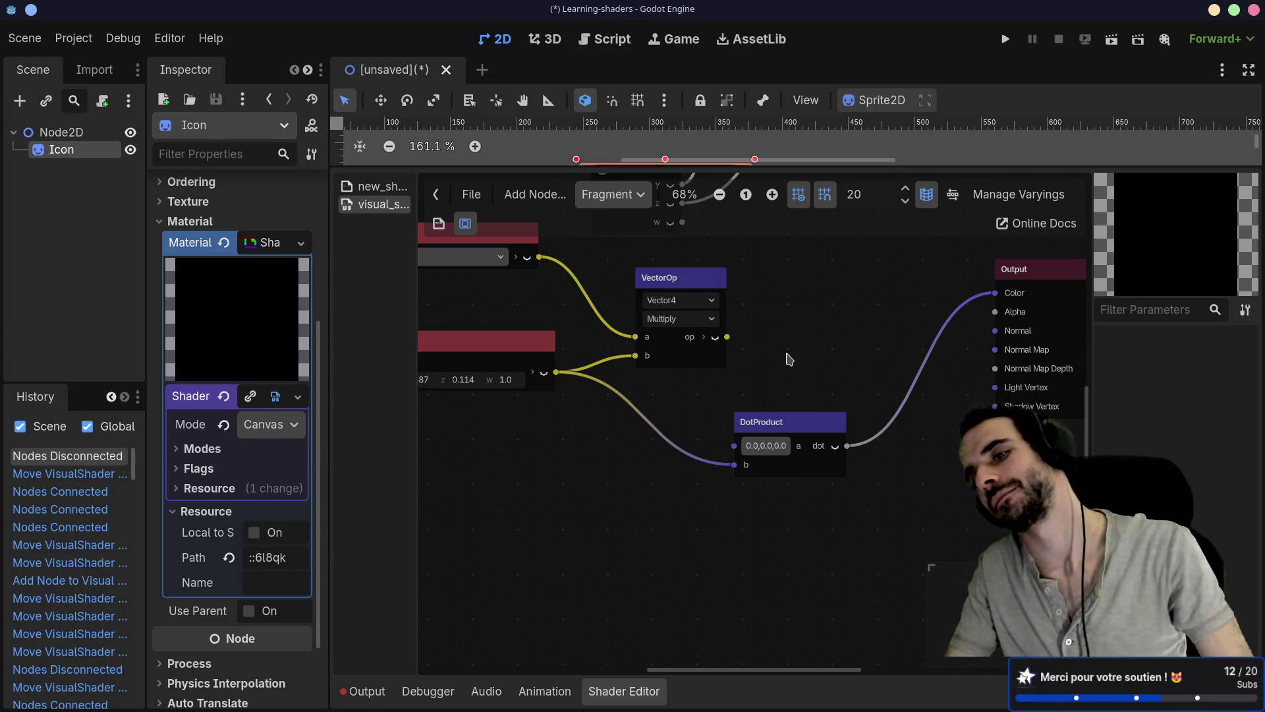
# Widen the Inspector, reframe the graph, move DotProduct toward Output and preview its result
pyautogui.moveTo(672, 387); pyautogui.dragTo(726, 400)
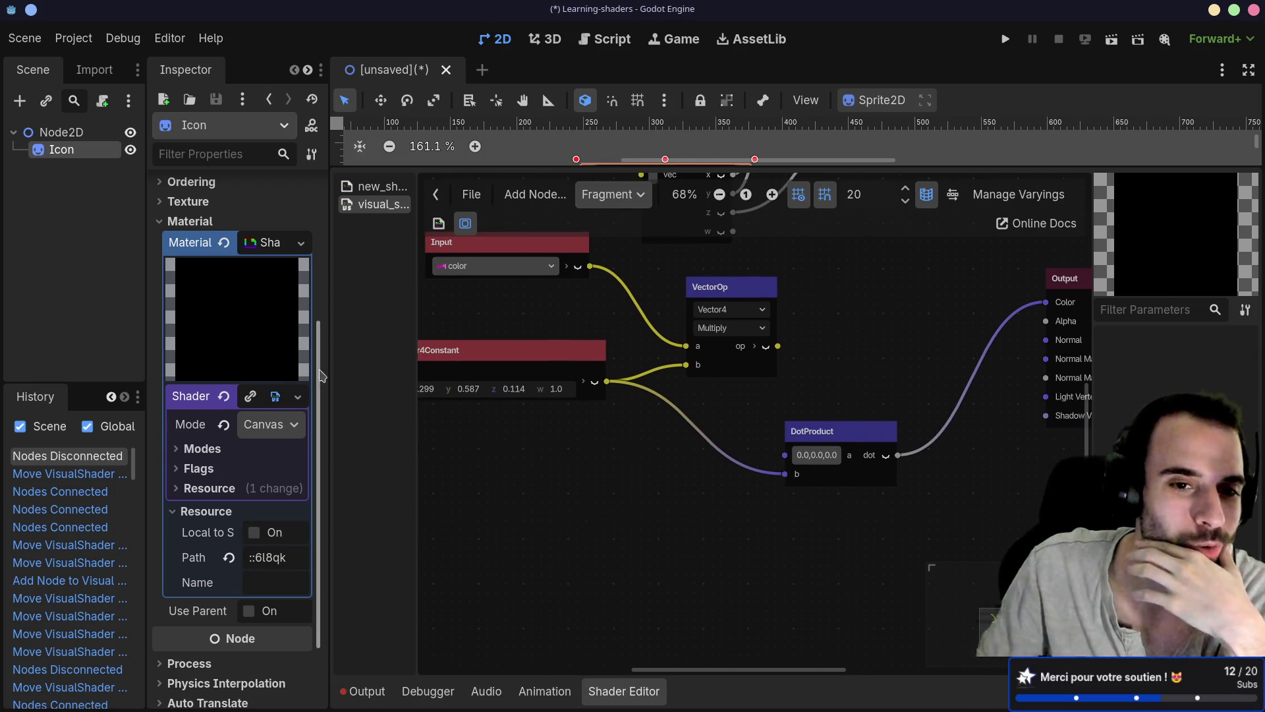
pyautogui.moveTo(332, 359); pyautogui.dragTo(392, 359)
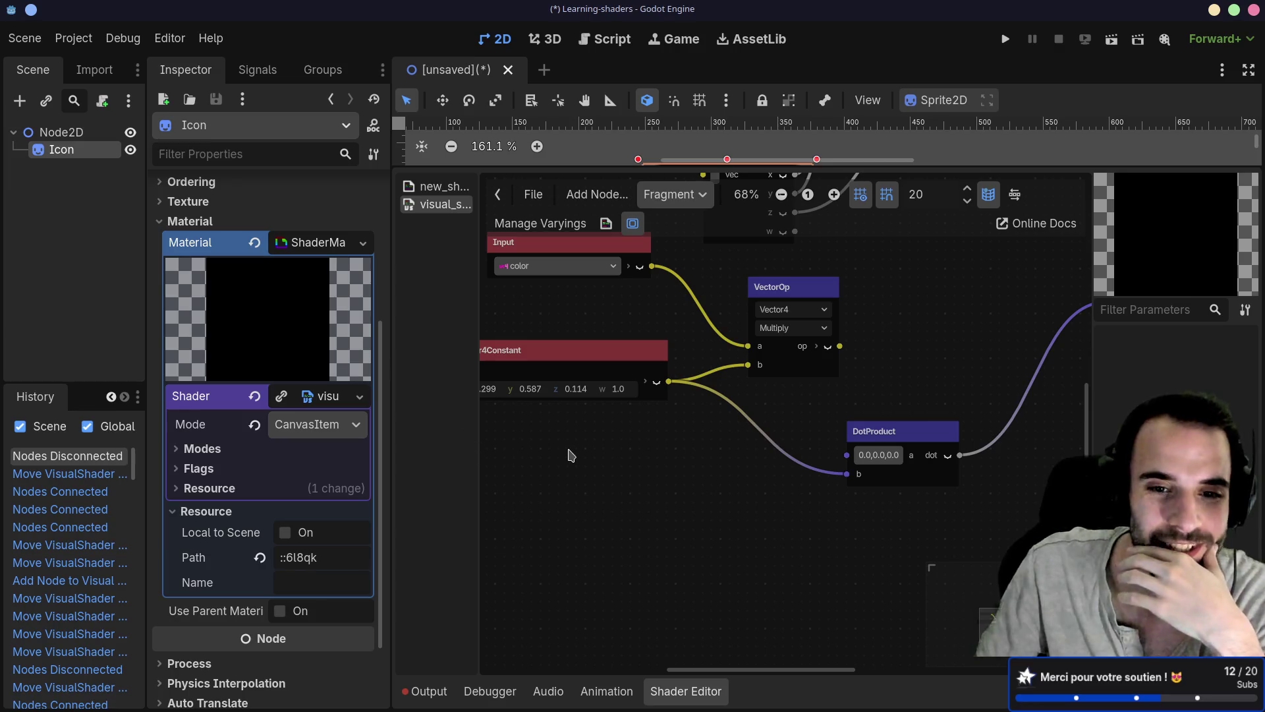
pyautogui.moveTo(569, 455); pyautogui.dragTo(664, 515)
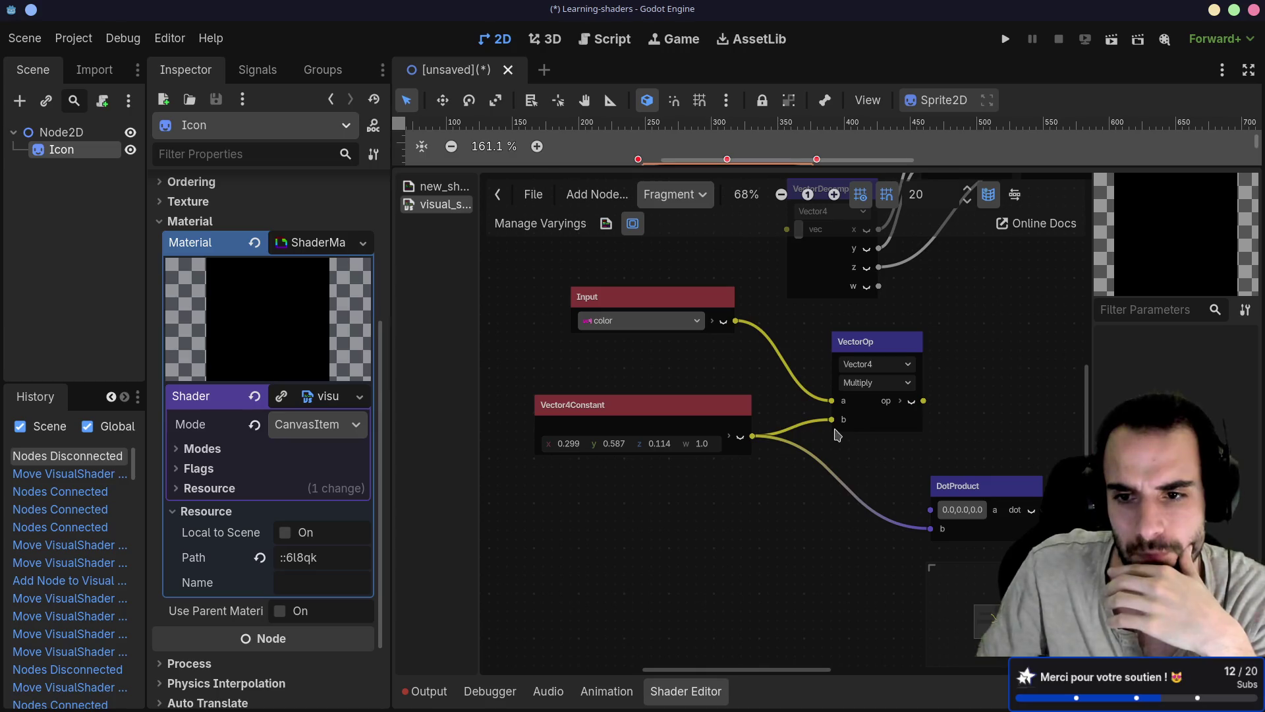
pyautogui.moveTo(856, 451)
pyautogui.mouseDown()
pyautogui.moveTo(695, 415)
pyautogui.moveTo(625, 432)
pyautogui.mouseUp()
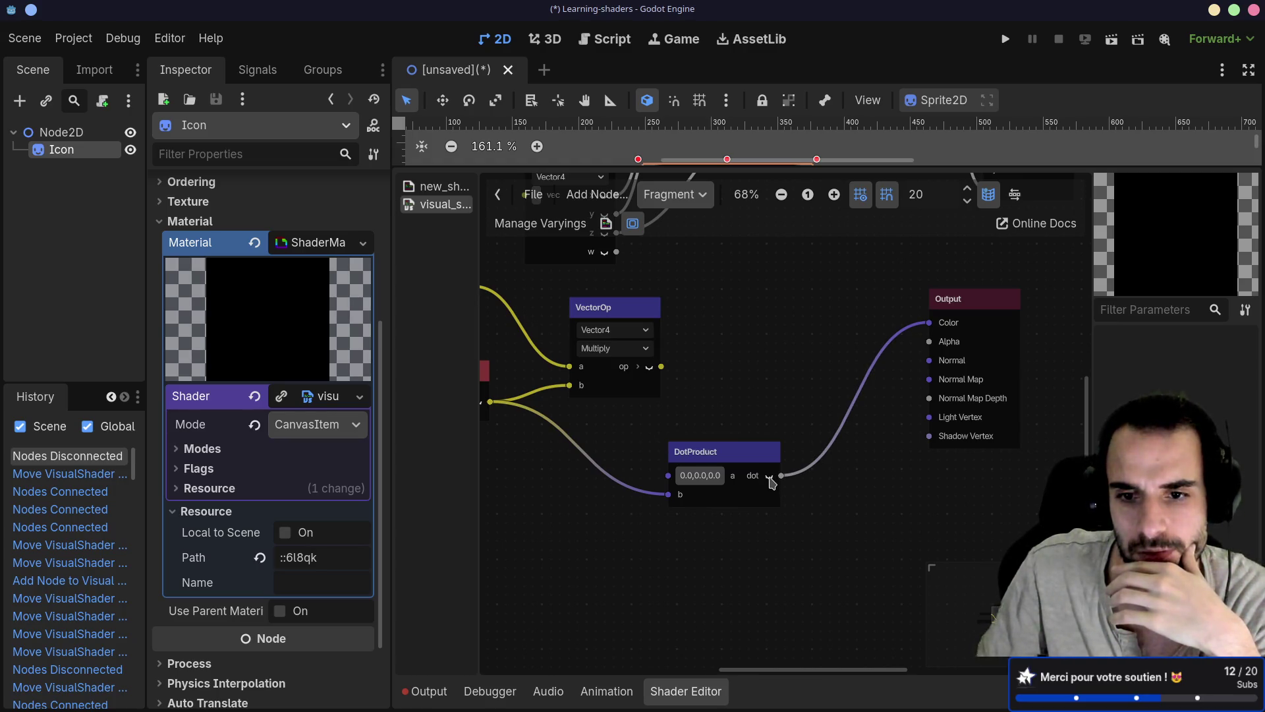
pyautogui.moveTo(743, 452); pyautogui.dragTo(659, 444)
pyautogui.click(671, 459)
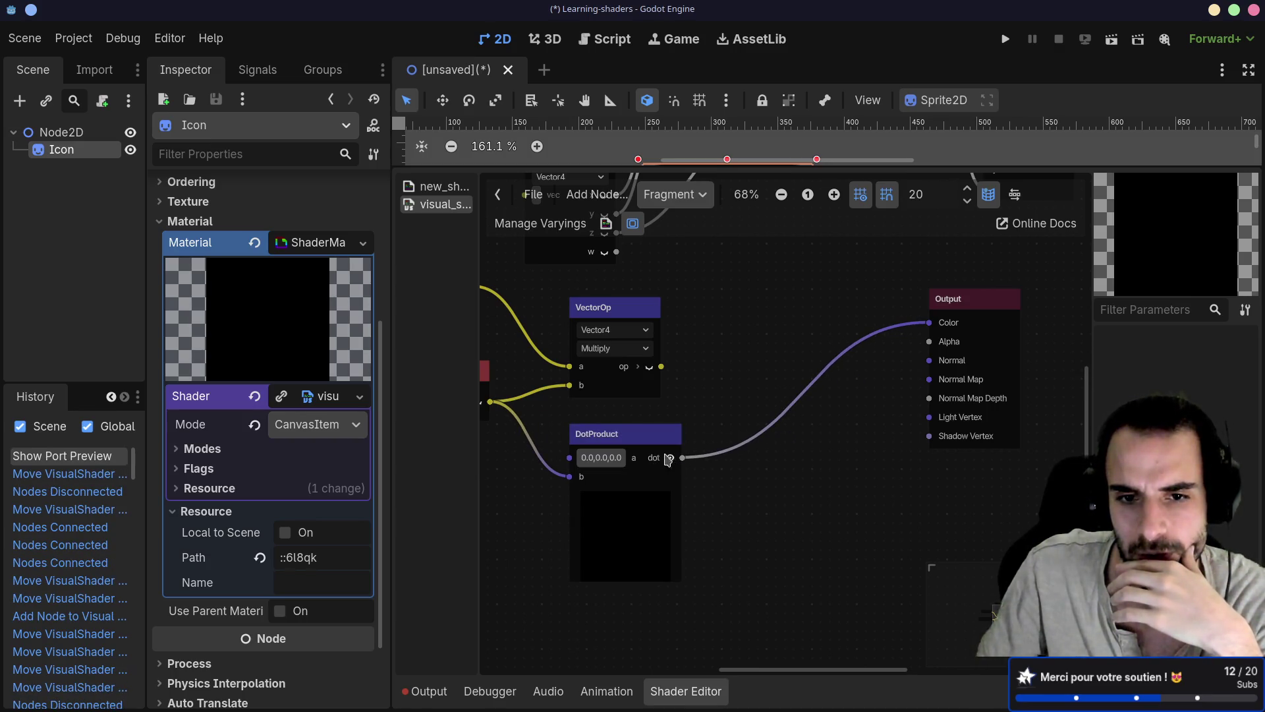
# Detach VectorOp's a input and connect the color input to DotProduct's a input
pyautogui.moveTo(659, 455); pyautogui.dragTo(748, 446)
pyautogui.hscroll(-5, 725, 428)
pyautogui.moveTo(687, 366); pyautogui.dragTo(628, 354)
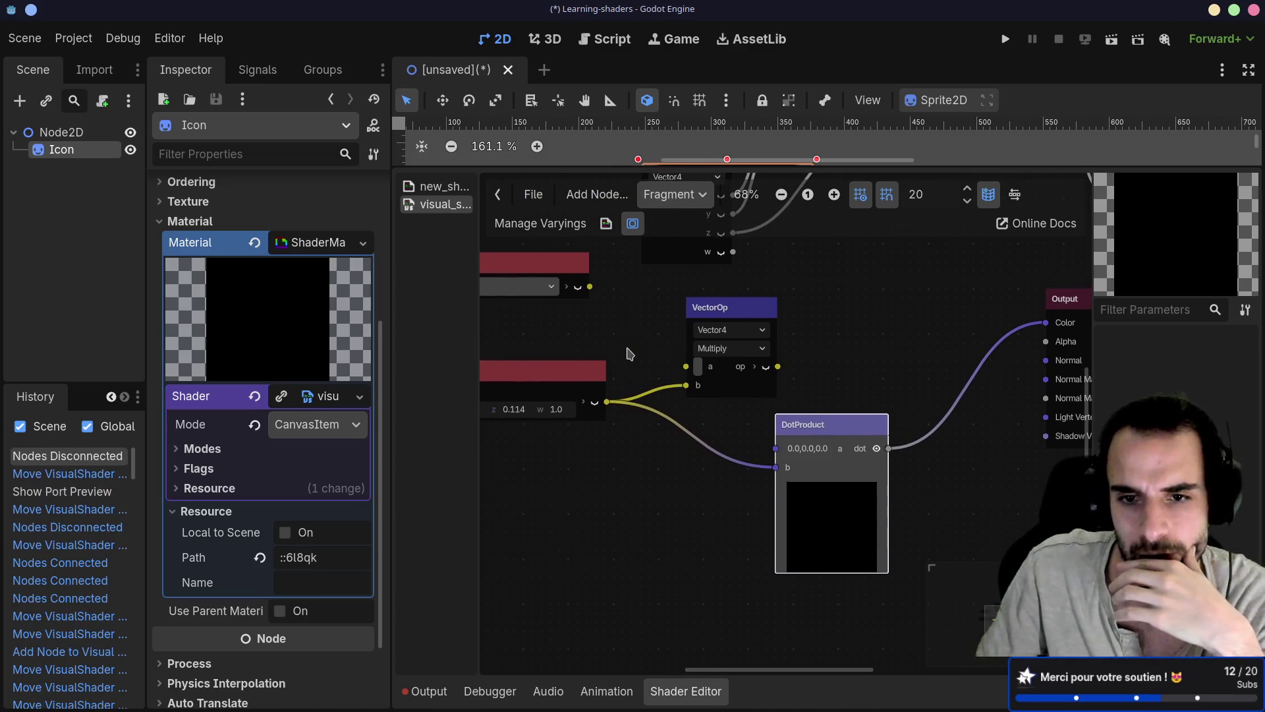
pyautogui.moveTo(589, 286)
pyautogui.mouseDown()
pyautogui.moveTo(776, 449)
pyautogui.moveTo(696, 437)
pyautogui.mouseUp()
pyautogui.hscroll(2, 810, 404)
pyautogui.hscroll(2, 810, 404)
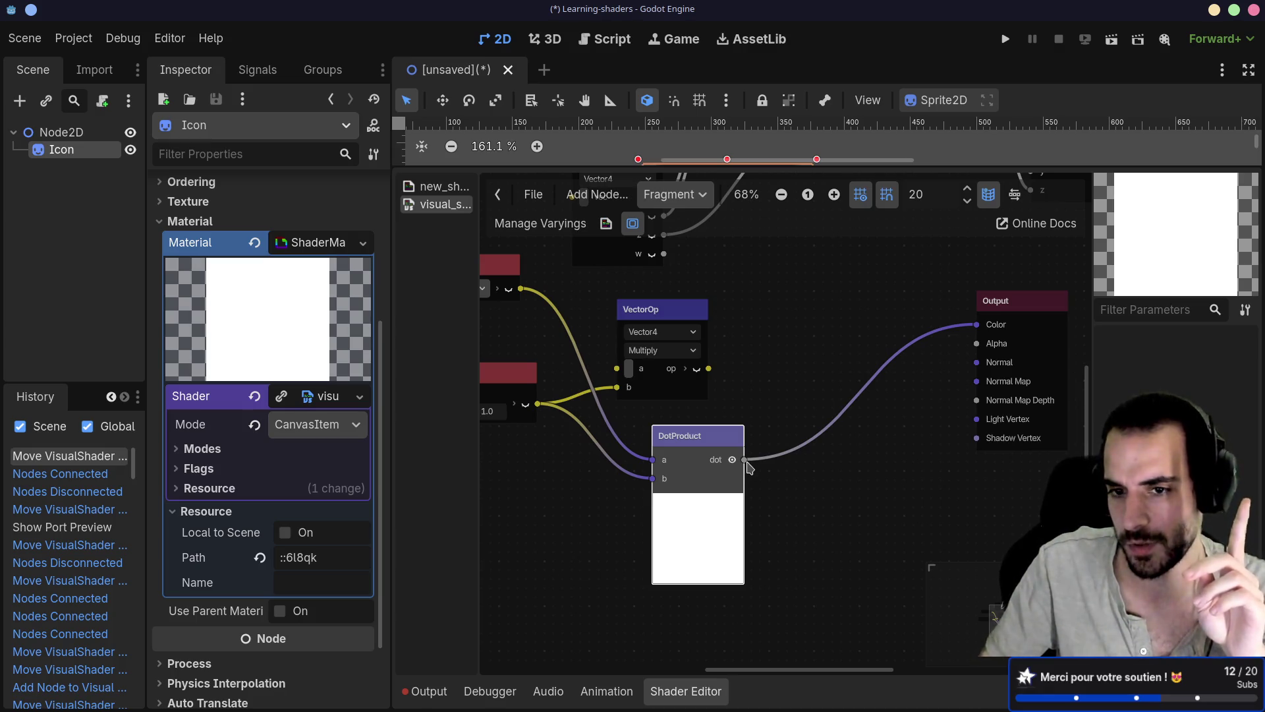
# Unhook DotProduct's inputs and VectorOp's b, then wire the Vector4Constant into DotProduct
pyautogui.moveTo(652, 478)
pyautogui.mouseDown()
pyautogui.moveTo(627, 508)
pyautogui.moveTo(593, 428)
pyautogui.mouseUp()
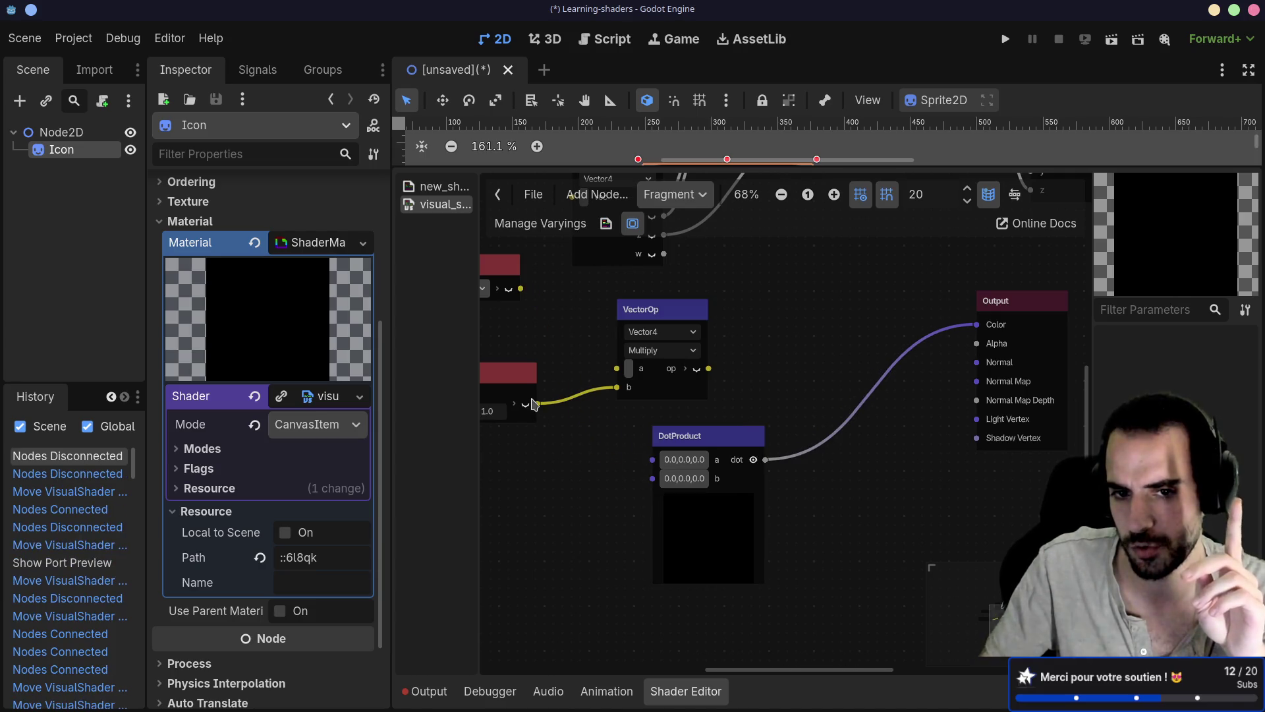
pyautogui.moveTo(617, 386); pyautogui.dragTo(540, 410)
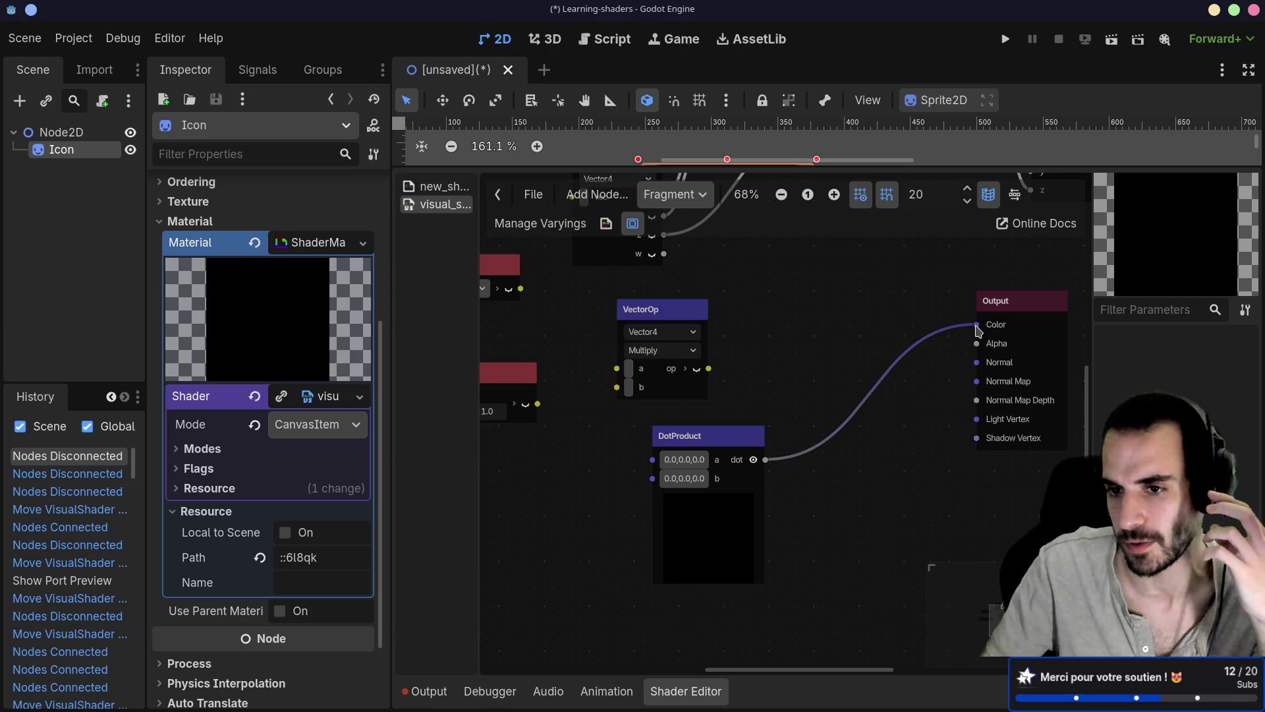
pyautogui.moveTo(538, 403); pyautogui.dragTo(652, 460)
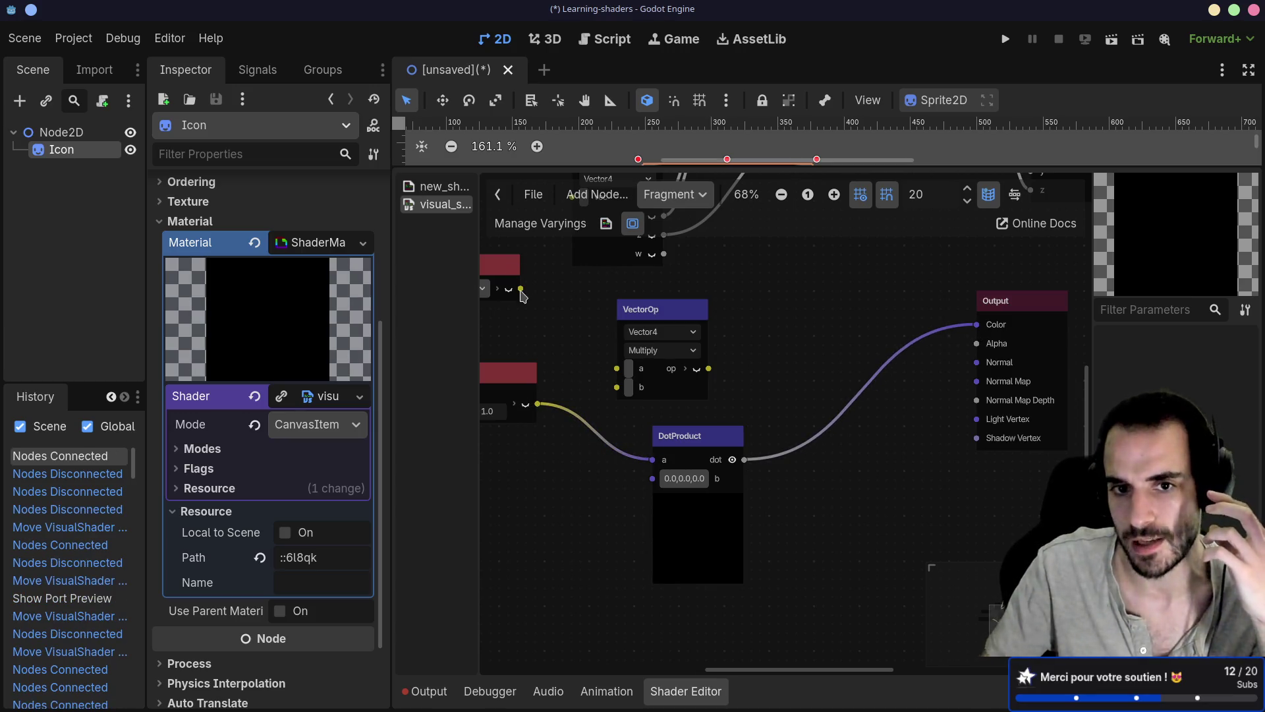
pyautogui.moveTo(521, 289)
pyautogui.mouseDown()
pyautogui.moveTo(647, 482)
pyautogui.moveTo(670, 493)
pyautogui.mouseUp()
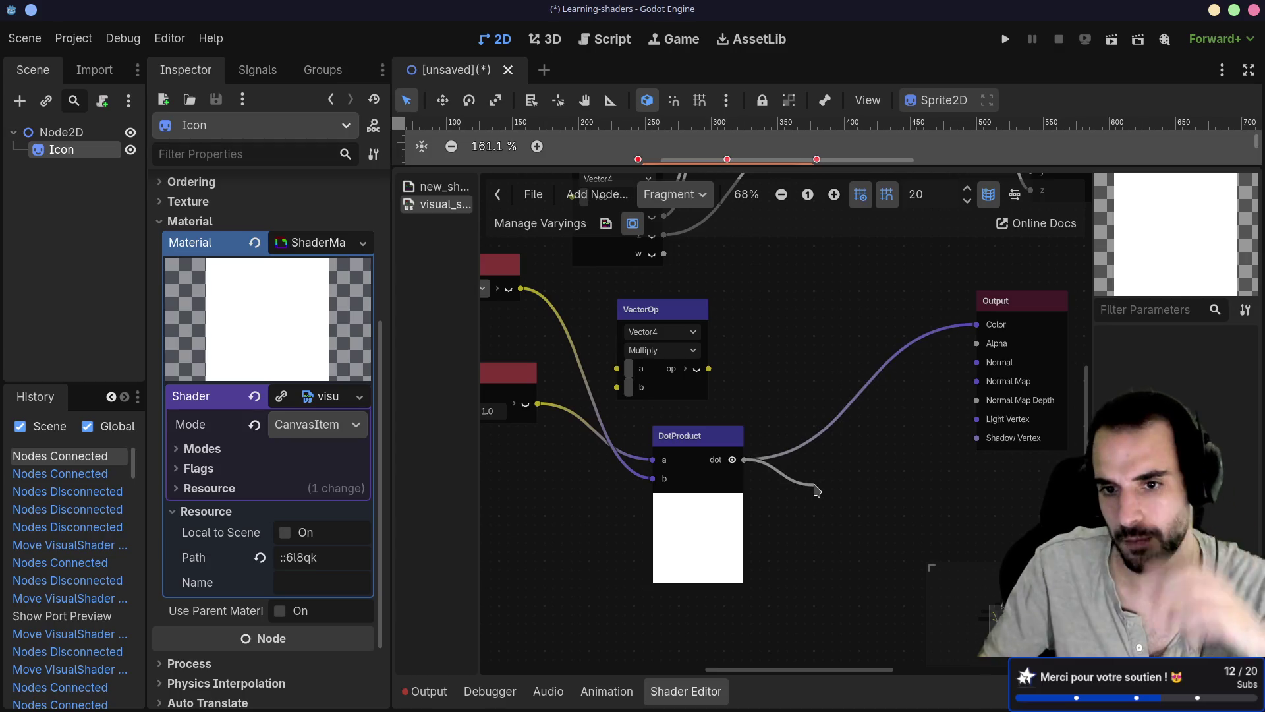
# Add a Vector3Compose node by searching 'compose'
pyautogui.rightClick(813, 489)
pyautogui.write('vec')
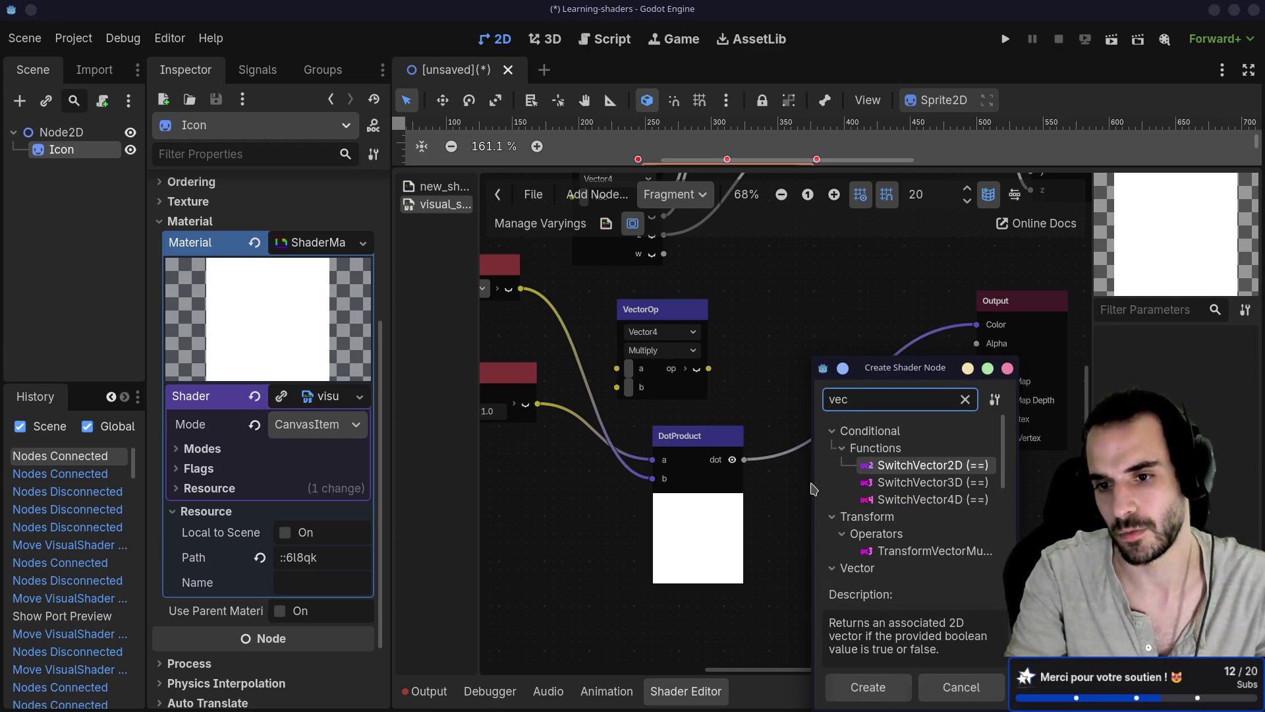
pyautogui.press('BackSpace')
pyautogui.press('BackSpace')
pyautogui.press('BackSpace')
pyautogui.write('comp')
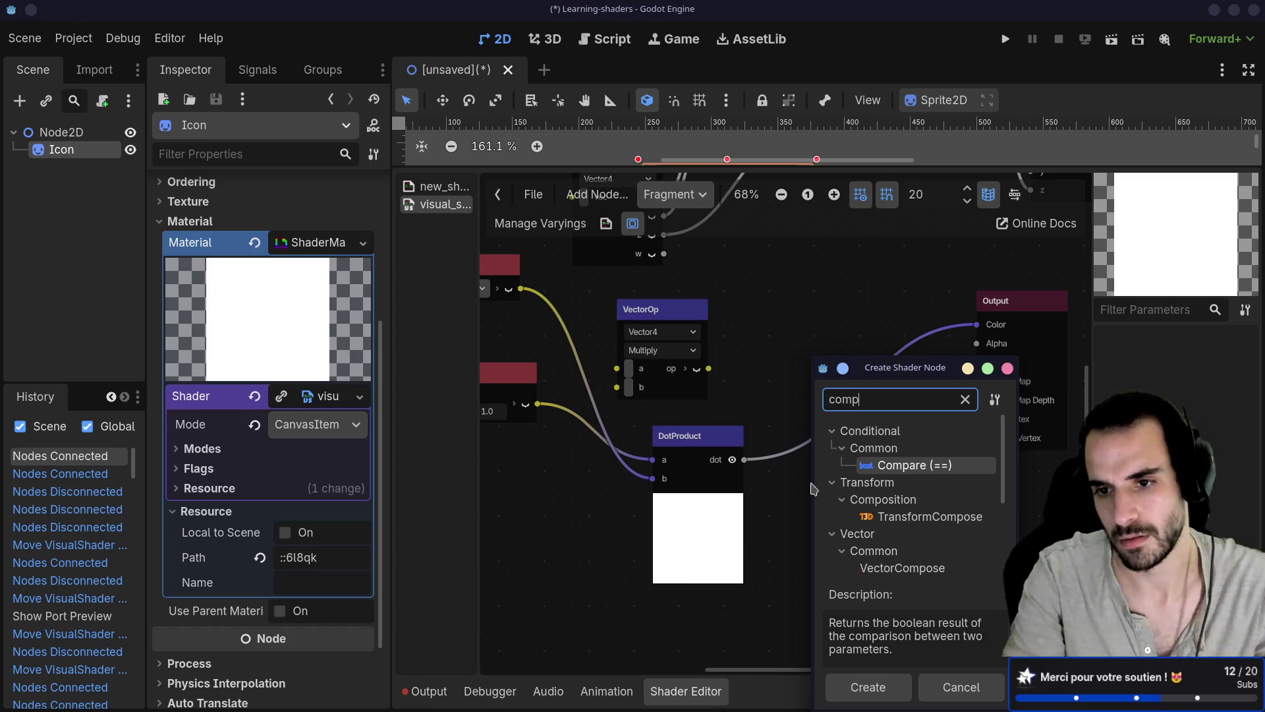
pyautogui.write('ose')
pyautogui.scroll(-3, 926, 552)
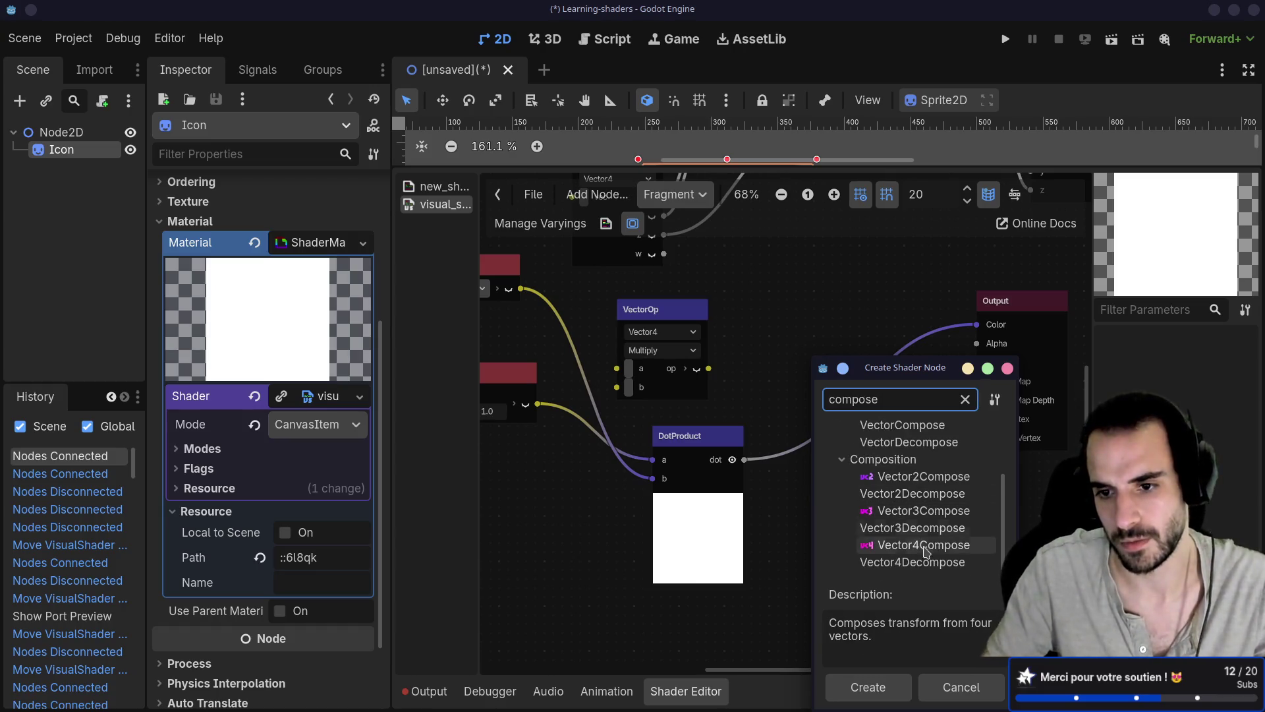
pyautogui.click(887, 512)
pyautogui.doubleClick(886, 515)
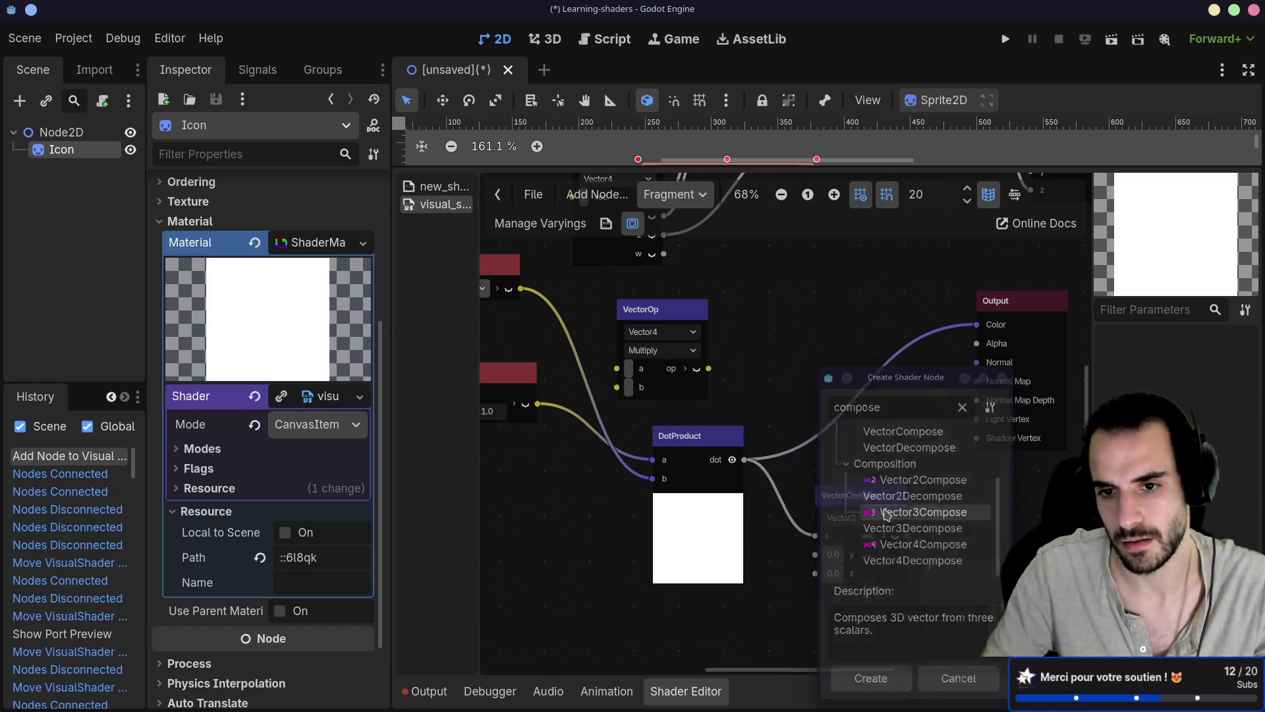
pyautogui.moveTo(886, 515); pyautogui.dragTo(885, 472)
# Feed the dot result into VectorCompose's inputs and its vector into Output Color
pyautogui.moveTo(744, 460)
pyautogui.mouseDown()
pyautogui.moveTo(816, 513)
pyautogui.moveTo(801, 491)
pyautogui.moveTo(815, 532)
pyautogui.mouseUp()
pyautogui.moveTo(907, 494)
pyautogui.mouseDown()
pyautogui.moveTo(948, 366)
pyautogui.moveTo(977, 324)
pyautogui.mouseUp()
pyautogui.moveTo(869, 453); pyautogui.dragTo(860, 382)
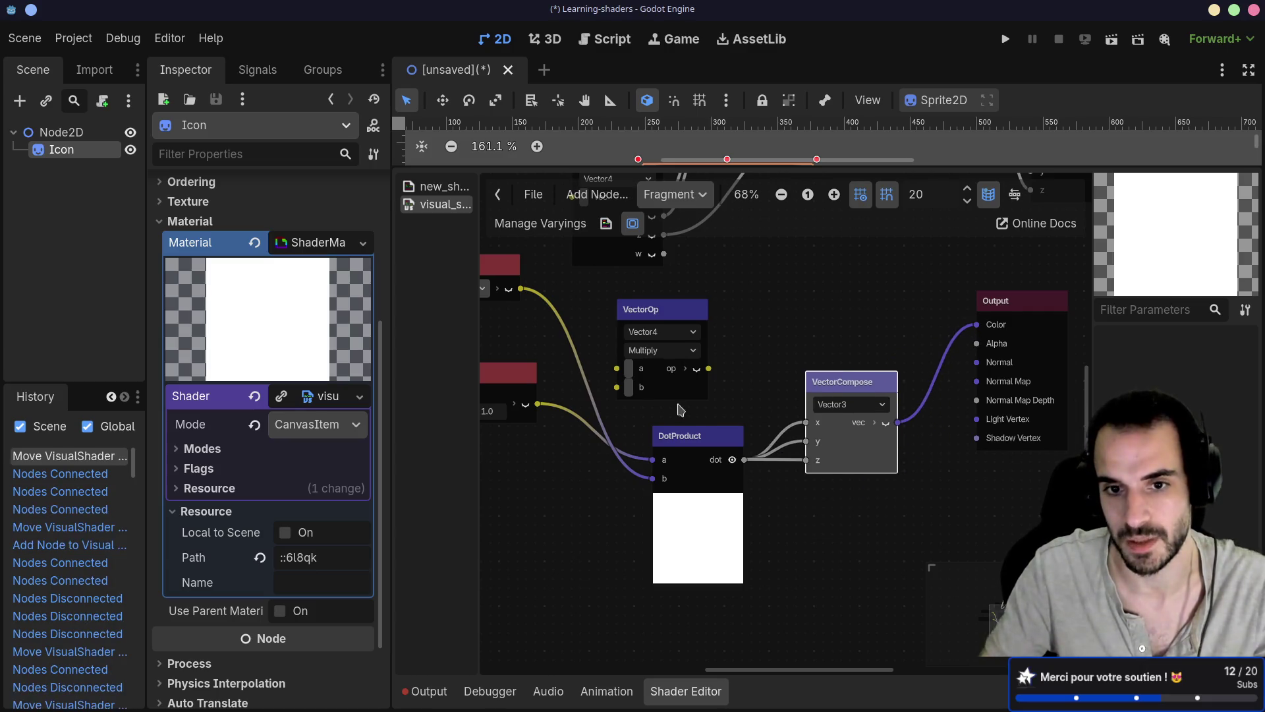
pyautogui.scroll(1, 680, 409)
pyautogui.hscroll(2, 659, 448)
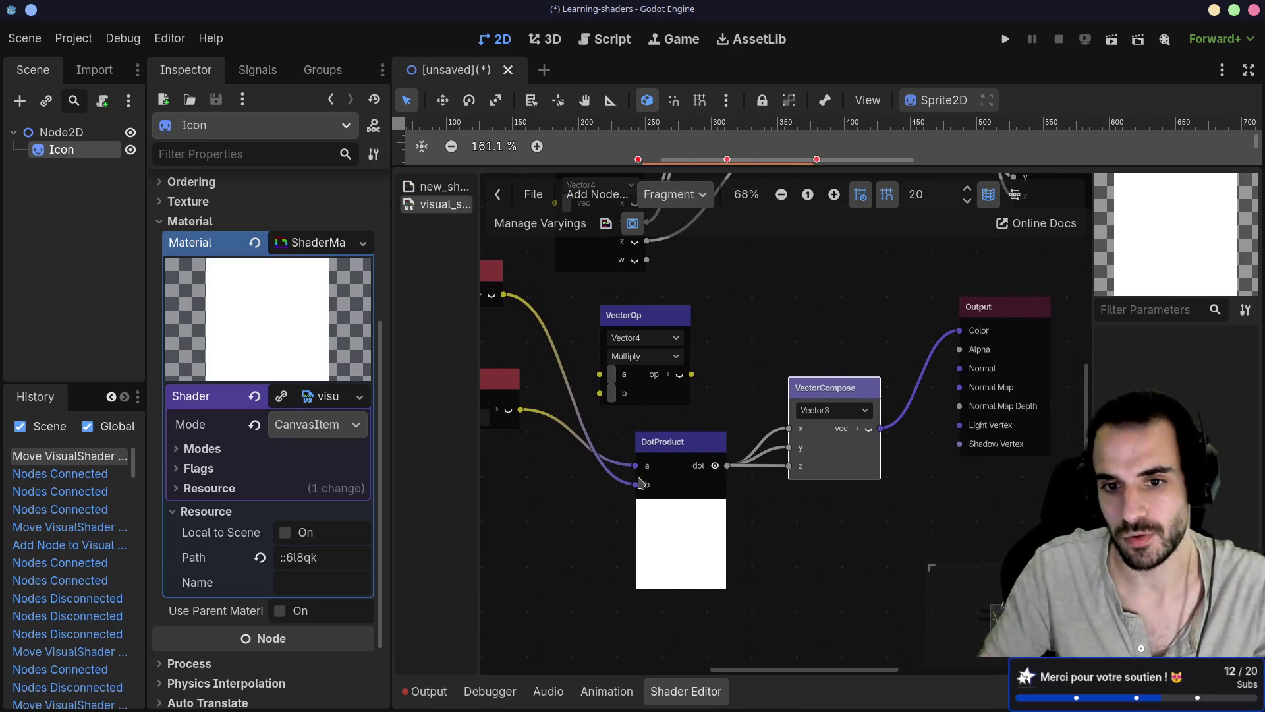
# Rewire DotProduct with the Vector4Constant on b and the input color on a
pyautogui.moveTo(637, 484)
pyautogui.mouseDown()
pyautogui.moveTo(580, 455)
pyautogui.moveTo(553, 461)
pyautogui.moveTo(593, 475)
pyautogui.mouseUp()
pyautogui.hscroll(-2, 675, 448)
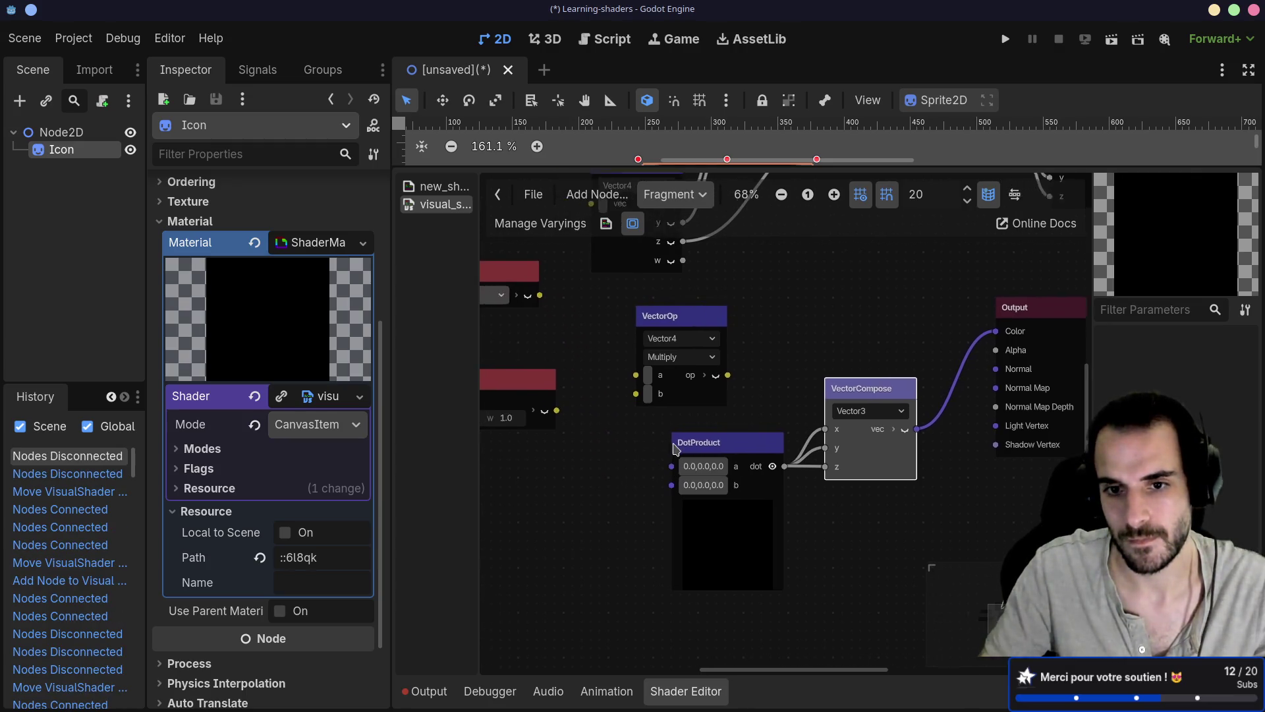
pyautogui.hscroll(-2, 675, 448)
pyautogui.moveTo(590, 417); pyautogui.dragTo(705, 491)
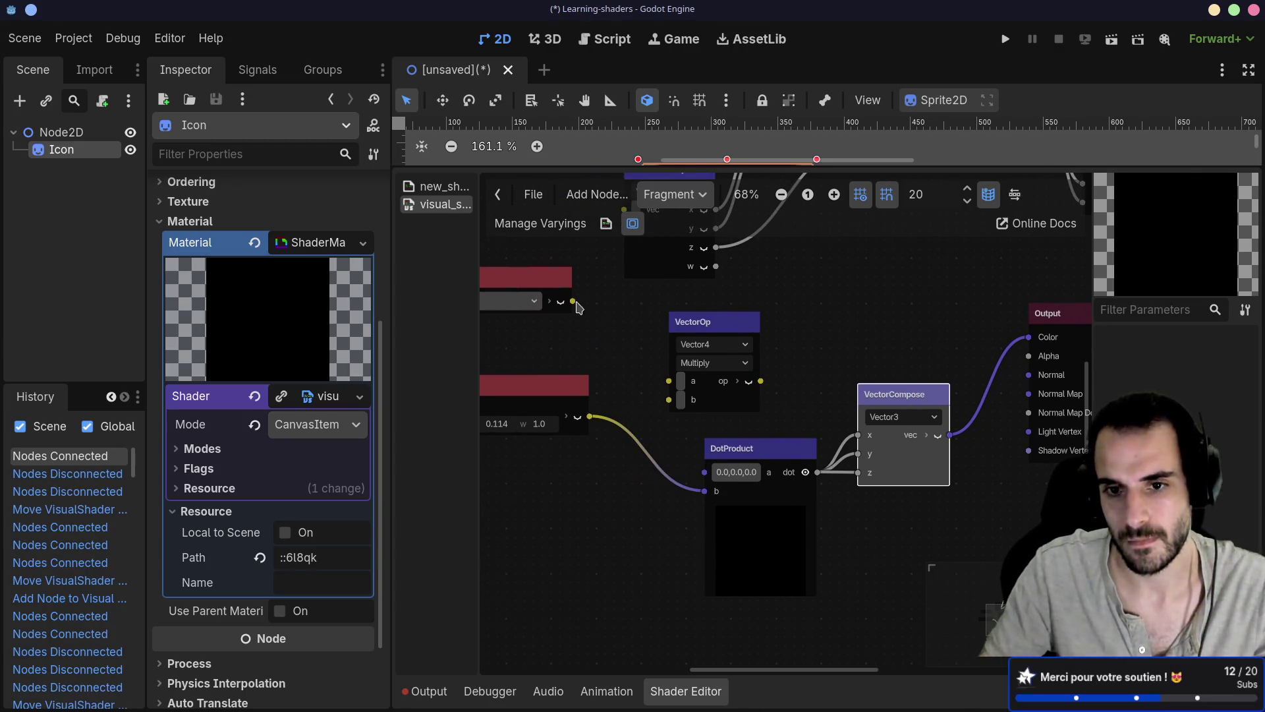
pyautogui.moveTo(573, 302)
pyautogui.mouseDown()
pyautogui.moveTo(705, 473)
pyautogui.moveTo(625, 466)
pyautogui.mouseUp()
pyautogui.hscroll(5, 692, 475)
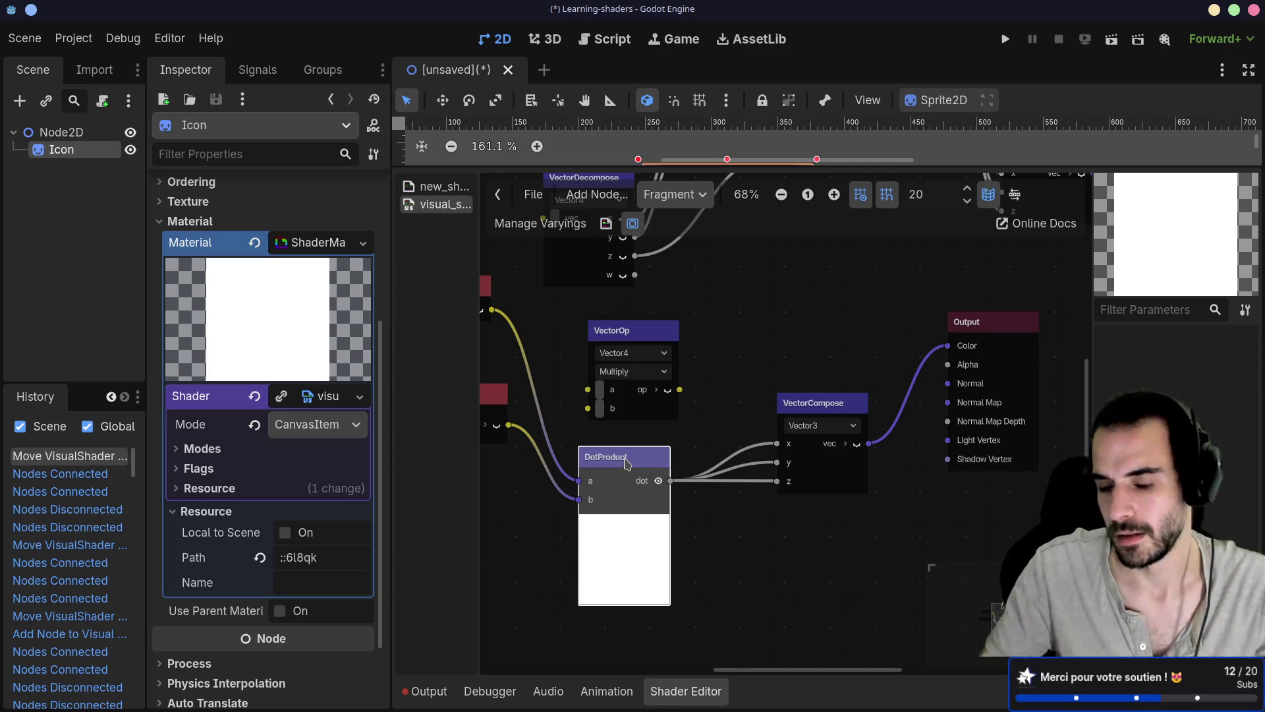
pyautogui.hscroll(-10, 692, 435)
# Pan the graph back toward Output, nudge DotProduct up-right and briefly preview VectorCompose's output
pyautogui.moveTo(755, 418)
pyautogui.mouseDown()
pyautogui.moveTo(776, 418)
pyautogui.moveTo(649, 414)
pyautogui.moveTo(547, 455)
pyautogui.mouseUp()
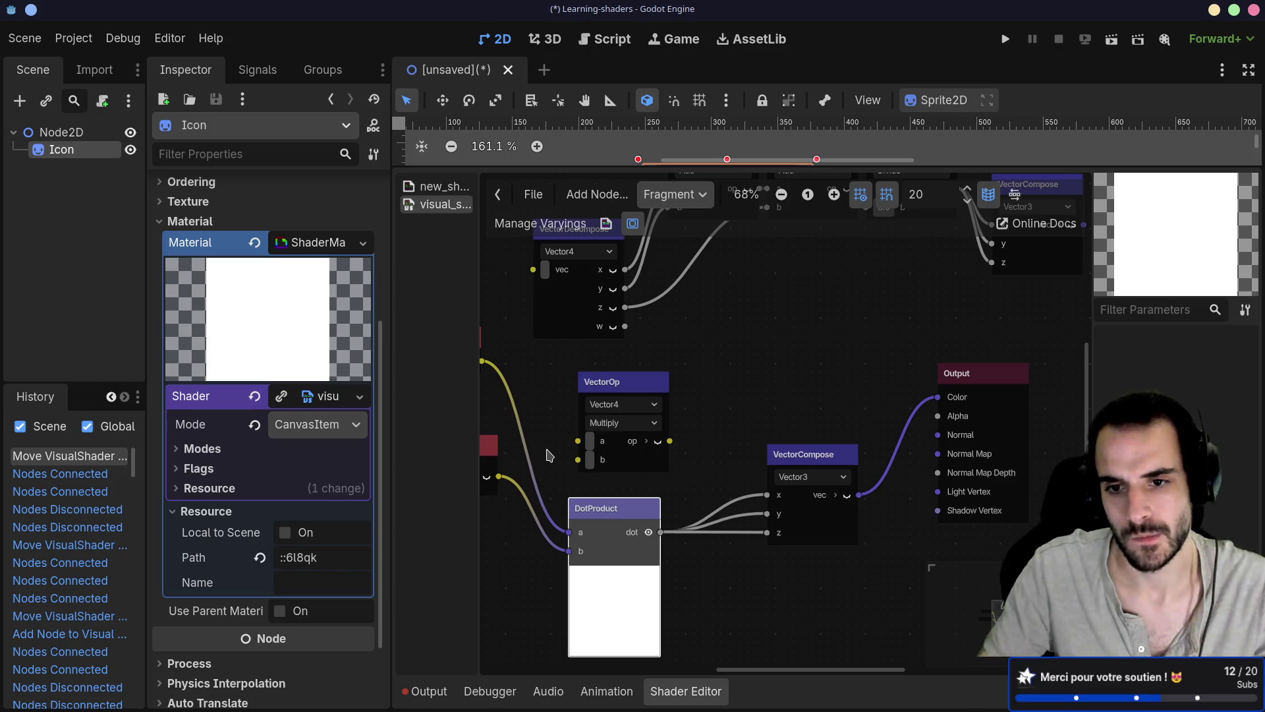
pyautogui.moveTo(630, 514); pyautogui.dragTo(647, 504)
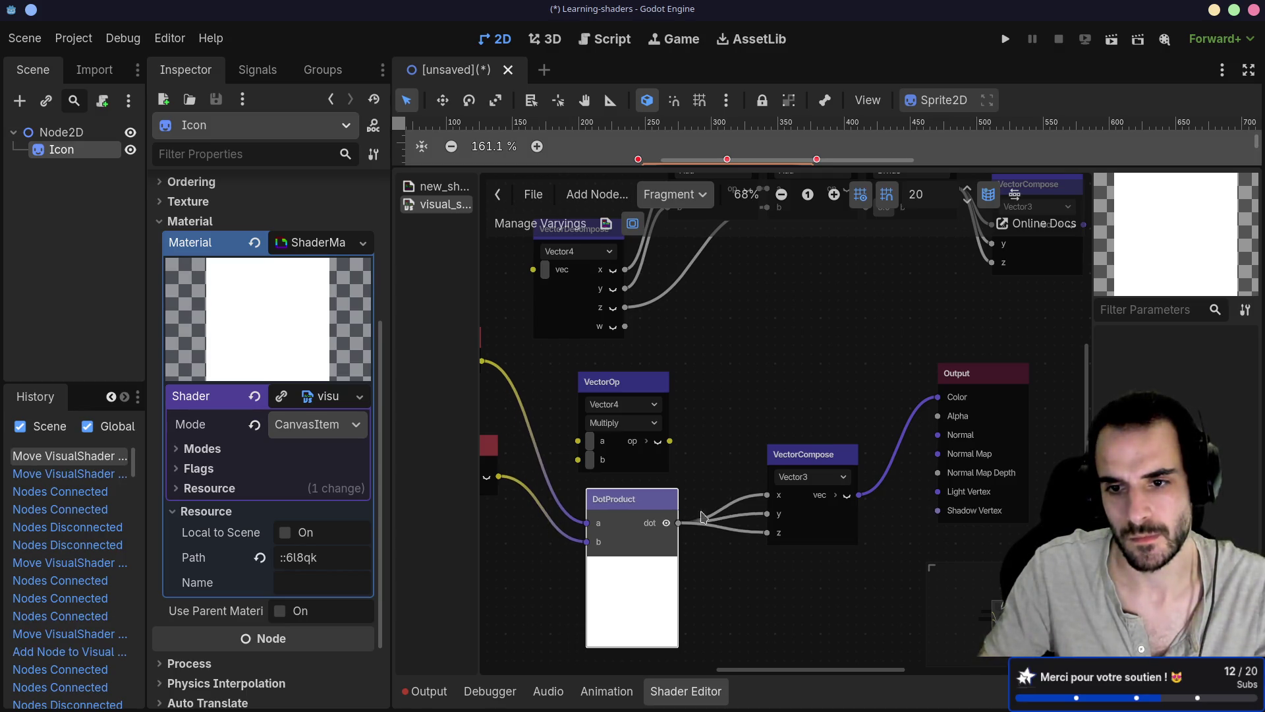
pyautogui.click(848, 495)
pyautogui.click(848, 495)
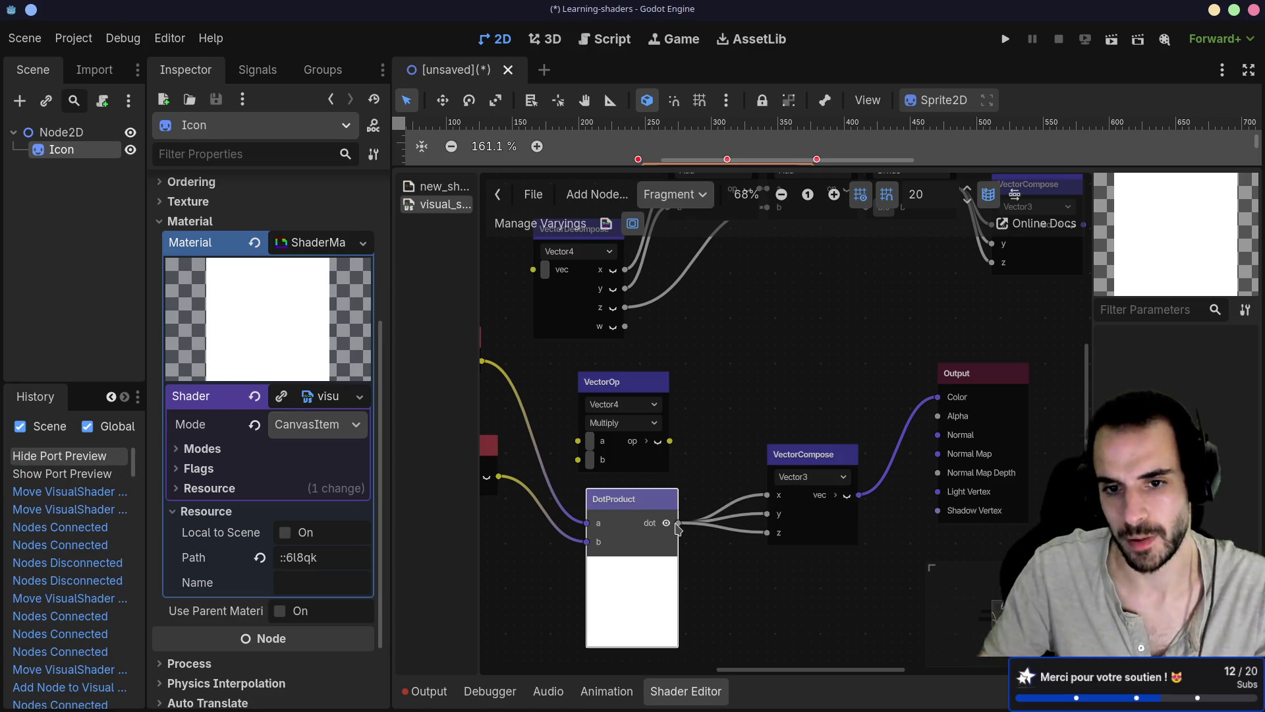
pyautogui.hscroll(-5, 758, 475)
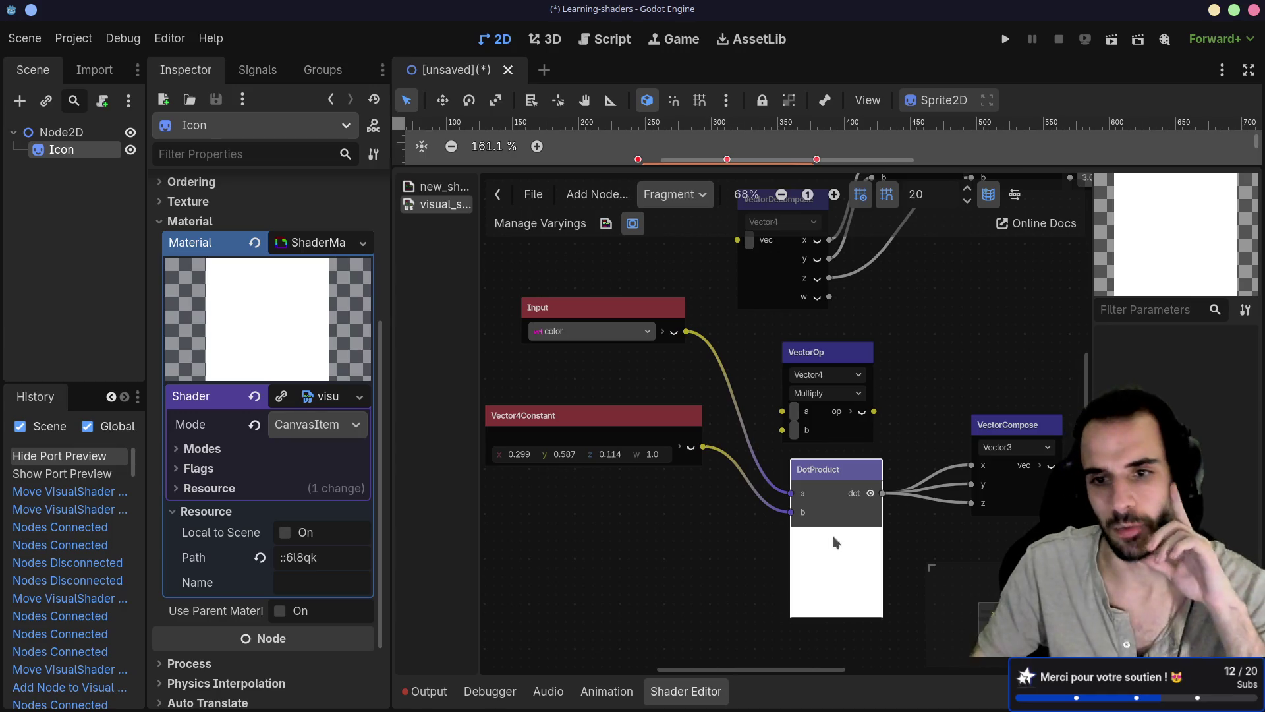
pyautogui.hscroll(4, 840, 558)
pyautogui.scroll(-2, 840, 559)
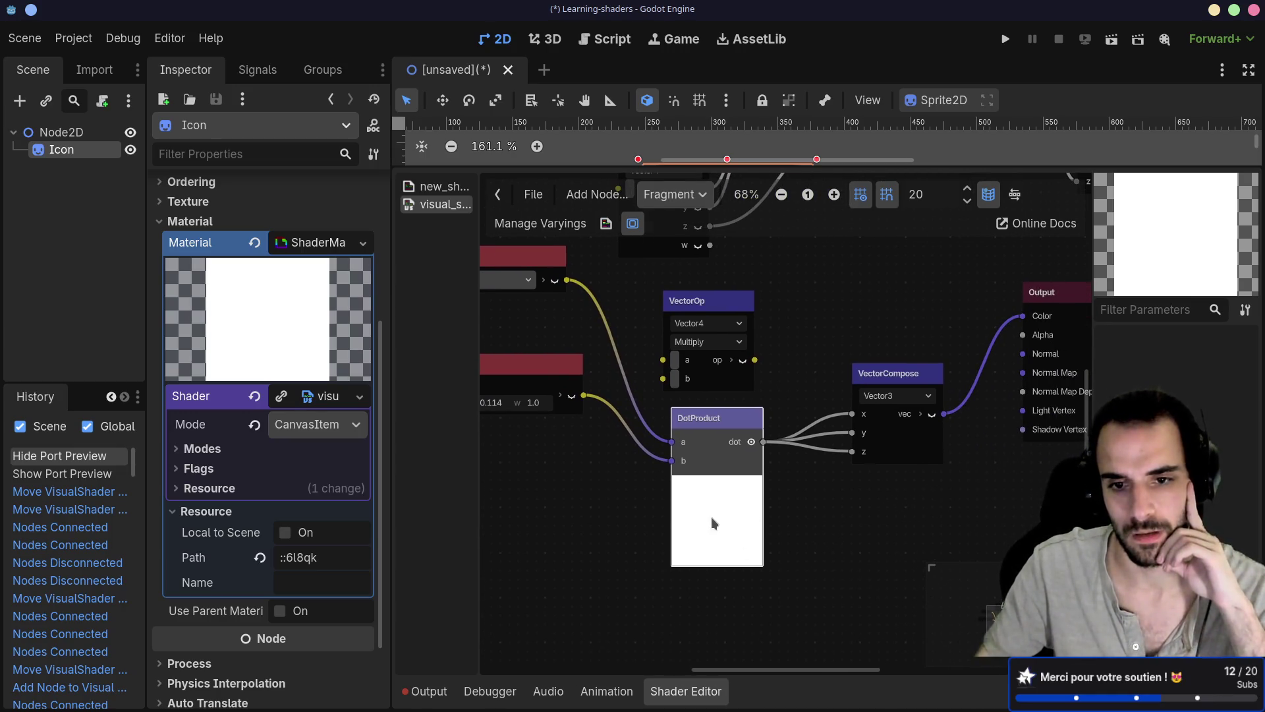
pyautogui.scroll(1, 799, 577)
pyautogui.hscroll(-1, 799, 577)
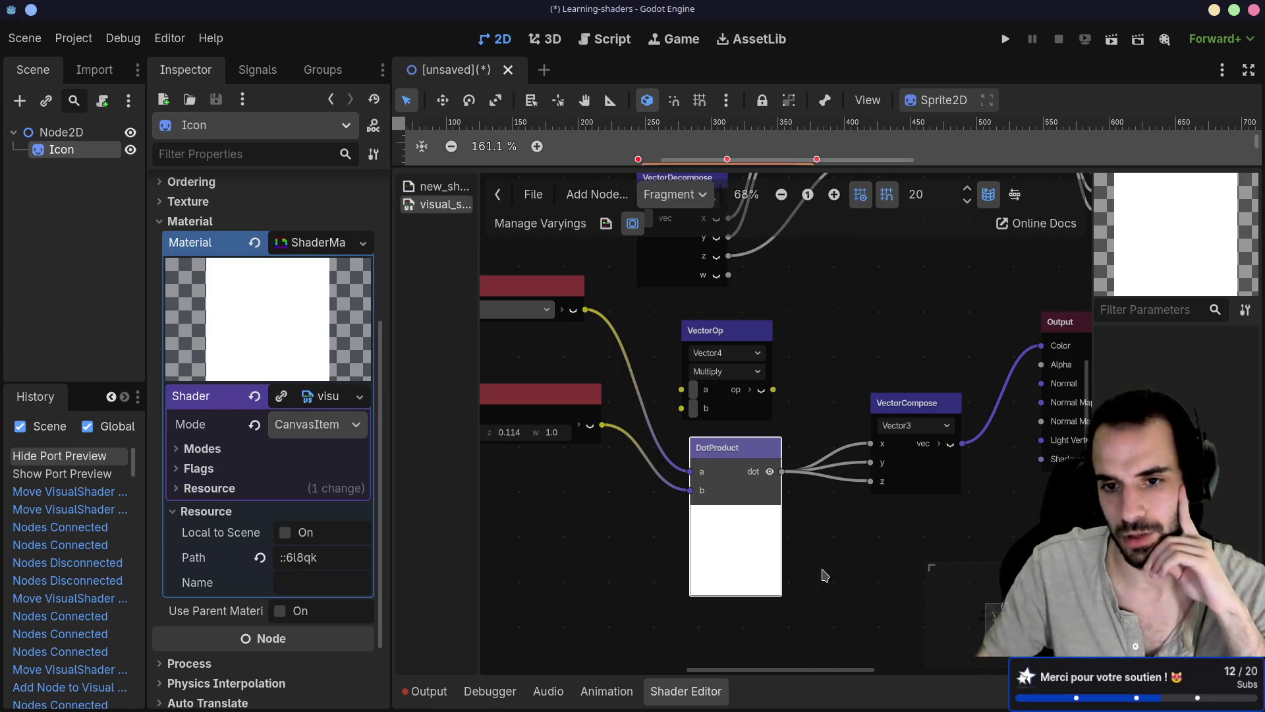
pyautogui.scroll(1, 826, 575)
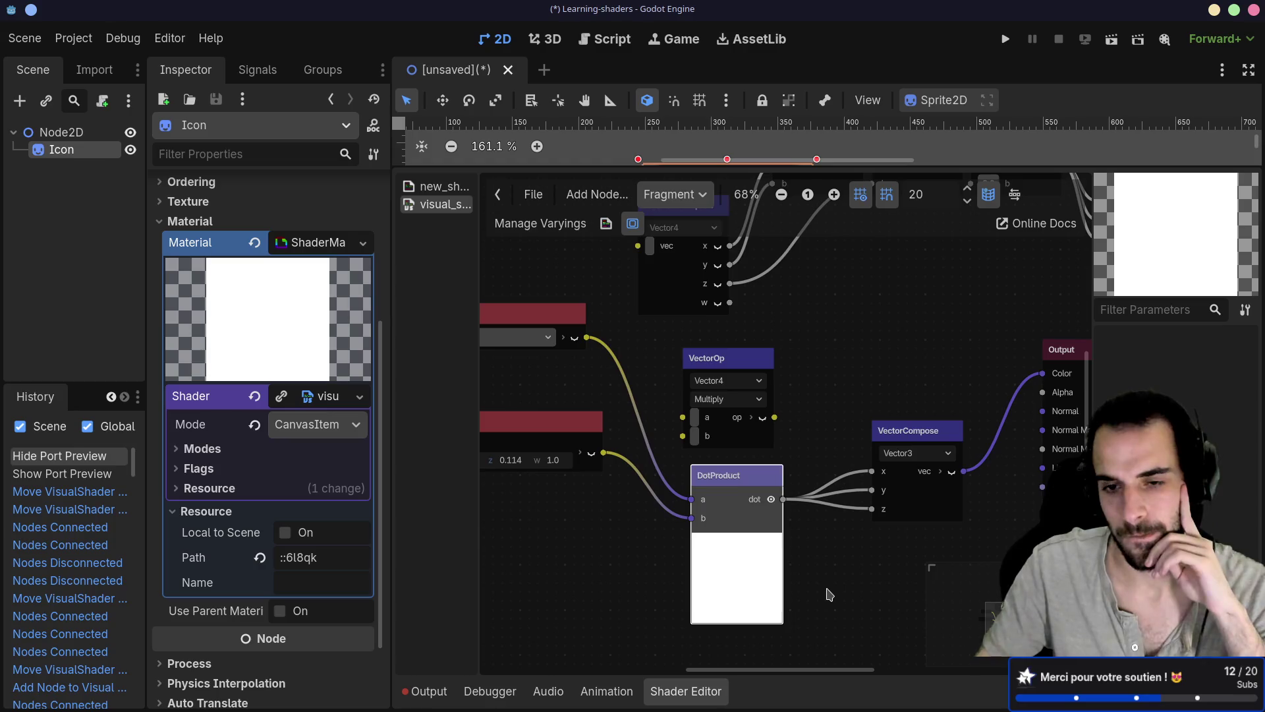
pyautogui.moveTo(829, 594); pyautogui.dragTo(780, 547)
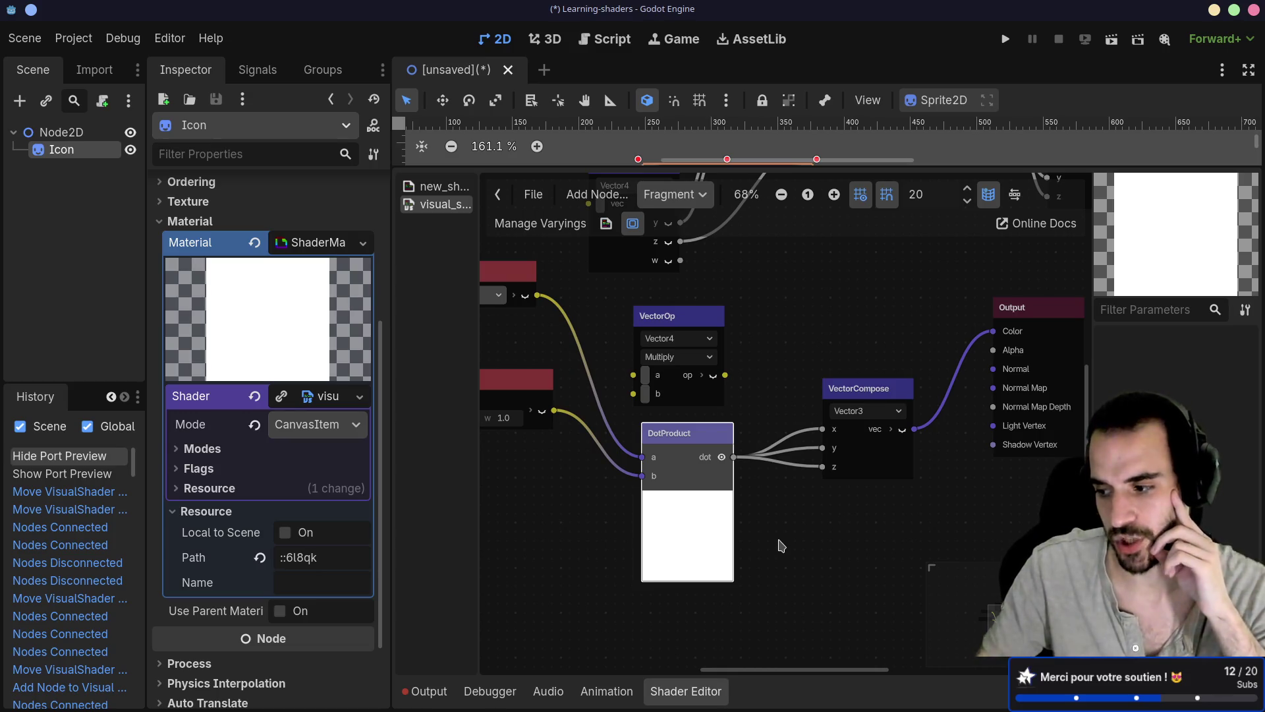
pyautogui.scroll(-1, 782, 546)
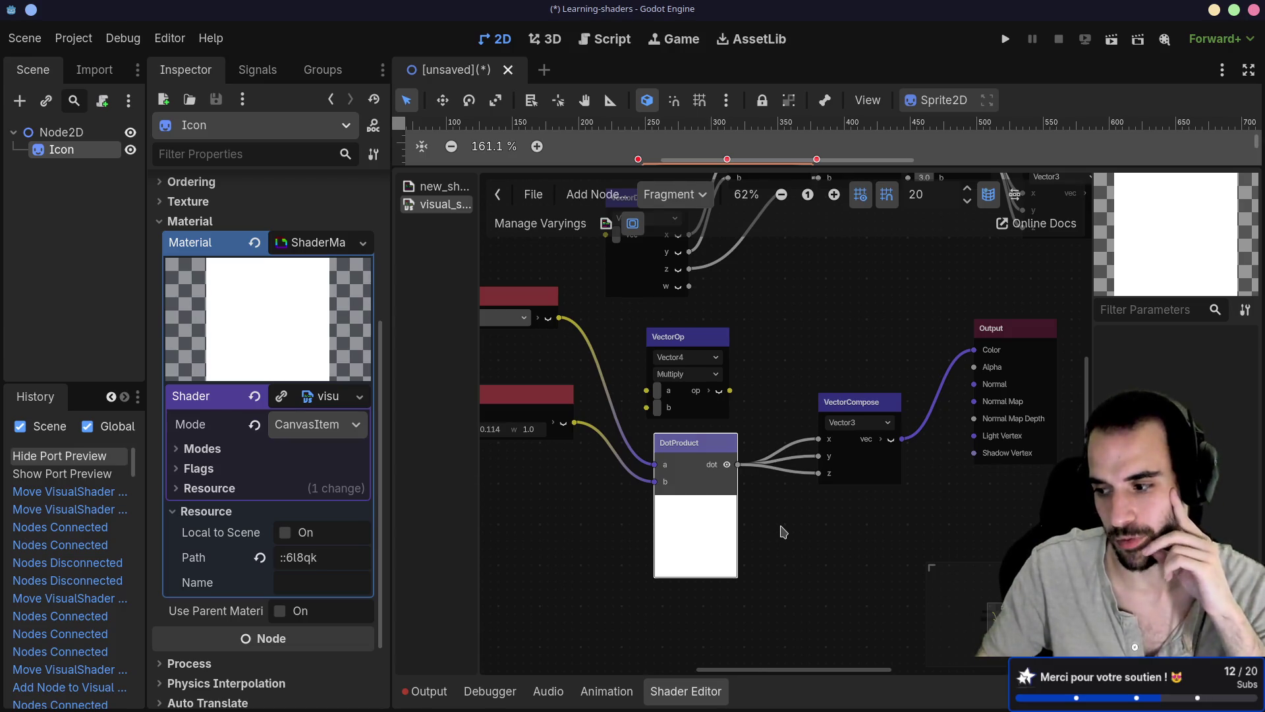
pyautogui.hscroll(-2, 797, 528)
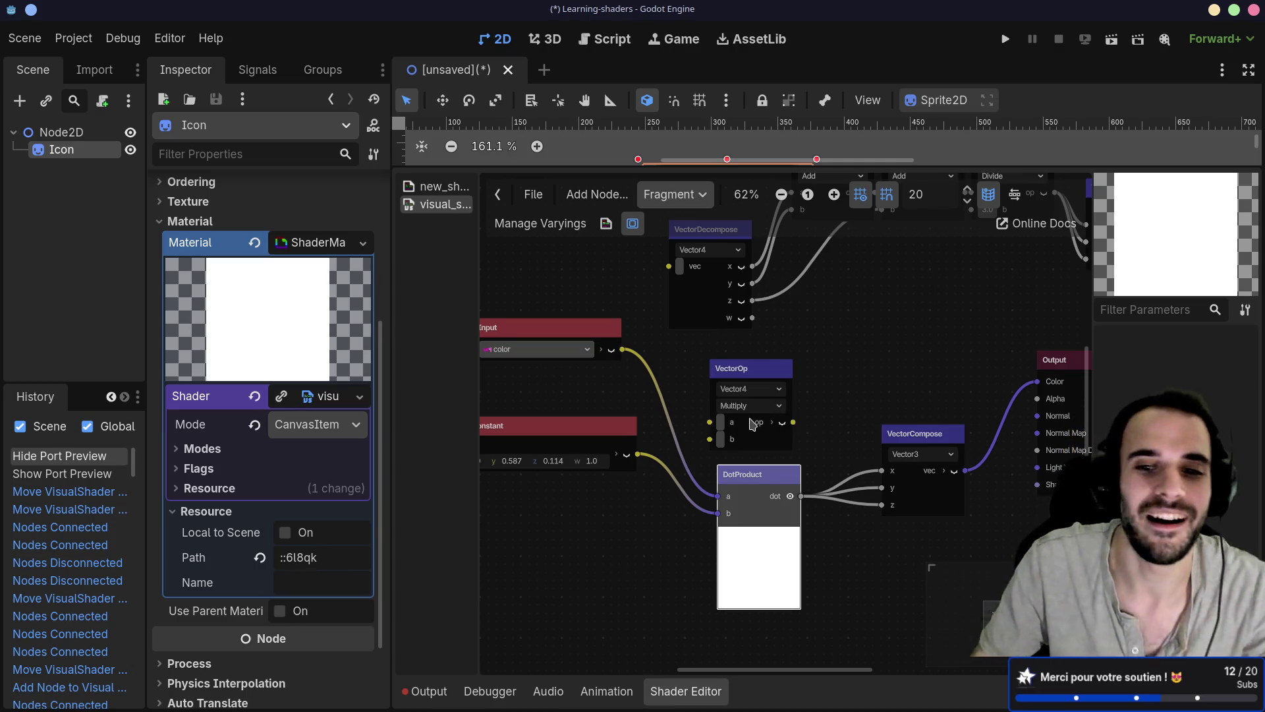
# Wire Input color into VectorDecompose and the upper VectorCompose into Output Color, then resize the viewport split
pyautogui.click(765, 376)
pyautogui.scroll(3, 629, 443)
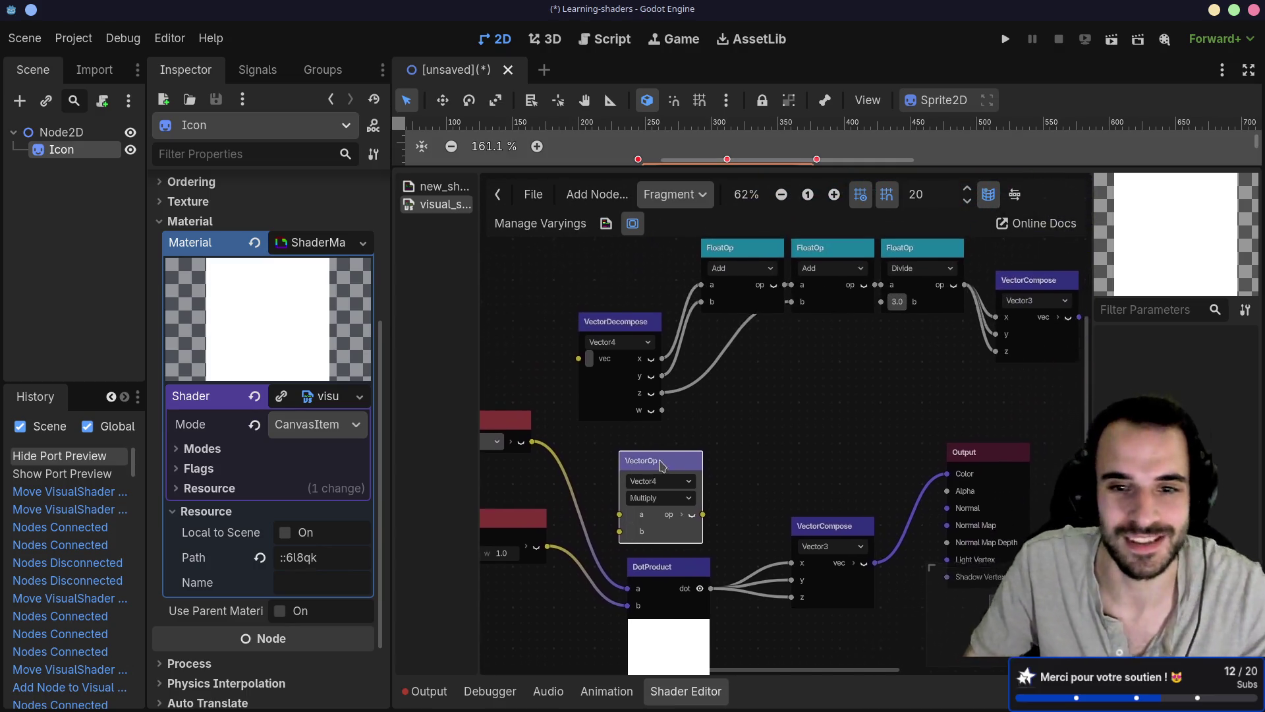
pyautogui.moveTo(630, 443); pyautogui.dragTo(676, 355)
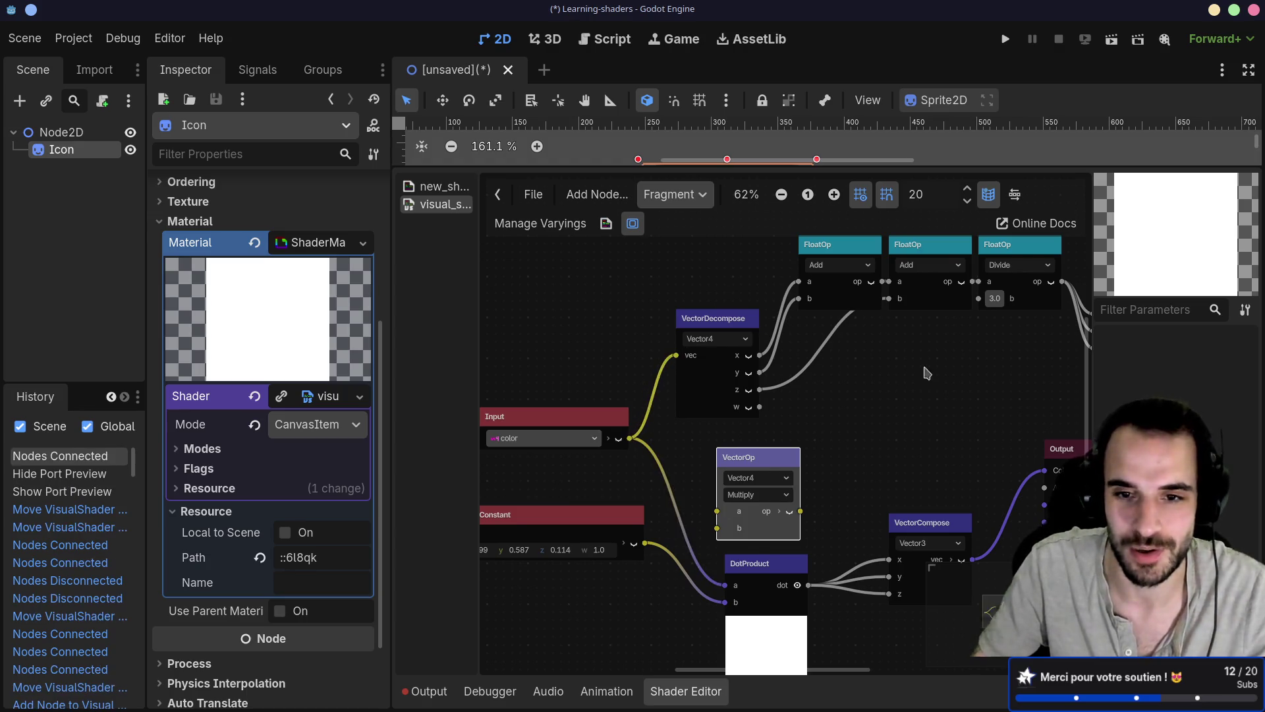
pyautogui.hscroll(10, 924, 367)
pyautogui.moveTo(845, 333)
pyautogui.mouseDown()
pyautogui.moveTo(713, 489)
pyautogui.moveTo(916, 436)
pyautogui.moveTo(928, 380)
pyautogui.mouseUp()
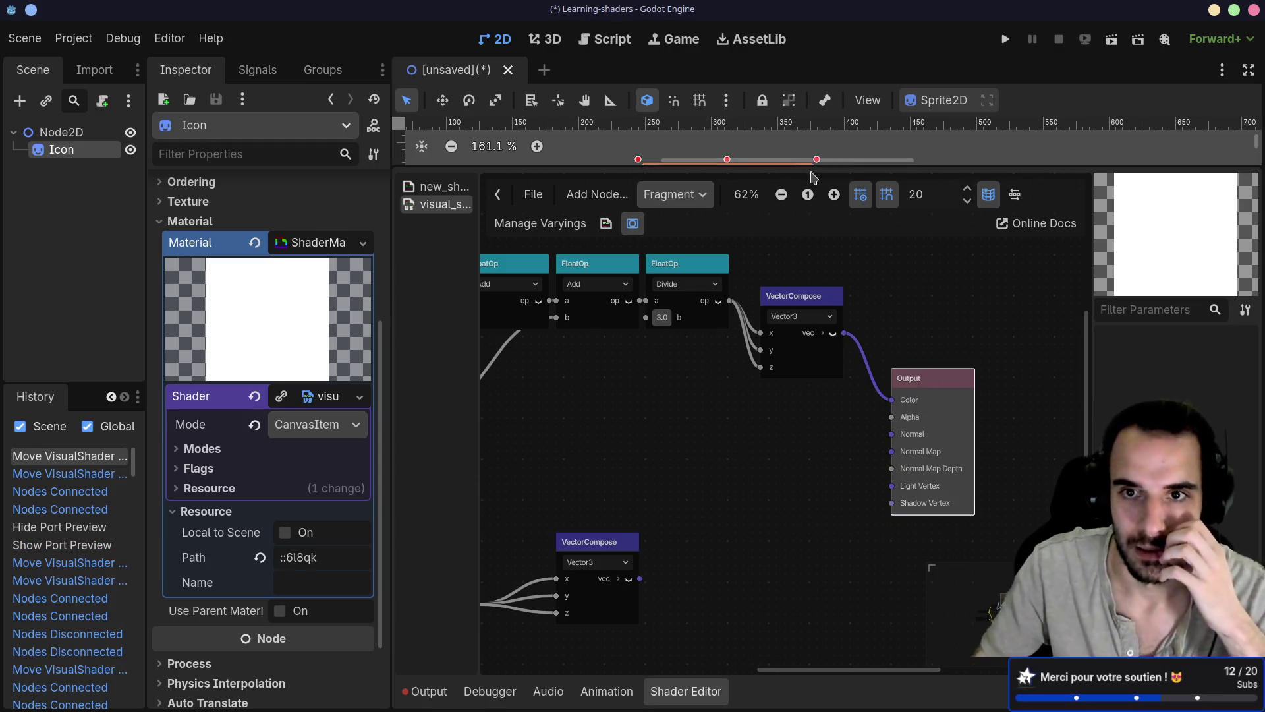
pyautogui.moveTo(805, 165)
pyautogui.mouseDown()
pyautogui.moveTo(805, 324)
pyautogui.moveTo(805, 278)
pyautogui.mouseUp()
pyautogui.moveTo(650, 523); pyautogui.dragTo(781, 403)
# Connect the lower luminance VectorCompose's vec output to Output Color
pyautogui.hscroll(-4, 781, 403)
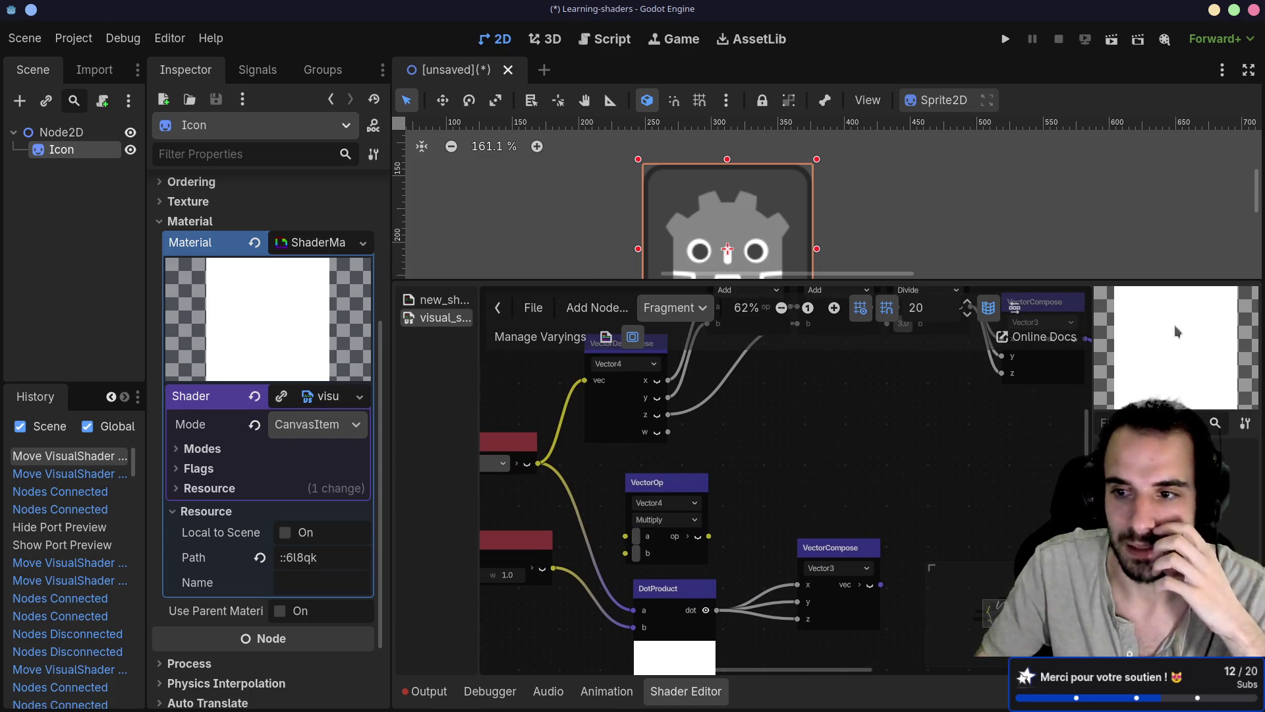
pyautogui.scroll(-3, 896, 425)
pyautogui.scroll(2, 896, 425)
pyautogui.hscroll(3, 856, 441)
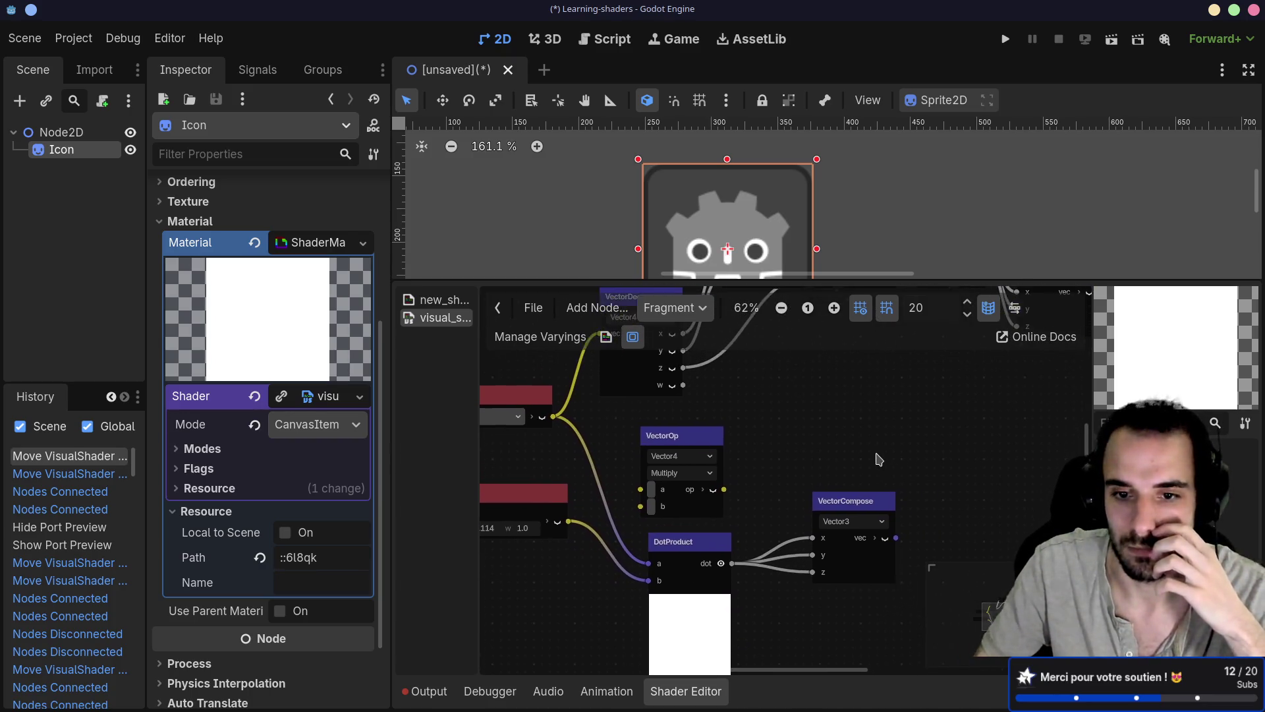
pyautogui.hscroll(5, 815, 464)
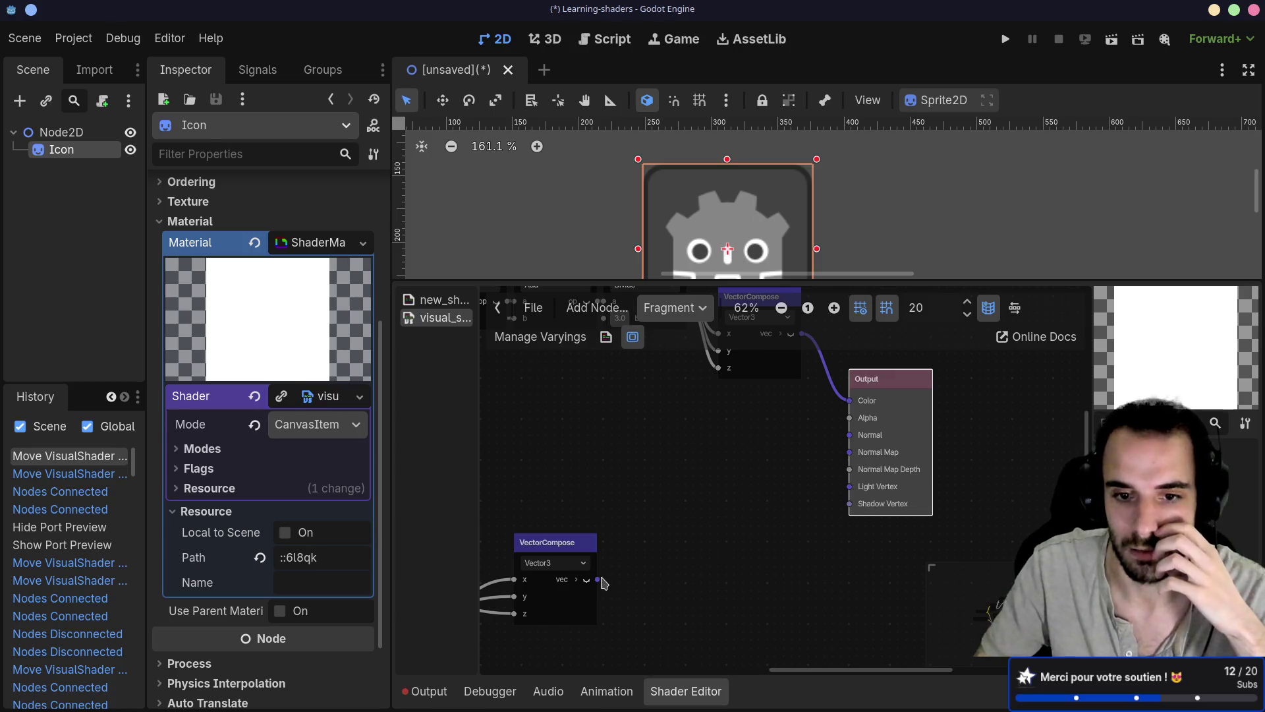
pyautogui.moveTo(597, 580); pyautogui.dragTo(849, 400)
# Enlarge the scene view to see the sprite and try rewiring Output Color between the VectorCompose nodes
pyautogui.scroll(1, 909, 369)
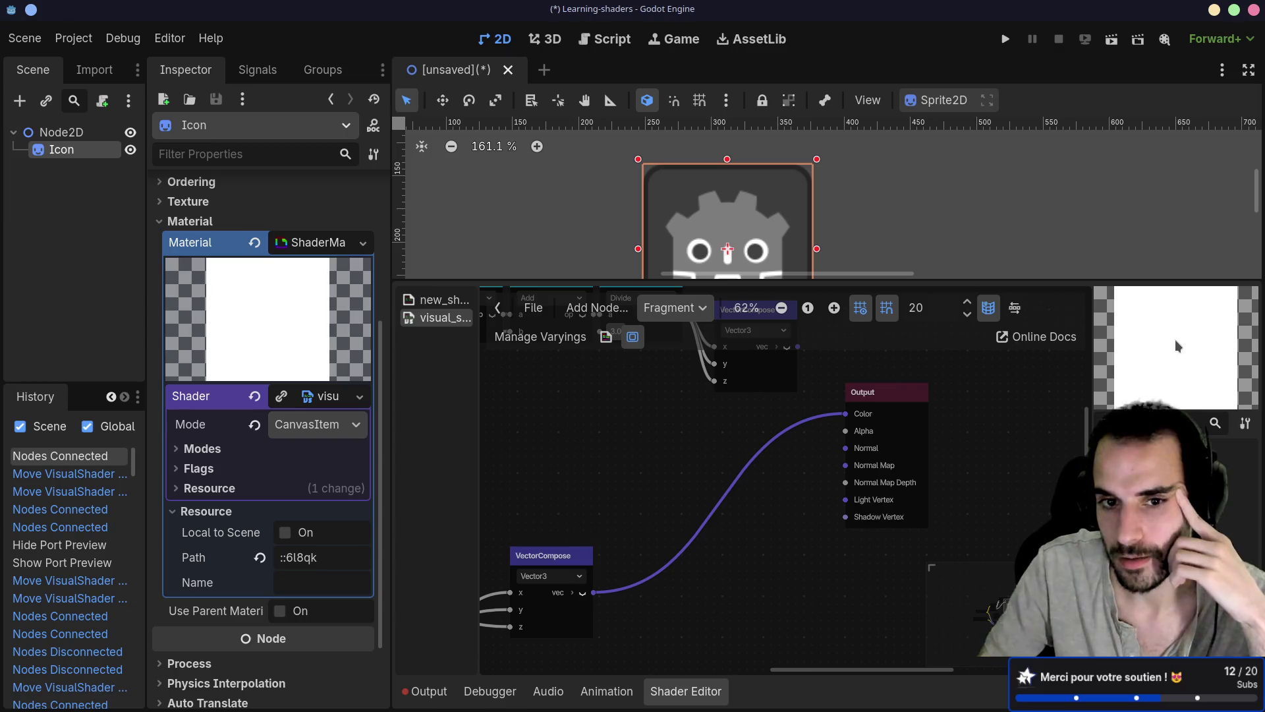
pyautogui.moveTo(1031, 279)
pyautogui.mouseDown()
pyautogui.moveTo(955, 339)
pyautogui.moveTo(850, 363)
pyautogui.mouseUp()
pyautogui.scroll(3, 839, 456)
pyautogui.hscroll(3, 834, 474)
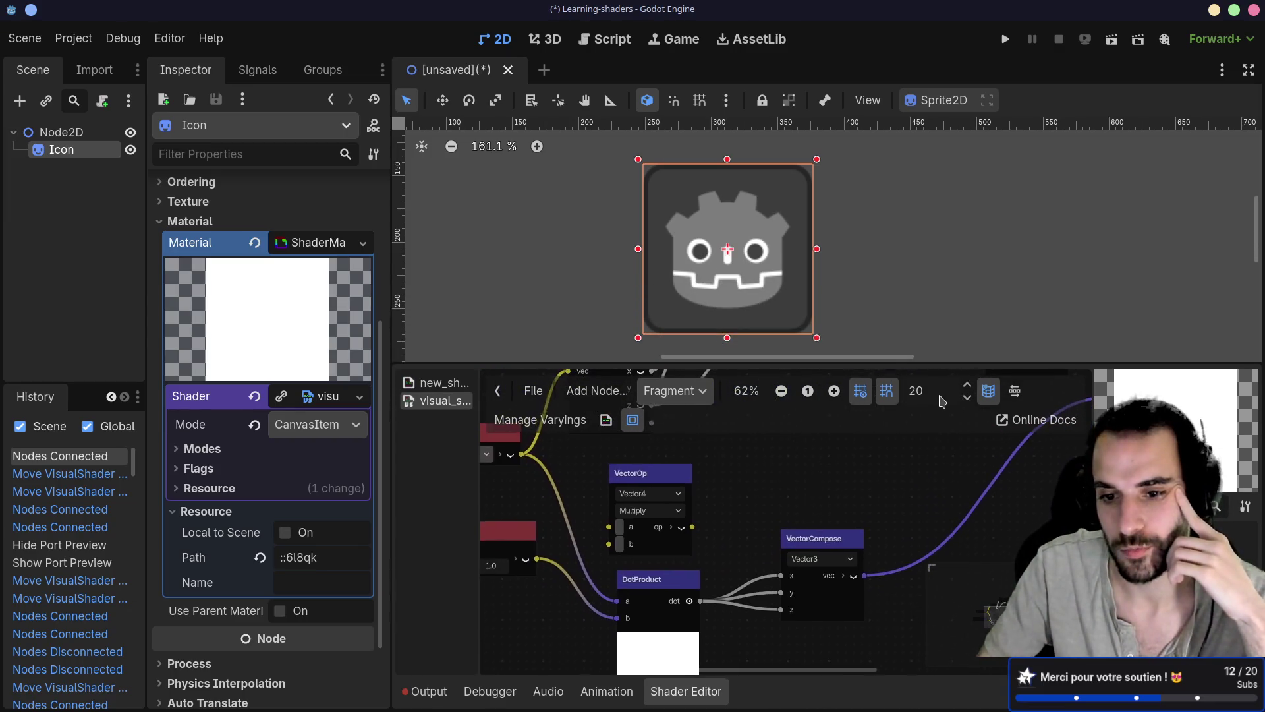
pyautogui.moveTo(801, 477); pyautogui.dragTo(848, 545)
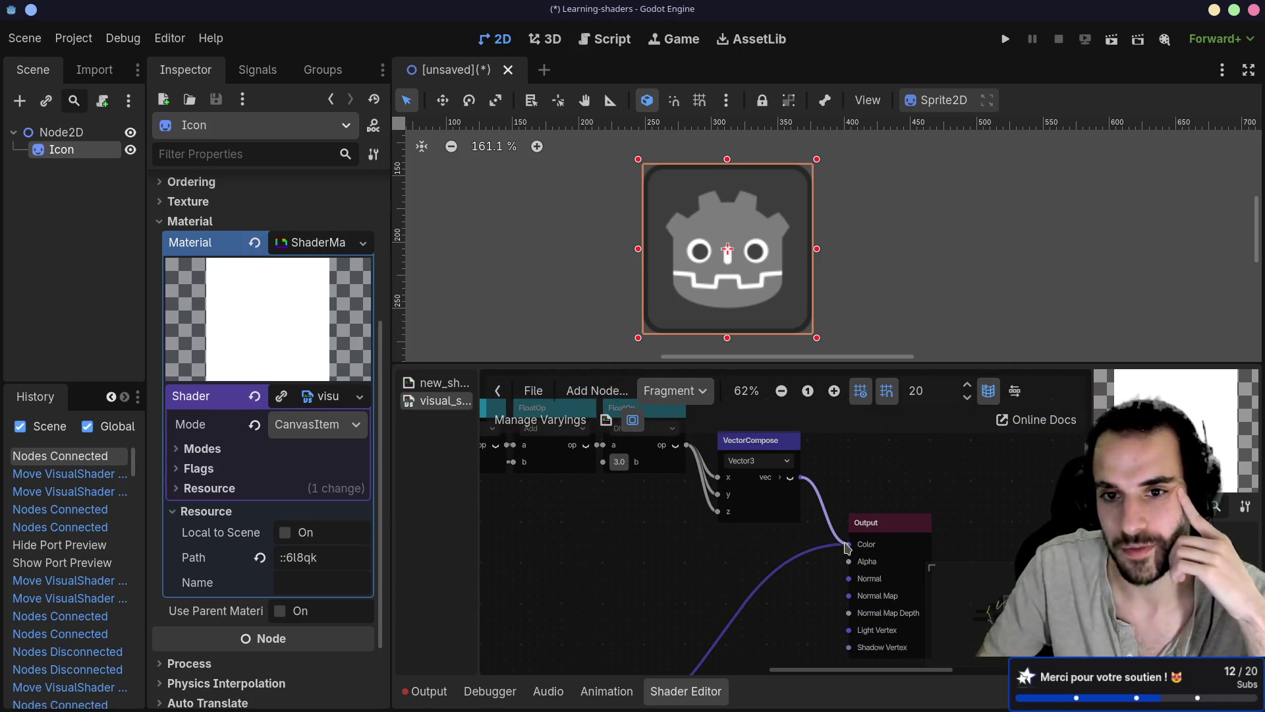
pyautogui.moveTo(797, 485); pyautogui.dragTo(732, 587)
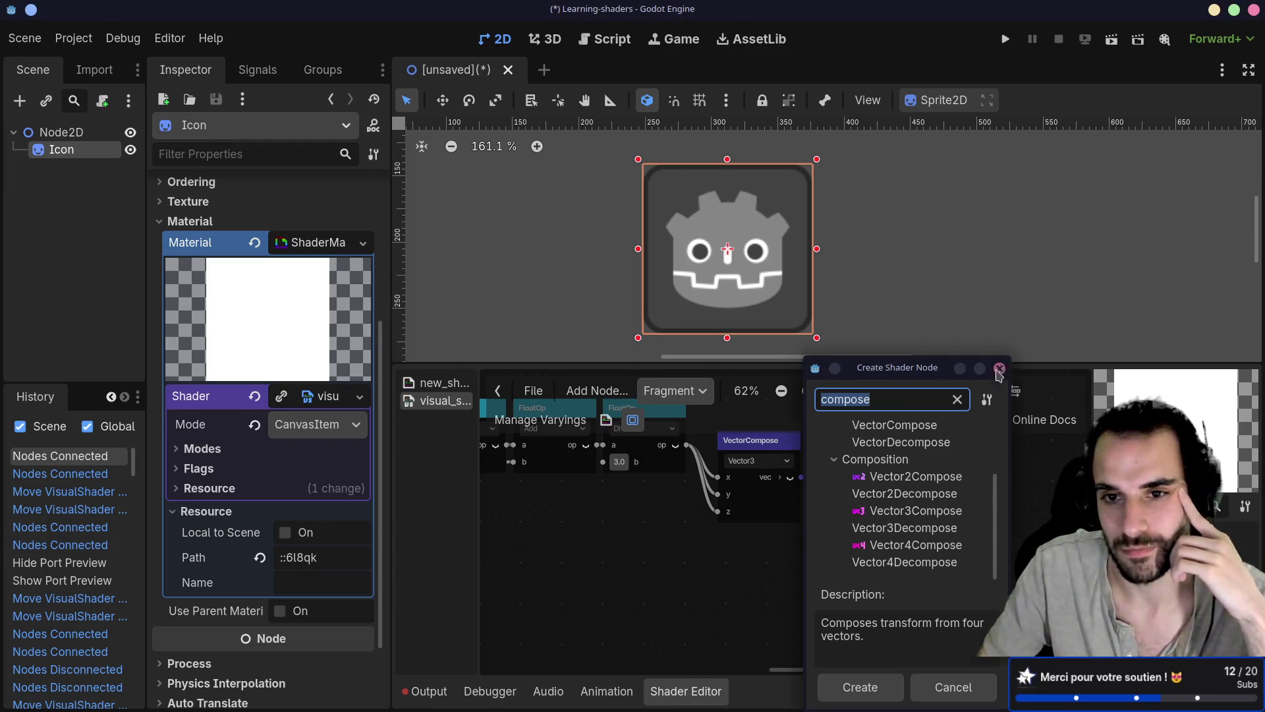
# Dismiss the node list, move the lower VectorCompose near Output and wire it to Output Color
pyautogui.click(1000, 368)
pyautogui.scroll(-3, 659, 560)
pyautogui.hscroll(-2, 659, 560)
pyautogui.moveTo(613, 612); pyautogui.dragTo(777, 480)
pyautogui.moveTo(814, 523)
pyautogui.mouseDown()
pyautogui.moveTo(902, 475)
pyautogui.moveTo(880, 504)
pyautogui.moveTo(890, 518)
pyautogui.mouseUp()
# Alternate Output Color between the upper and lower VectorCompose, ending on the lower luminance one
pyautogui.scroll(2, 857, 462)
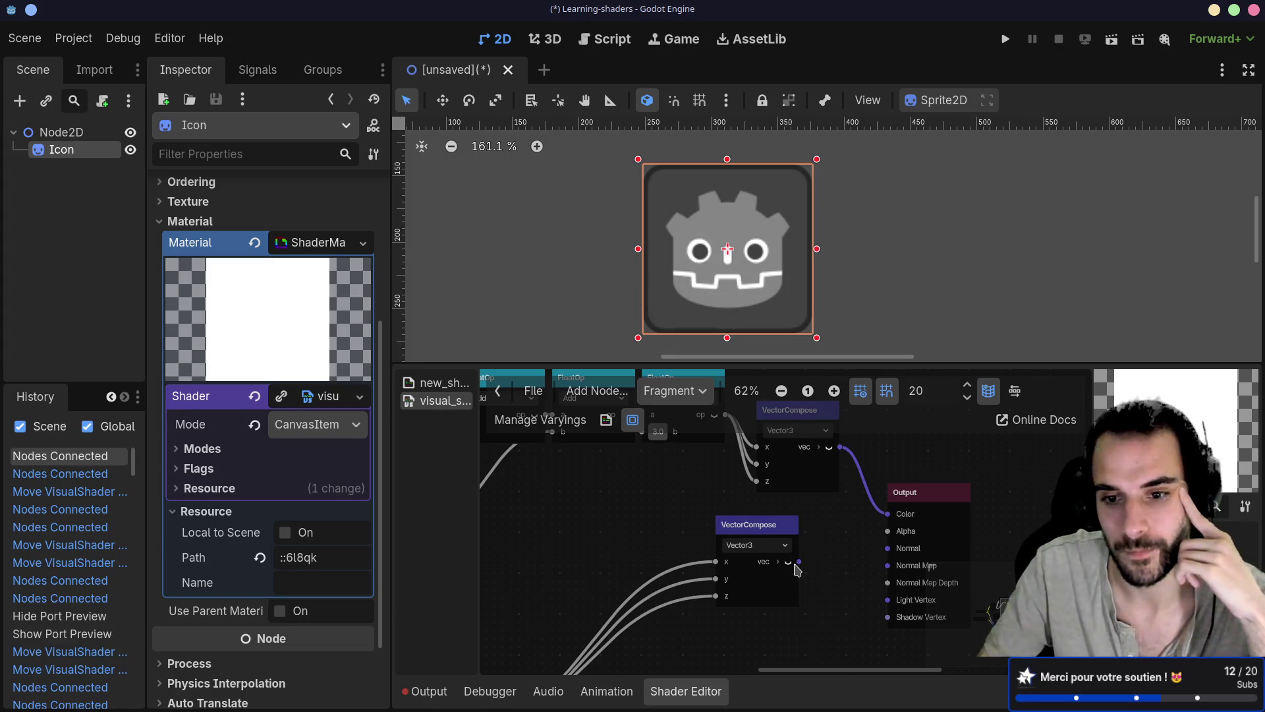
pyautogui.moveTo(799, 562); pyautogui.dragTo(887, 514)
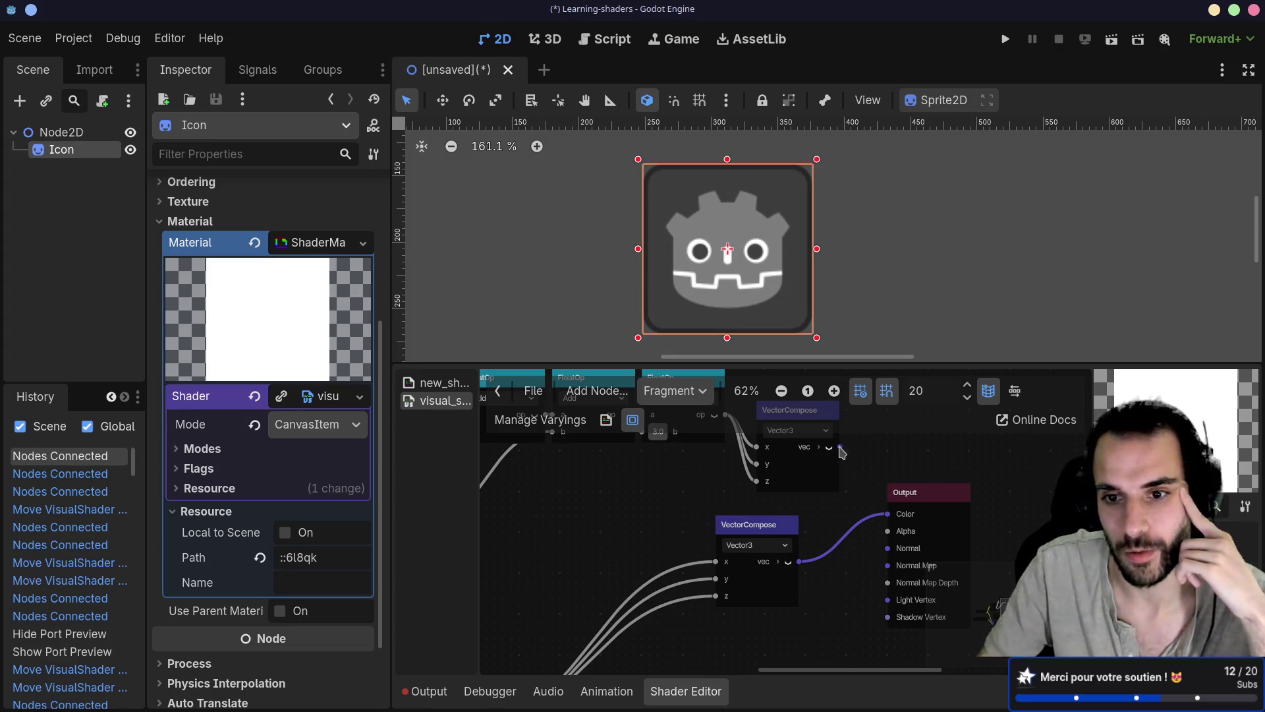
pyautogui.moveTo(841, 448); pyautogui.dragTo(888, 514)
pyautogui.moveTo(799, 561); pyautogui.dragTo(897, 519)
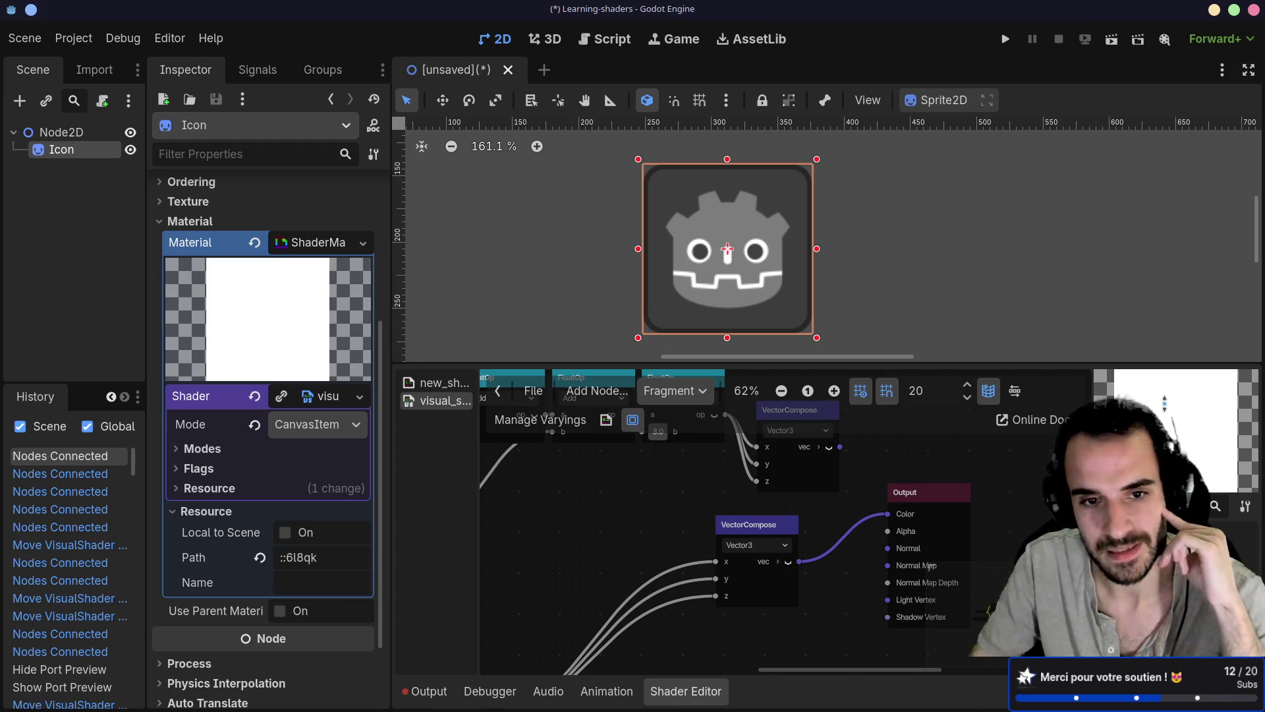
pyautogui.click(533, 391)
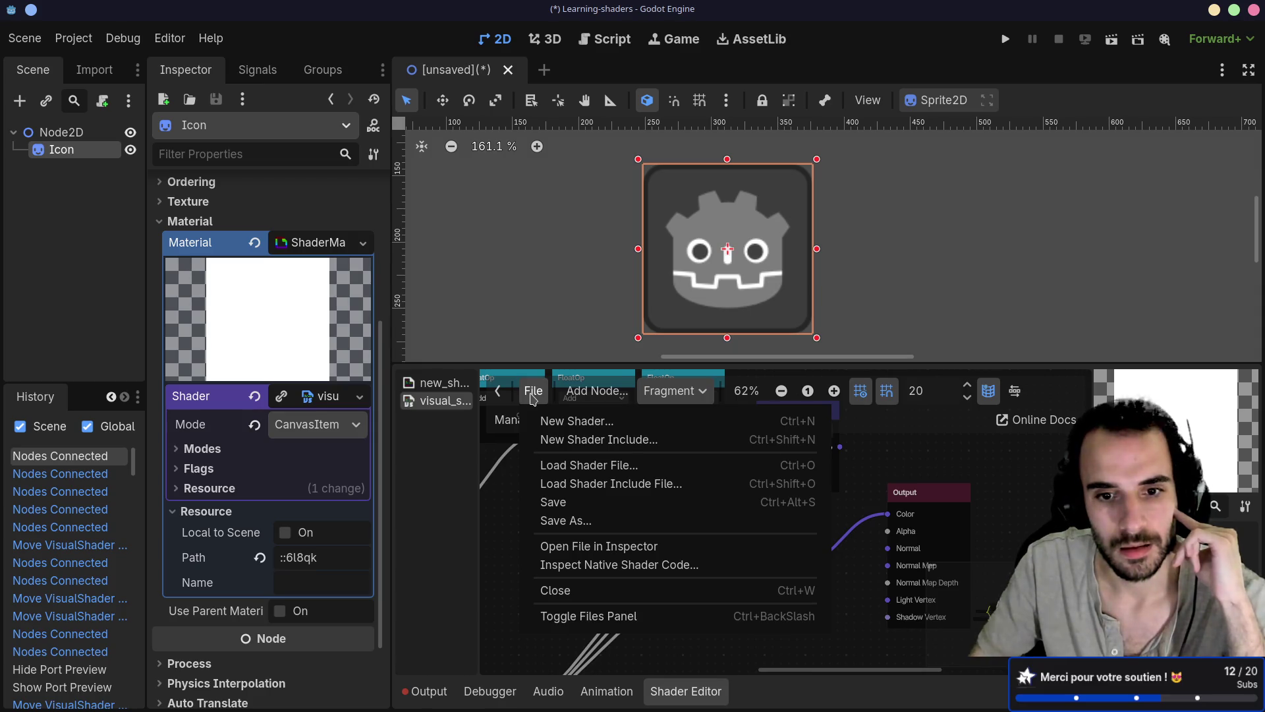
# Close the shader File menu and inspect the Vector4Constant weights 0.299, 0.587, 0.114, 1.0
pyautogui.click(534, 391)
pyautogui.scroll(5, 744, 527)
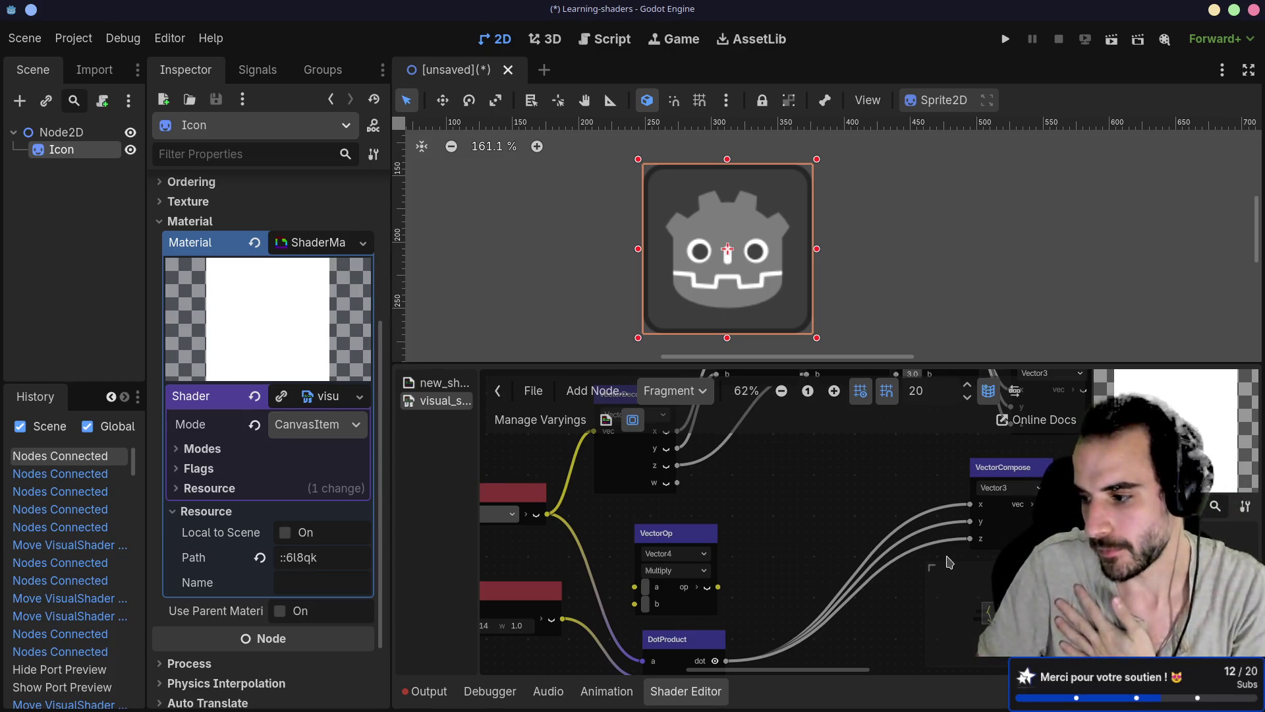
pyautogui.hscroll(-5, 679, 560)
pyautogui.scroll(-3, 679, 560)
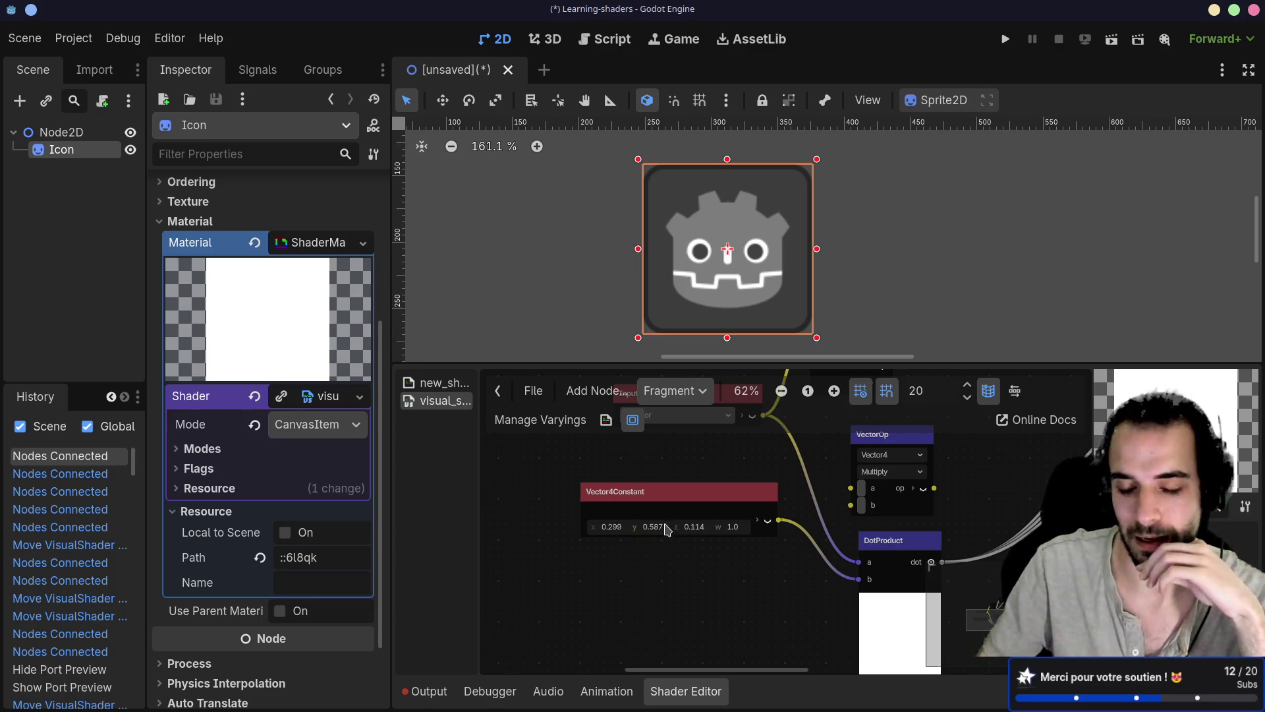
# Move VectorDecompose and the colour Input node side by side at the top of the graph, zooming out to 47%
pyautogui.hscroll(3, 659, 554)
pyautogui.scroll(1, 659, 553)
pyautogui.hscroll(3, 653, 576)
pyautogui.scroll(1, 652, 575)
pyautogui.hscroll(-4, 673, 560)
pyautogui.scroll(-2, 672, 560)
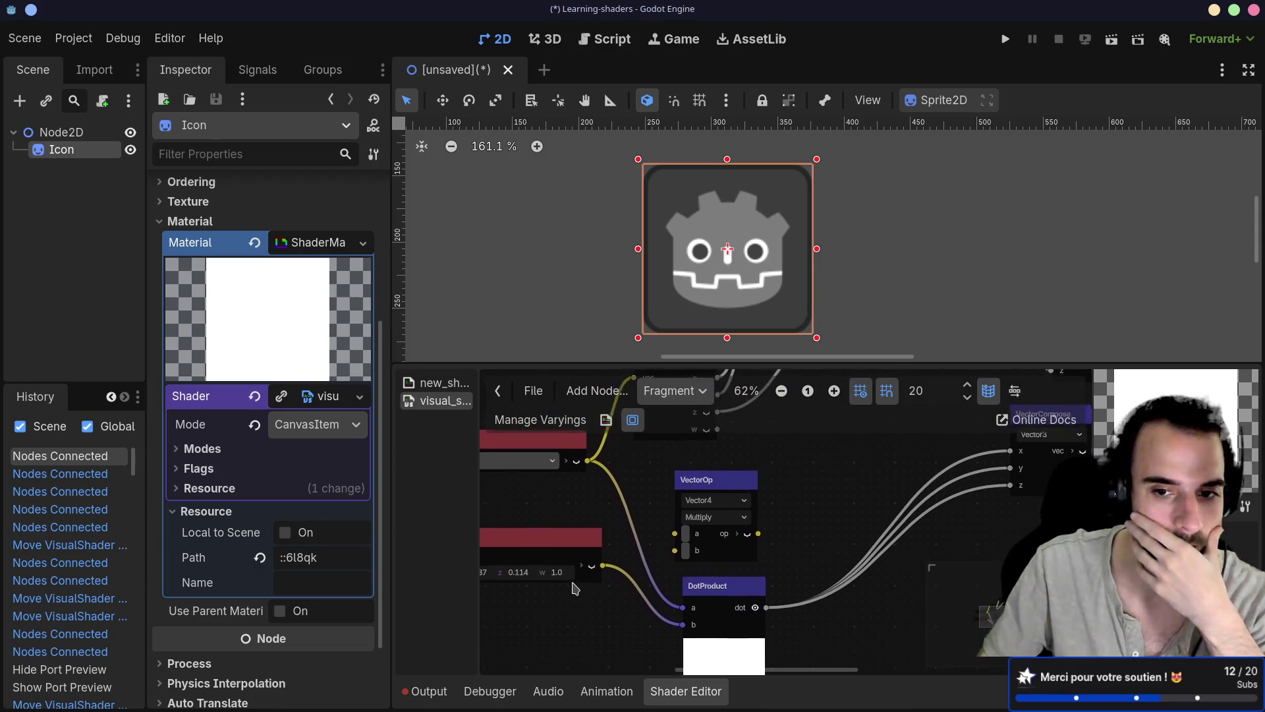
pyautogui.scroll(2, 678, 554)
pyautogui.hscroll(4, 679, 554)
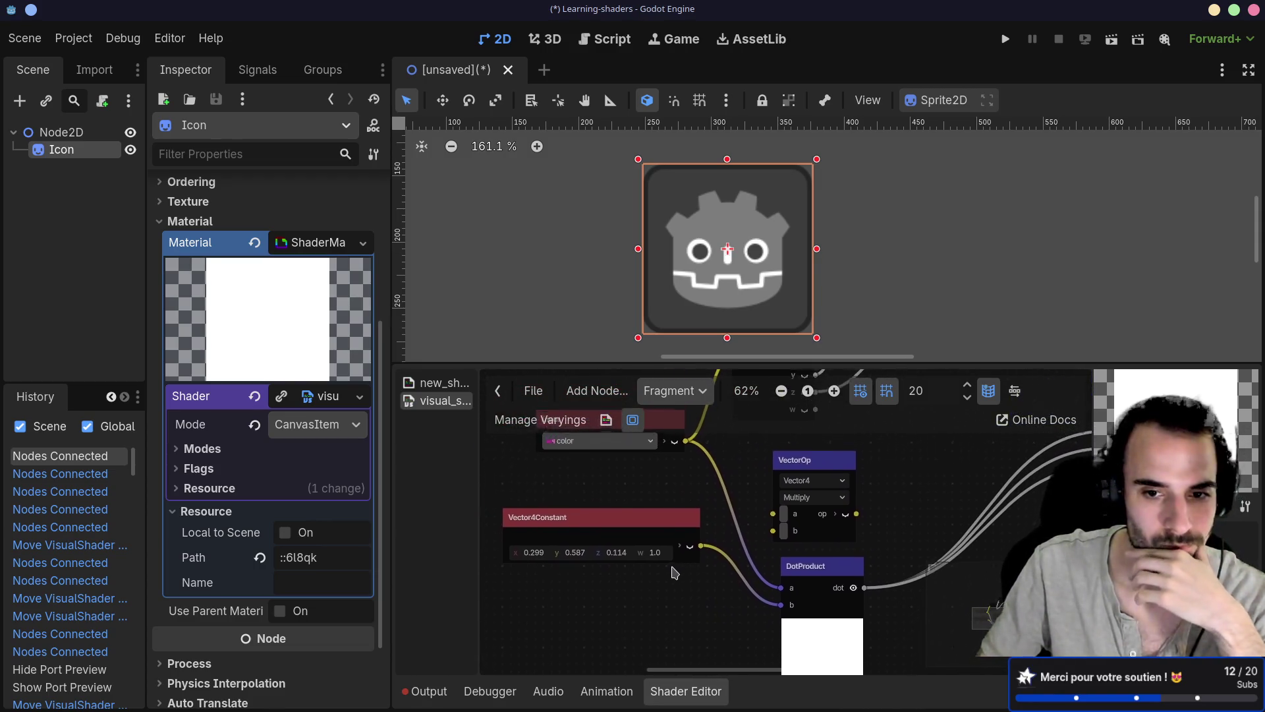
pyautogui.scroll(-2, 681, 530)
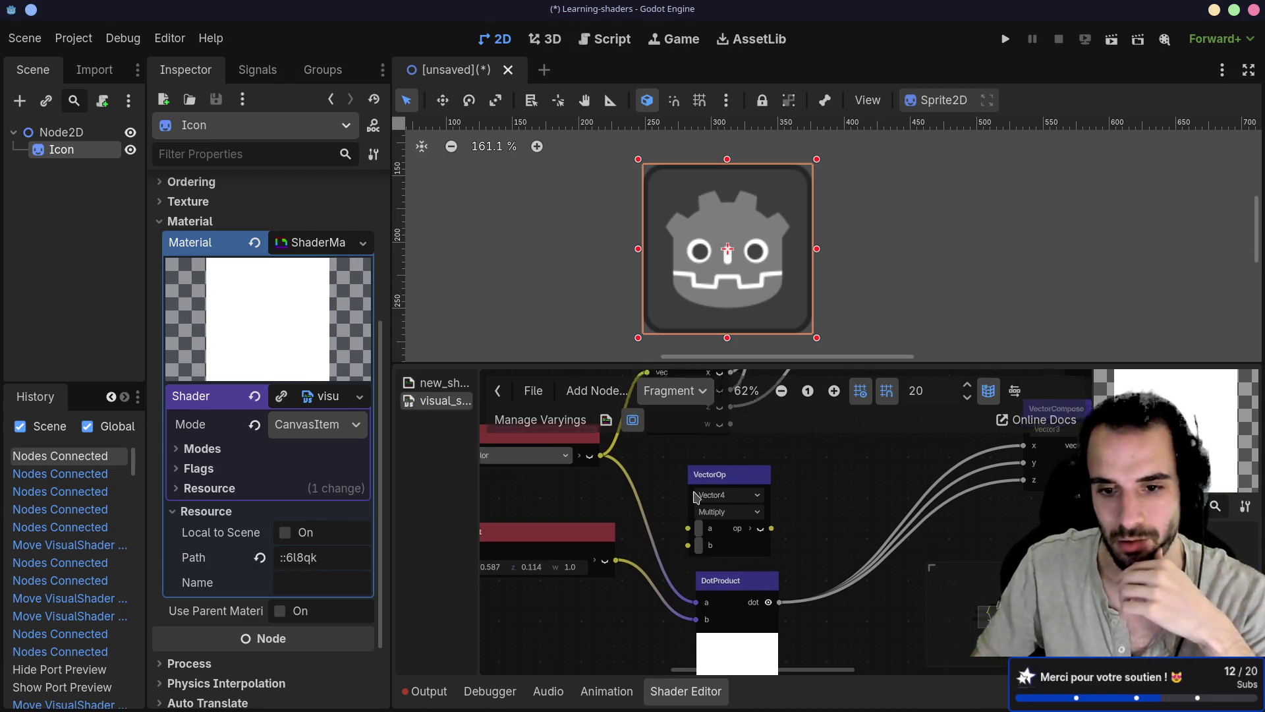
pyautogui.hscroll(-1, 681, 530)
pyautogui.scroll(6, 748, 458)
pyautogui.hscroll(2, 741, 475)
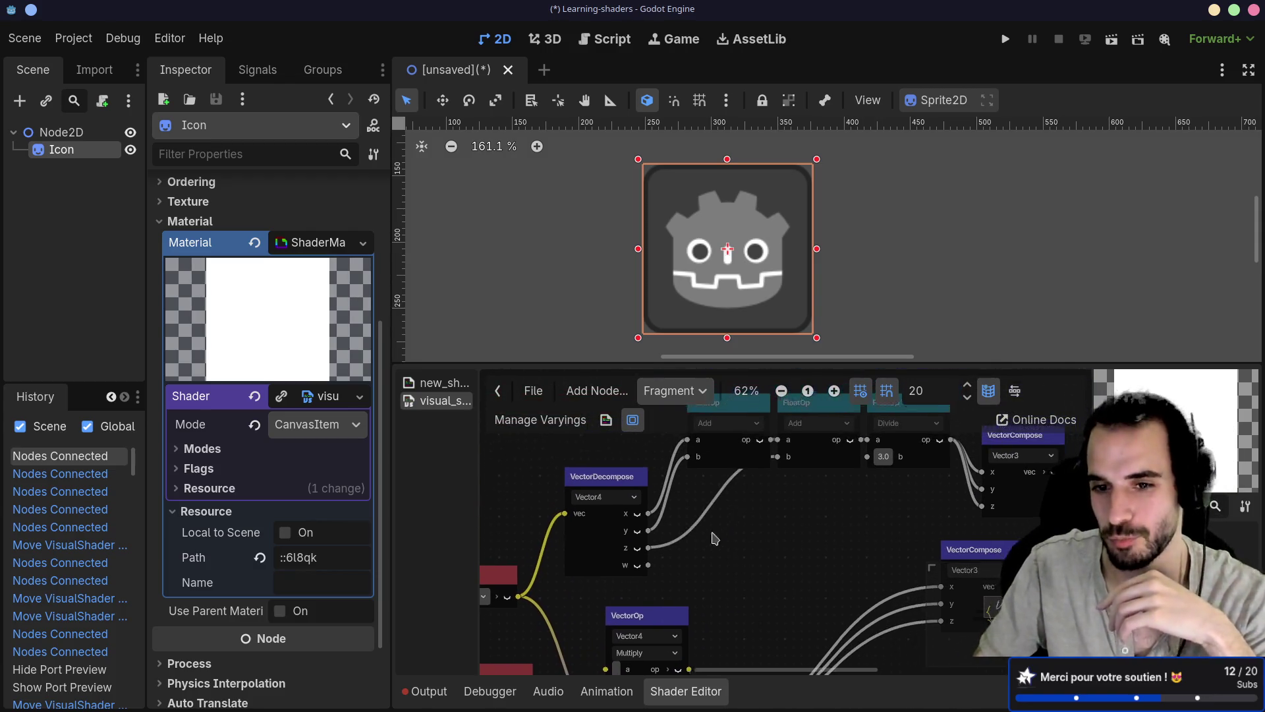
pyautogui.moveTo(681, 493); pyautogui.dragTo(693, 419)
pyautogui.moveTo(552, 593); pyautogui.dragTo(558, 439)
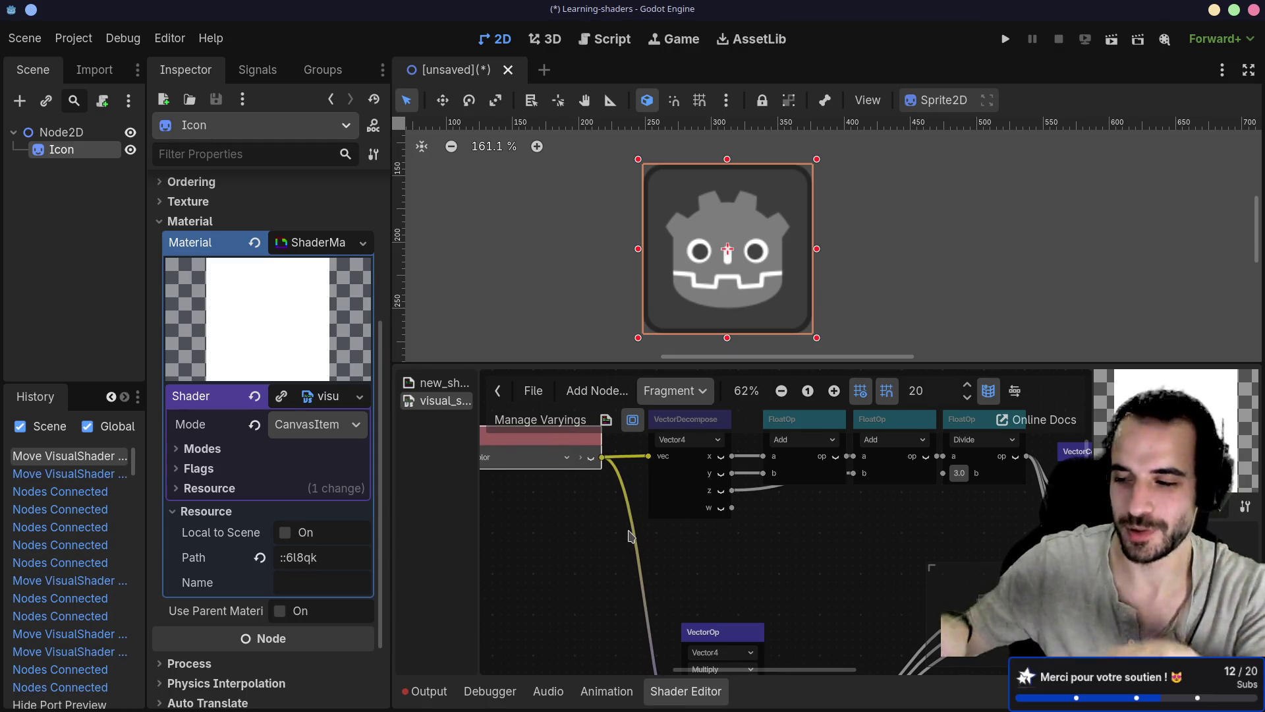
pyautogui.scroll(-2, 630, 610)
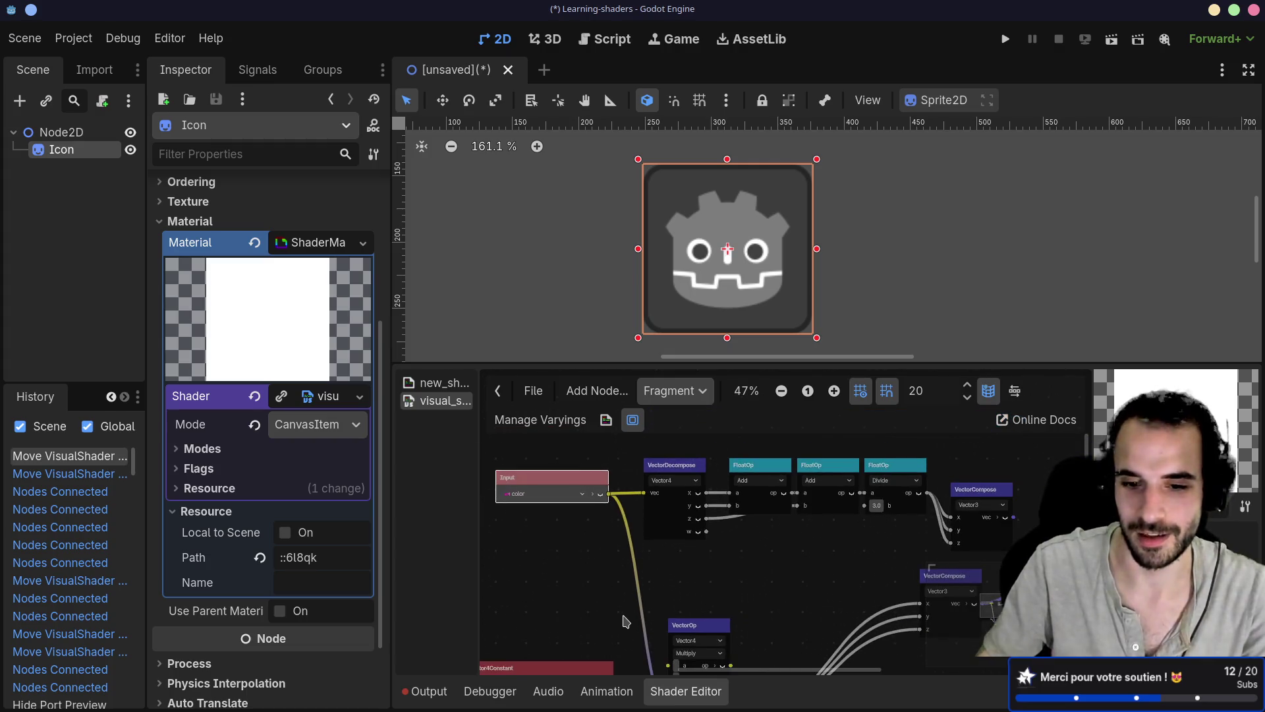
pyautogui.moveTo(630, 613)
pyautogui.mouseDown()
pyautogui.moveTo(605, 468)
pyautogui.moveTo(743, 625)
pyautogui.mouseUp()
# Delete the Vector4Constant, VectorOp, DotProduct and lower VectorCompose nodes
pyautogui.click(539, 542)
pyautogui.press('Delete')
pyautogui.press('Delete')
pyautogui.hscroll(3, 725, 520)
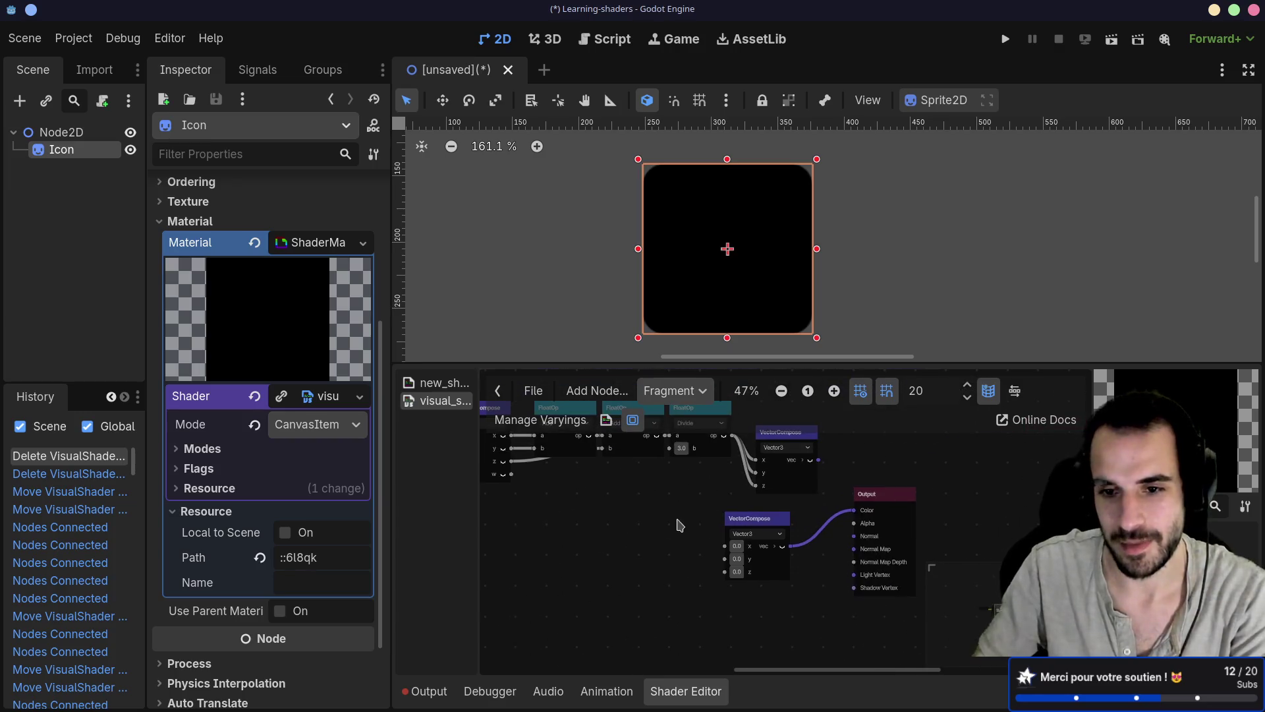
pyautogui.moveTo(659, 504)
pyautogui.mouseDown()
pyautogui.moveTo(889, 621)
pyautogui.moveTo(800, 592)
pyautogui.mouseUp()
pyautogui.press('Delete')
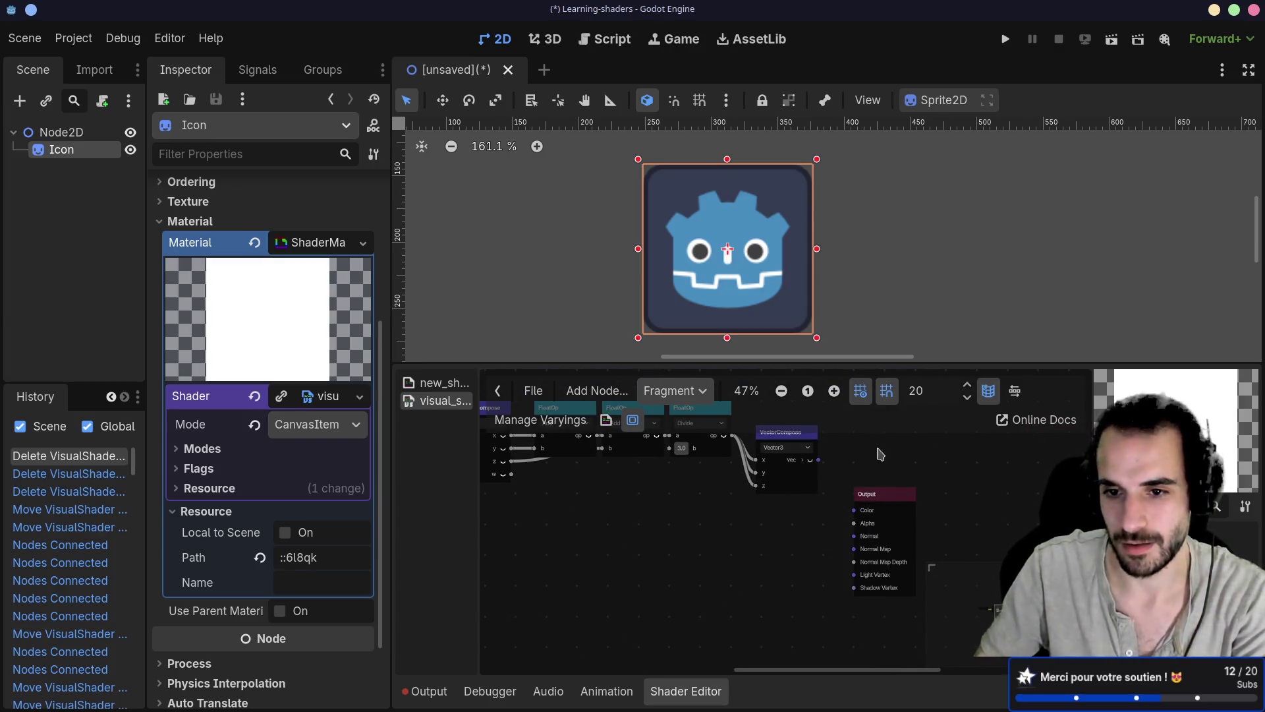
# Move the Output node up and wire the averaging VectorCompose into Output Color
pyautogui.moveTo(881, 491); pyautogui.dragTo(865, 451)
pyautogui.scroll(3, 825, 469)
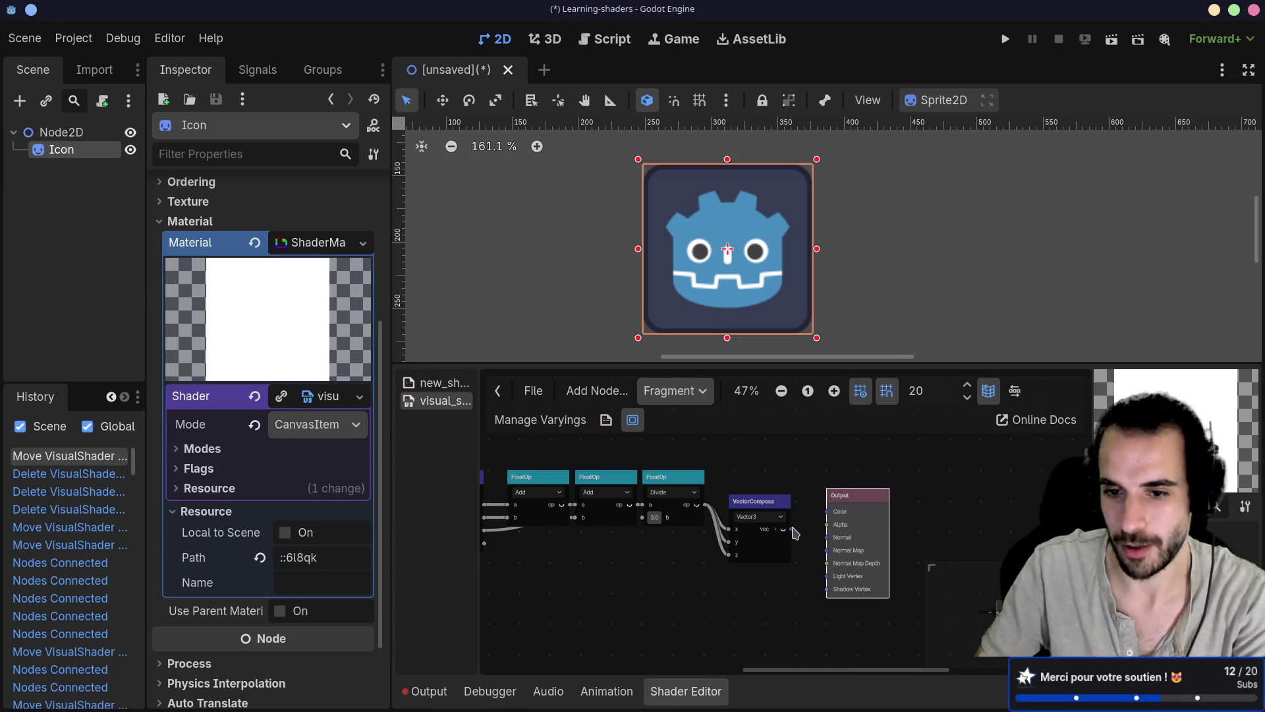
pyautogui.moveTo(783, 528); pyautogui.dragTo(818, 502)
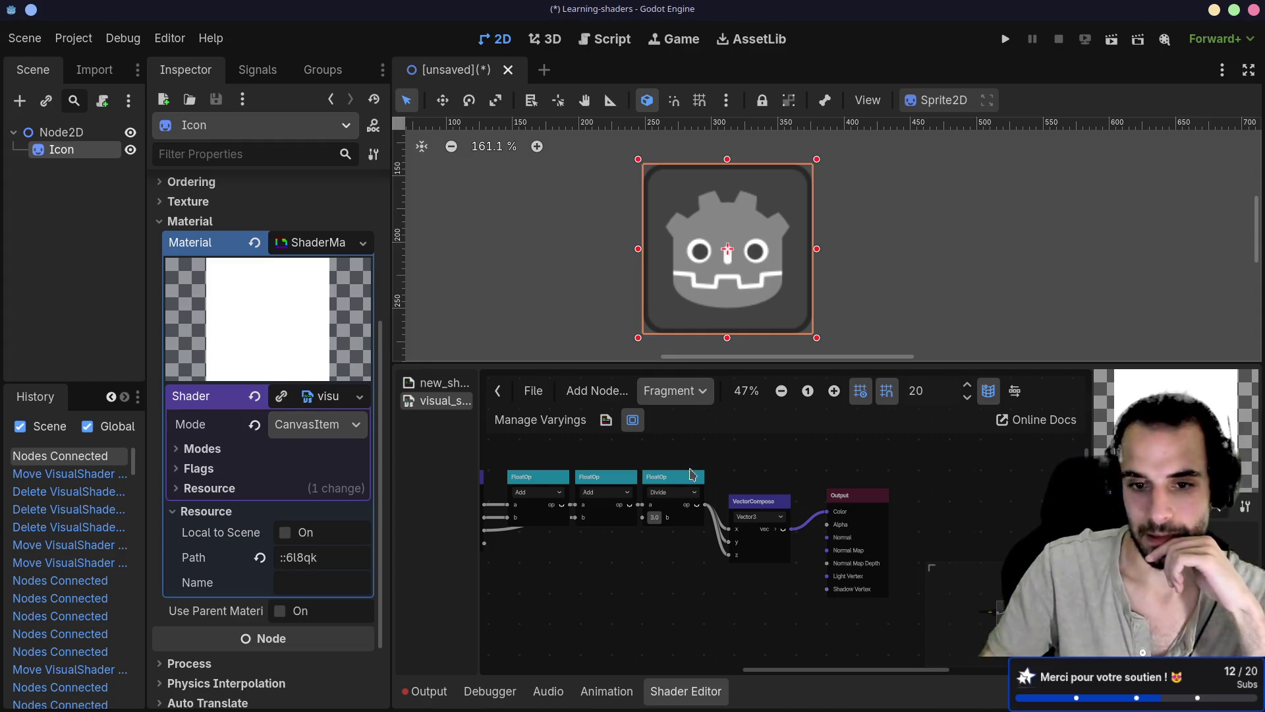
pyautogui.scroll(-1, 695, 527)
pyautogui.hscroll(-5, 695, 537)
pyautogui.scroll(4, 774, 516)
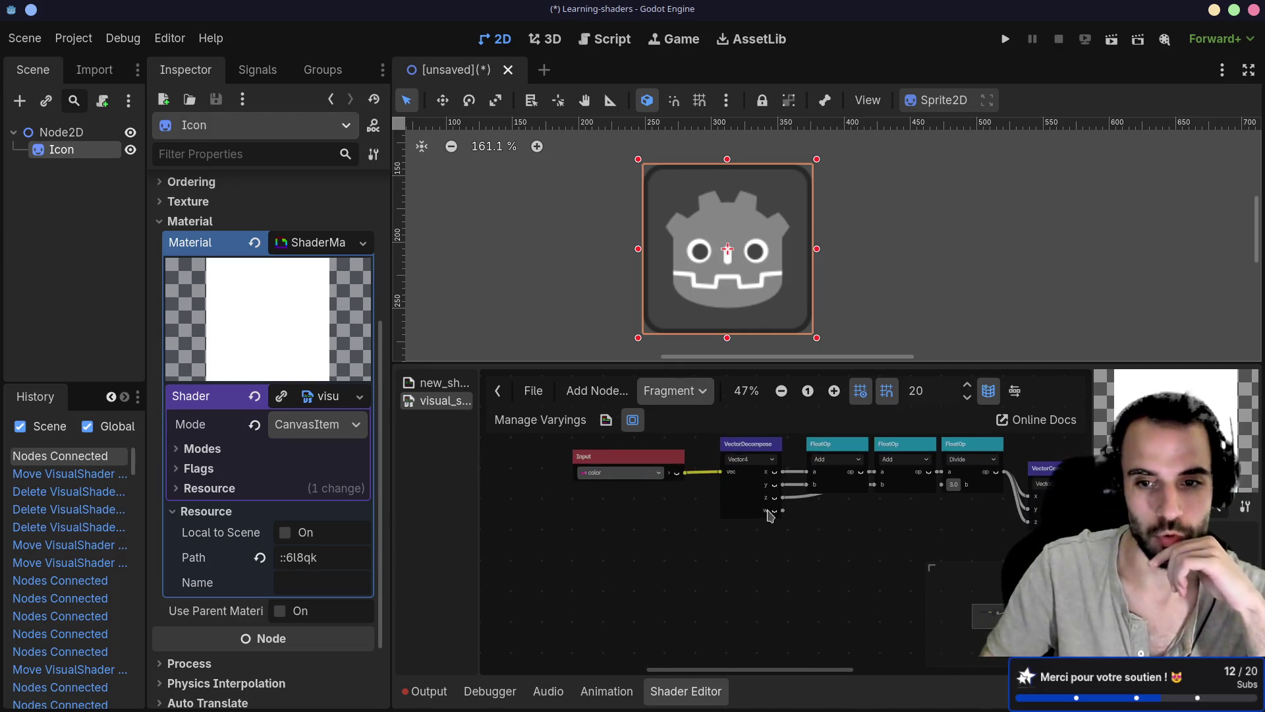
pyautogui.hscroll(3, 705, 559)
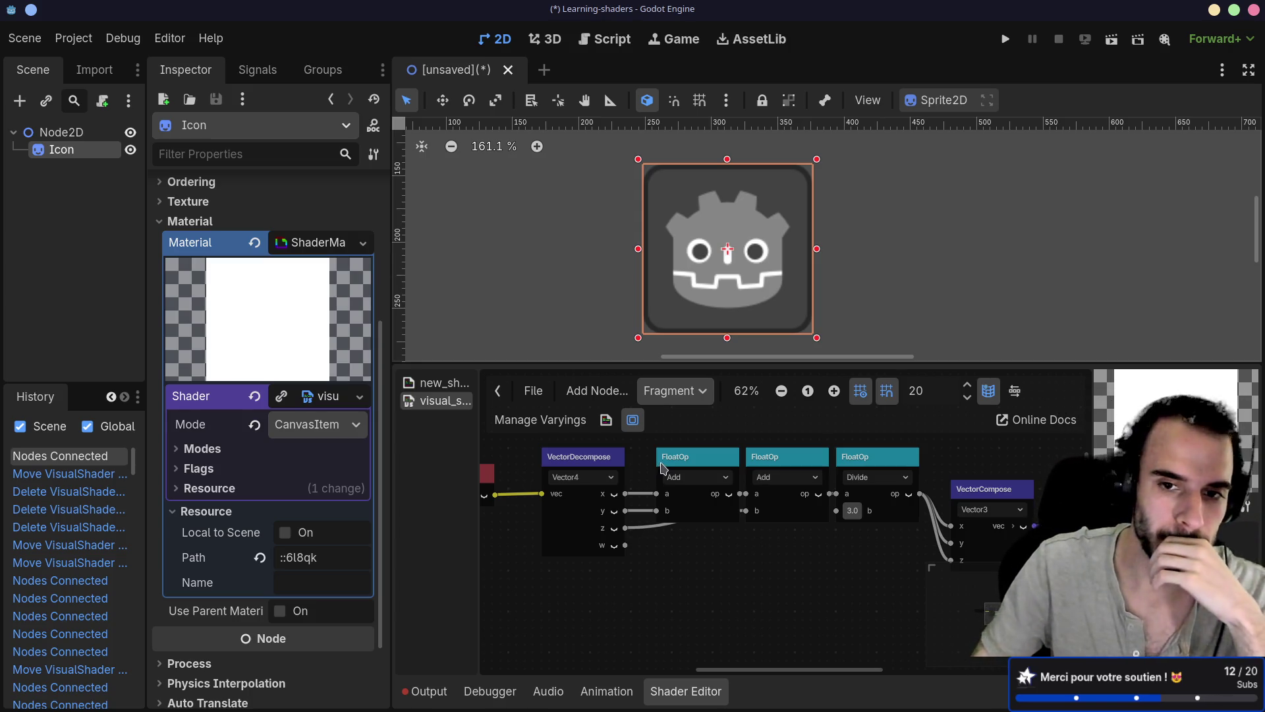
# Switch the visual shader editor from the Fragment stage to the Vertex stage
pyautogui.click(703, 392)
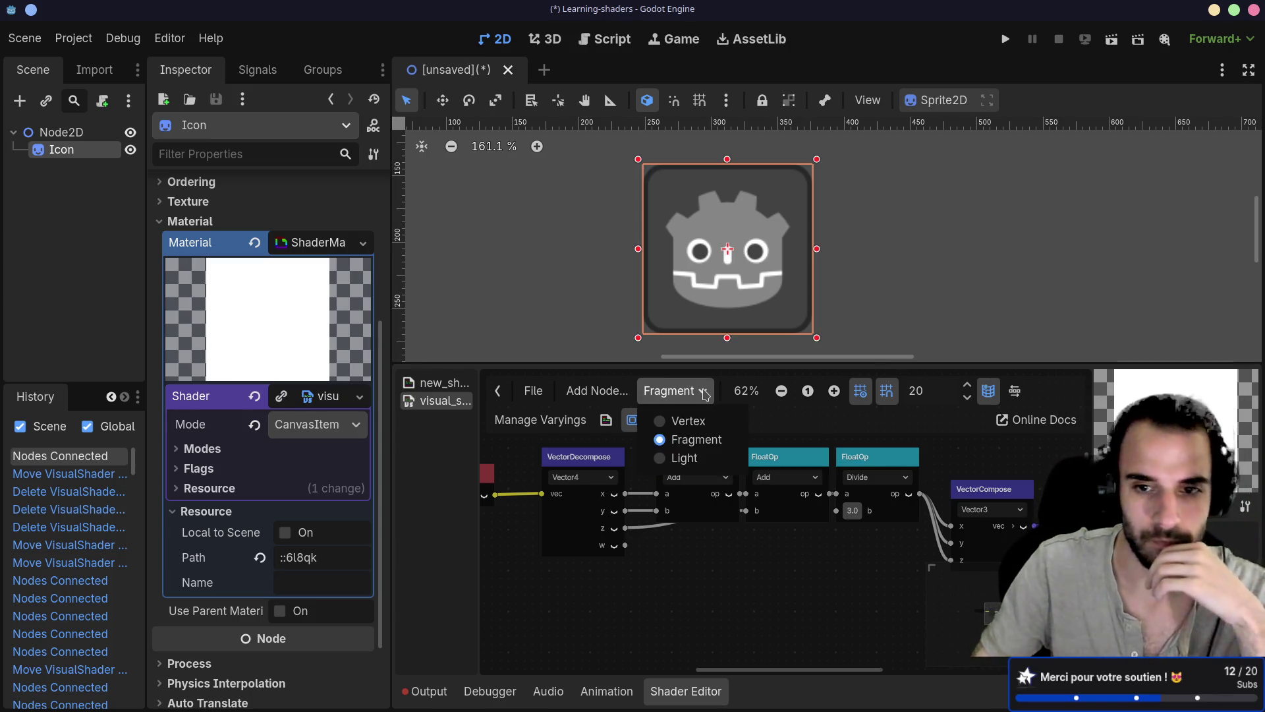
pyautogui.click(671, 421)
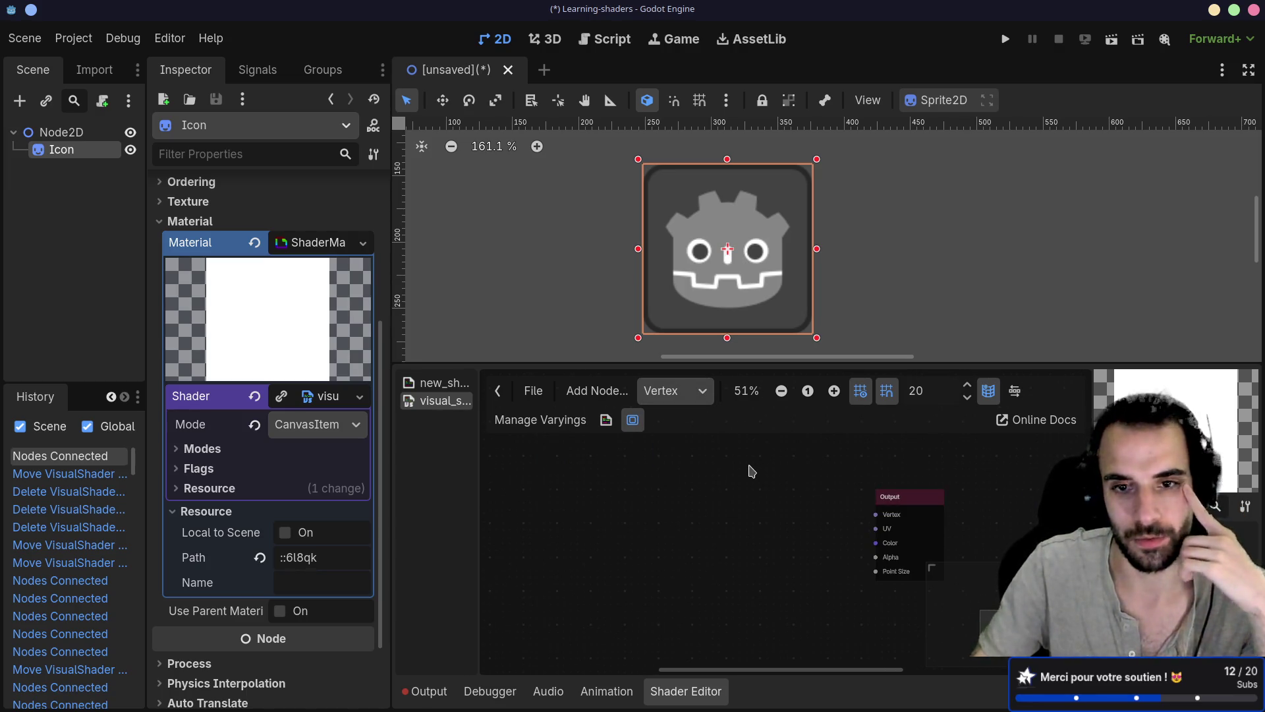
# Switch to the browser's Godot Docs 'Introduction to shaders' page
pyautogui.hotkey('alt', 'Tab')
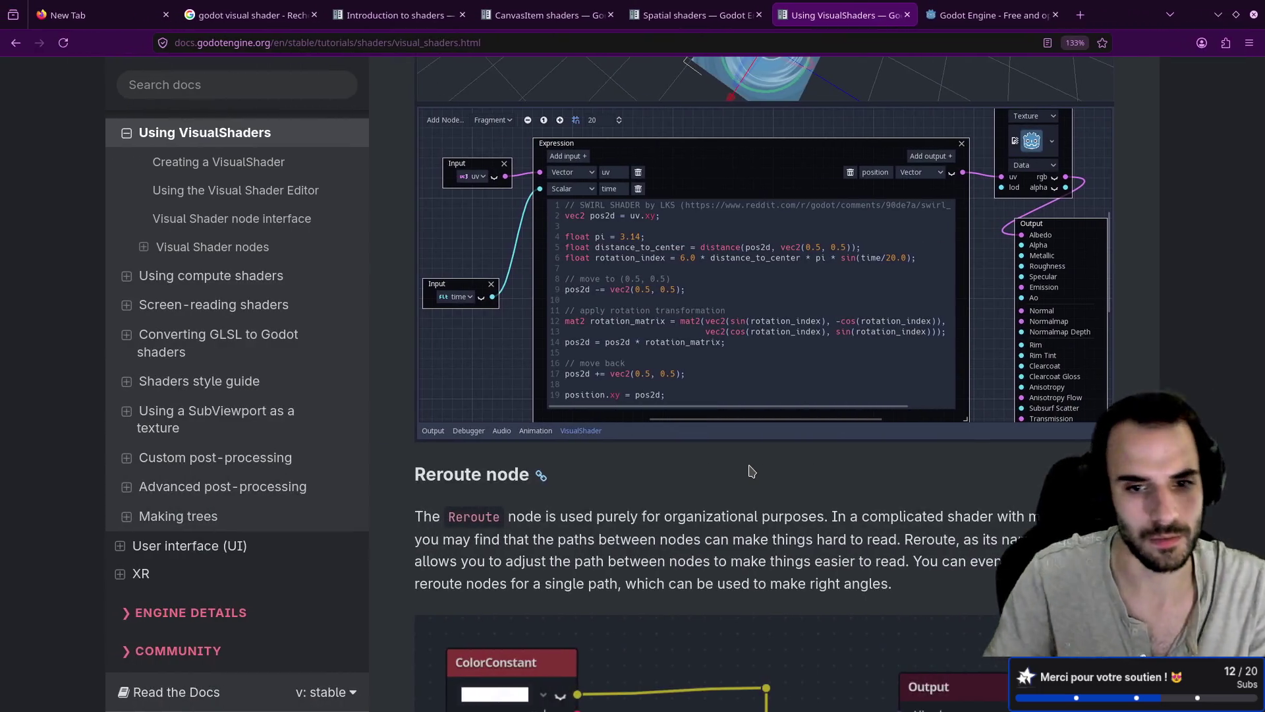
pyautogui.scroll(10, 790, 451)
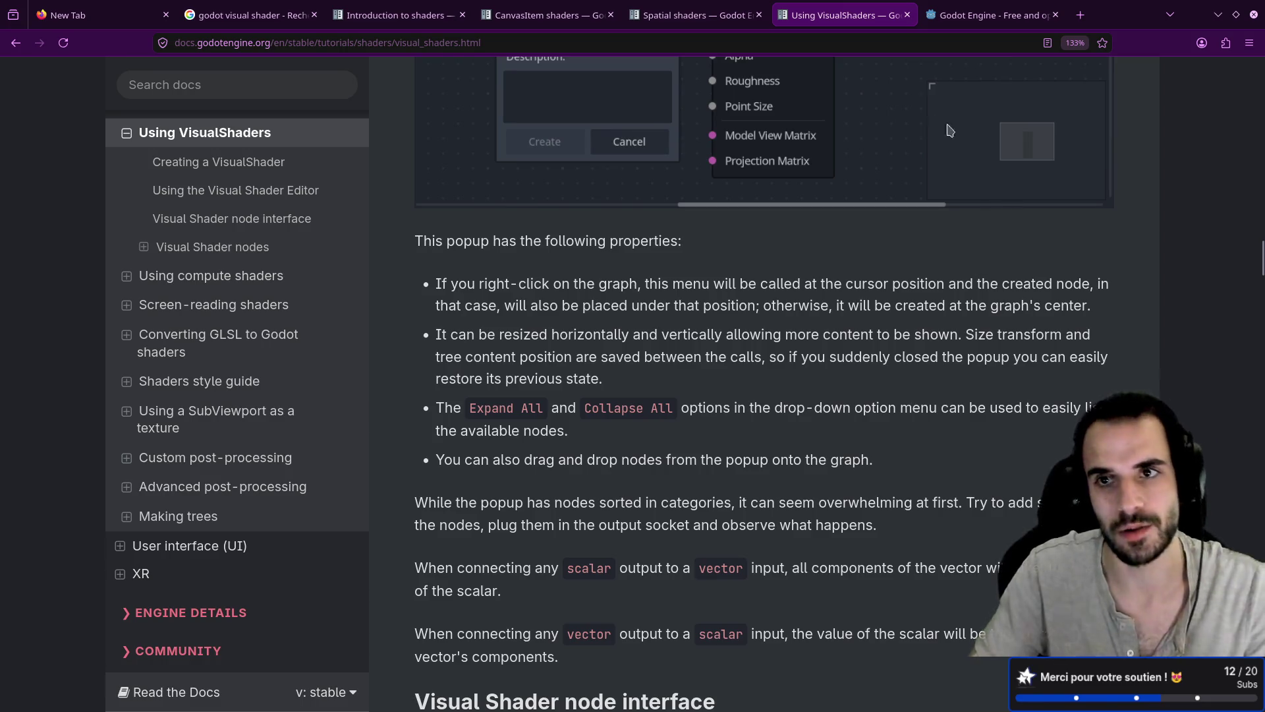
pyautogui.click(438, 17)
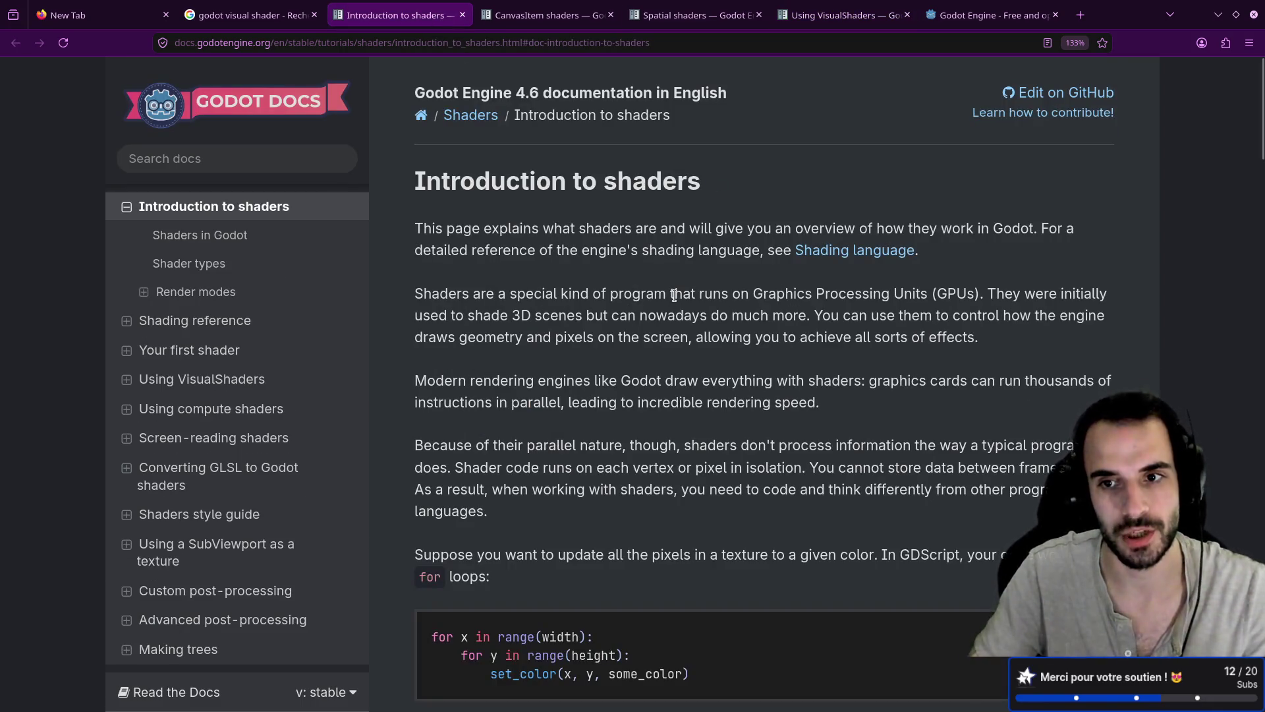
pyautogui.scroll(-3, 650, 270)
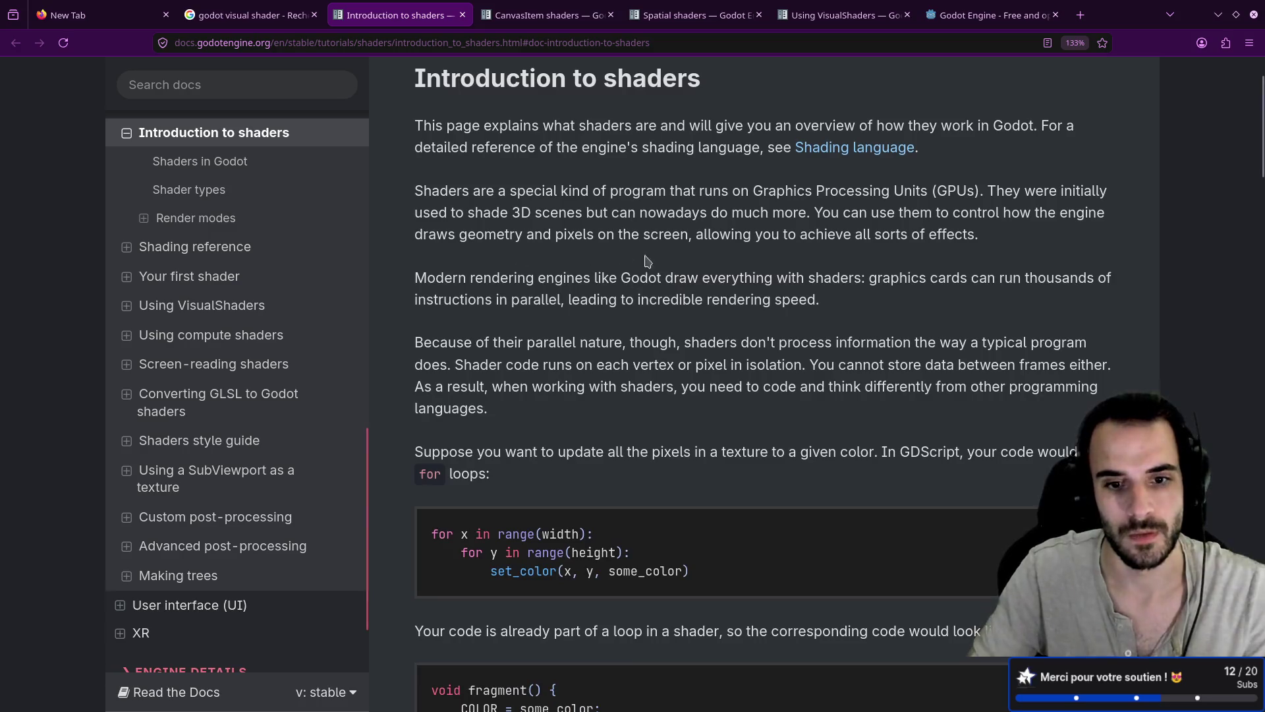
# Highlight the passages on GPU programs, the vertex() function and the seven processor functions
pyautogui.moveTo(568, 193)
pyautogui.mouseDown()
pyautogui.moveTo(997, 212)
pyautogui.moveTo(994, 194)
pyautogui.mouseUp()
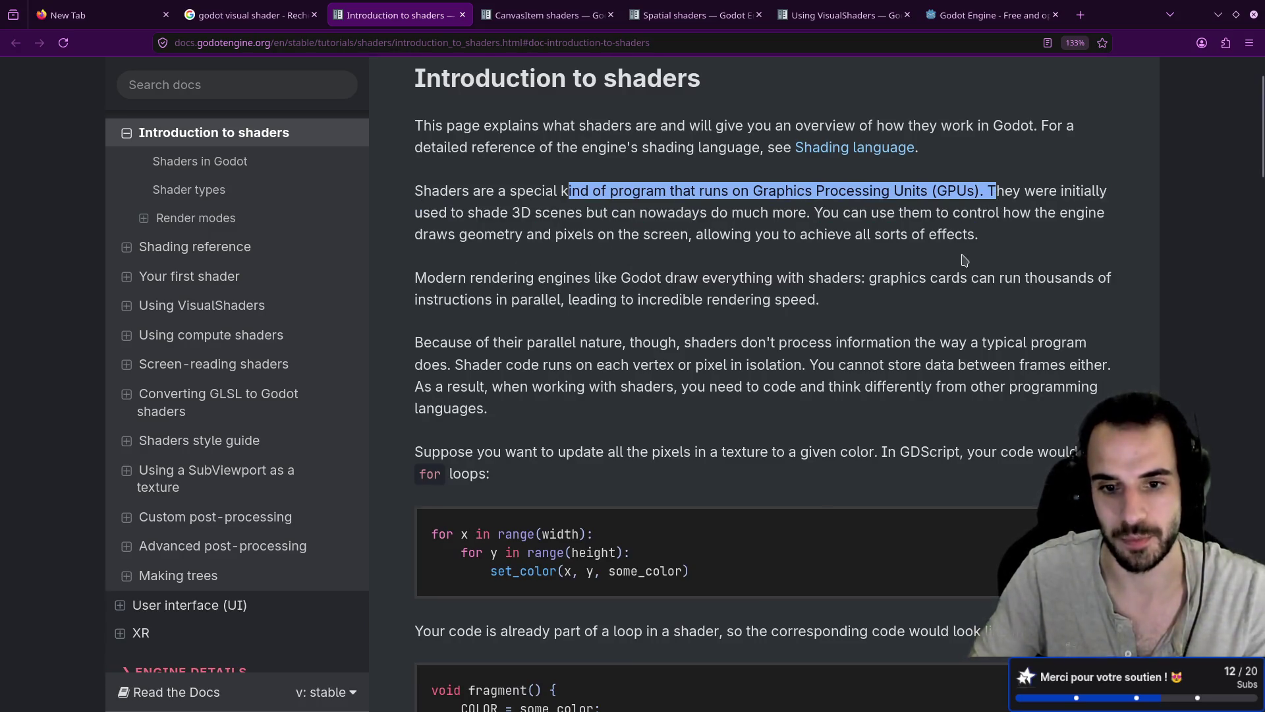
pyautogui.scroll(-10, 964, 259)
pyautogui.scroll(-10, 964, 259)
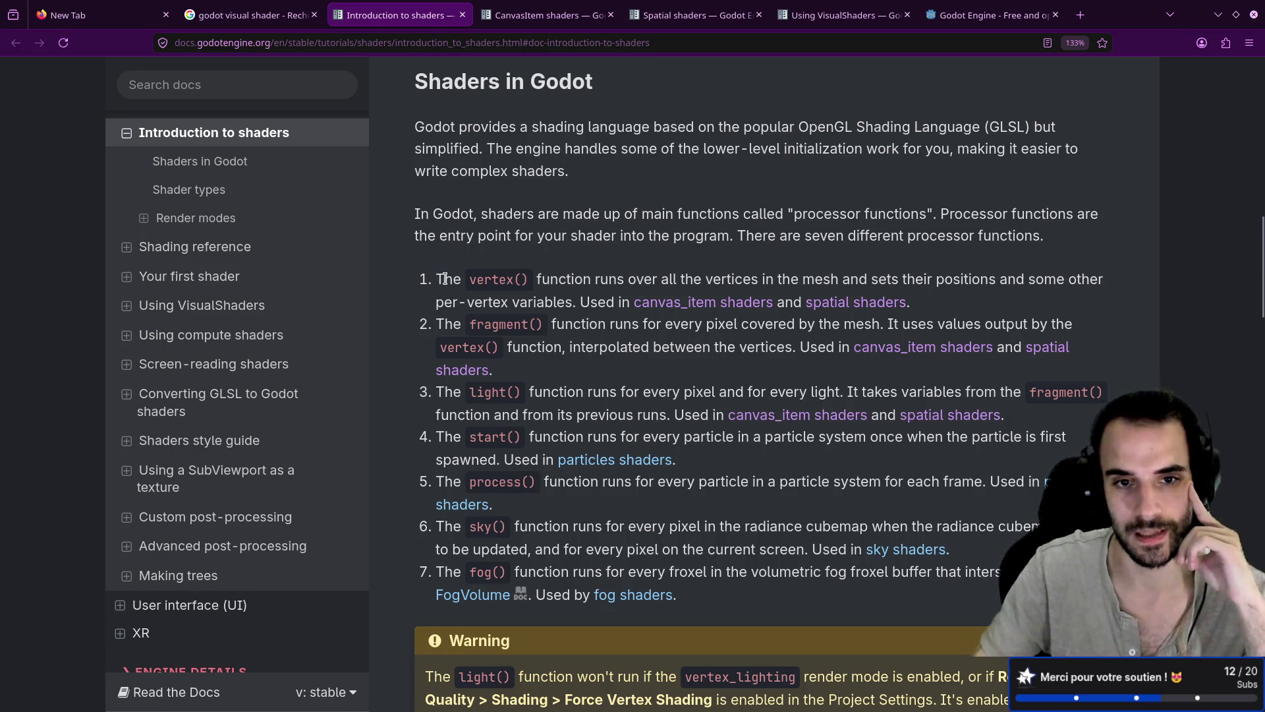
pyautogui.moveTo(443, 278); pyautogui.dragTo(995, 296)
pyautogui.click(994, 304)
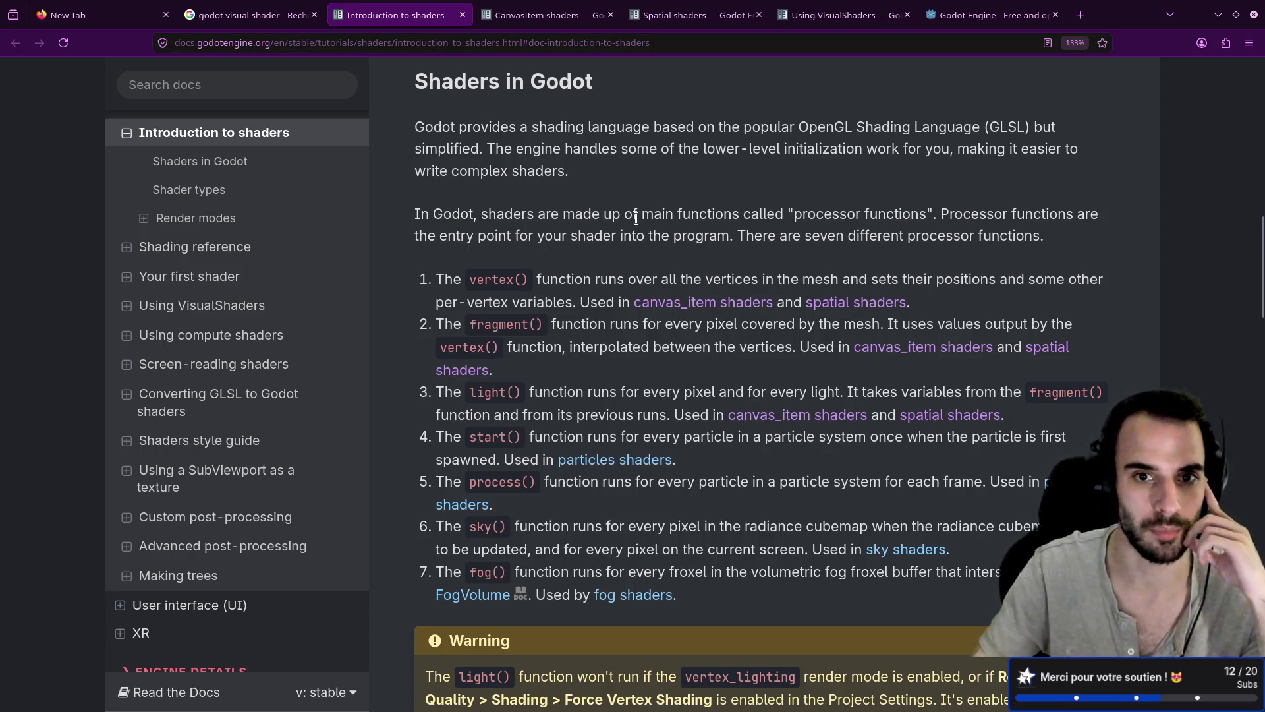
pyautogui.moveTo(736, 236); pyautogui.dragTo(1039, 251)
# Read Introduction to shaders to the bottom, then expand 'Your first shader' in the sidebar
pyautogui.scroll(-3, 734, 316)
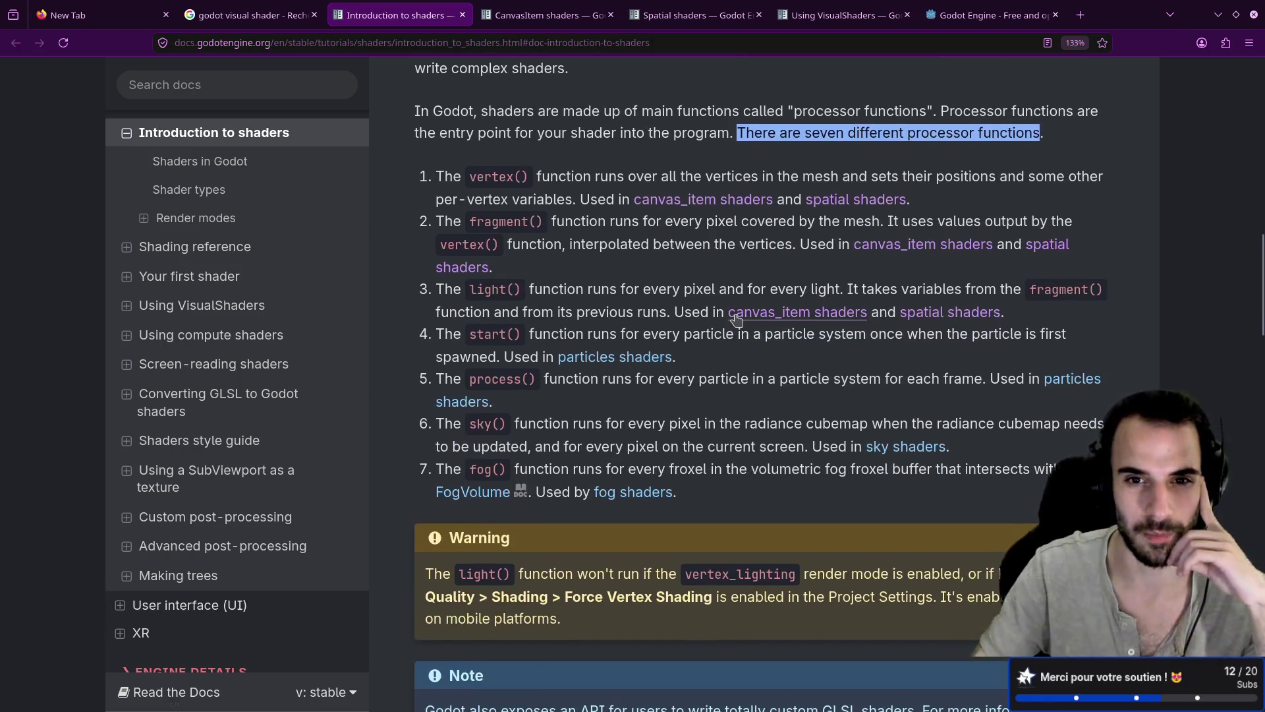
pyautogui.scroll(-3, 740, 317)
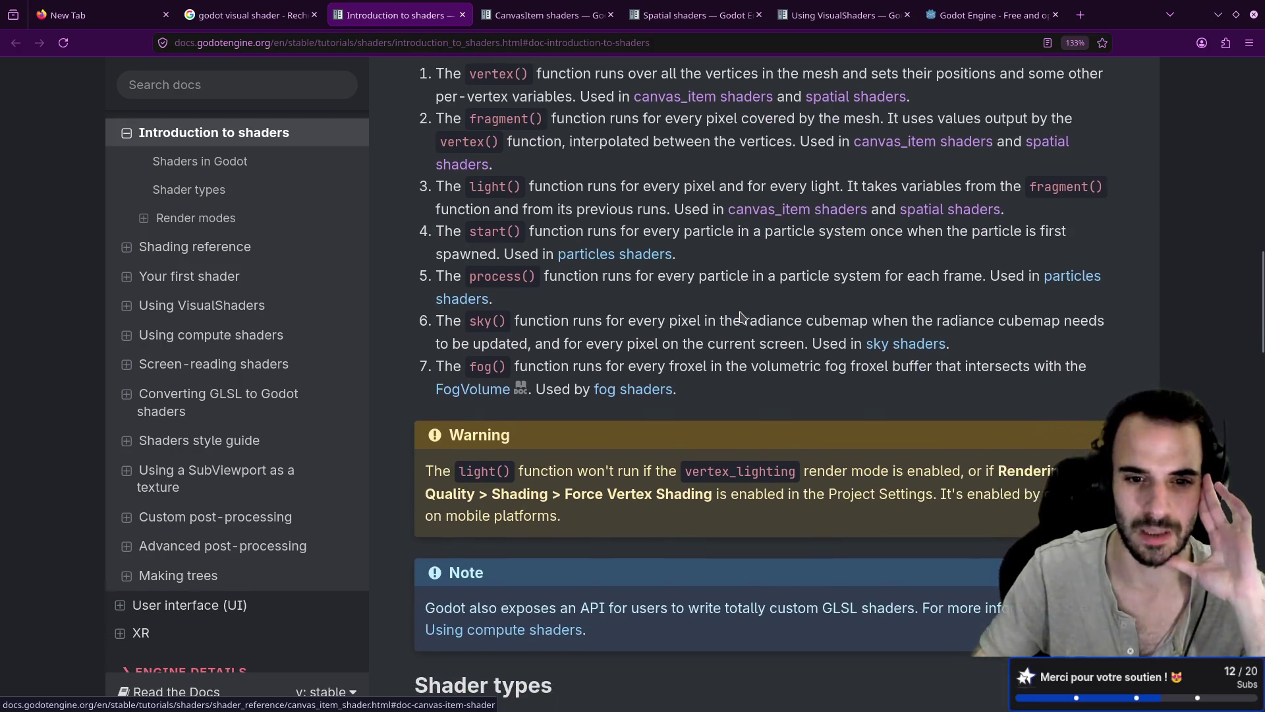
pyautogui.scroll(-10, 740, 316)
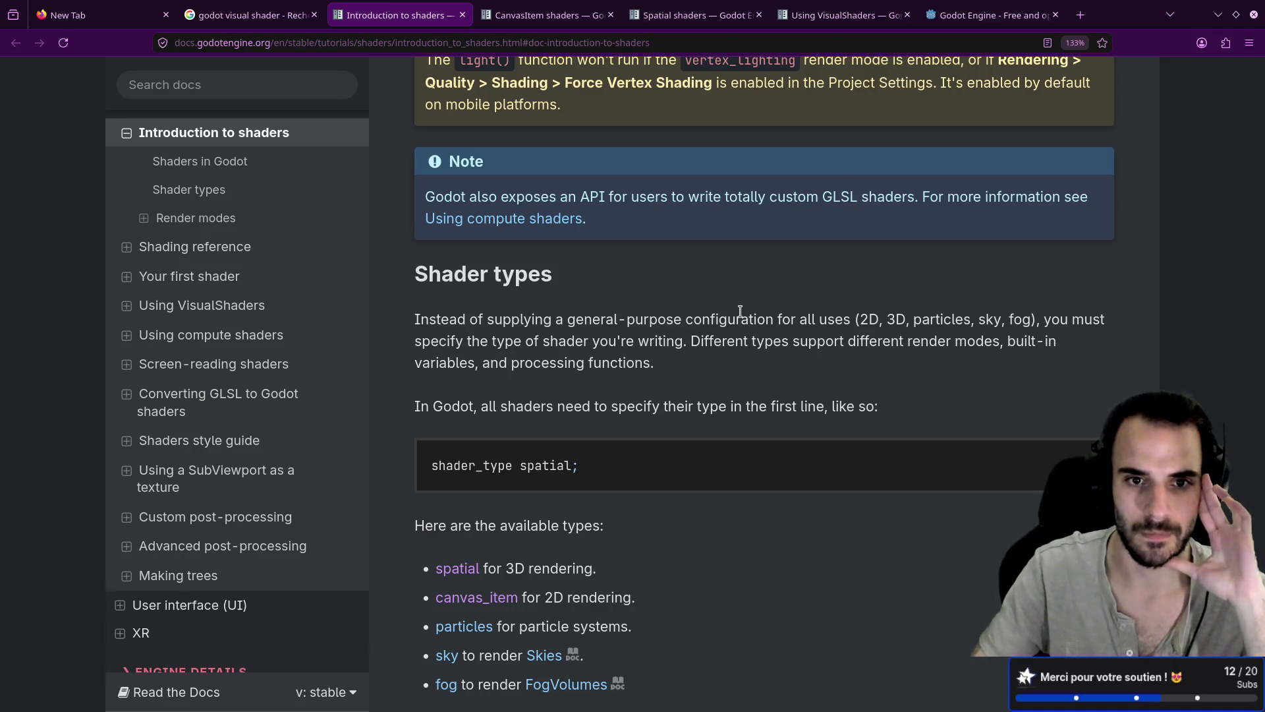
pyautogui.scroll(10, 741, 313)
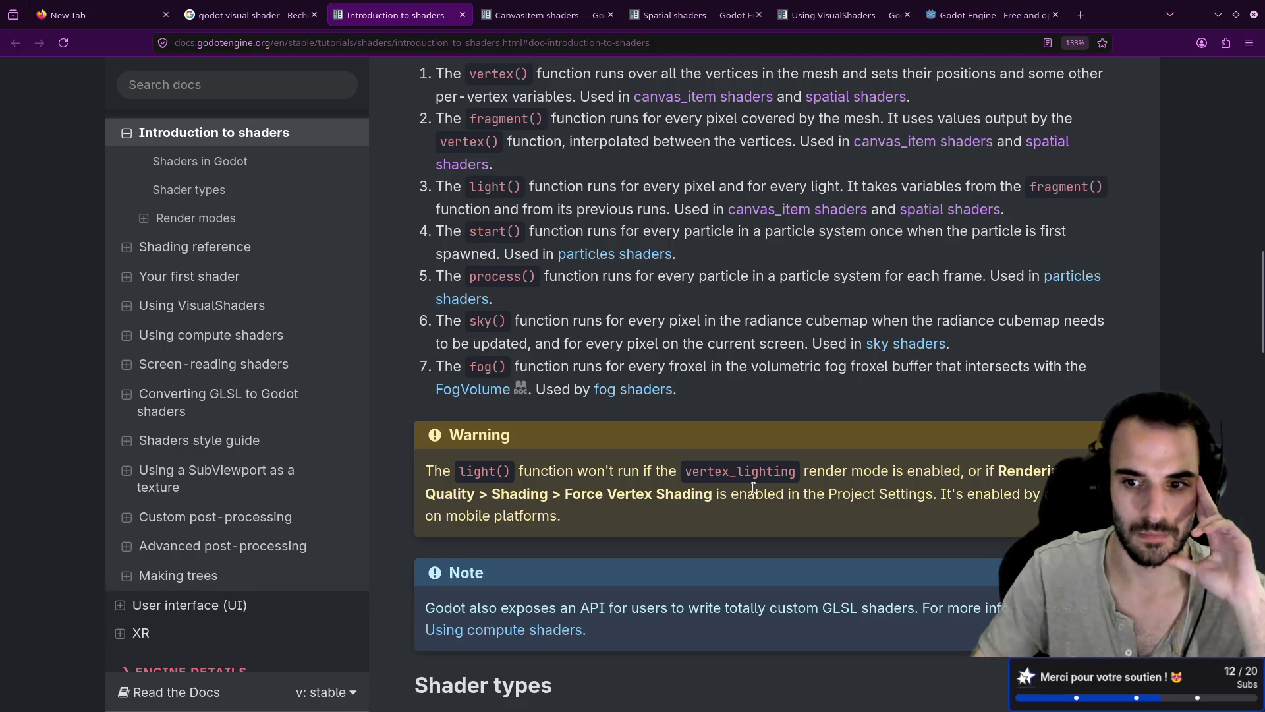
pyautogui.scroll(3, 753, 487)
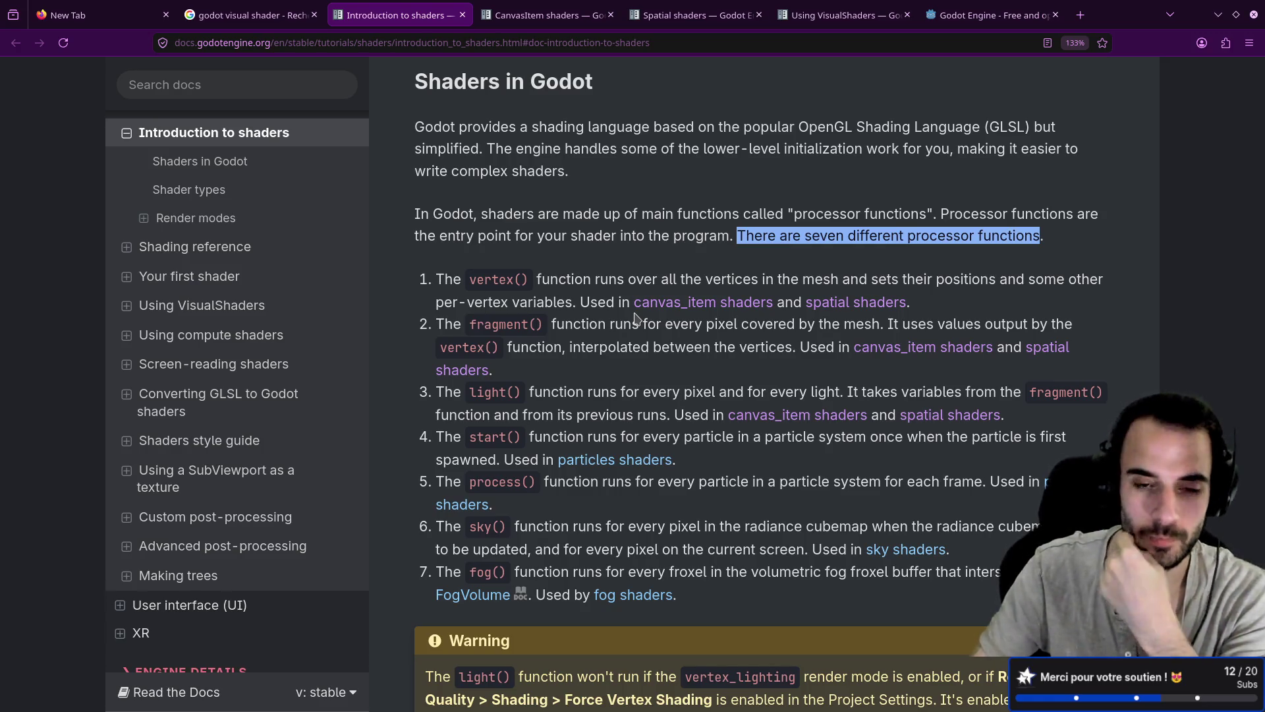
pyautogui.scroll(-3, 636, 318)
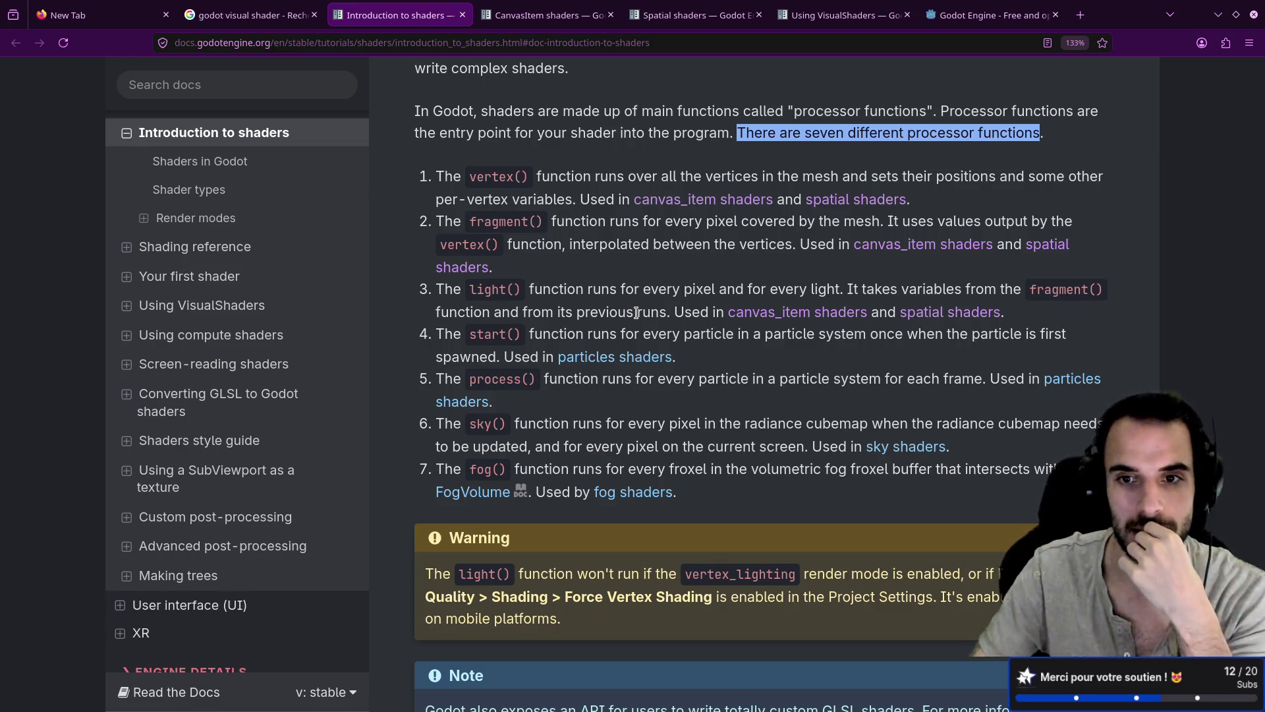
pyautogui.scroll(-5, 637, 312)
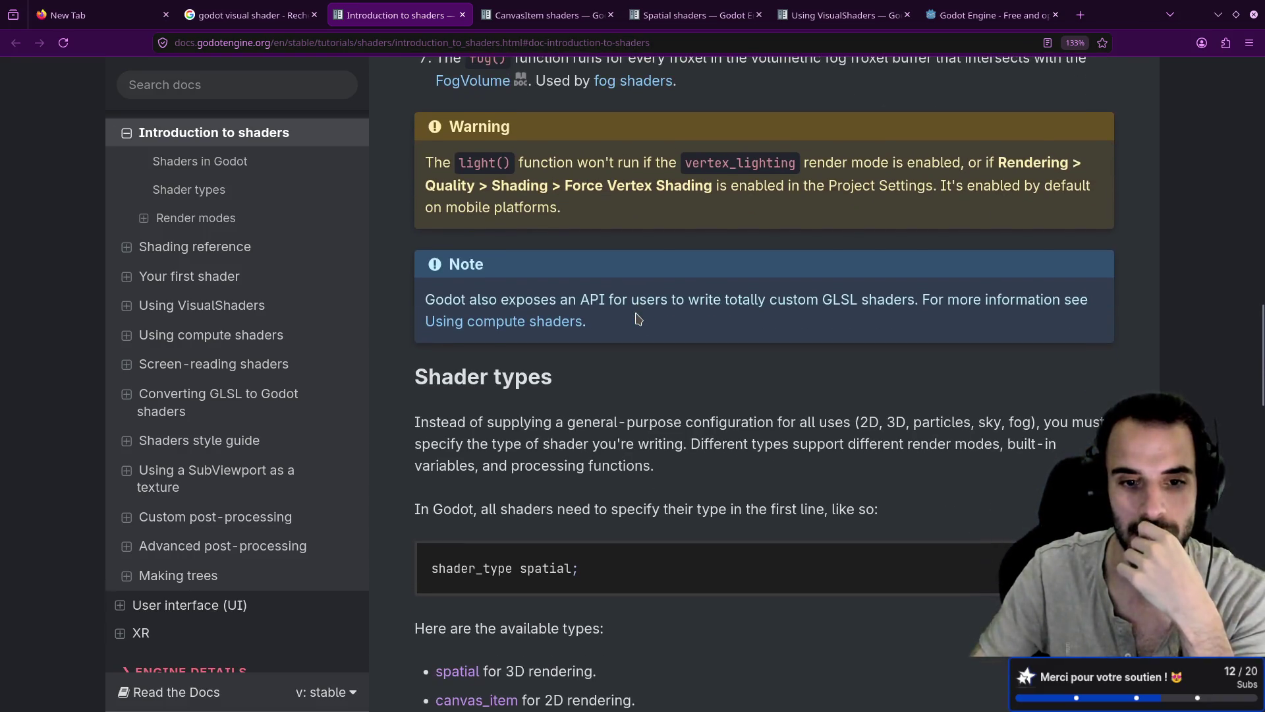
pyautogui.scroll(-3, 637, 319)
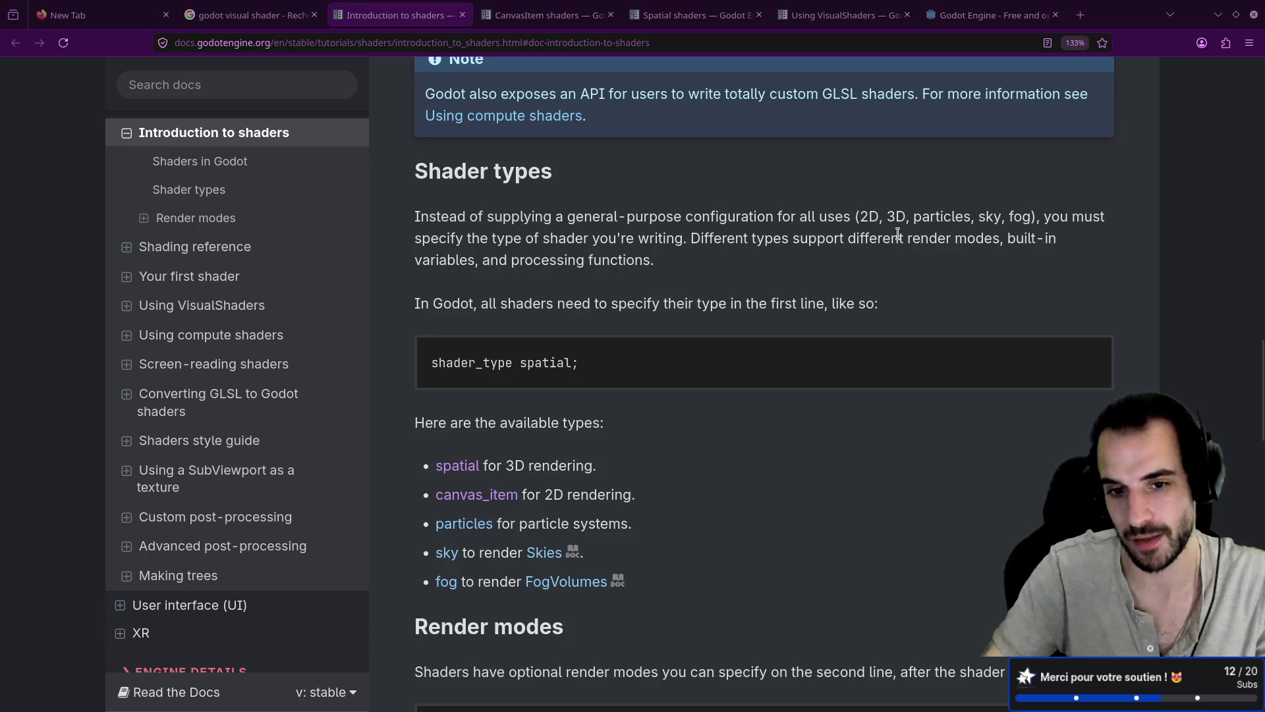
pyautogui.scroll(-6, 887, 238)
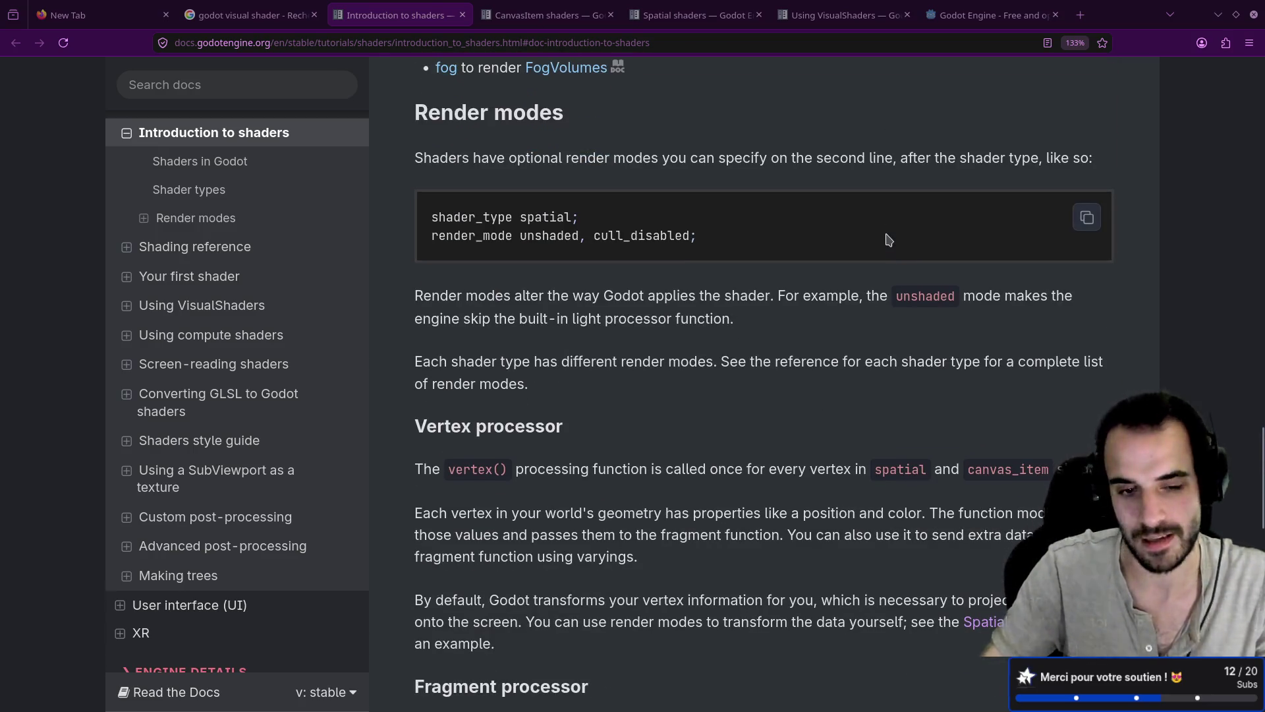
pyautogui.scroll(-4, 887, 238)
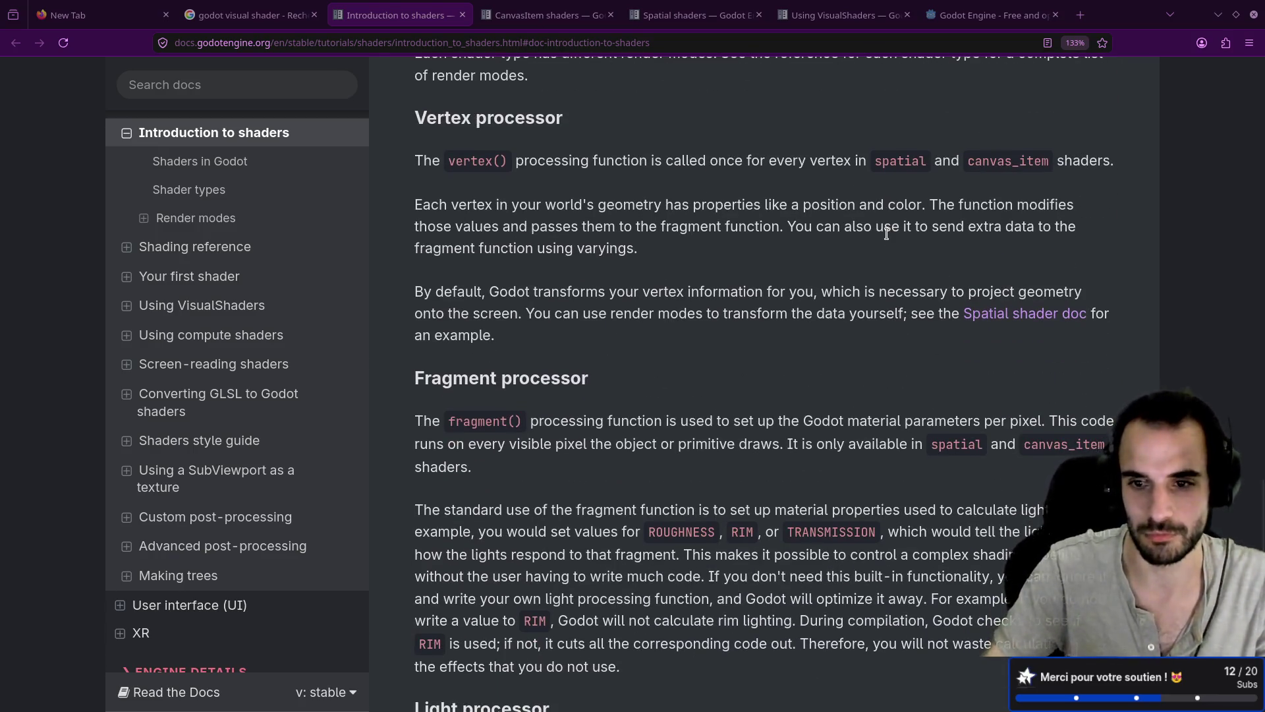
pyautogui.scroll(-1, 888, 236)
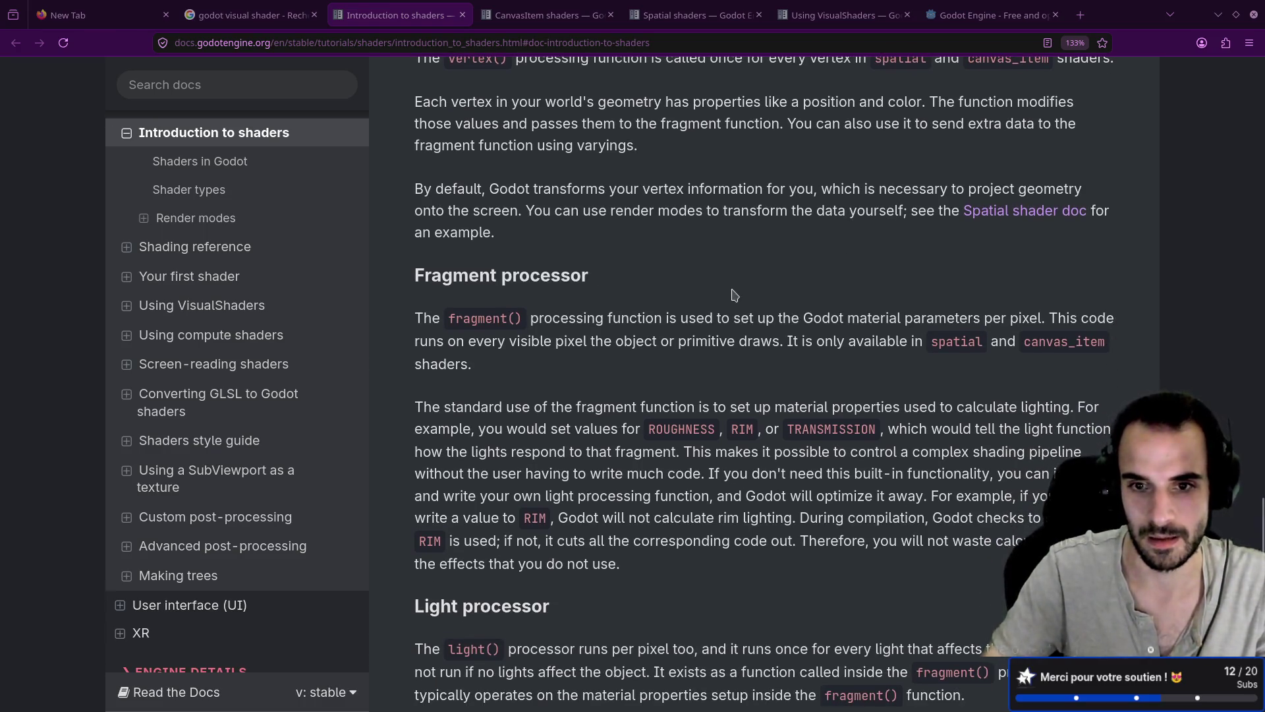
pyautogui.scroll(-6, 542, 433)
pyautogui.scroll(2, 165, 422)
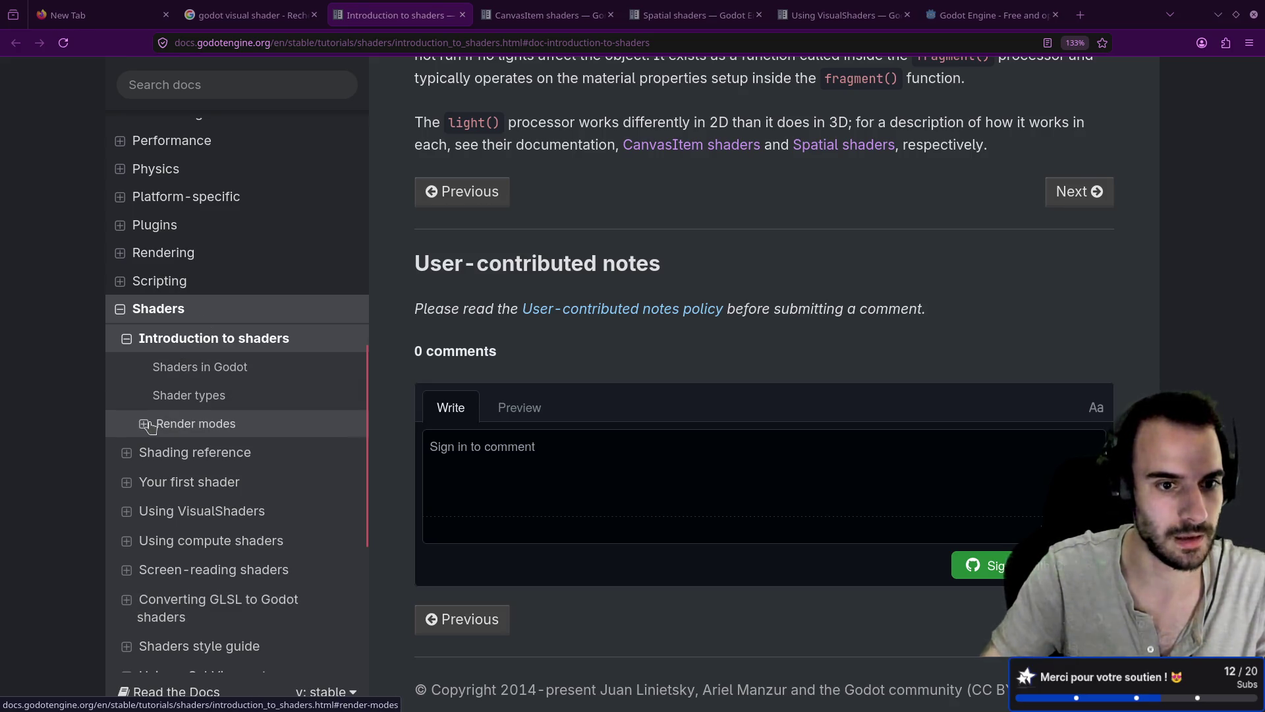
pyautogui.scroll(-3, 150, 427)
pyautogui.click(124, 391)
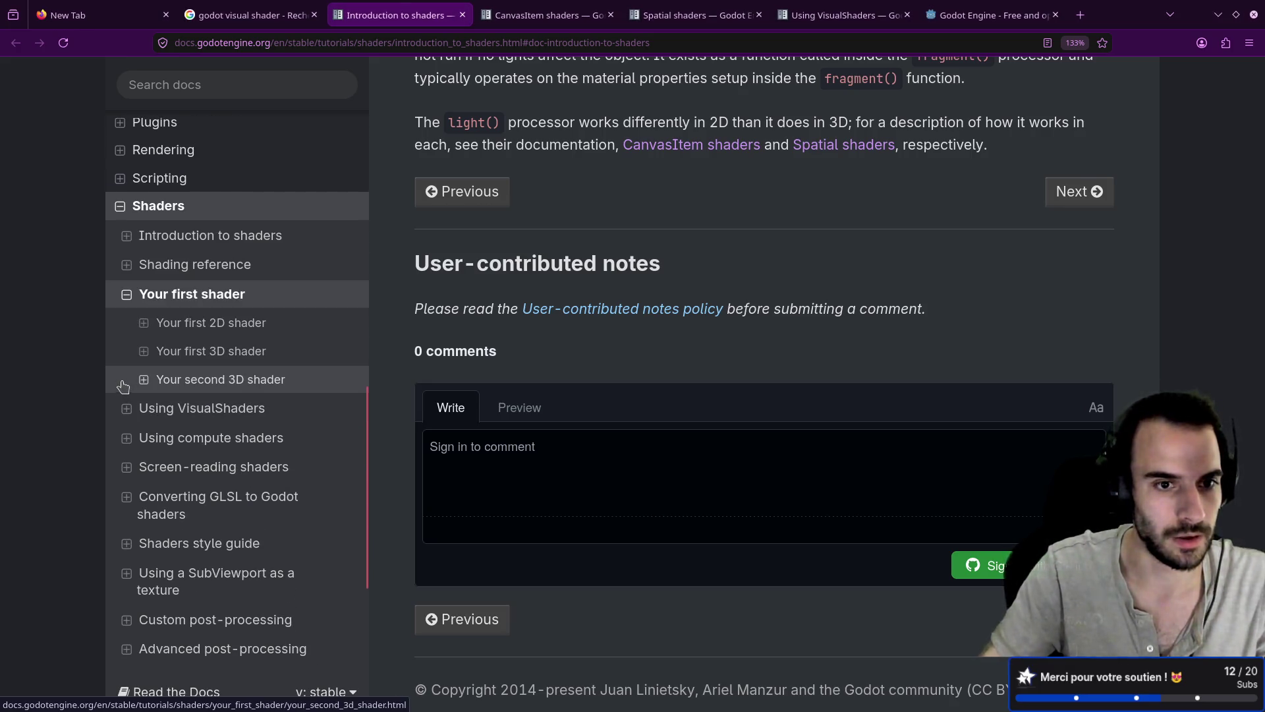
# Expand 'Your first 2D shader' and open its 'Your first fragment function' section
pyautogui.click(145, 326)
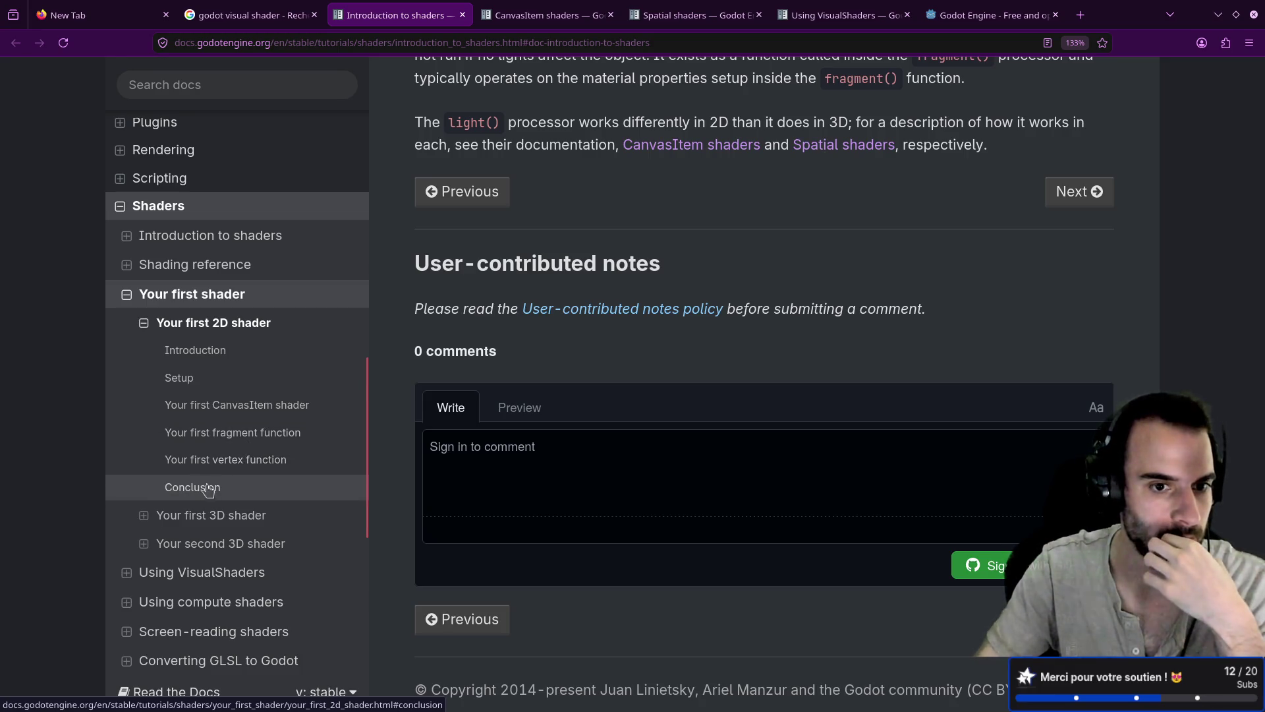
pyautogui.click(220, 432)
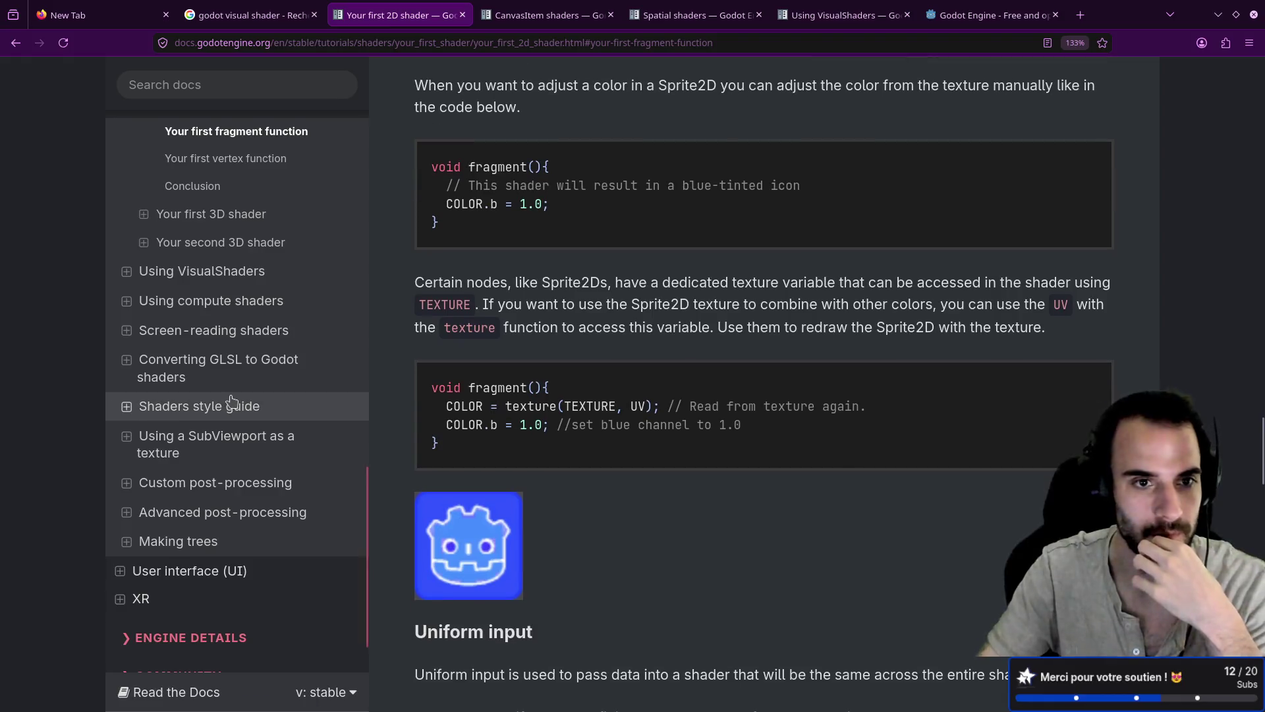
pyautogui.click(126, 372)
# Scroll up to review the UV coordinate diagram, then return to the Godot editor
pyautogui.scroll(-3, 132, 386)
pyautogui.scroll(3, 132, 382)
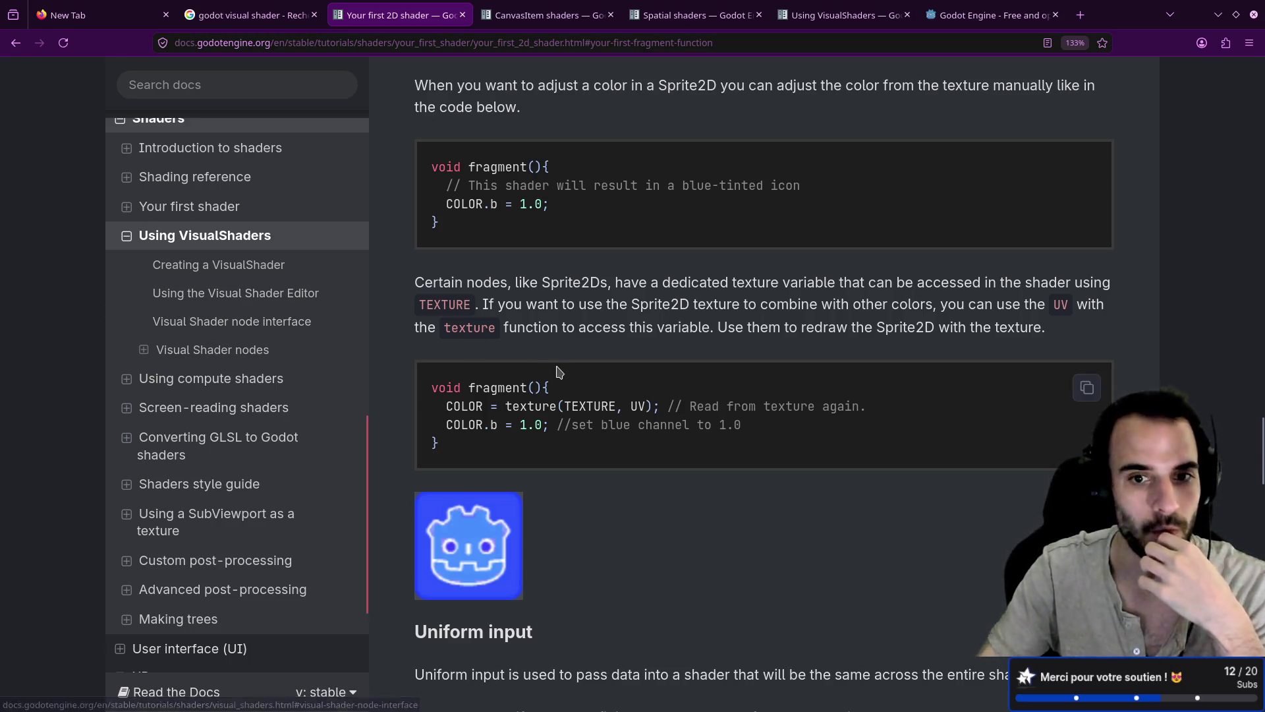
pyautogui.scroll(6, 562, 367)
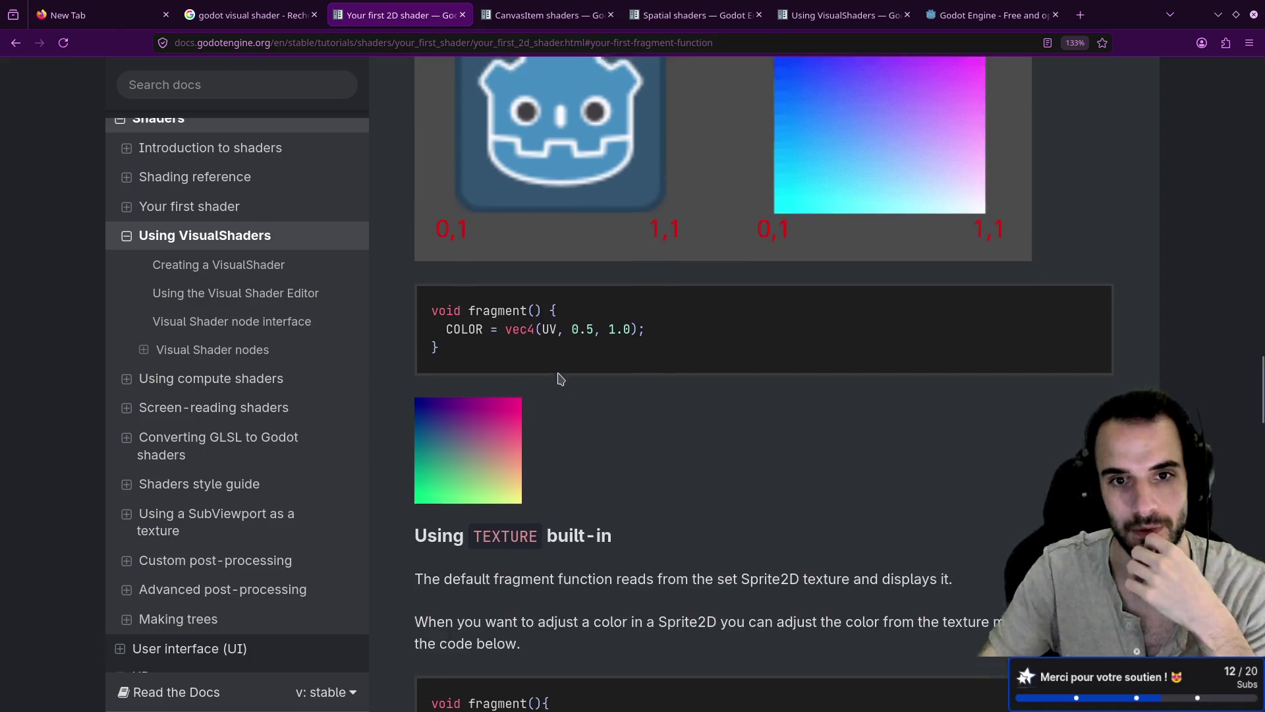
pyautogui.scroll(3, 557, 372)
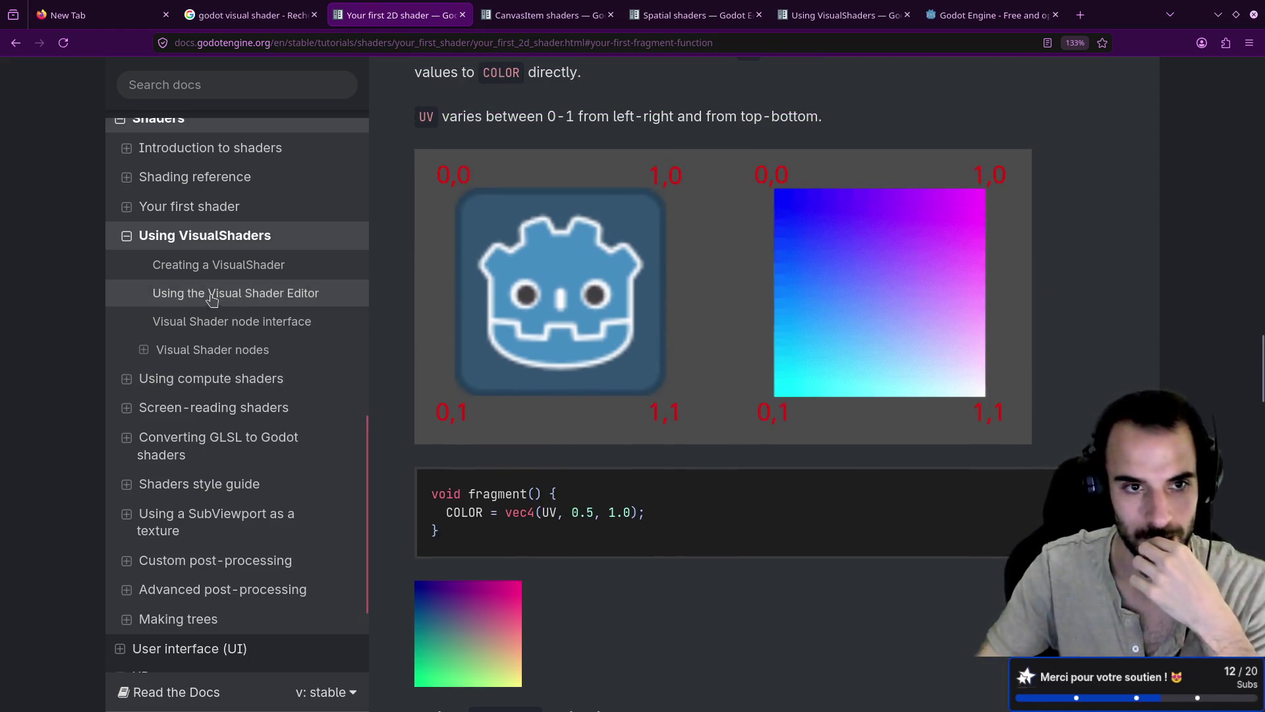
pyautogui.scroll(4, 218, 310)
pyautogui.scroll(-1, 244, 410)
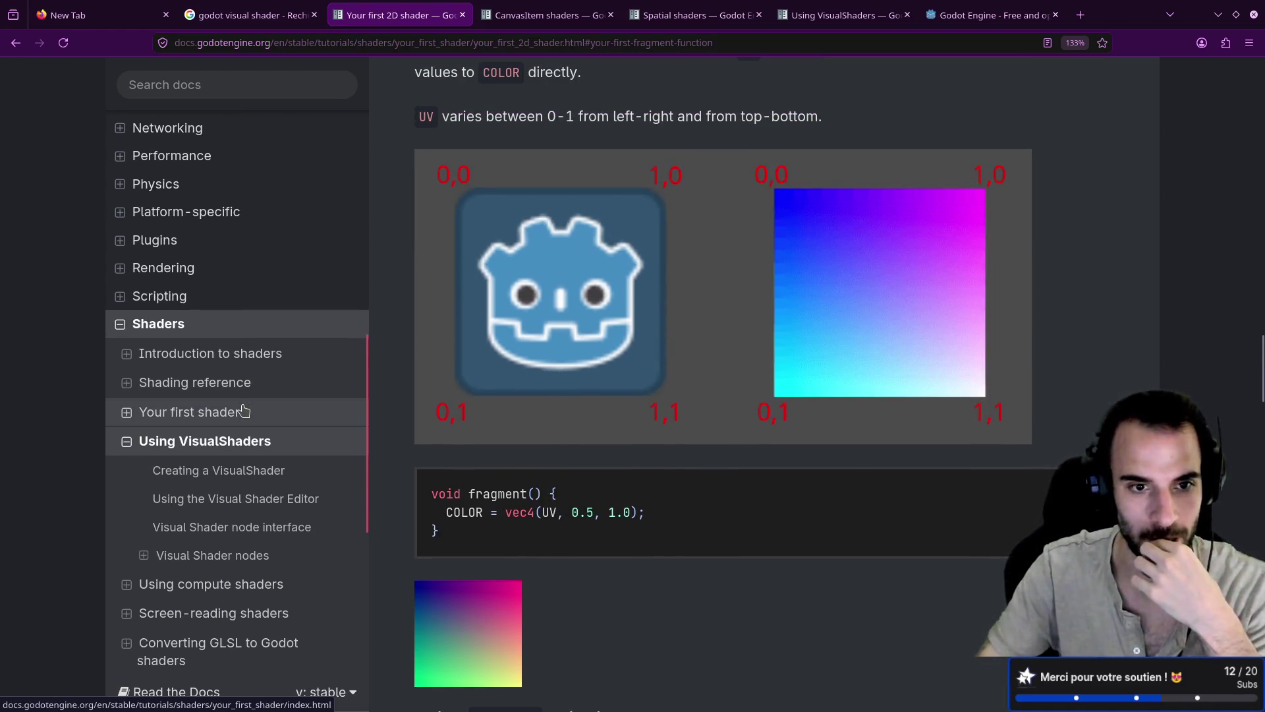
pyautogui.scroll(-1, 245, 405)
pyautogui.scroll(-1, 248, 381)
pyautogui.scroll(-2, 248, 384)
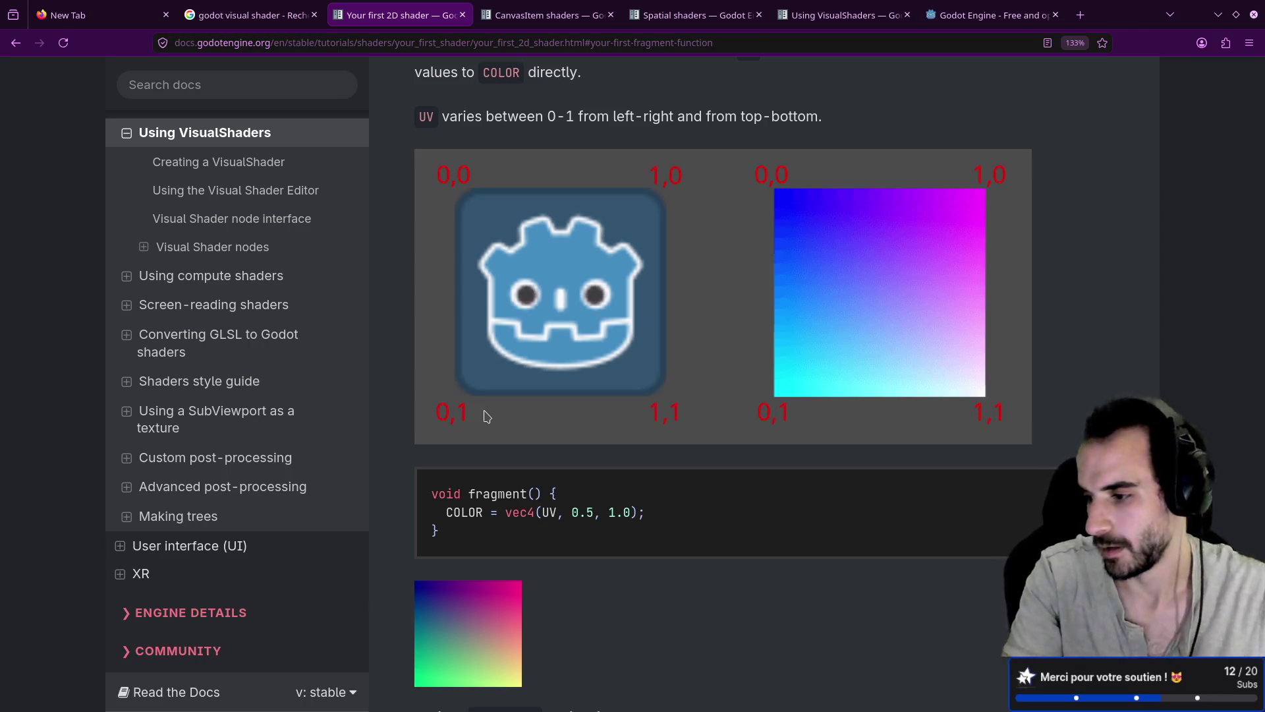
pyautogui.hotkey('alt', 'Tab')
pyautogui.click(685, 391)
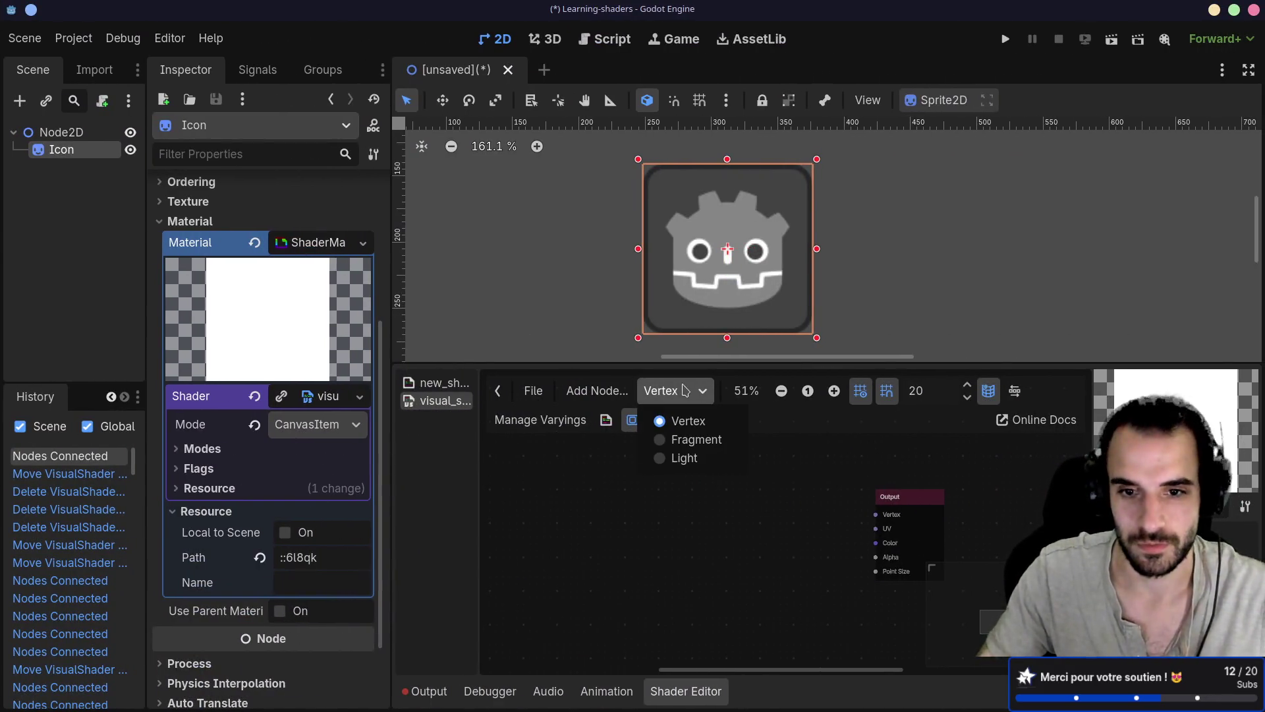
# Switch the visual shader graph to the fragment stage and centre its Output node
pyautogui.click(679, 439)
pyautogui.moveTo(771, 514); pyautogui.dragTo(686, 508)
pyautogui.moveTo(921, 450); pyautogui.dragTo(941, 558)
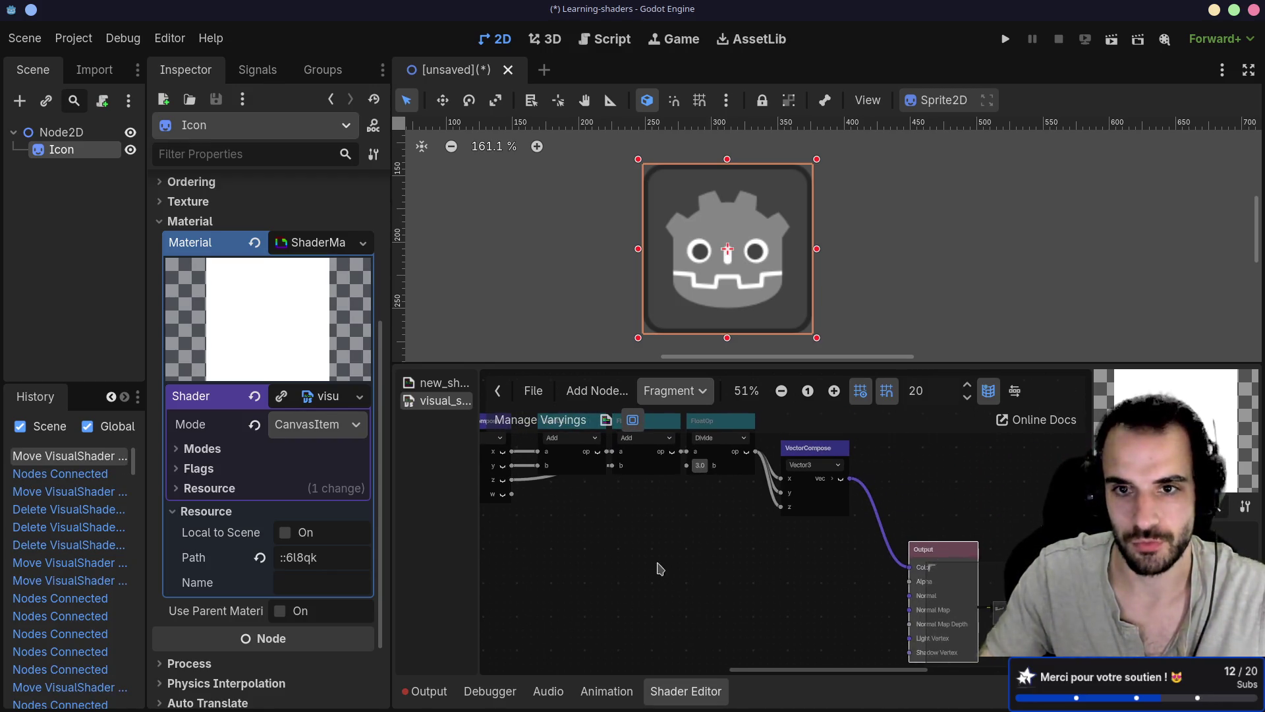
pyautogui.scroll(2, 660, 568)
pyautogui.moveTo(876, 520)
pyautogui.mouseDown()
pyautogui.moveTo(673, 480)
pyautogui.moveTo(656, 507)
pyautogui.mouseUp()
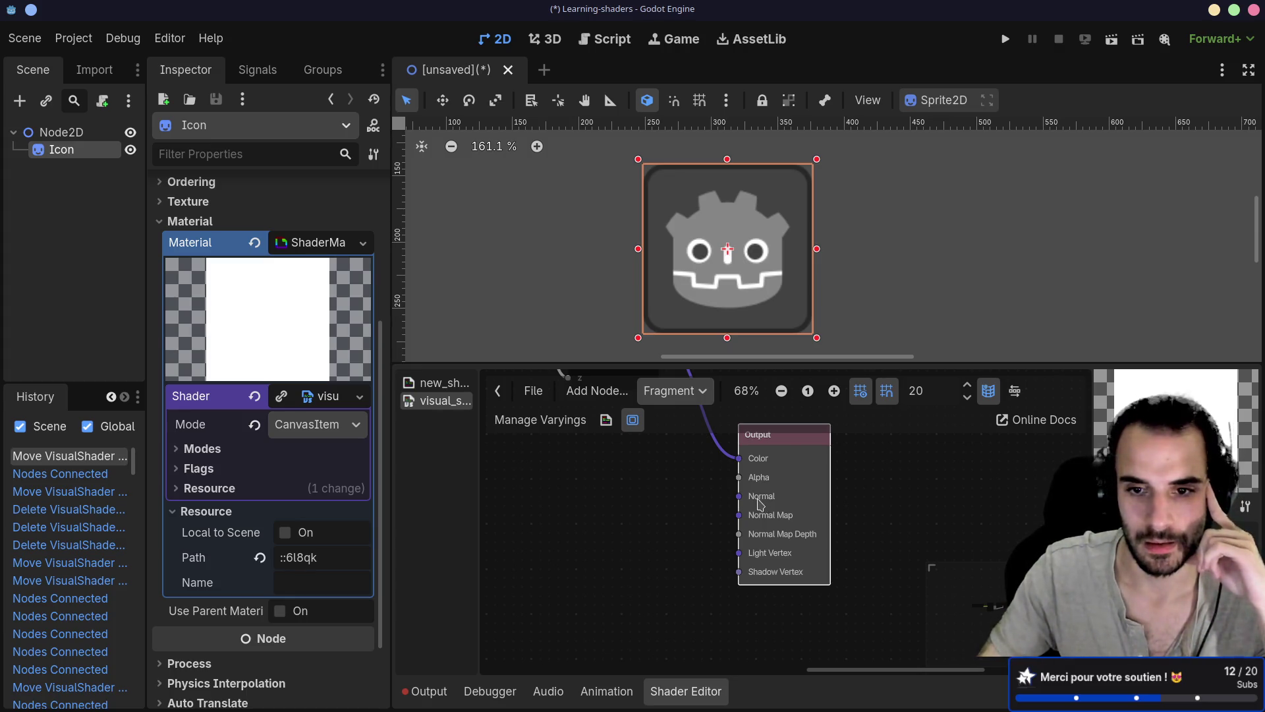
# Nudge the Output node down, then move to the browser showing the 2D shader docs
pyautogui.rightClick(778, 443)
pyautogui.click(779, 450)
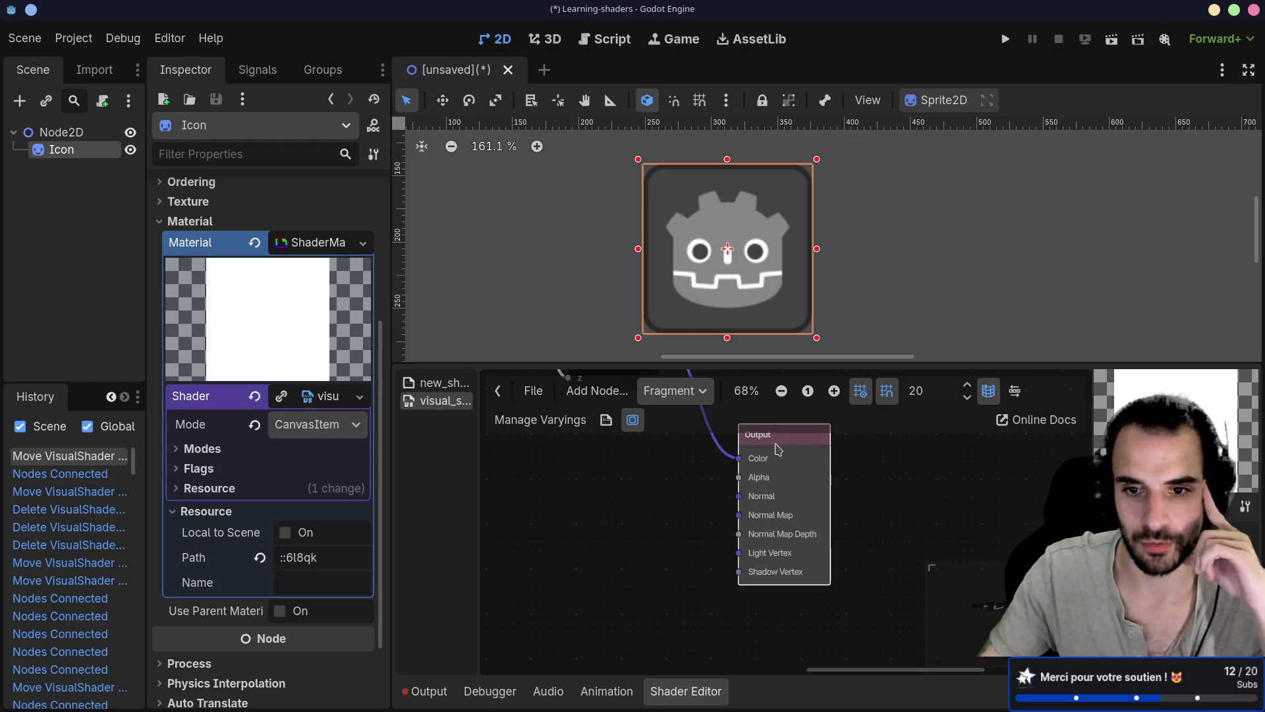
pyautogui.moveTo(781, 449); pyautogui.dragTo(781, 484)
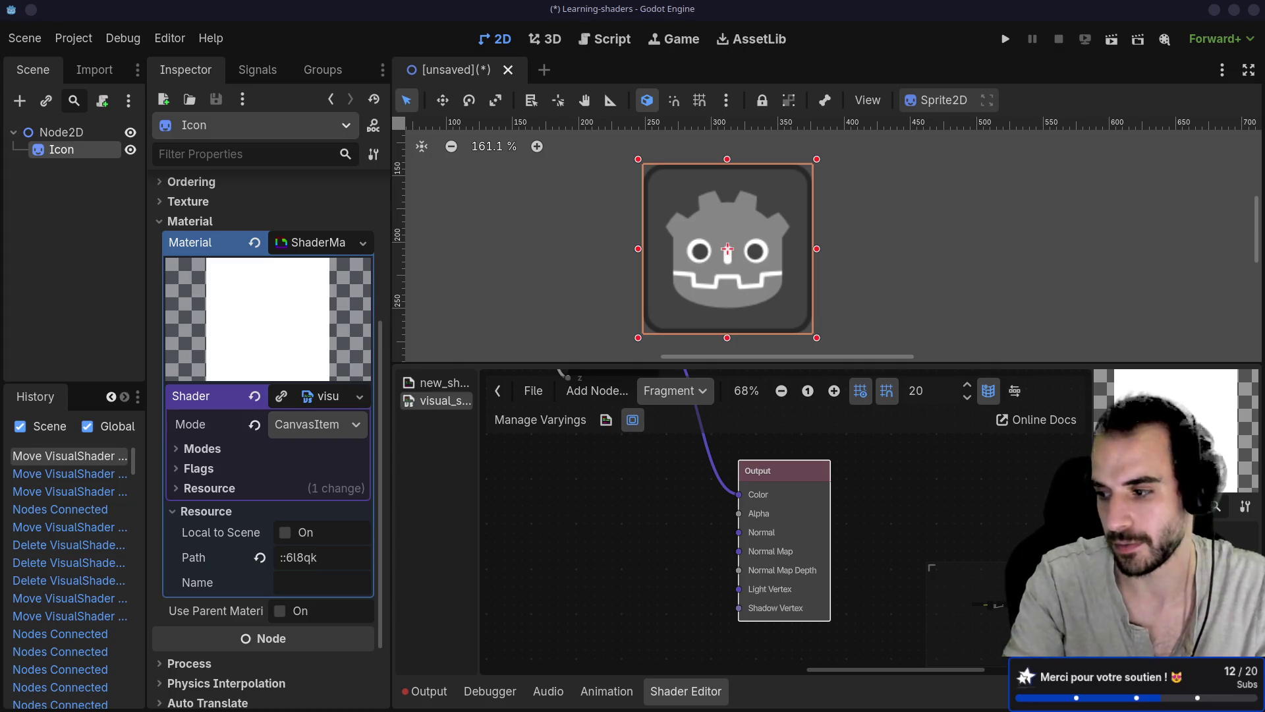
pyautogui.press('ctrl+super+Right')
pyautogui.press('ctrl+super+Right')
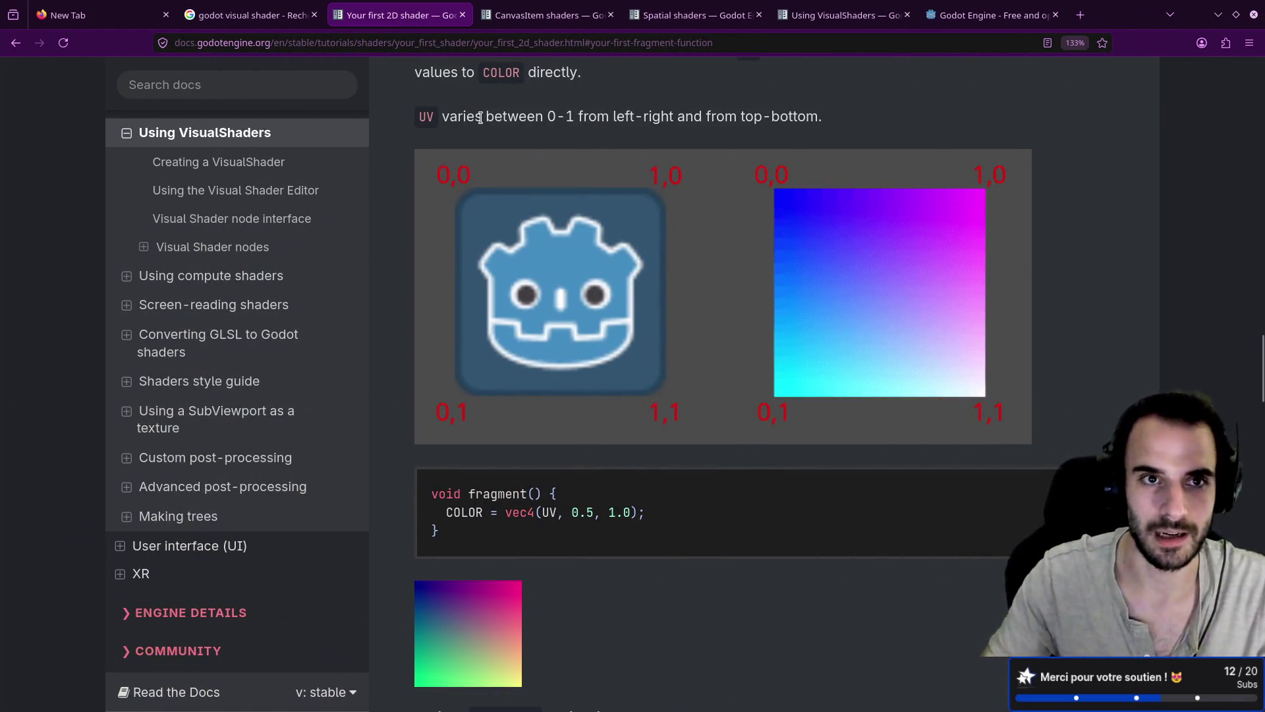
# Switch virtual desktops back to the Firefox window with the Godot docs
pyautogui.hotkey('ctrl', '1')
pyautogui.hotkey('ctrl', 'w')
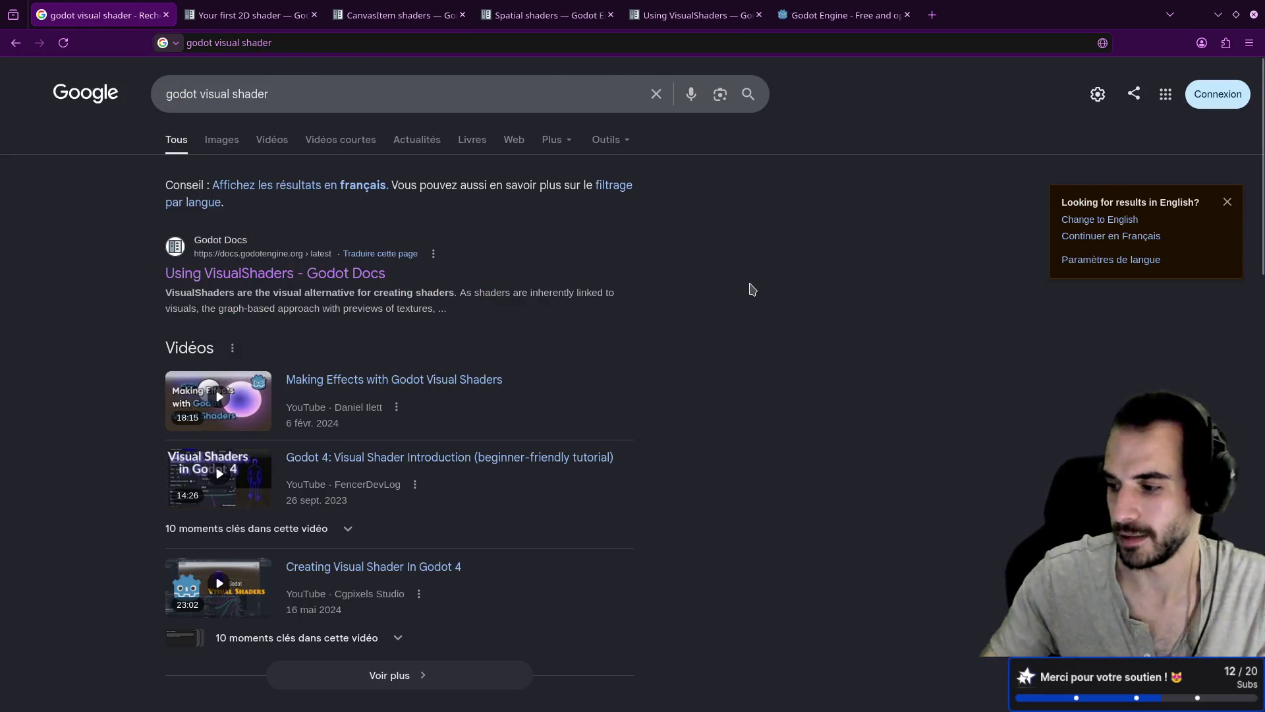
pyautogui.press('ctrl+super+Right')
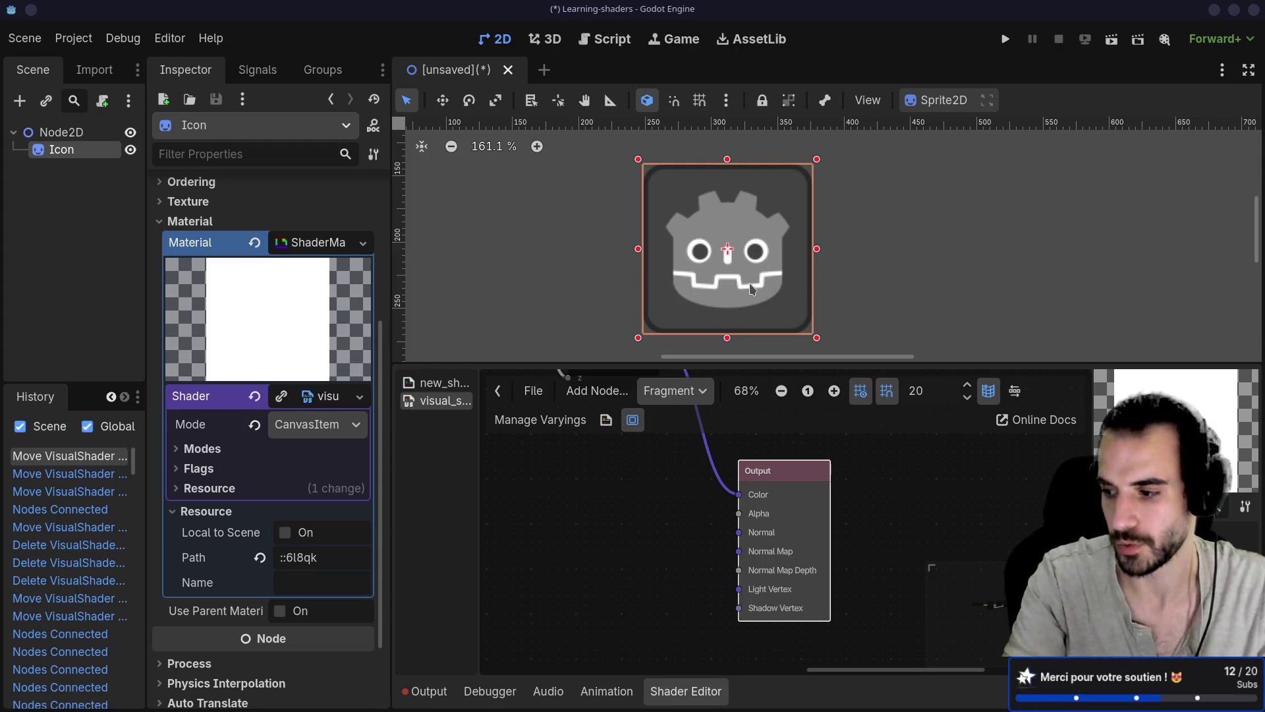
pyautogui.press('ctrl+super+Right')
pyautogui.press('ctrl+super+Left')
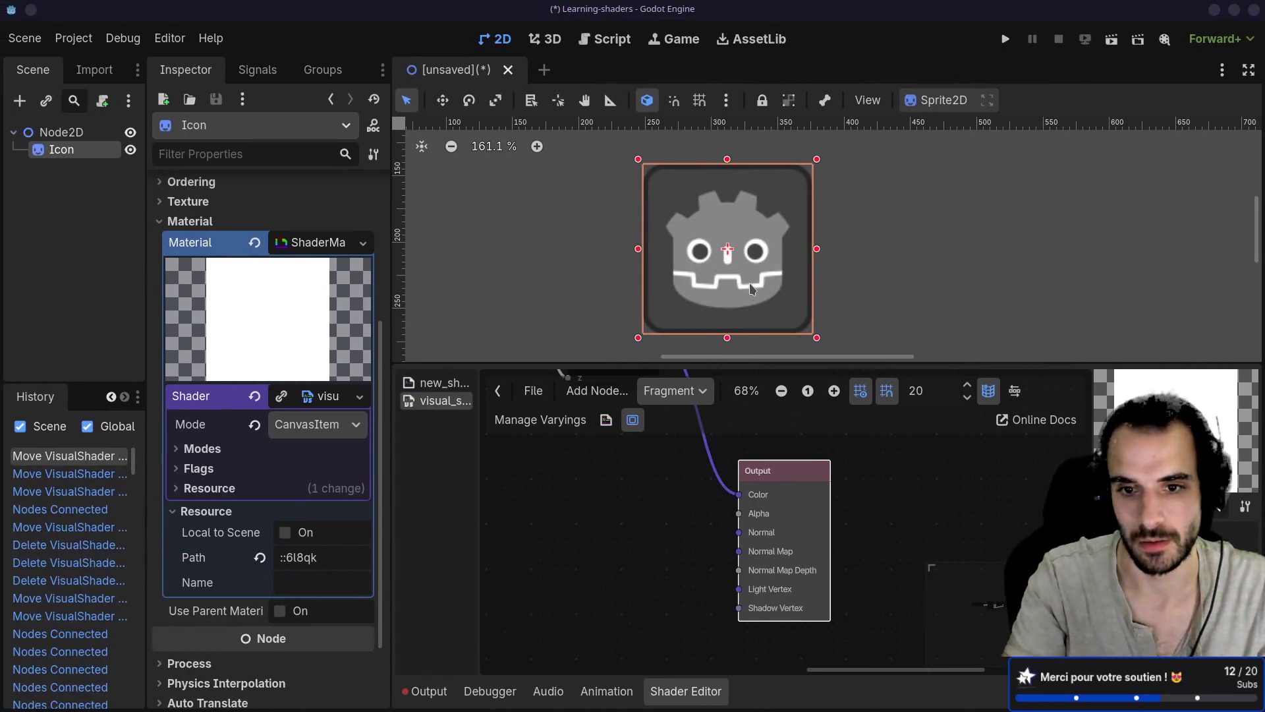
pyautogui.press('ctrl+super+Left')
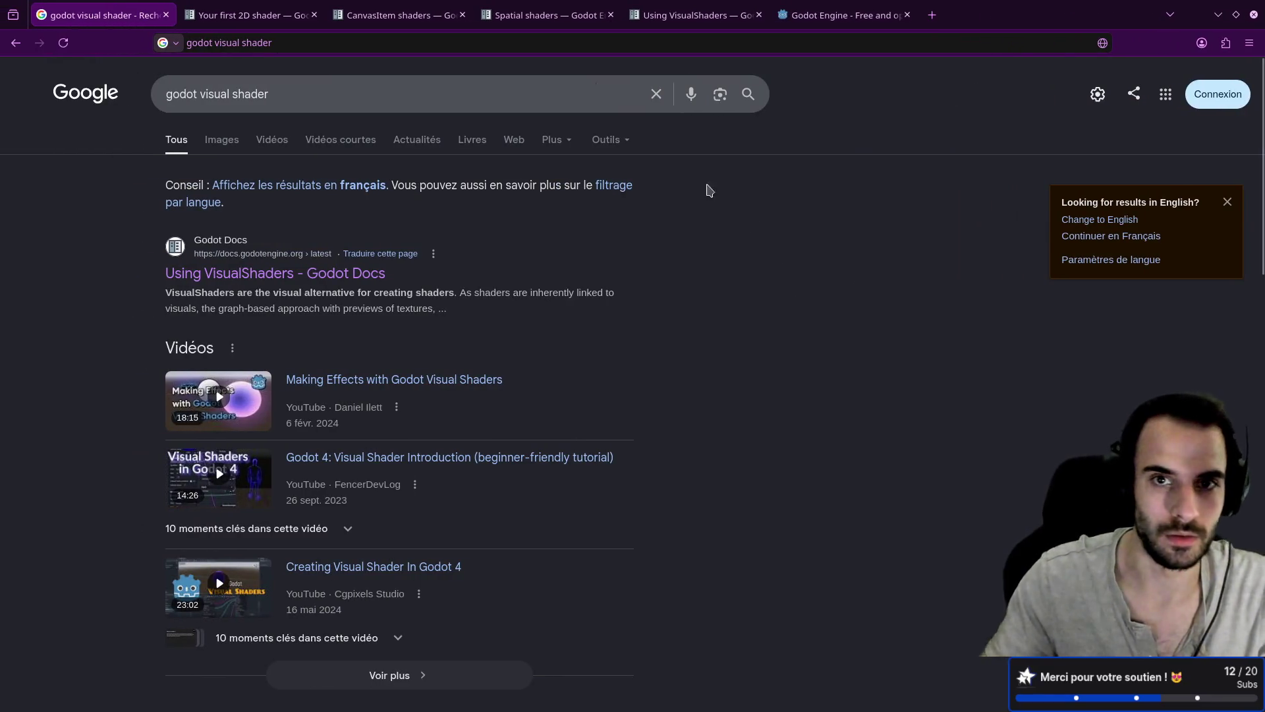
# Return to the 'Your first 2D shader' tab and expand Visual Shader nodes in the sidebar
pyautogui.click(230, 6)
pyautogui.scroll(5, 267, 334)
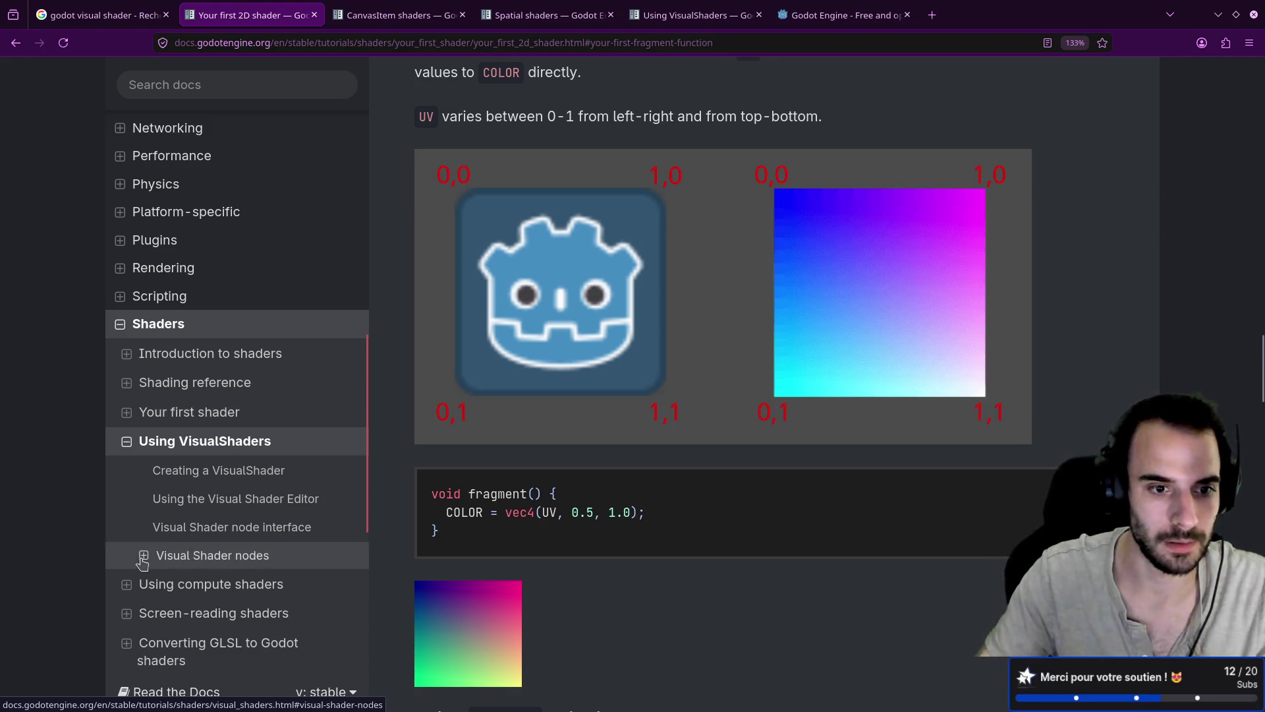
pyautogui.click(144, 556)
pyautogui.scroll(-3, 198, 455)
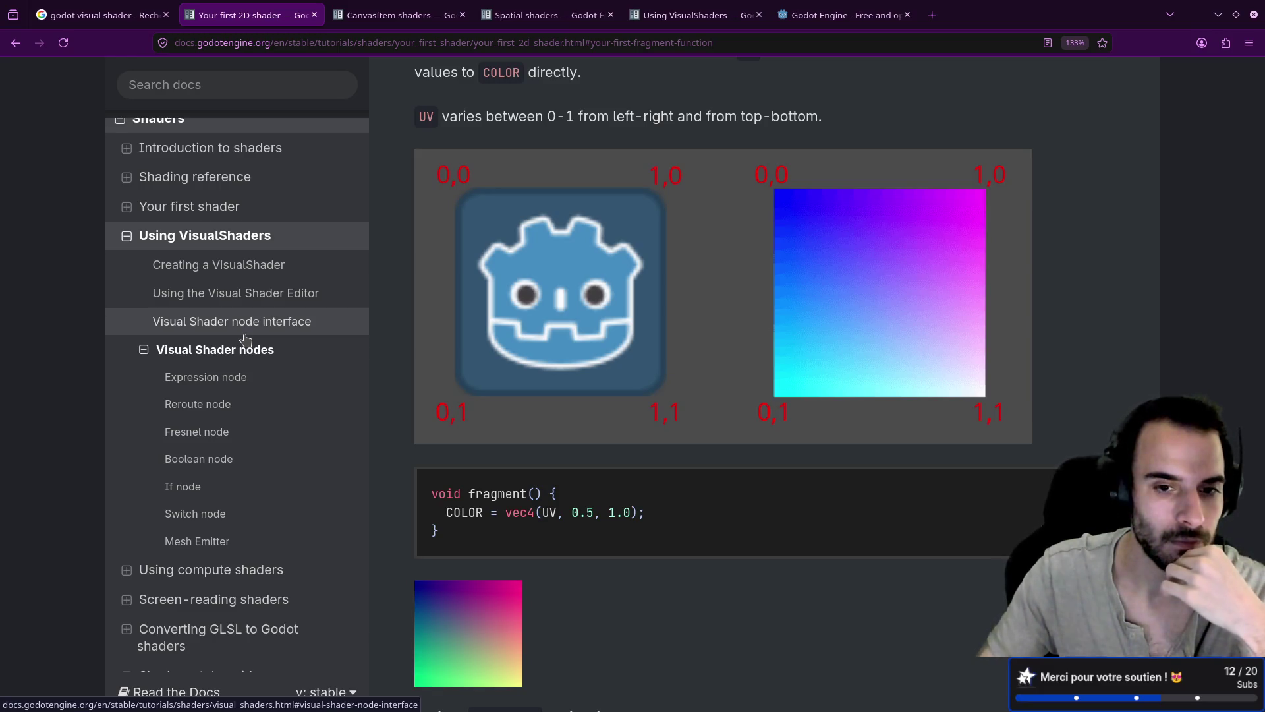
# Open the Creating a VisualShader guide and close its duplicate Using VisualShaders tab
pyautogui.click(261, 275)
pyautogui.scroll(-3, 613, 369)
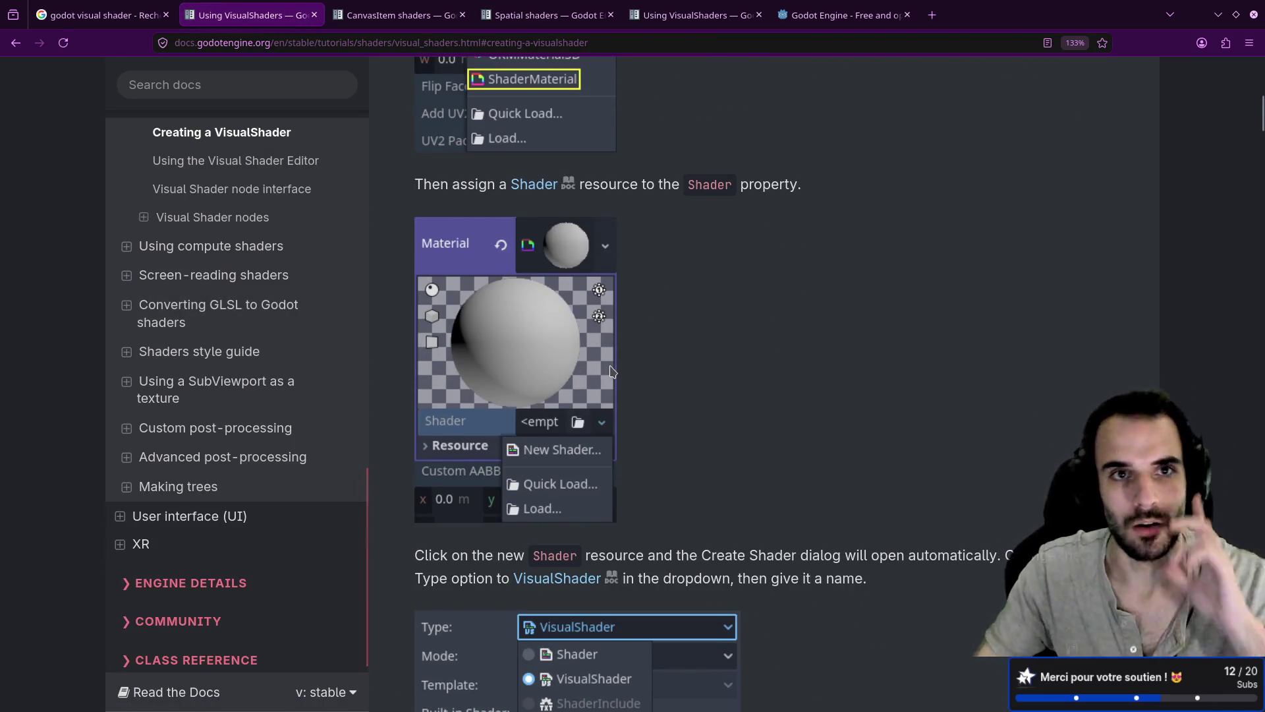
pyautogui.middleClick(642, 15)
# Scroll to the Port types table covering Scalar, Vector, Boolean, Transform and Sampler
pyautogui.scroll(-15, 652, 228)
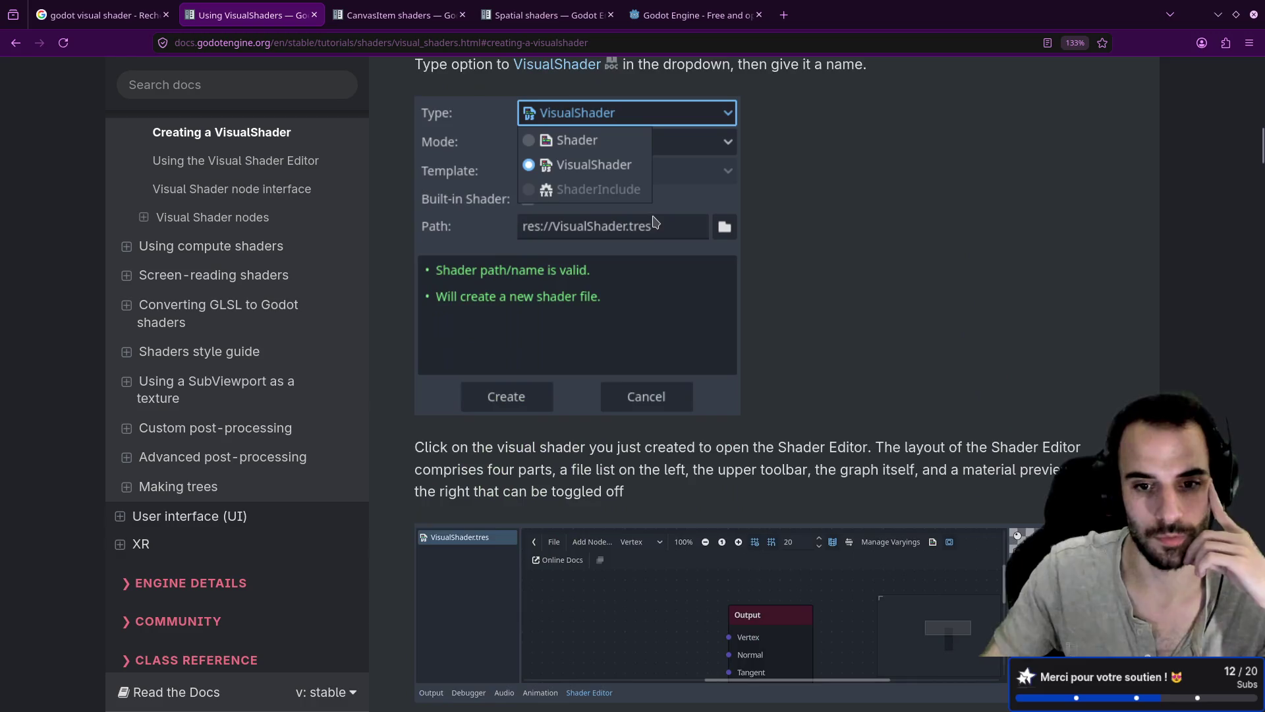
pyautogui.scroll(-4, 656, 218)
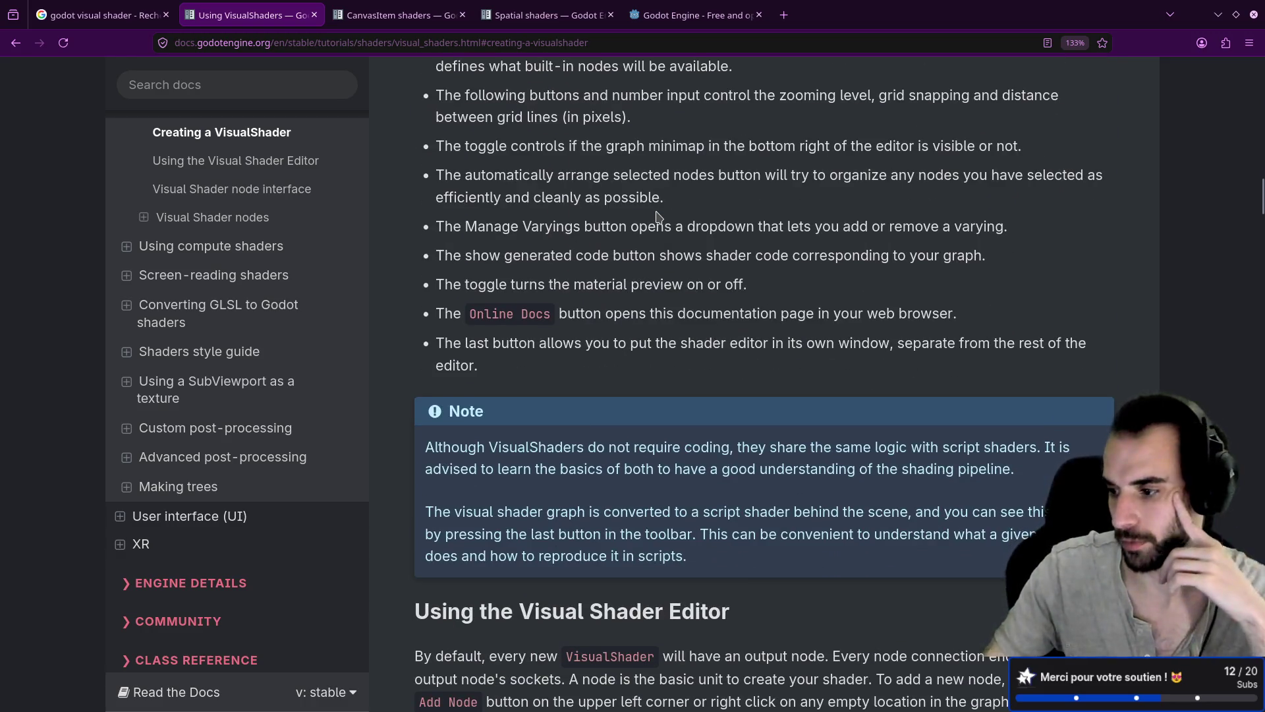
pyautogui.scroll(-4, 658, 217)
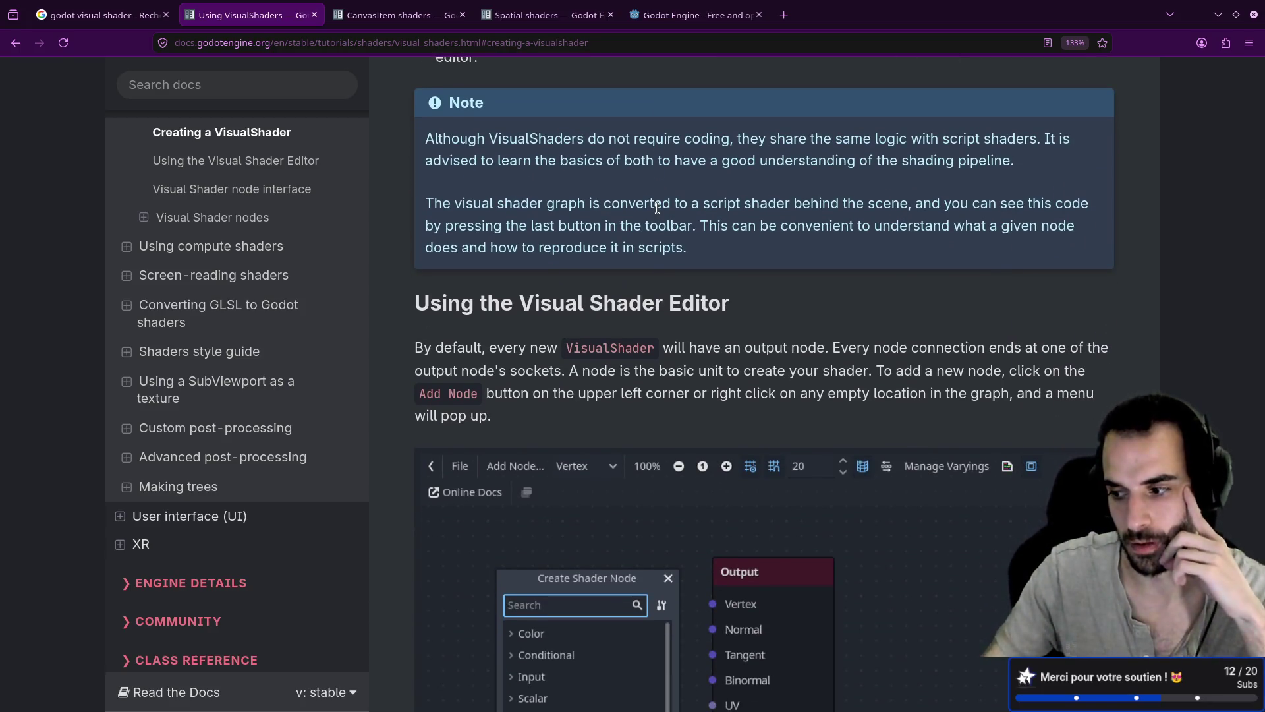
pyautogui.scroll(-7, 657, 208)
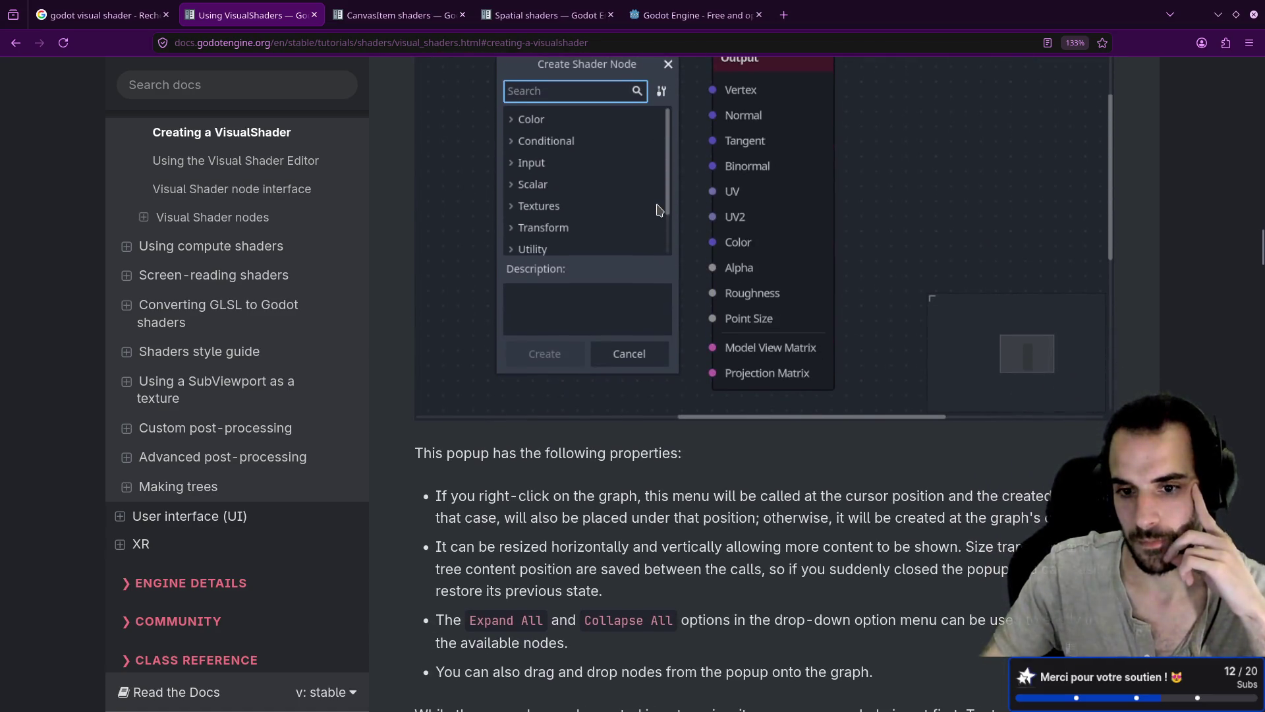
pyautogui.scroll(-8, 659, 210)
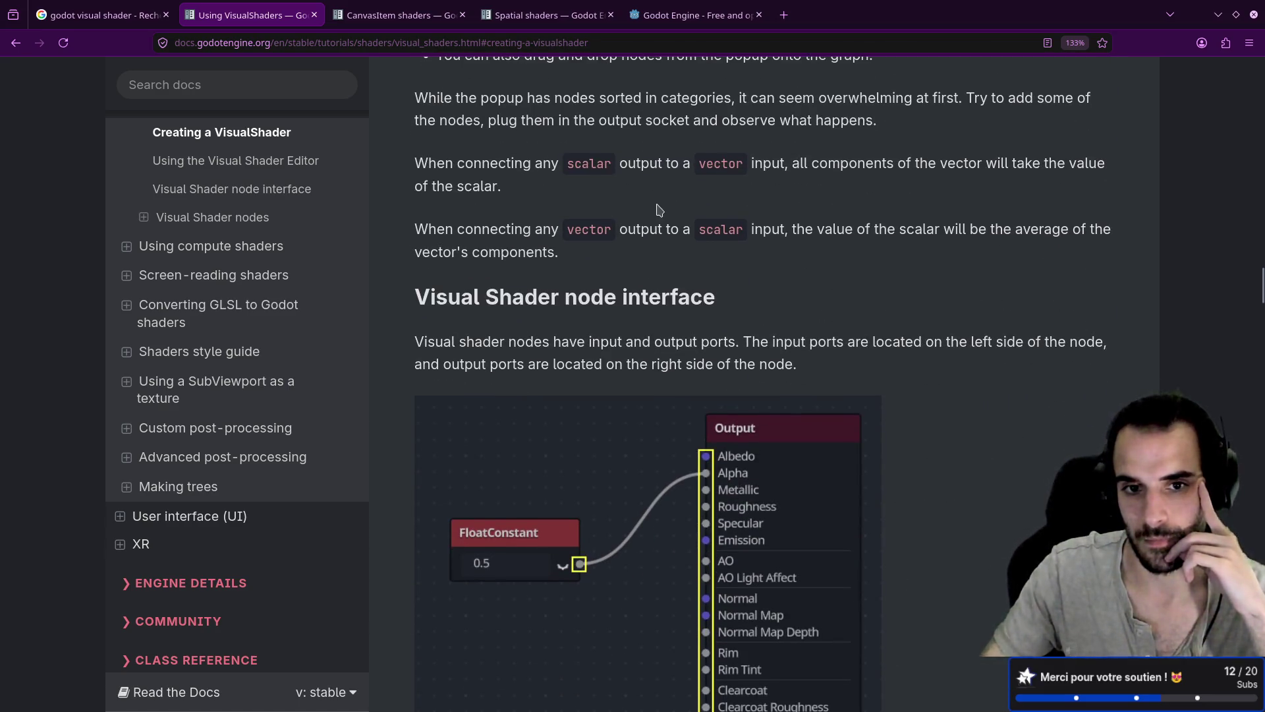
pyautogui.scroll(-2, 659, 209)
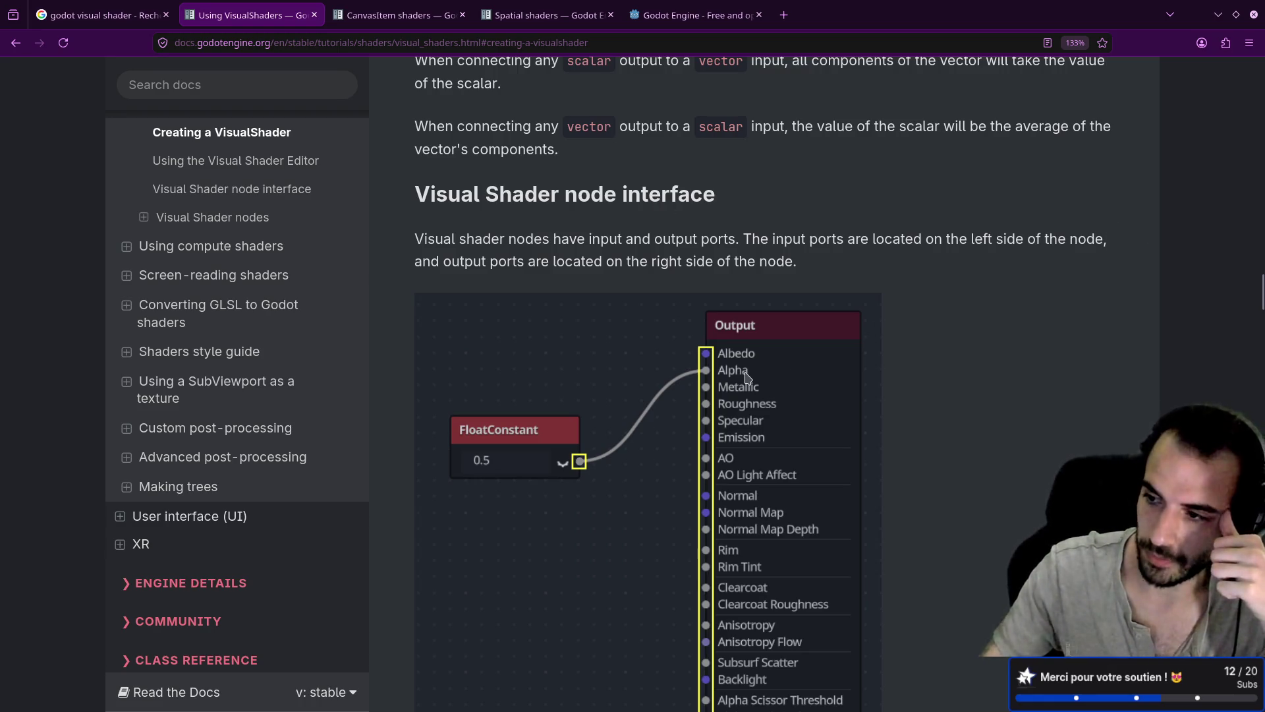
pyautogui.scroll(-3, 747, 377)
pyautogui.scroll(-18, 747, 377)
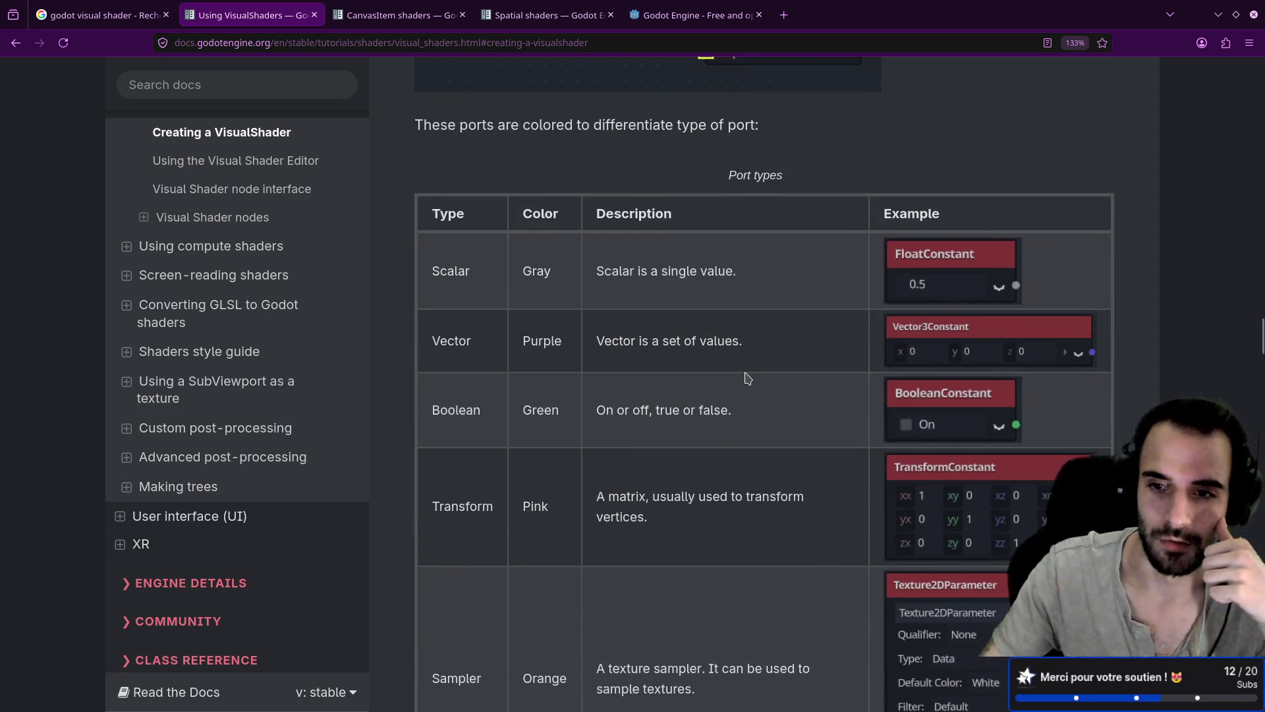
# Browse up and down through the visual shader node reference sections
pyautogui.scroll(-12, 748, 370)
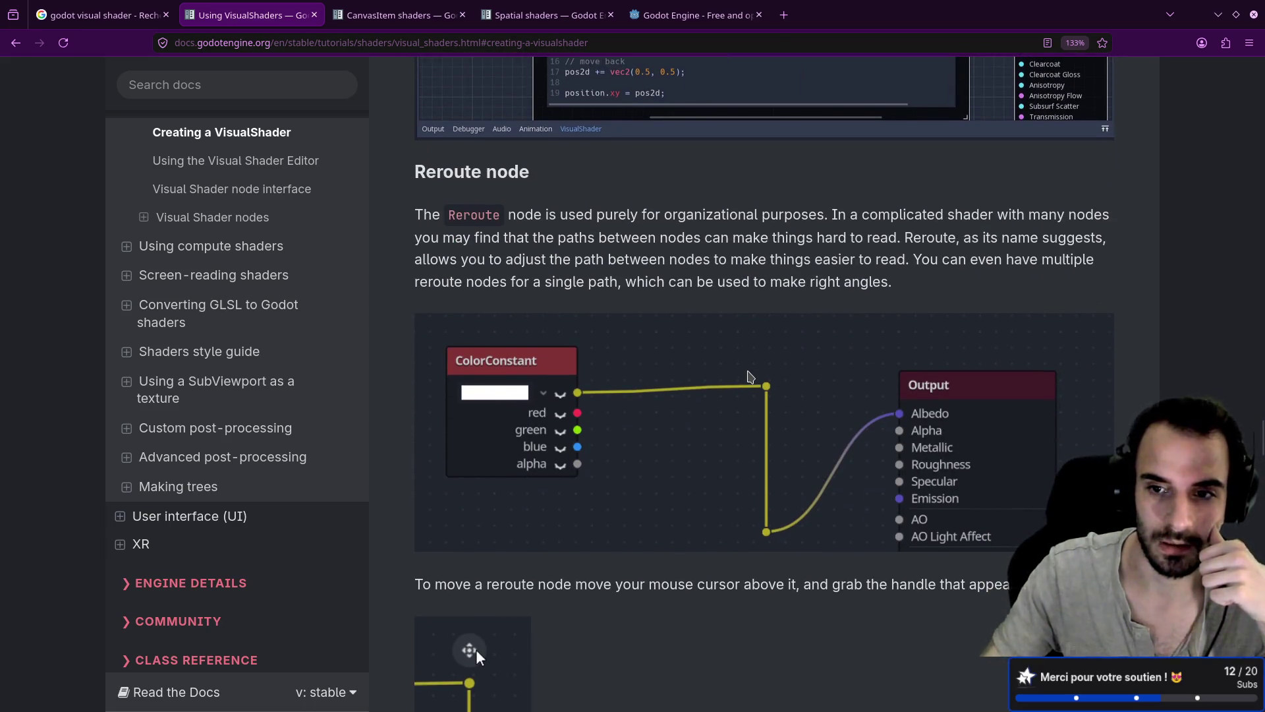
pyautogui.scroll(-19, 748, 377)
pyautogui.scroll(-2, 748, 377)
pyautogui.scroll(-8, 749, 377)
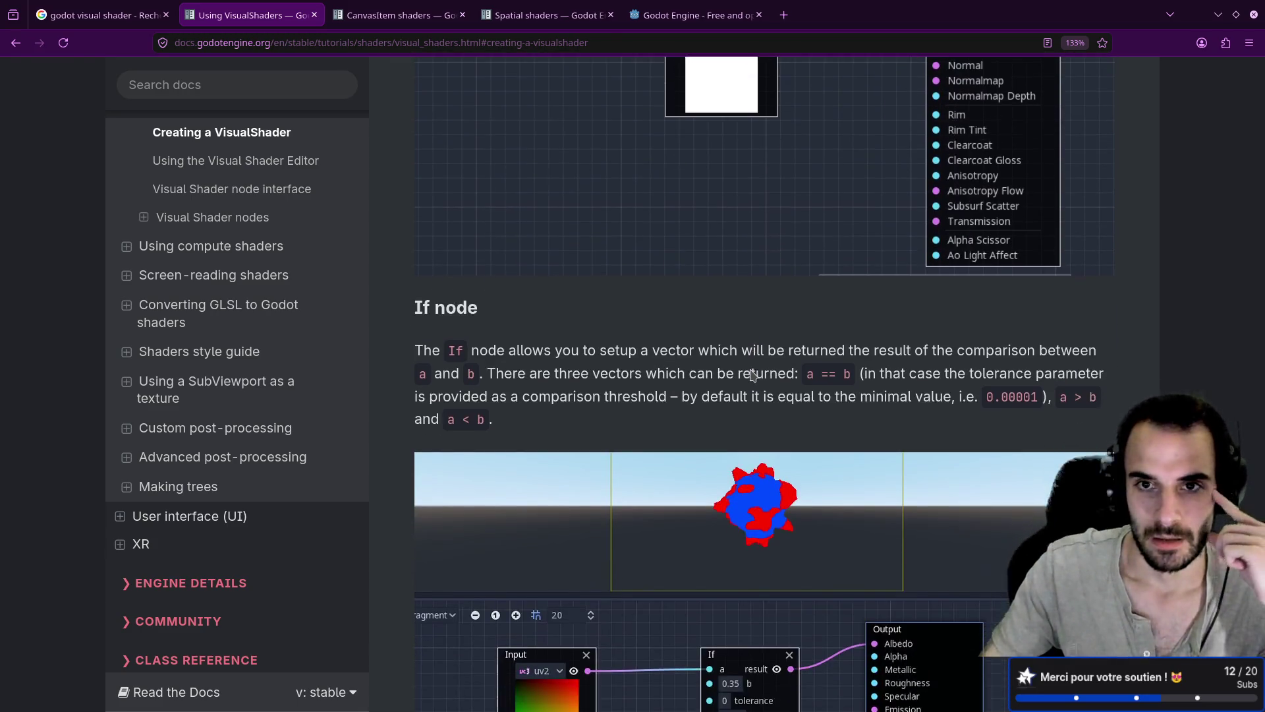
pyautogui.scroll(6, 751, 376)
pyautogui.scroll(-17, 757, 372)
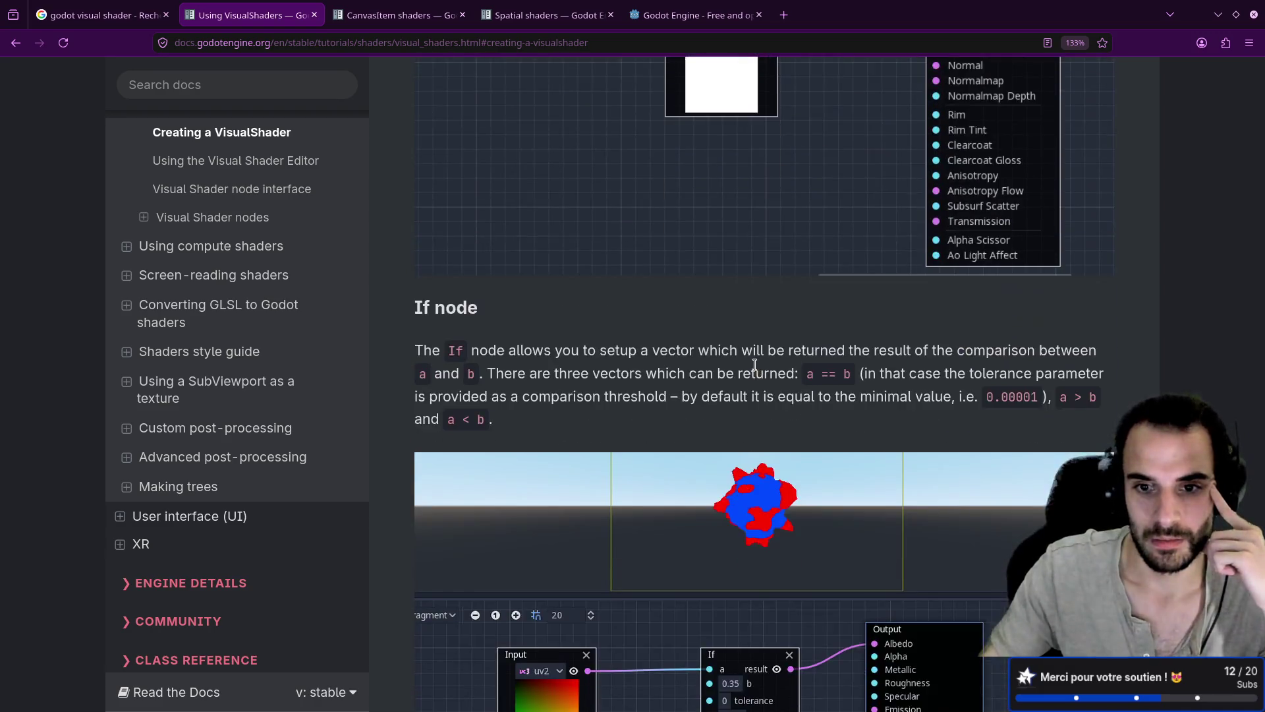
pyautogui.scroll(-16, 757, 371)
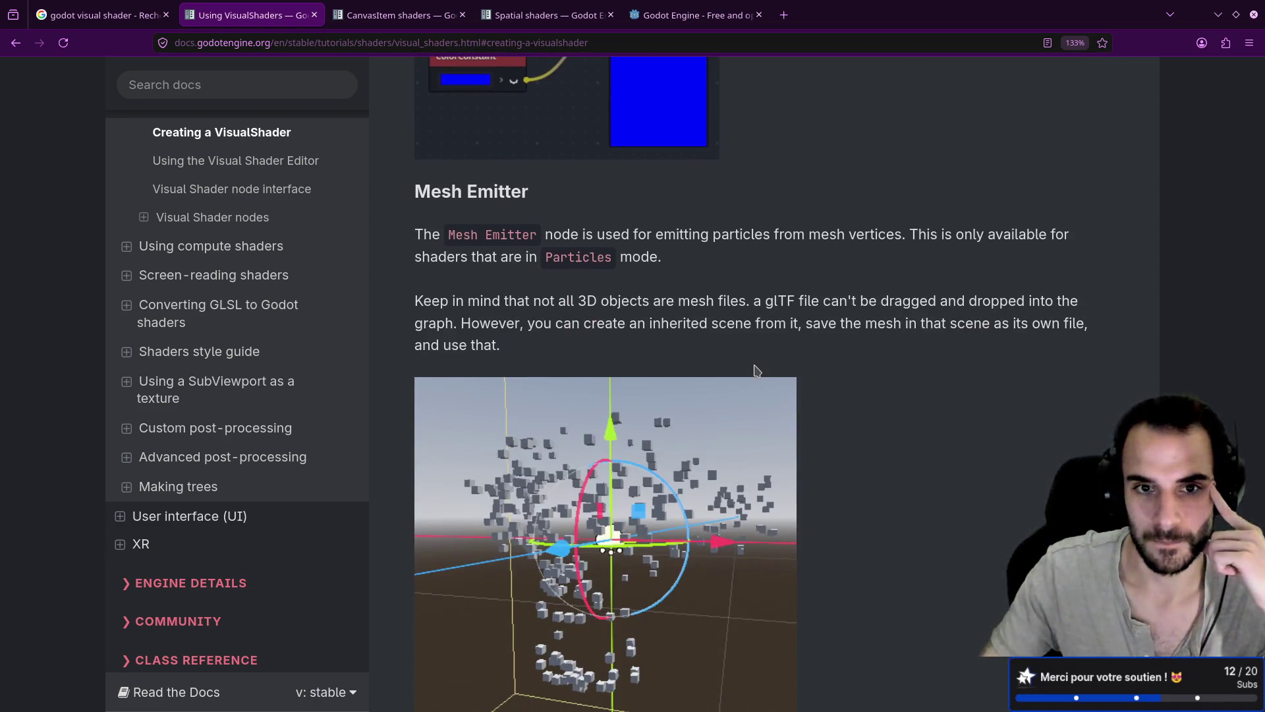
pyautogui.scroll(-5, 757, 371)
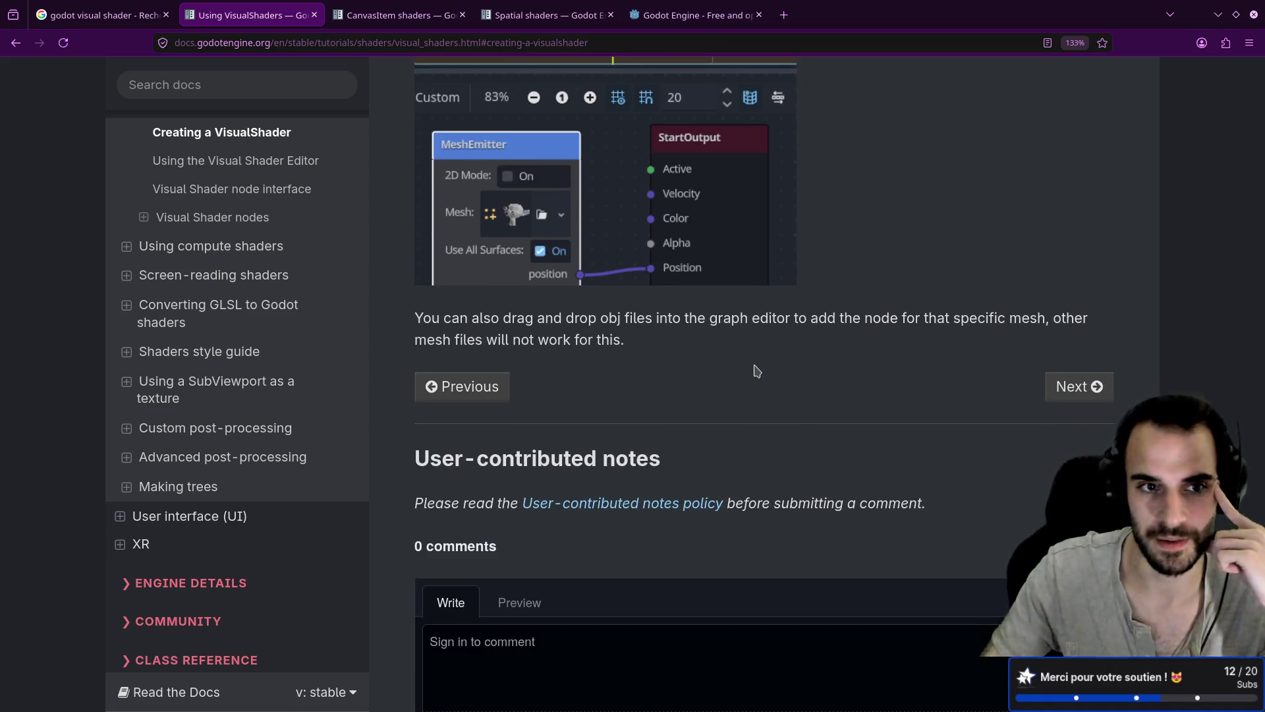
pyautogui.scroll(3, 757, 371)
pyautogui.scroll(18, 757, 371)
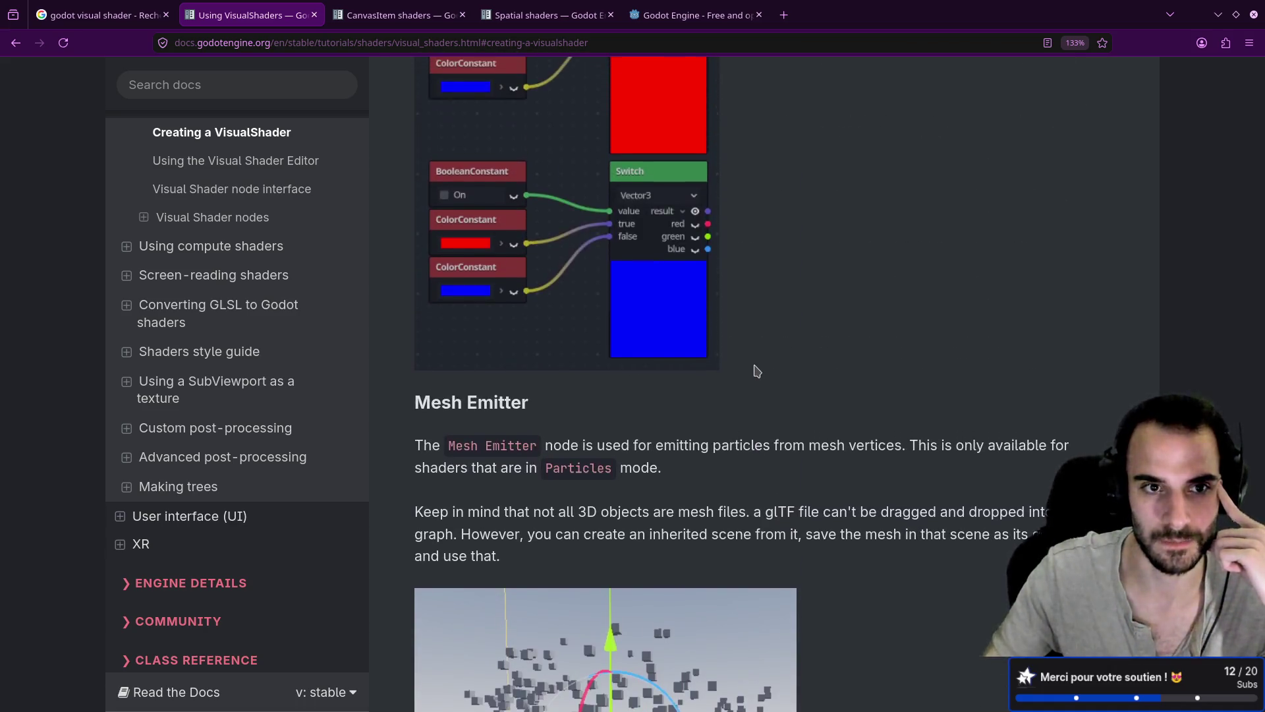
pyautogui.scroll(10, 756, 371)
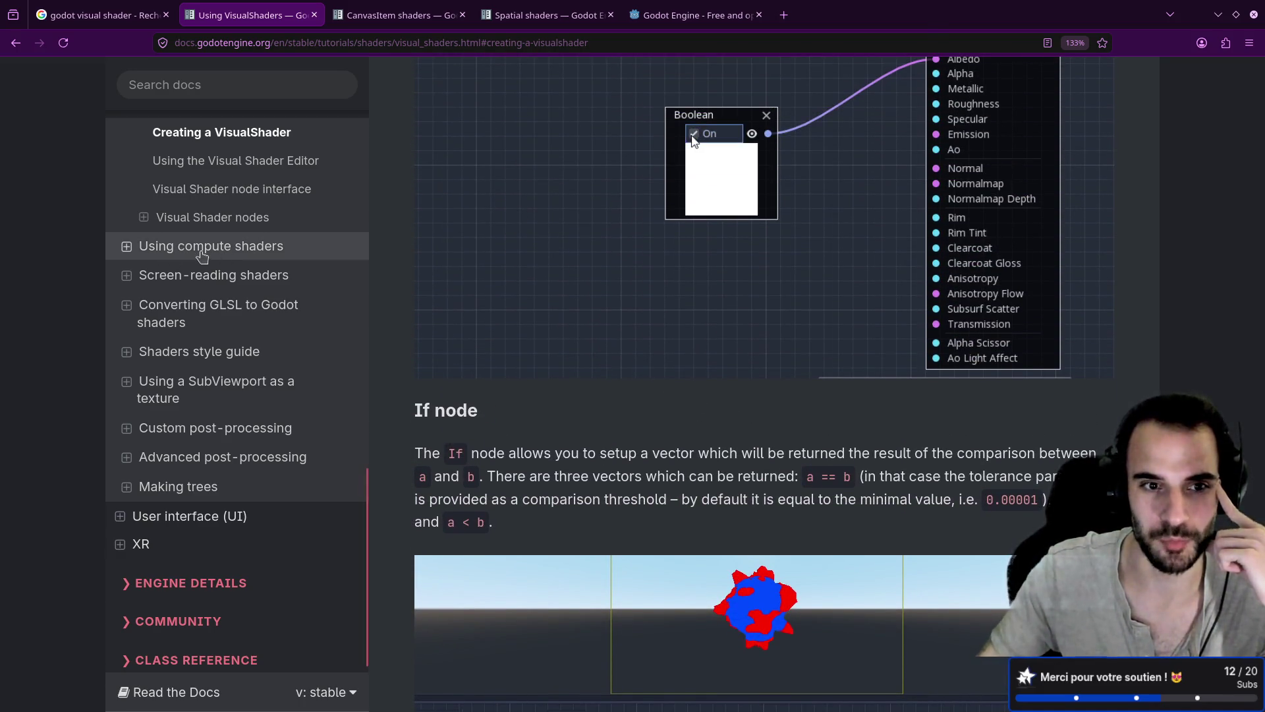
pyautogui.scroll(14, 682, 439)
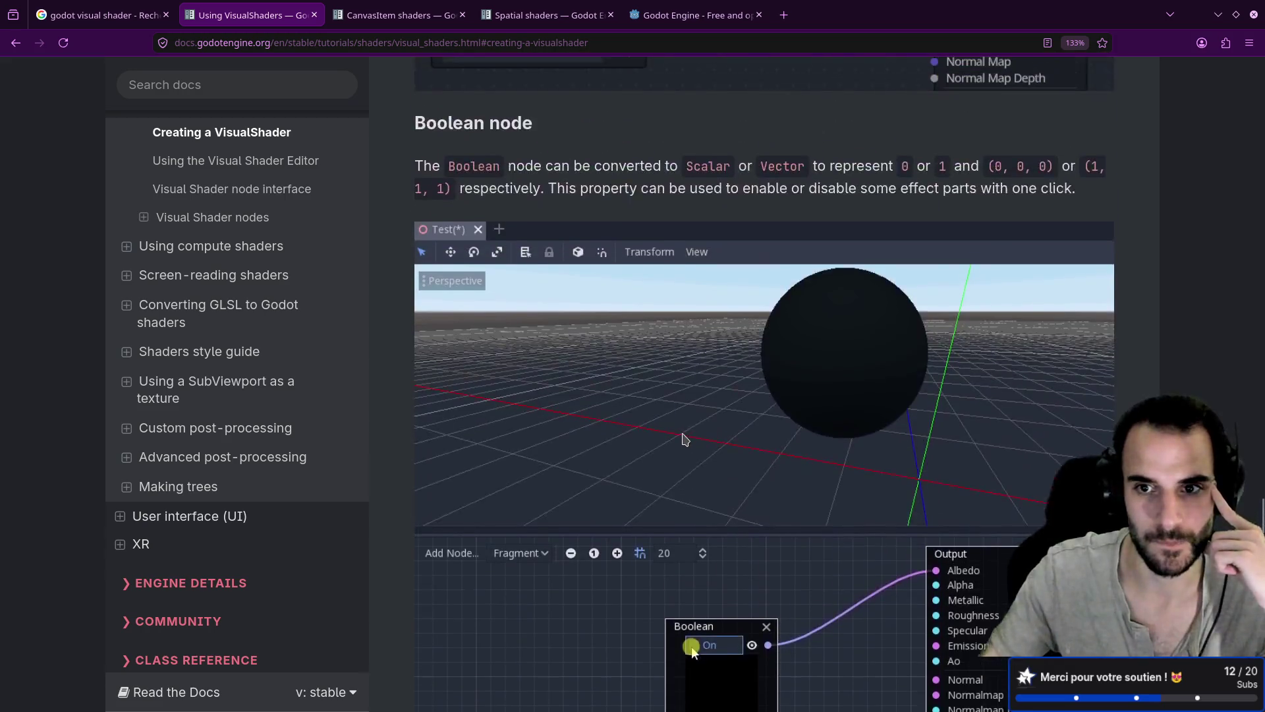
# Return to the Godot editor and shift the Output node slightly to the right
pyautogui.scroll(-5, 685, 436)
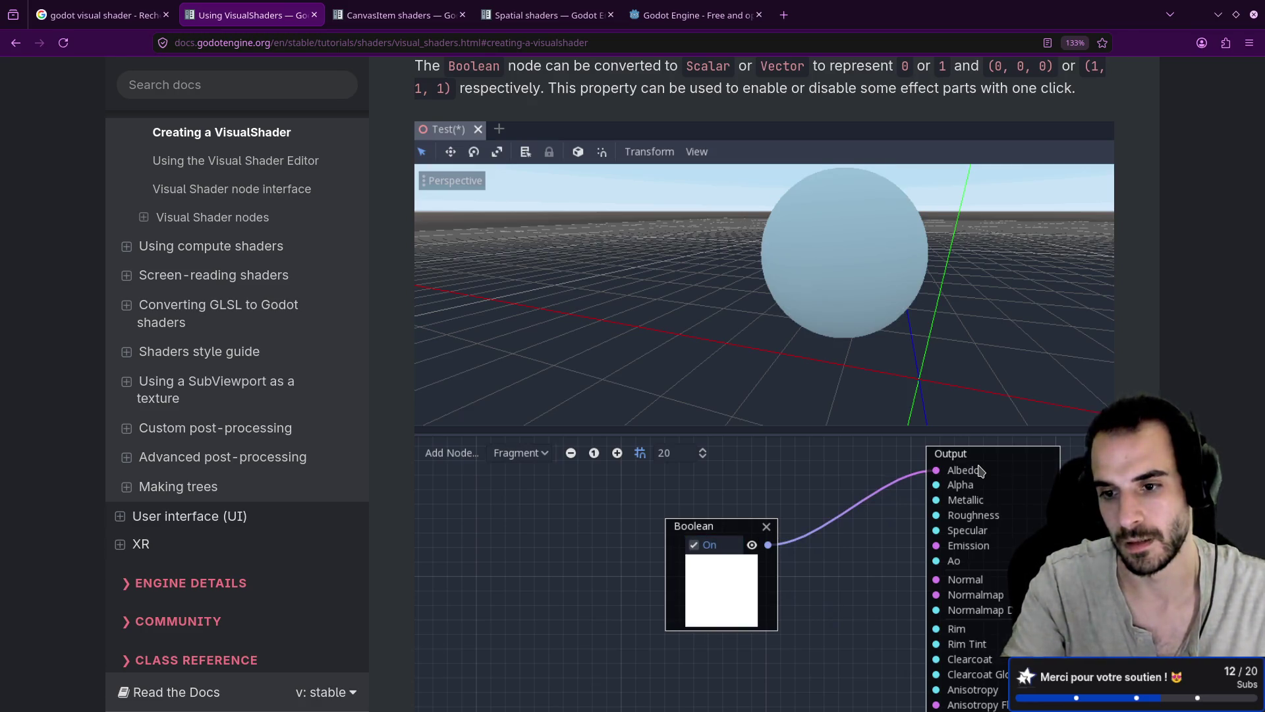
pyautogui.press('super+Right')
pyautogui.moveTo(780, 473); pyautogui.dragTo(816, 473)
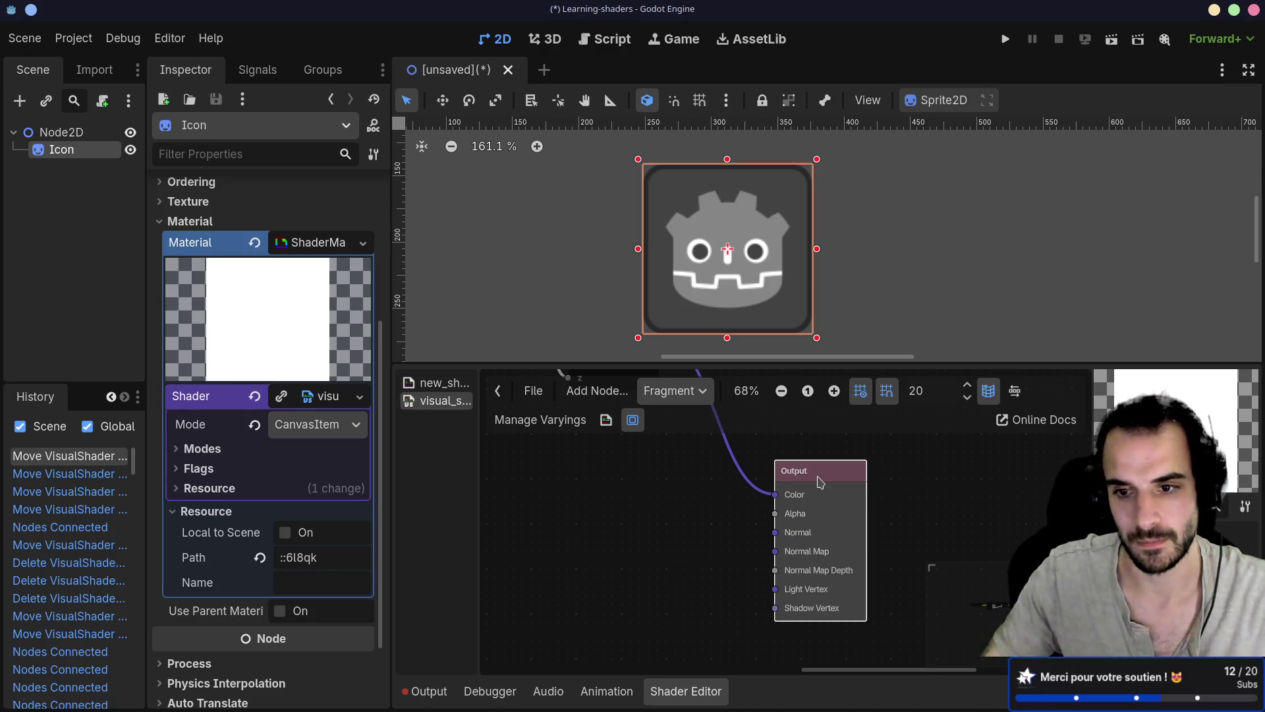
# Pan around the Output and VectorDecompose nodes, then change the shader stage from Fragment to Vertex
pyautogui.scroll(-2, 743, 505)
pyautogui.moveTo(744, 504); pyautogui.dragTo(773, 533)
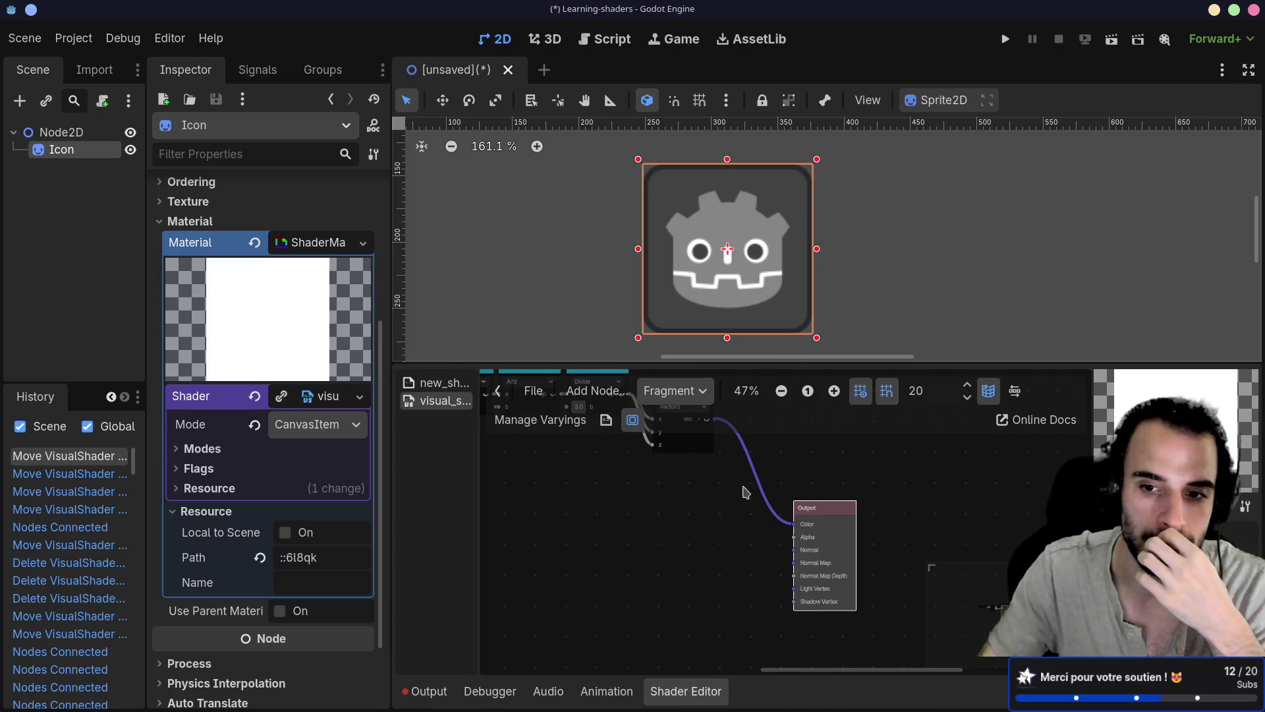
pyautogui.moveTo(741, 501); pyautogui.dragTo(718, 526)
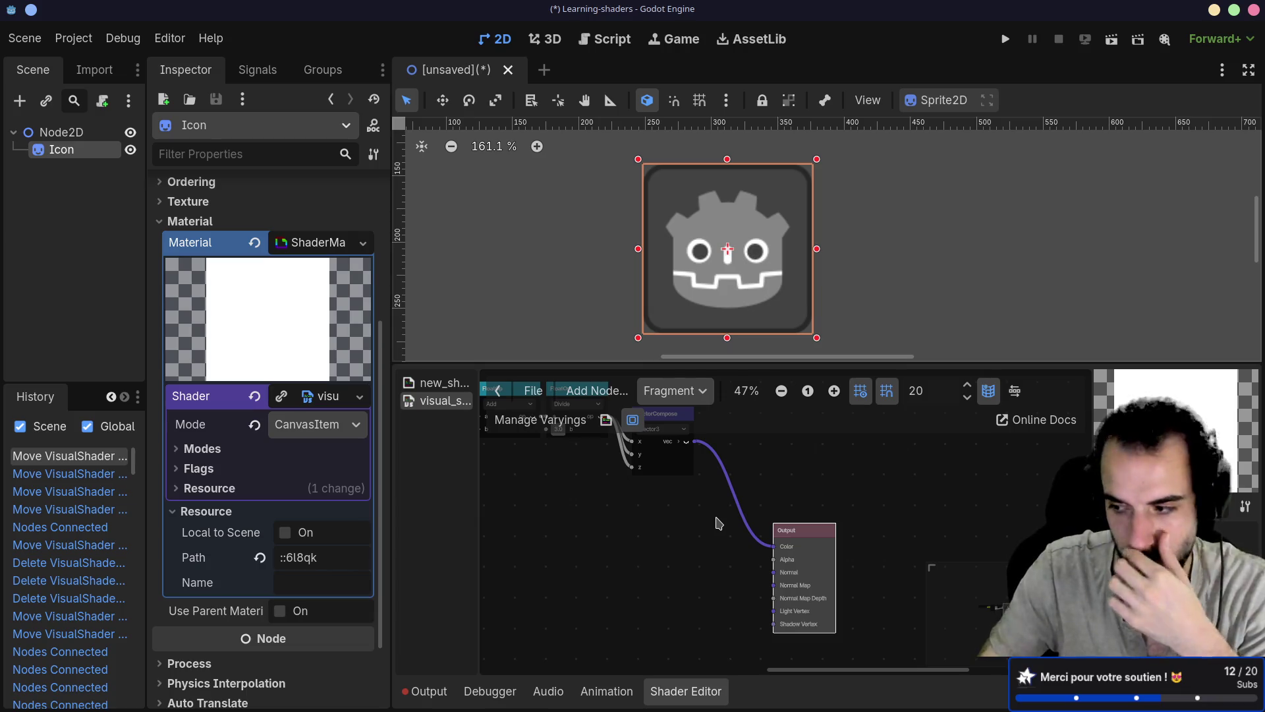
pyautogui.scroll(3, 739, 545)
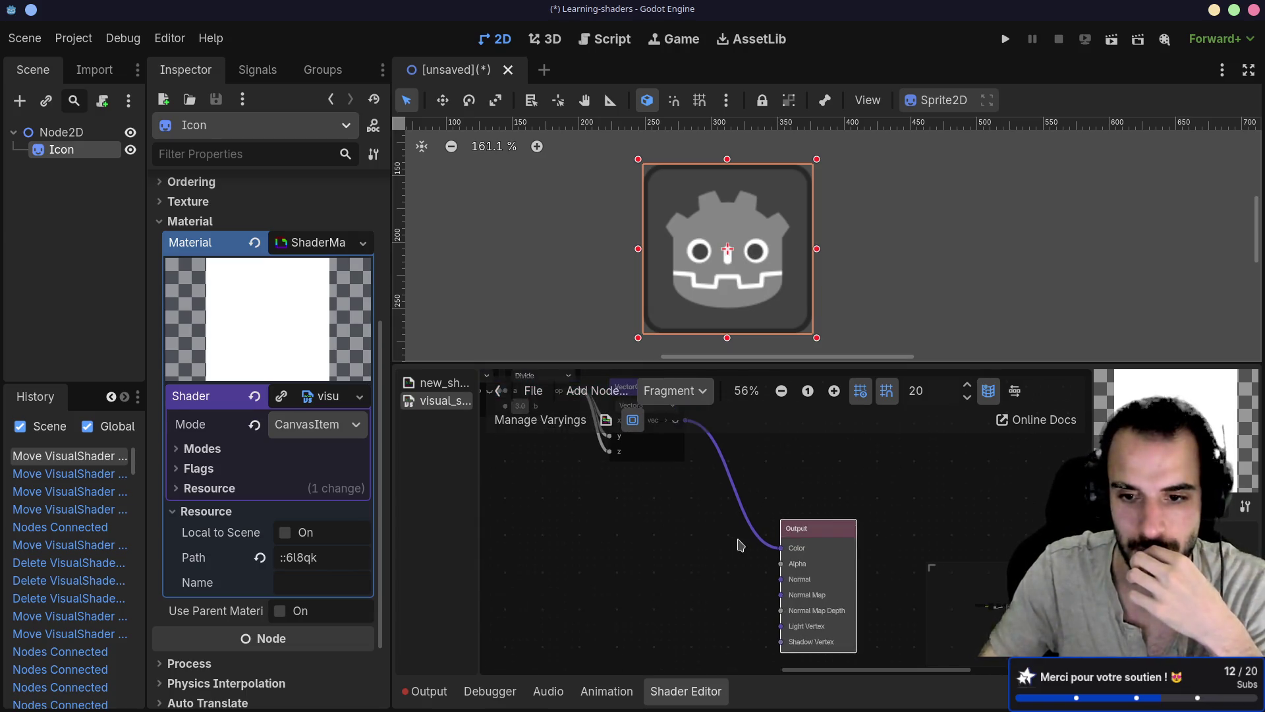
pyautogui.moveTo(721, 486); pyautogui.dragTo(673, 496)
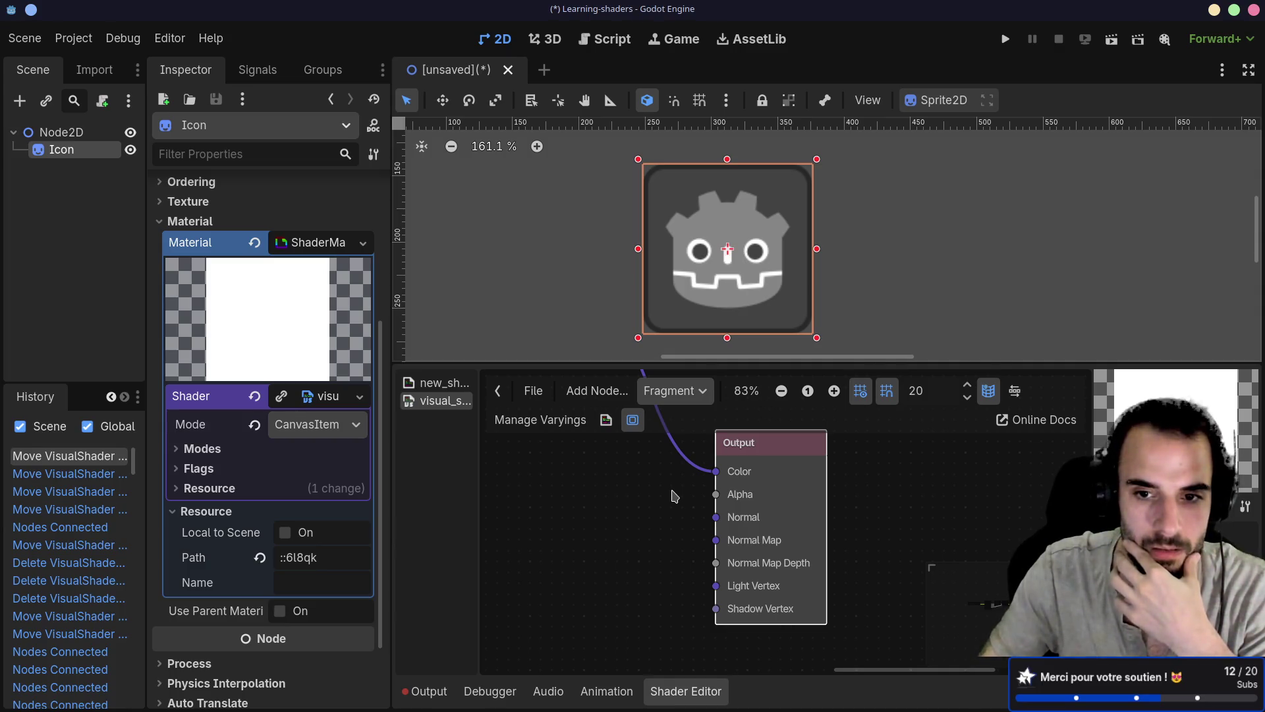
pyautogui.scroll(-2, 673, 496)
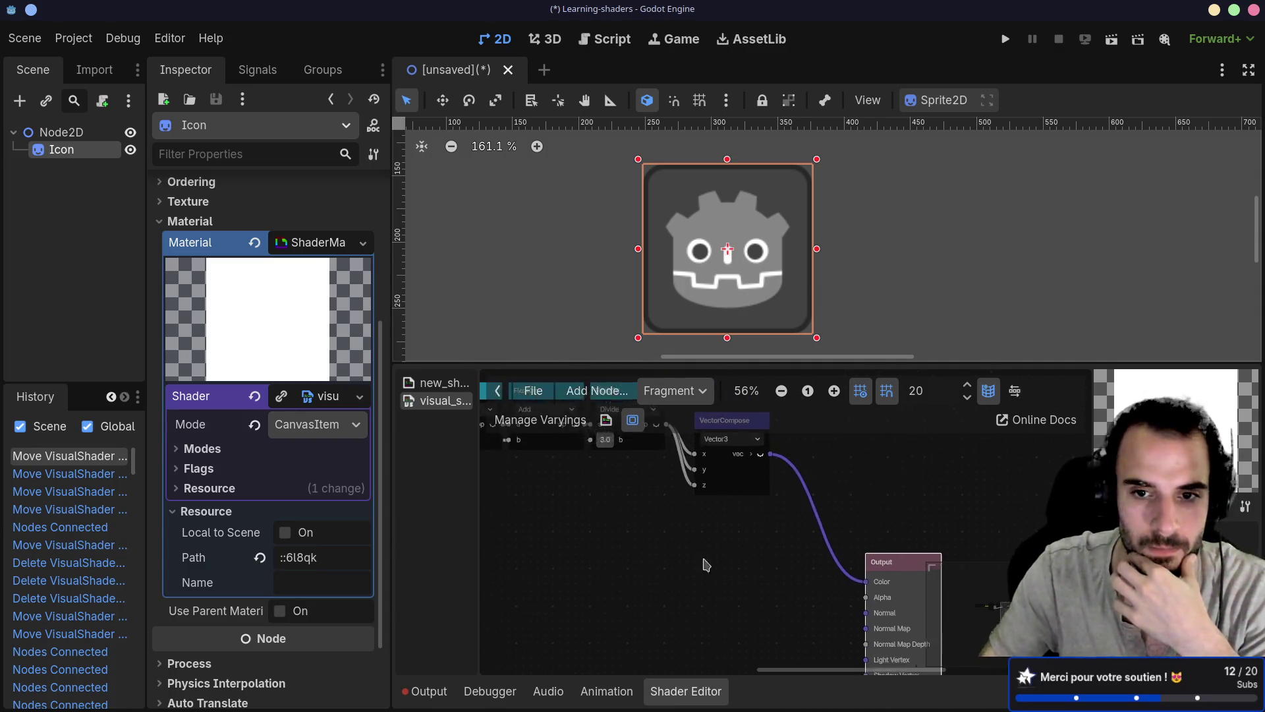
pyautogui.moveTo(745, 588); pyautogui.dragTo(860, 605)
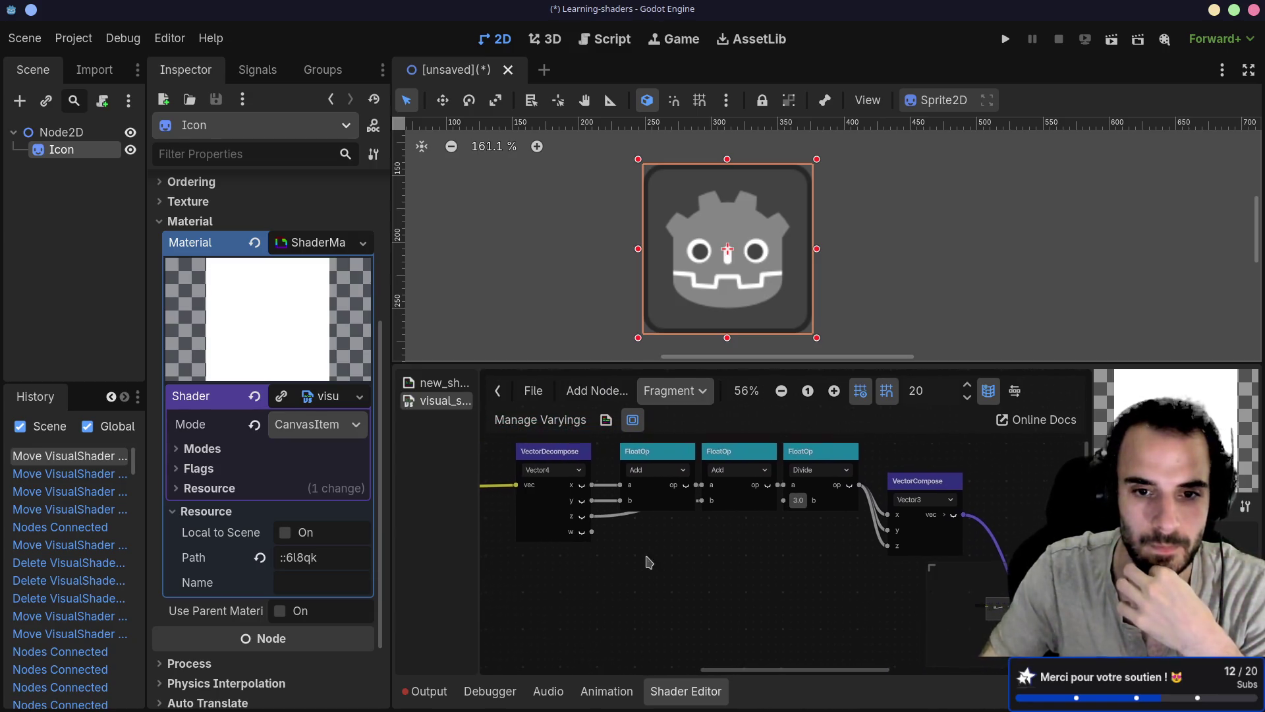
pyautogui.hscroll(-5, 752, 556)
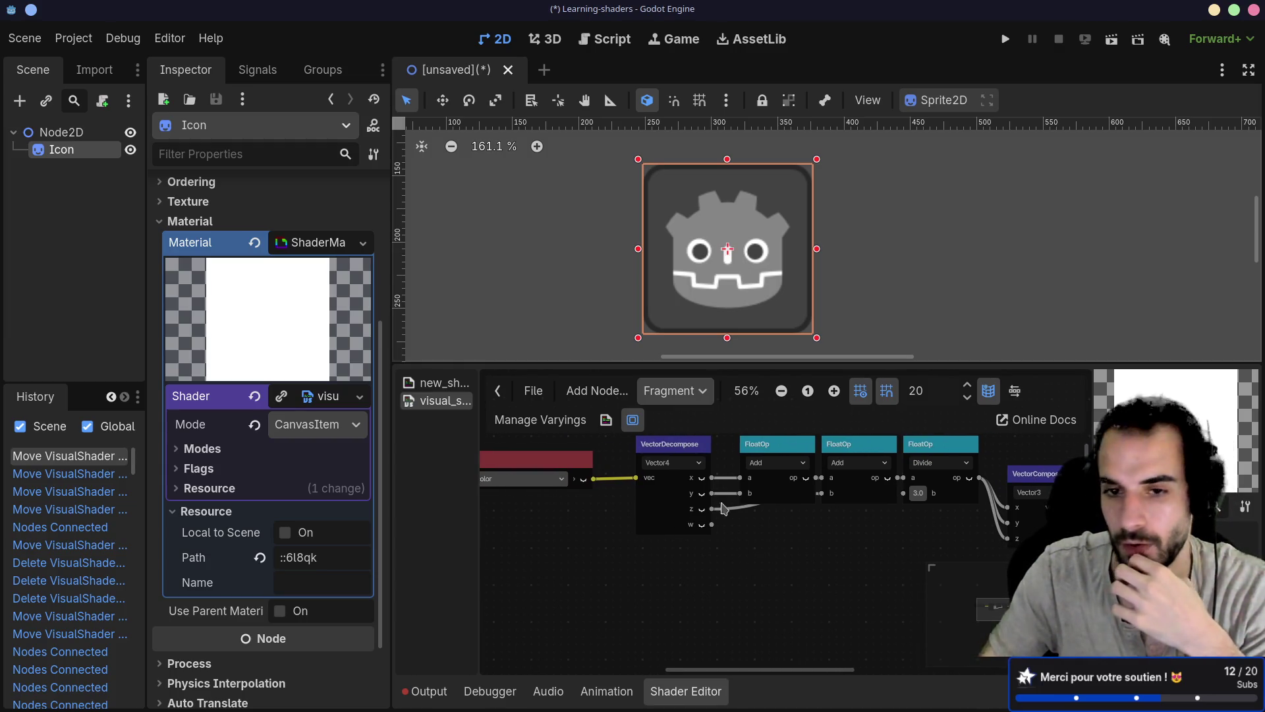
pyautogui.click(675, 391)
pyautogui.click(665, 419)
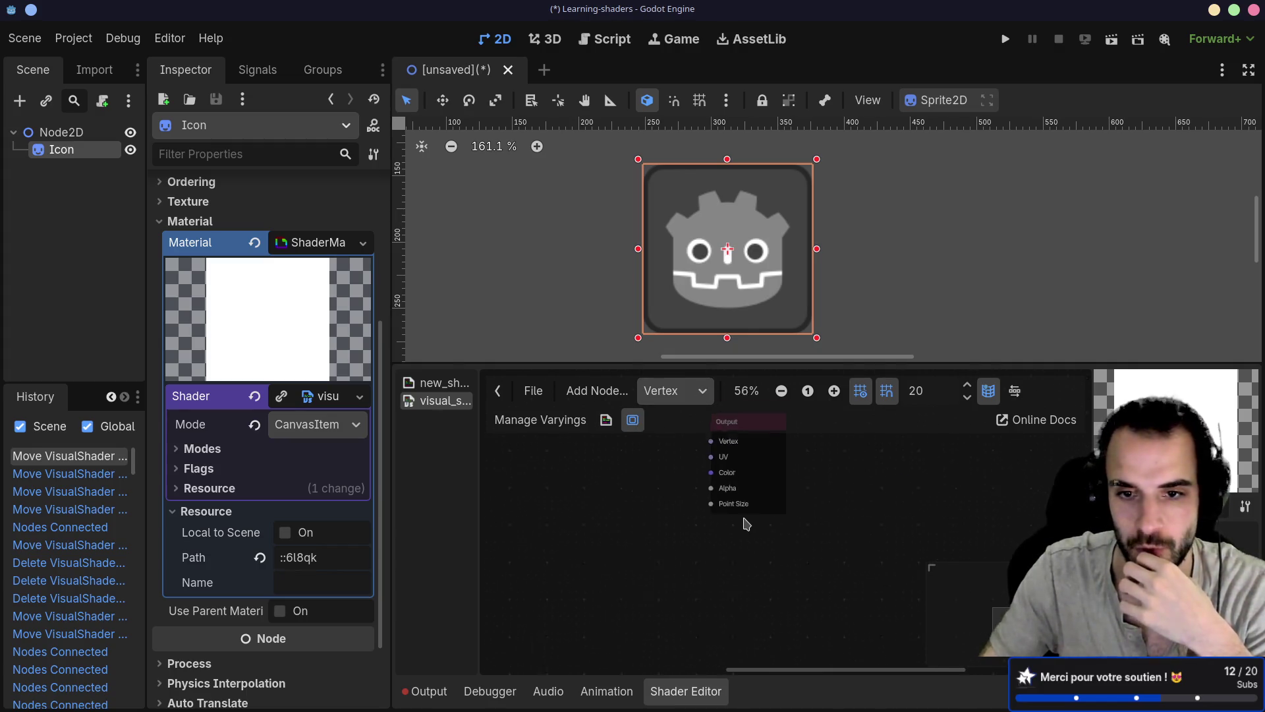
# Start wiring a node into Output's UV port, cancel it, and return to the browser docs
pyautogui.scroll(4, 744, 527)
pyautogui.moveTo(749, 495)
pyautogui.mouseDown()
pyautogui.moveTo(669, 497)
pyautogui.moveTo(750, 495)
pyautogui.mouseUp()
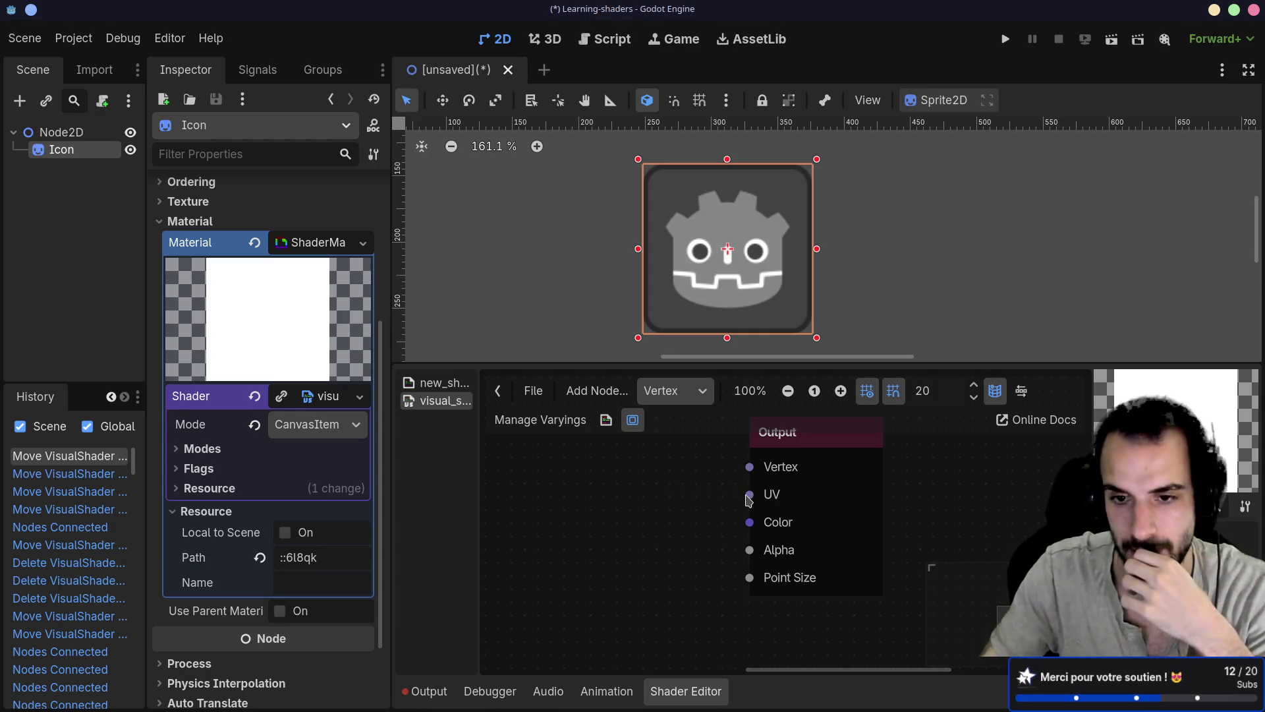
pyautogui.moveTo(750, 495); pyautogui.dragTo(632, 494)
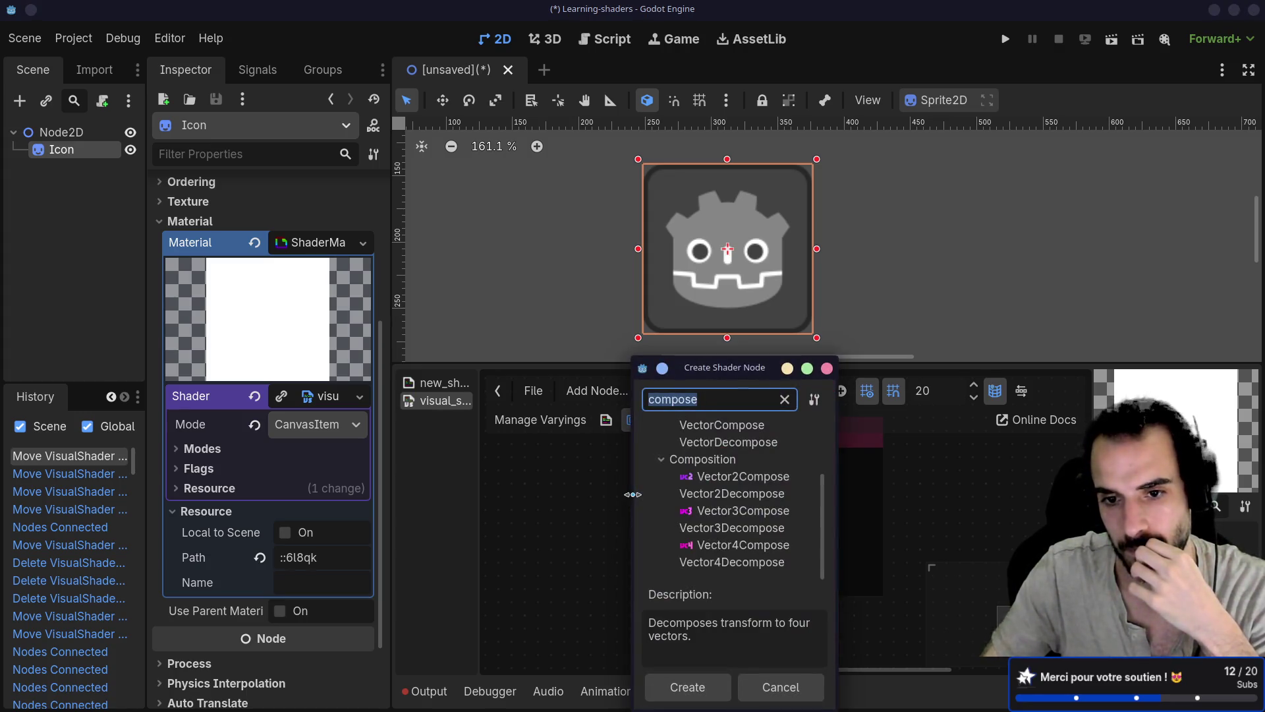
pyautogui.click(828, 368)
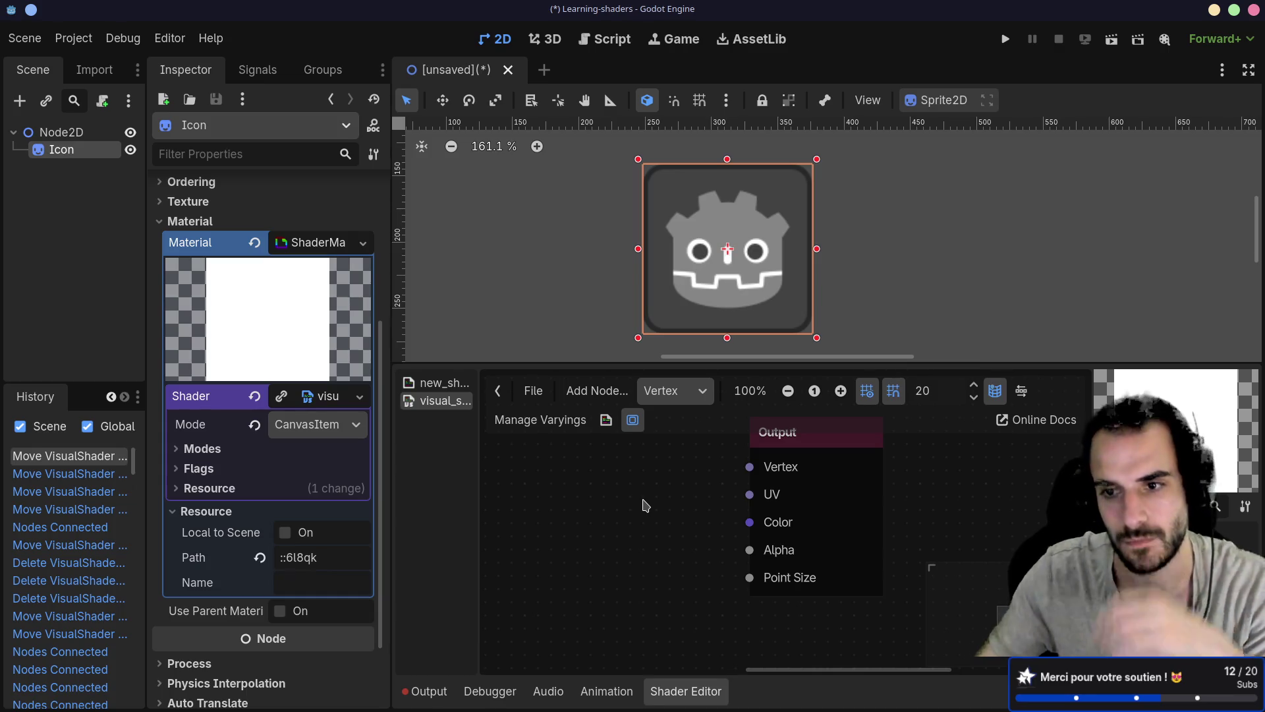
pyautogui.hotkey('alt', 'Tab')
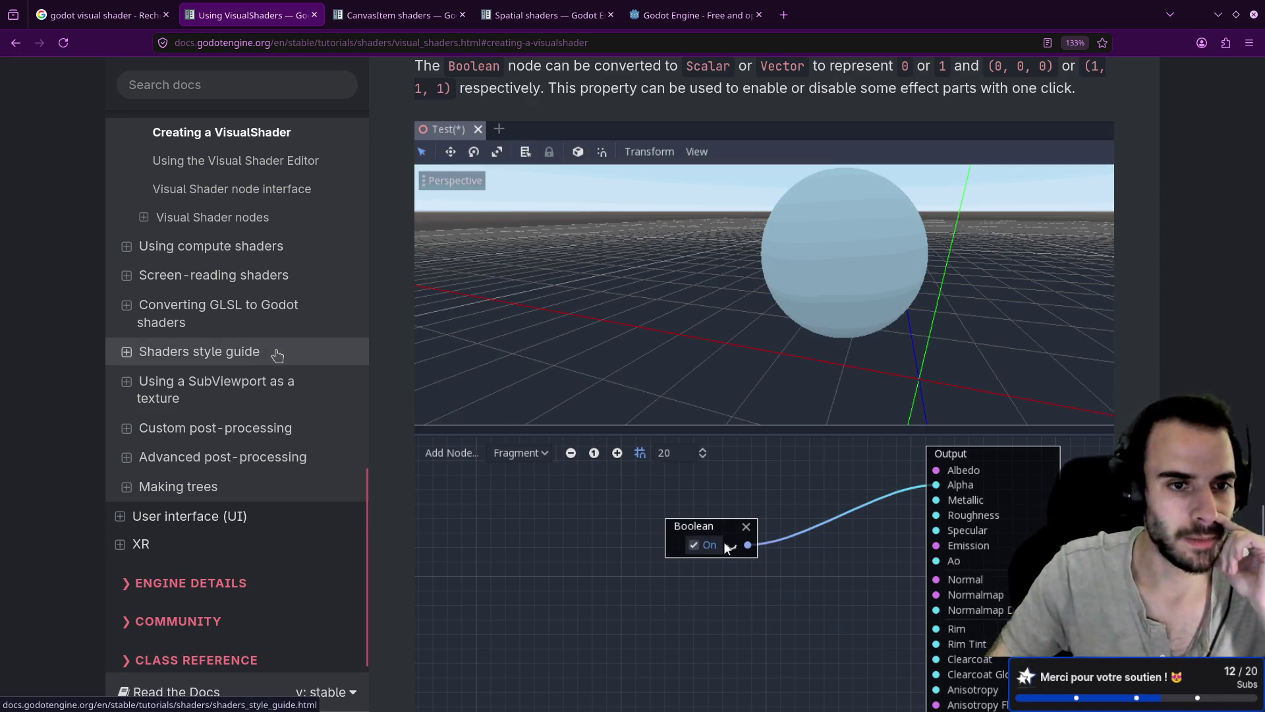
# Expand Your first shader > Your first 2D shader in the sidebar and open its Introduction
pyautogui.scroll(3, 264, 352)
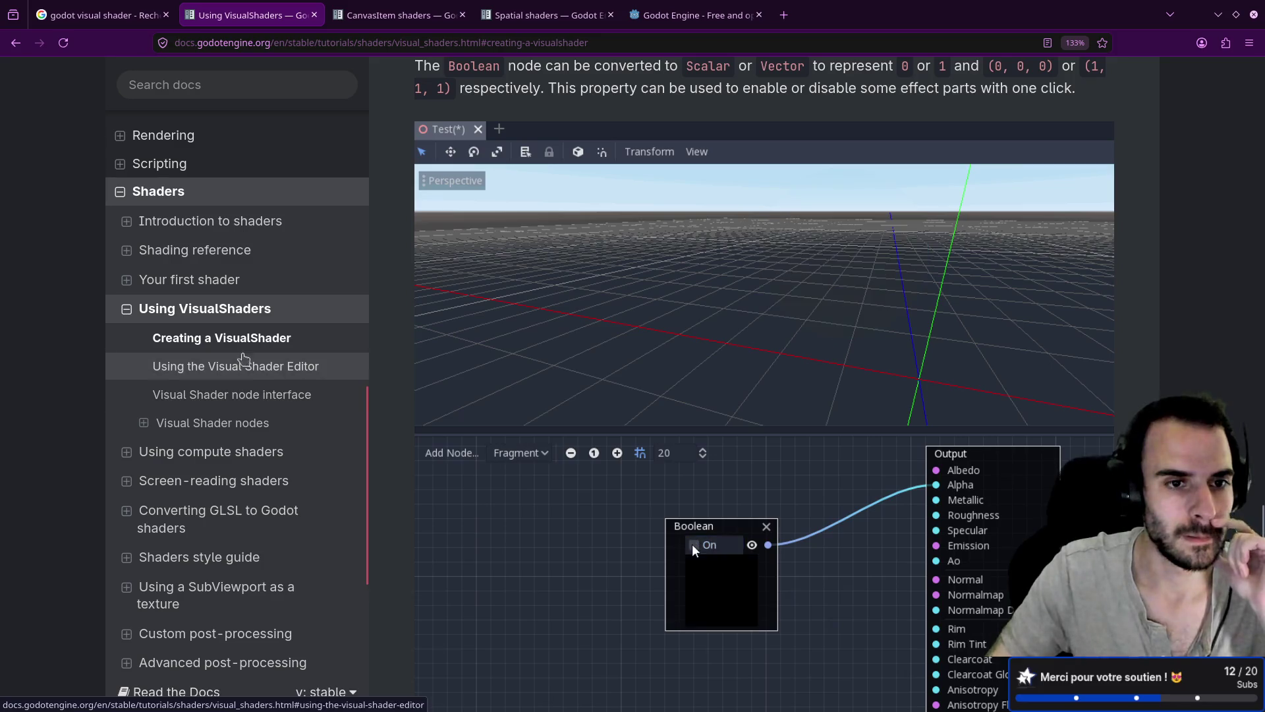
pyautogui.click(125, 280)
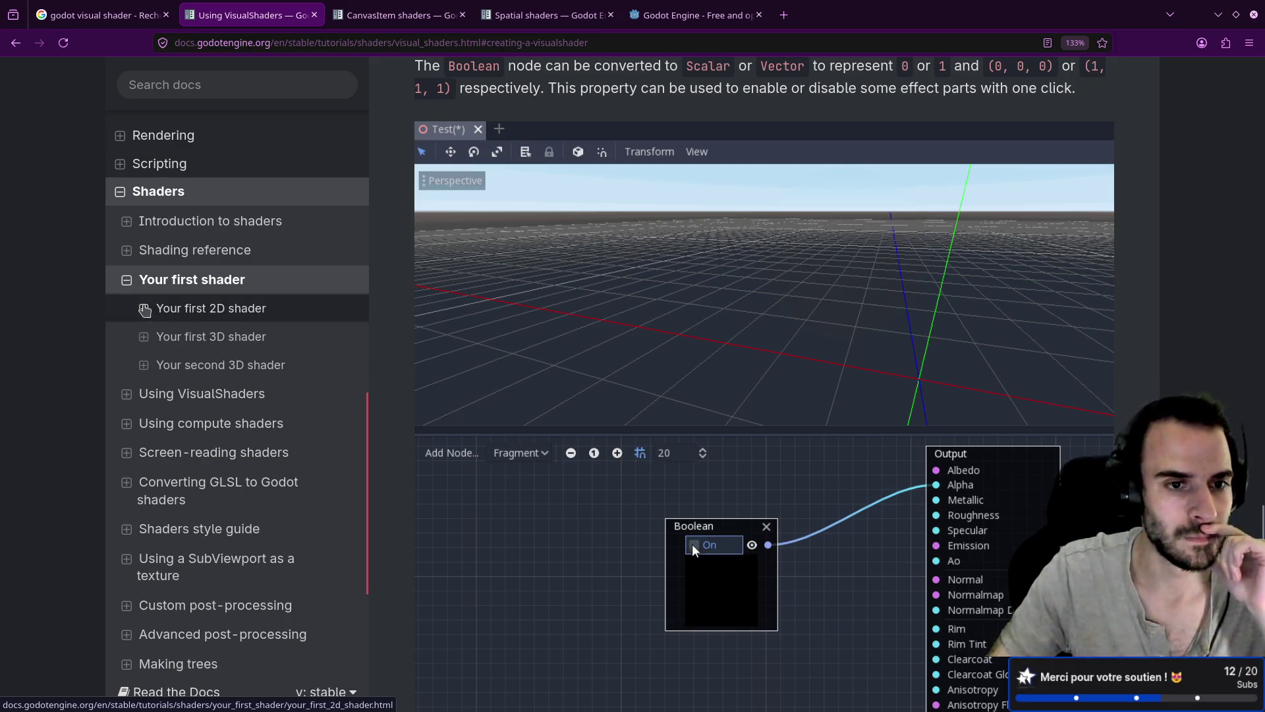
pyautogui.click(144, 310)
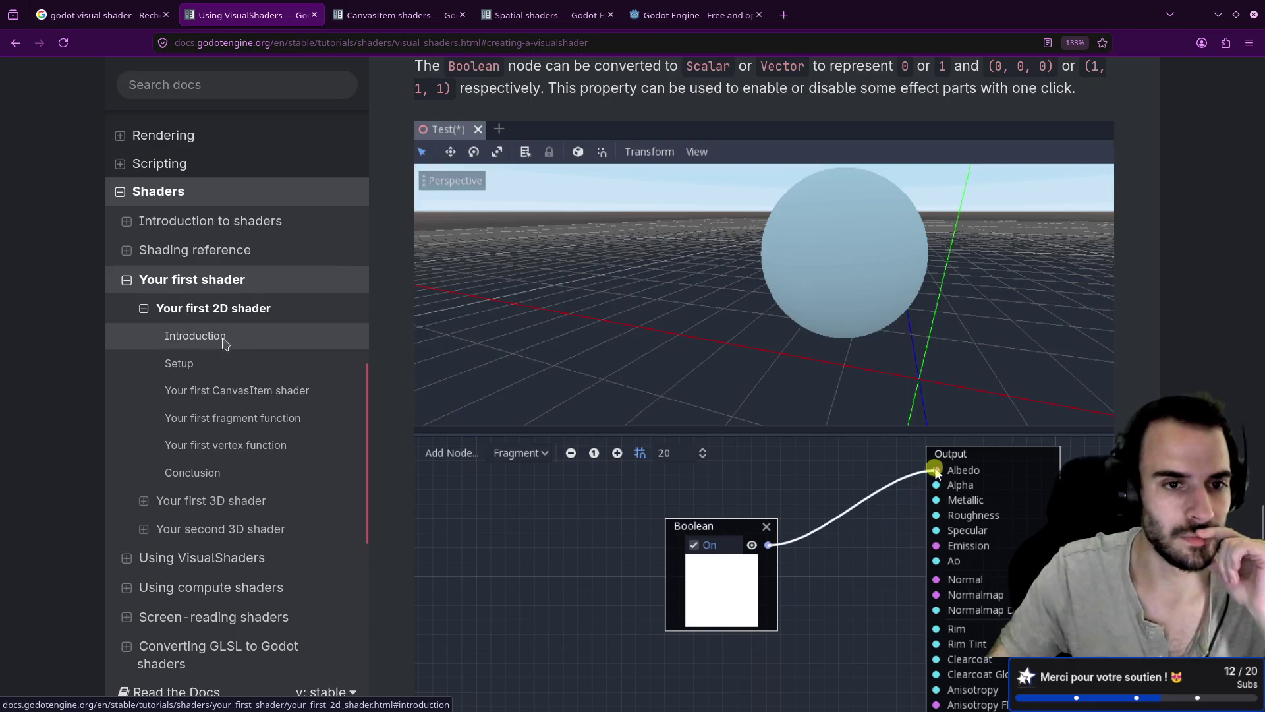
pyautogui.click(223, 338)
# Scroll down the tutorial to the 'Using TEXTURE built-in' section
pyautogui.scroll(1, 516, 405)
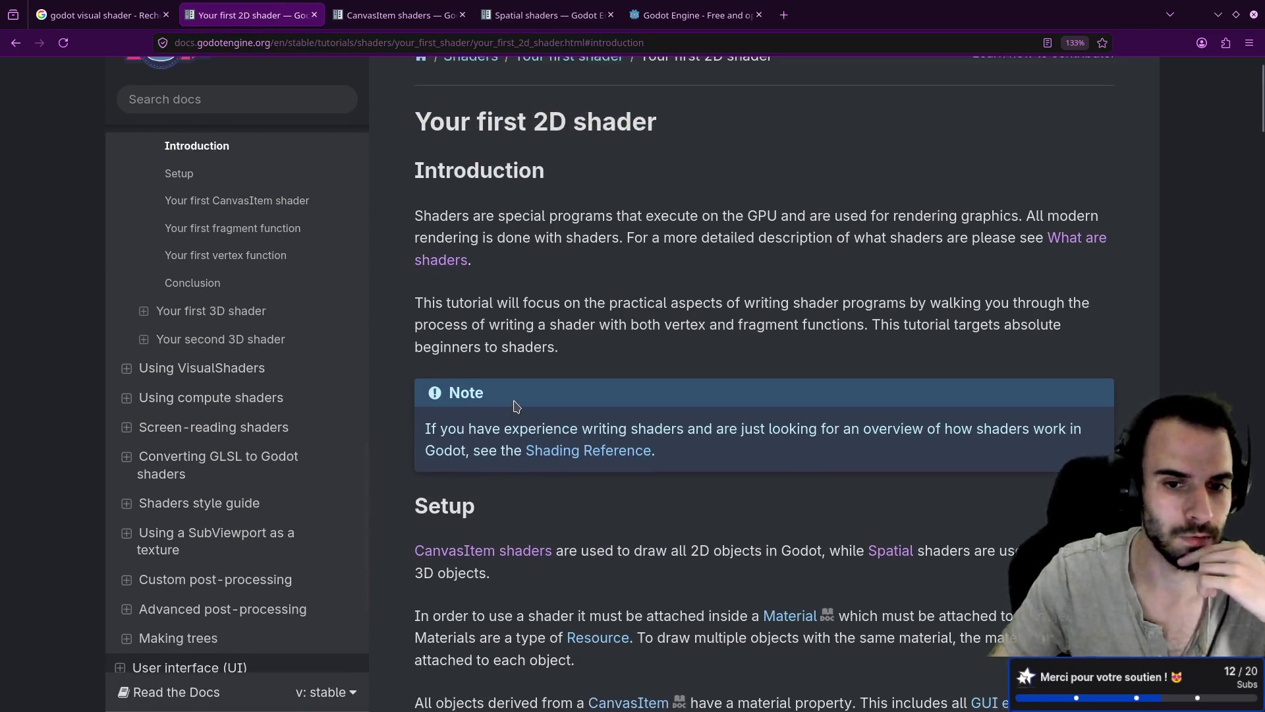
pyautogui.scroll(-4, 516, 406)
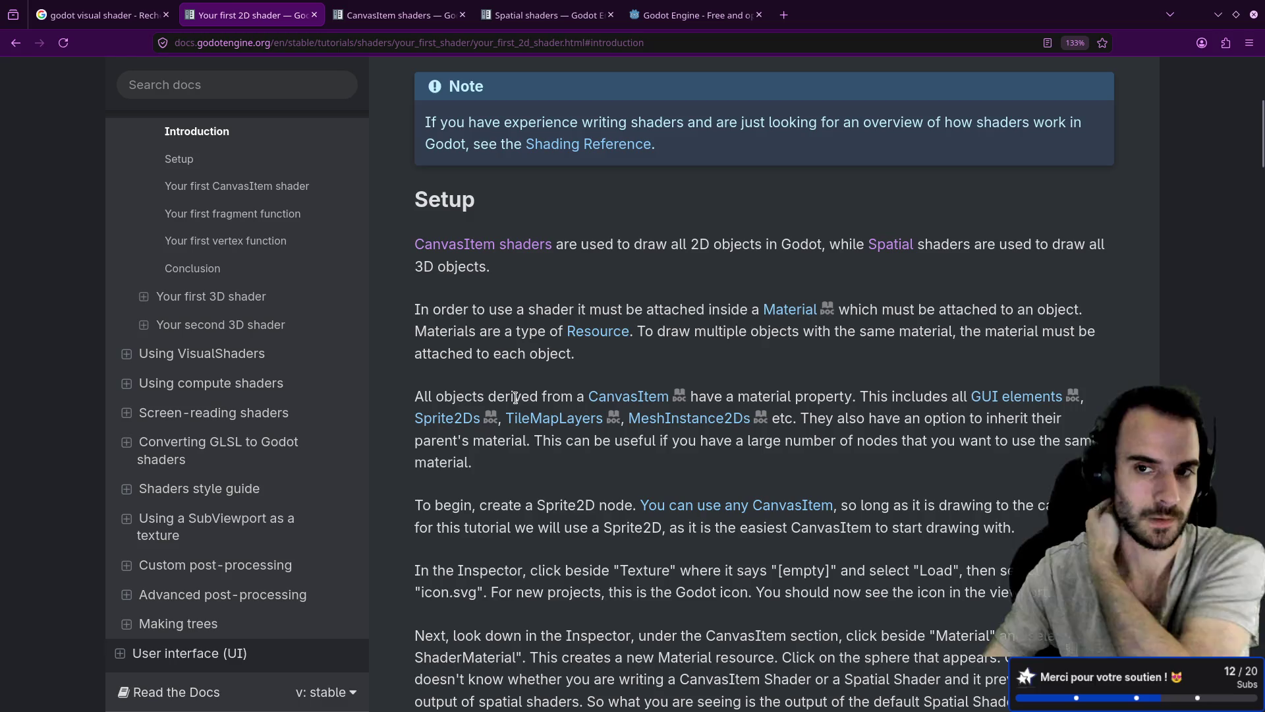
pyautogui.scroll(-1, 516, 414)
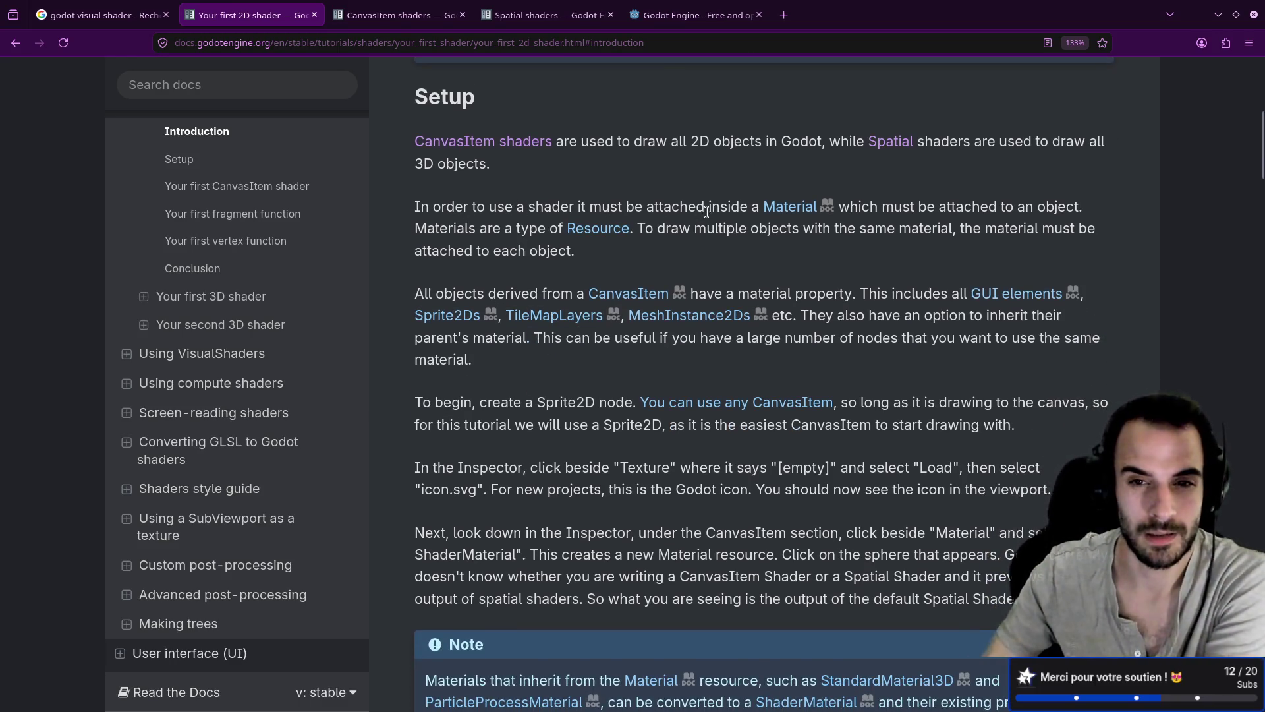
pyautogui.scroll(-1, 721, 269)
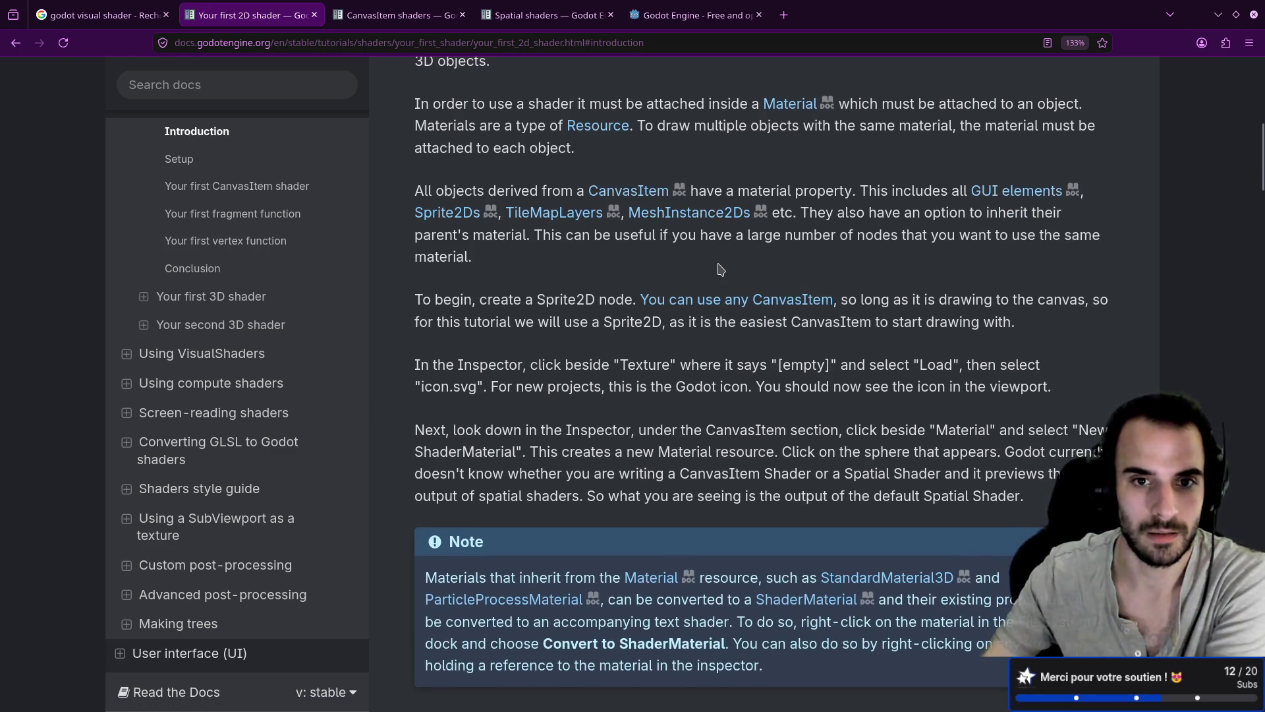
pyautogui.scroll(-1, 610, 313)
pyautogui.scroll(-1, 612, 312)
pyautogui.moveTo(542, 116); pyautogui.dragTo(679, 119)
pyautogui.scroll(-2, 620, 310)
pyautogui.scroll(-6, 619, 305)
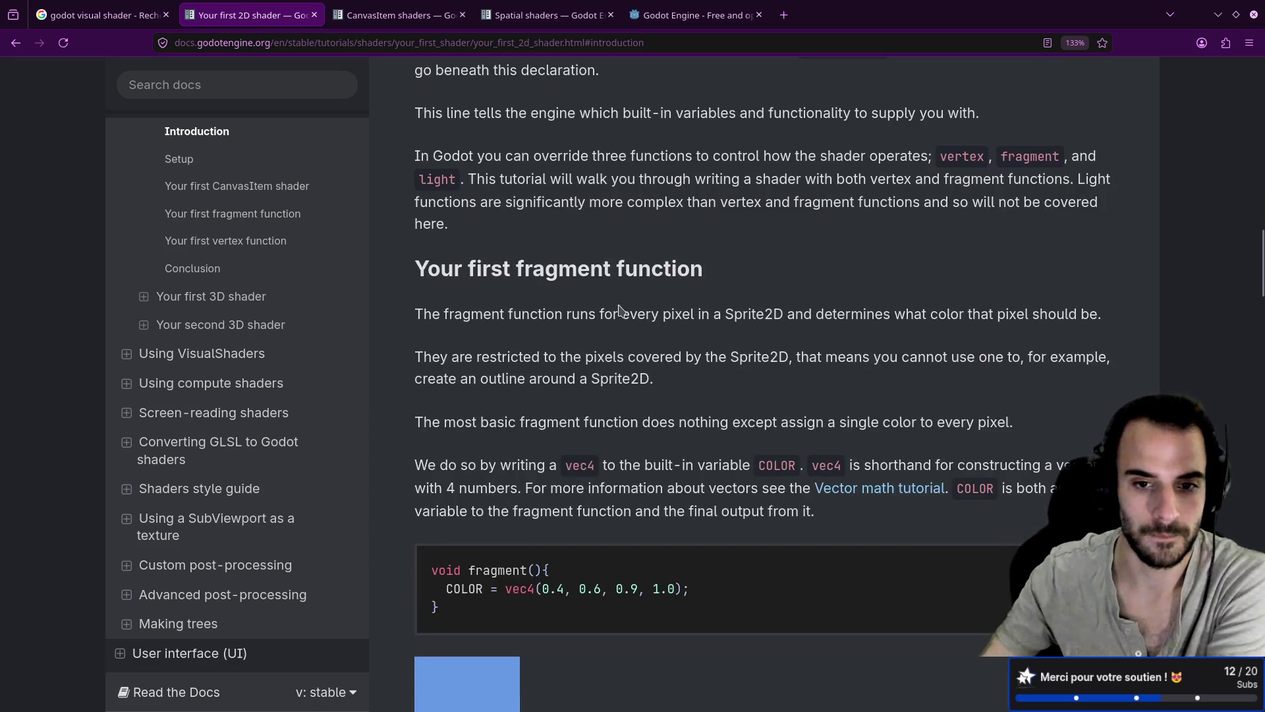
pyautogui.scroll(-3, 622, 309)
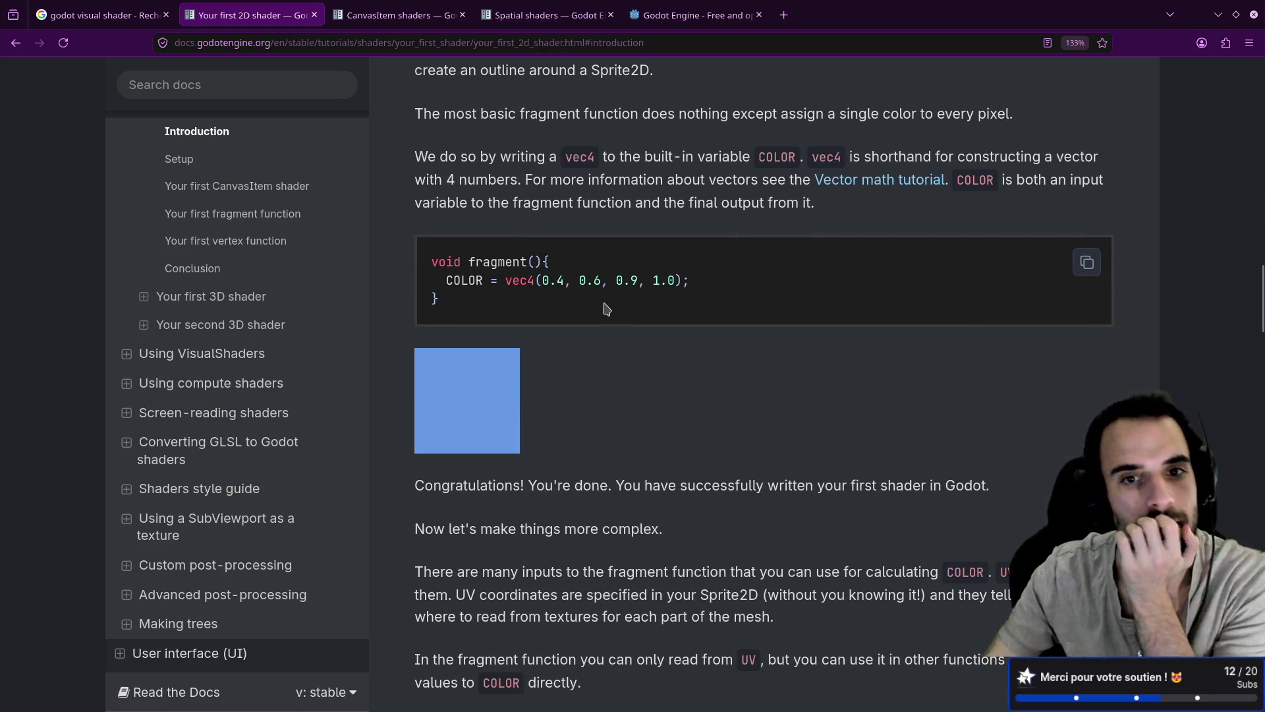
pyautogui.scroll(-1, 605, 309)
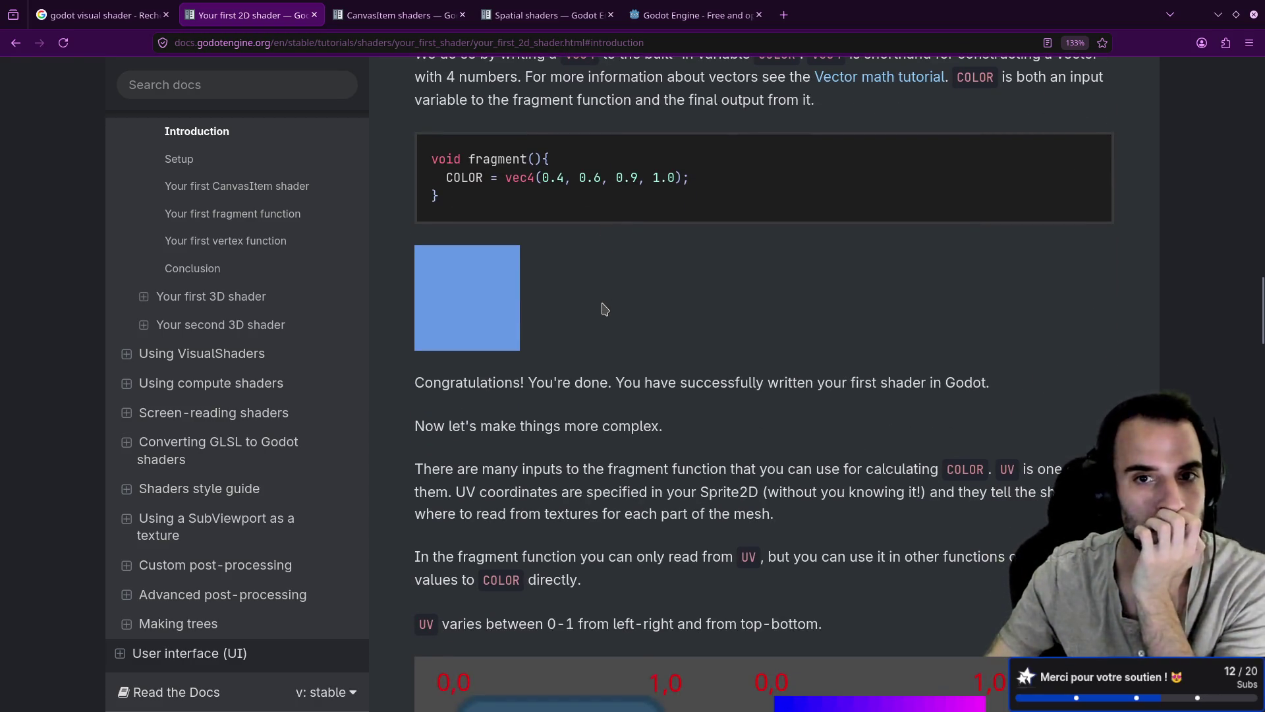
pyautogui.scroll(-3, 603, 305)
pyautogui.scroll(-4, 602, 305)
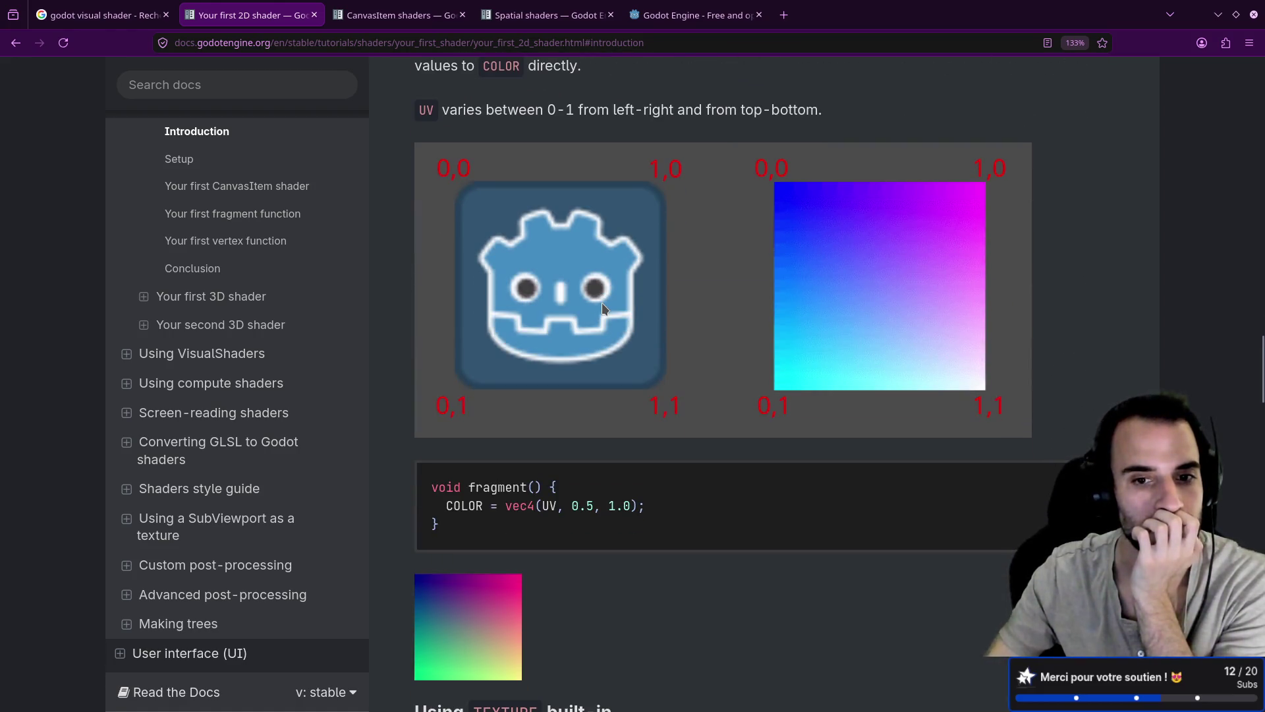
pyautogui.scroll(-8, 602, 304)
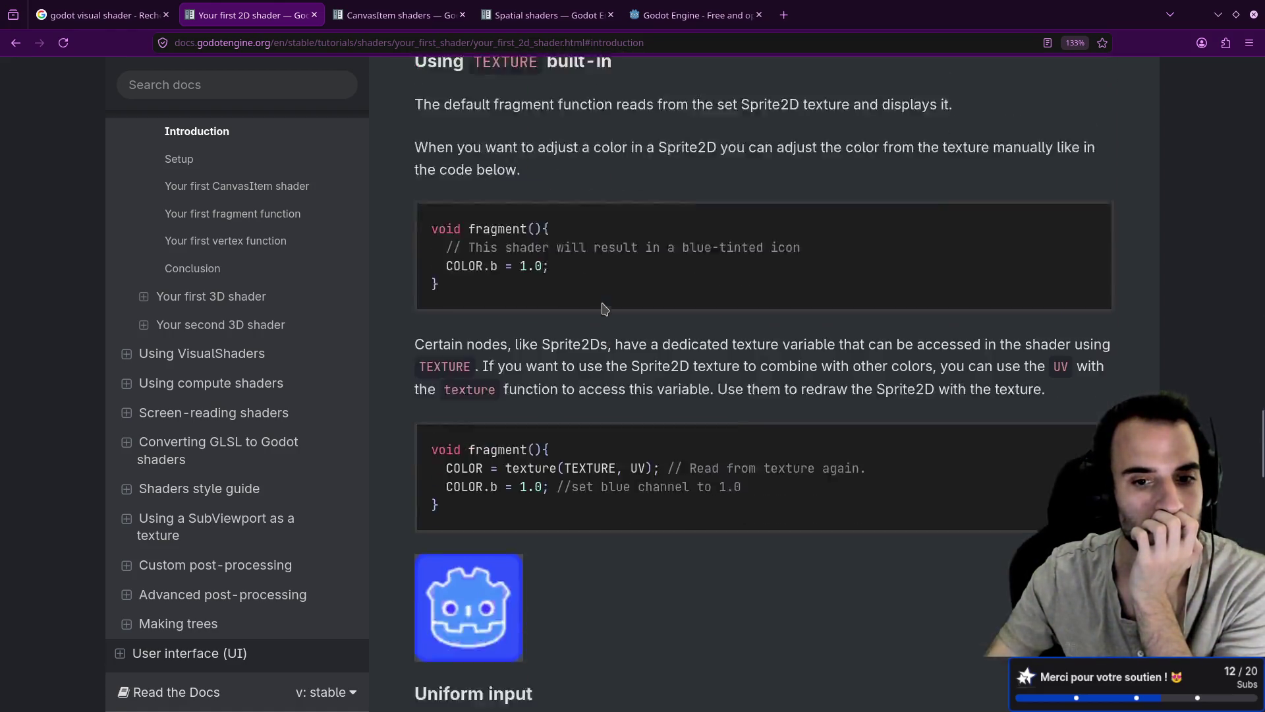
pyautogui.scroll(-3, 604, 309)
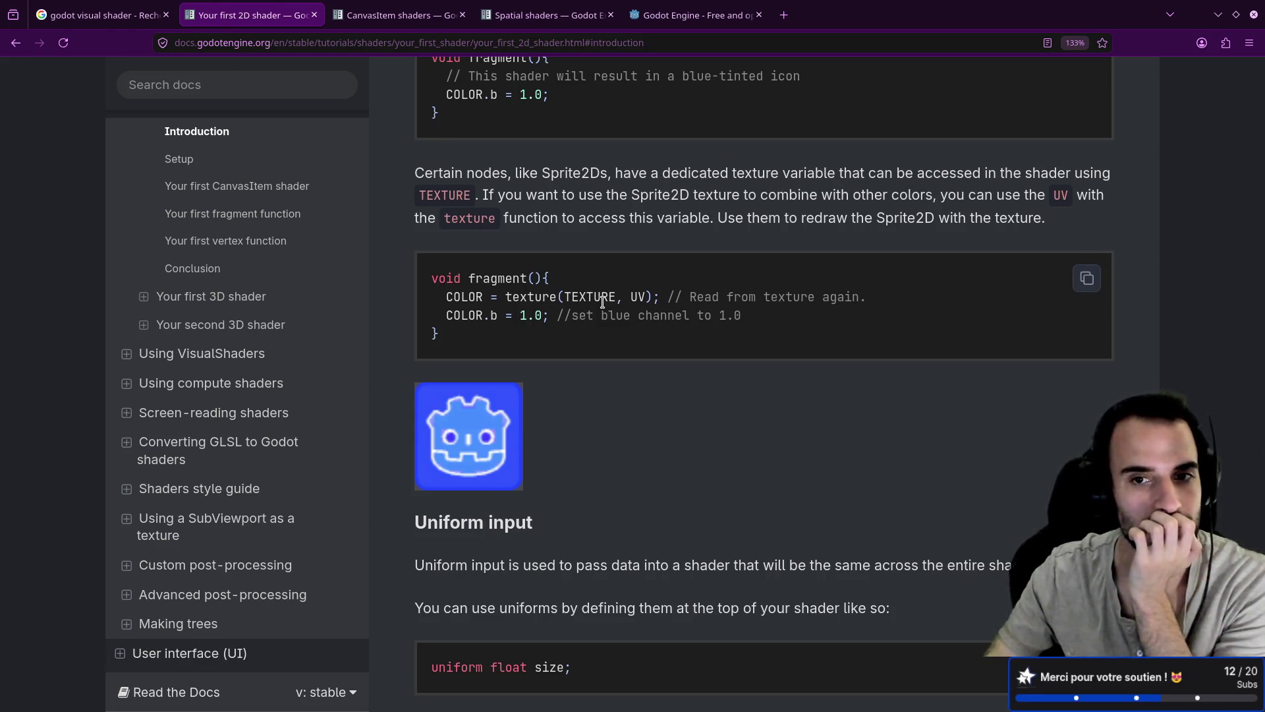
# Highlight 'texture' and the read-from-texture comment in the COLOR.b = 1.0 code examples
pyautogui.doubleClick(535, 296)
pyautogui.click(733, 297)
pyautogui.moveTo(734, 297); pyautogui.dragTo(845, 296)
pyautogui.click(769, 344)
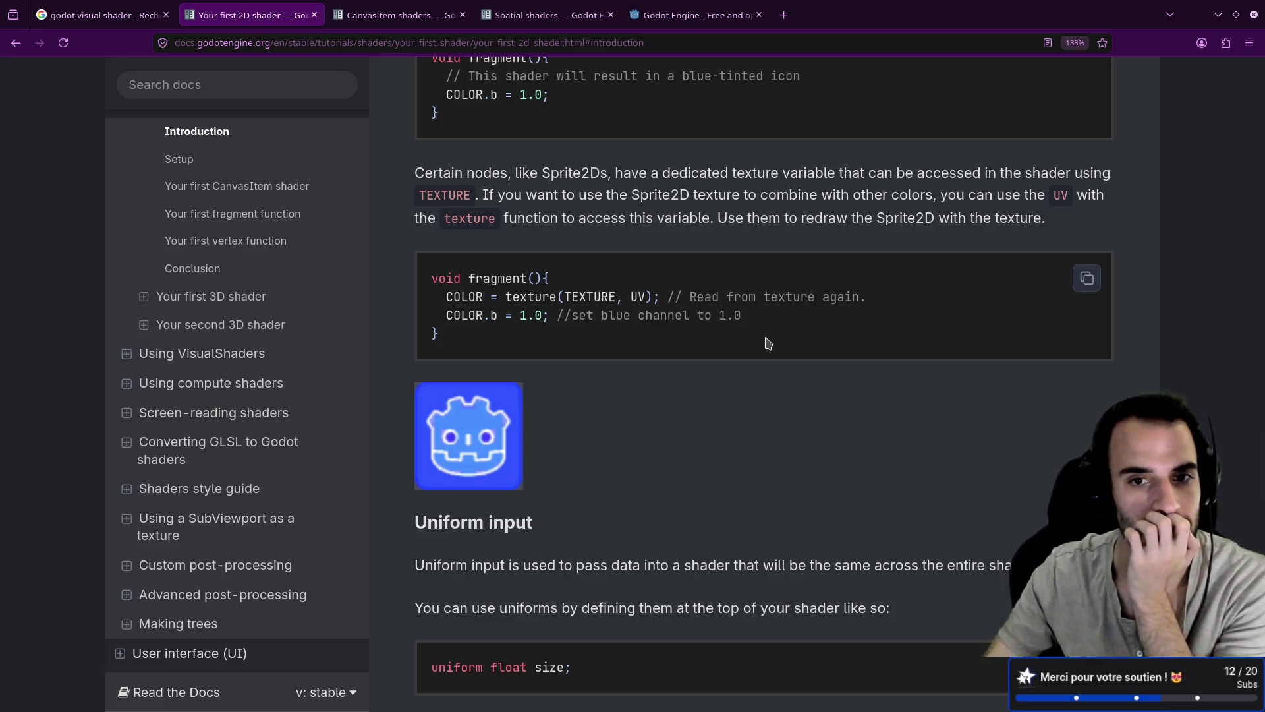
pyautogui.scroll(2, 765, 341)
pyautogui.scroll(-5, 758, 340)
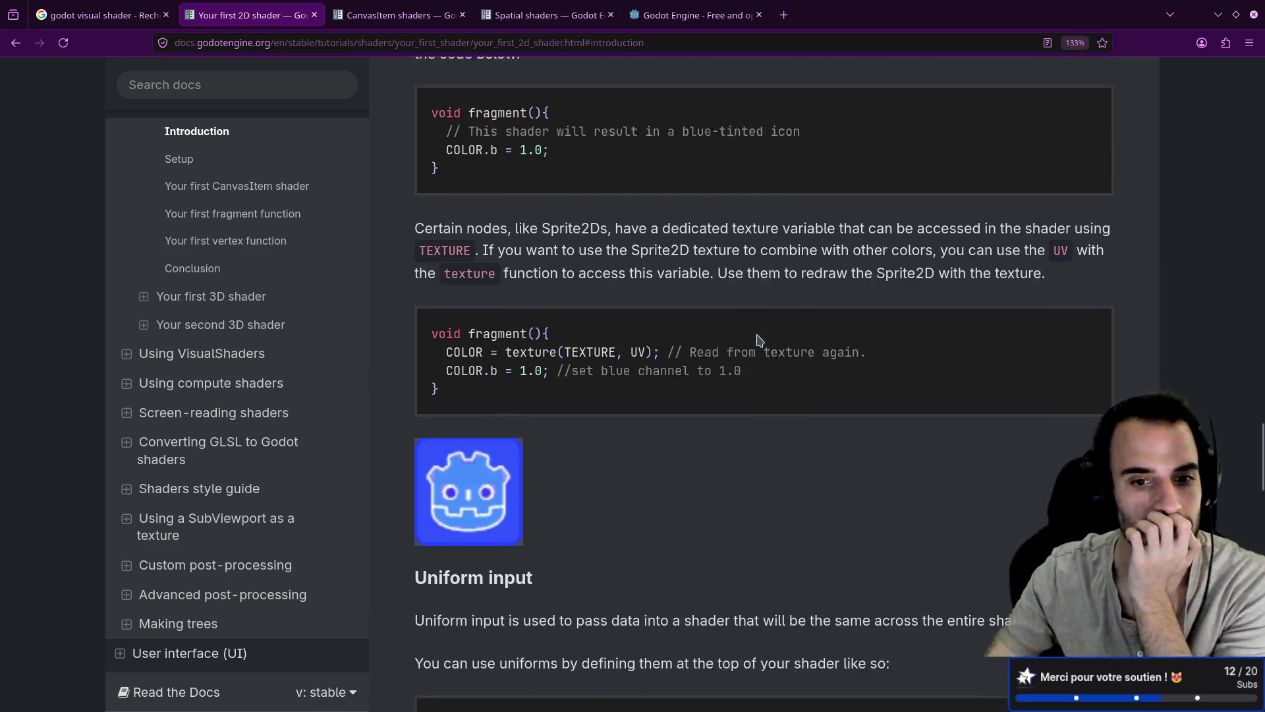
pyautogui.scroll(10, 759, 340)
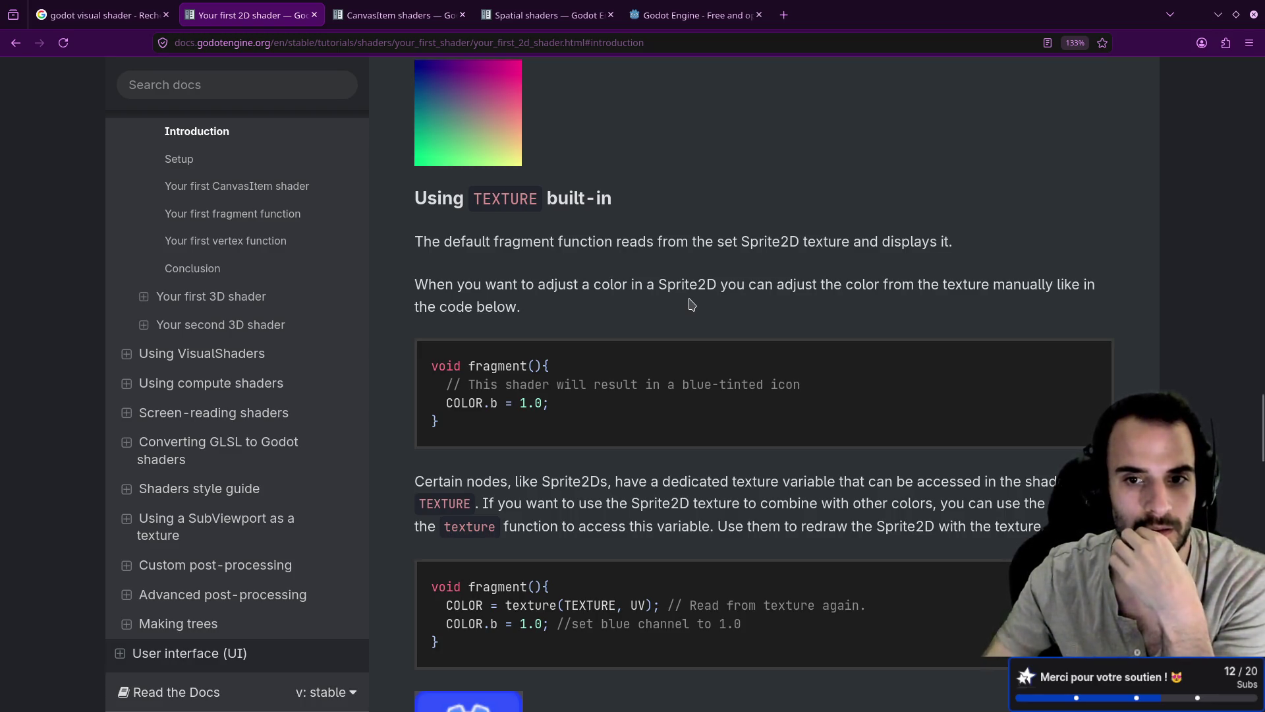
# Read past the Uniform input examples down to 'Interacting with shaders from code'
pyautogui.scroll(-2, 692, 304)
pyautogui.moveTo(541, 301); pyautogui.dragTo(432, 300)
pyautogui.click(560, 306)
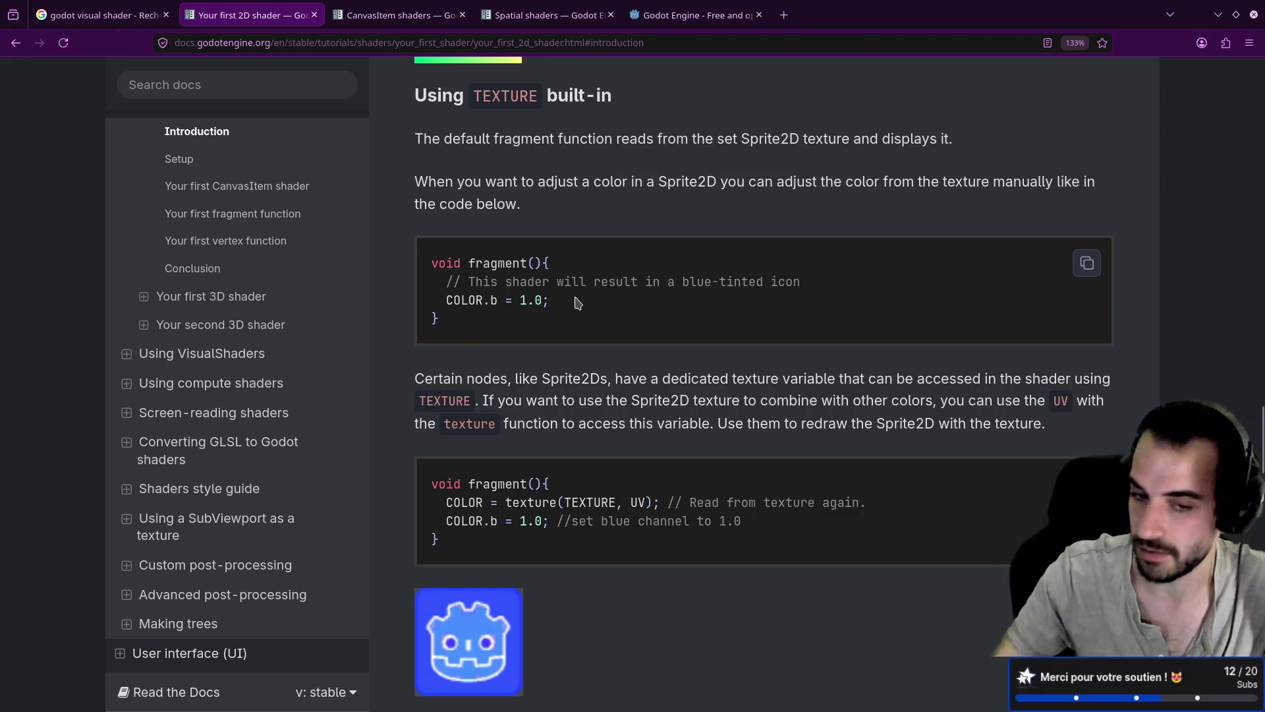
pyautogui.scroll(-5, 577, 302)
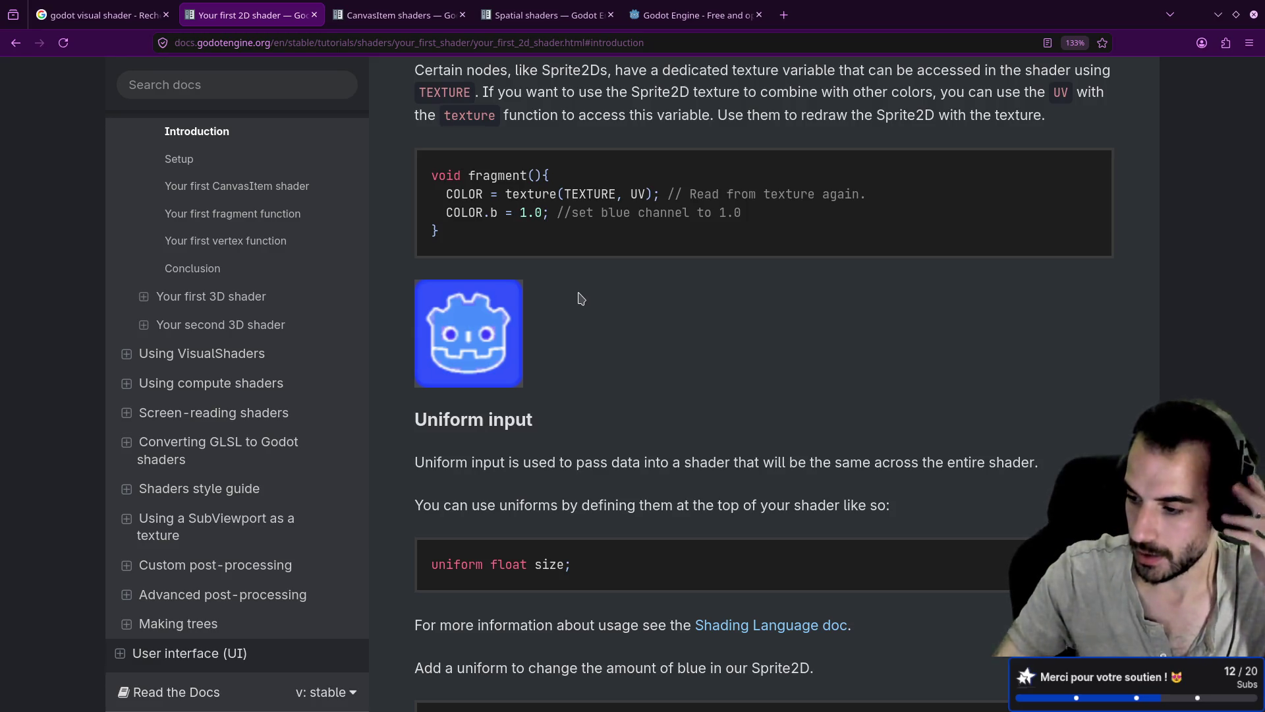
pyautogui.scroll(-5, 581, 299)
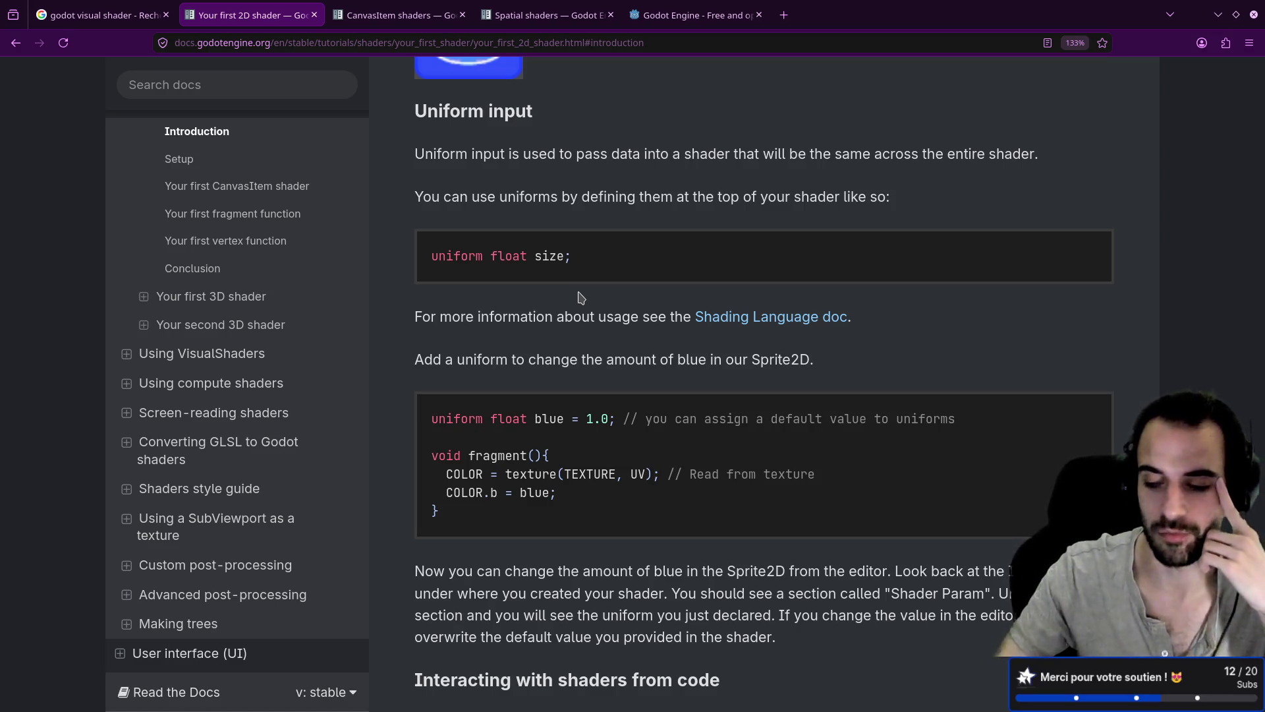
pyautogui.scroll(-5, 580, 298)
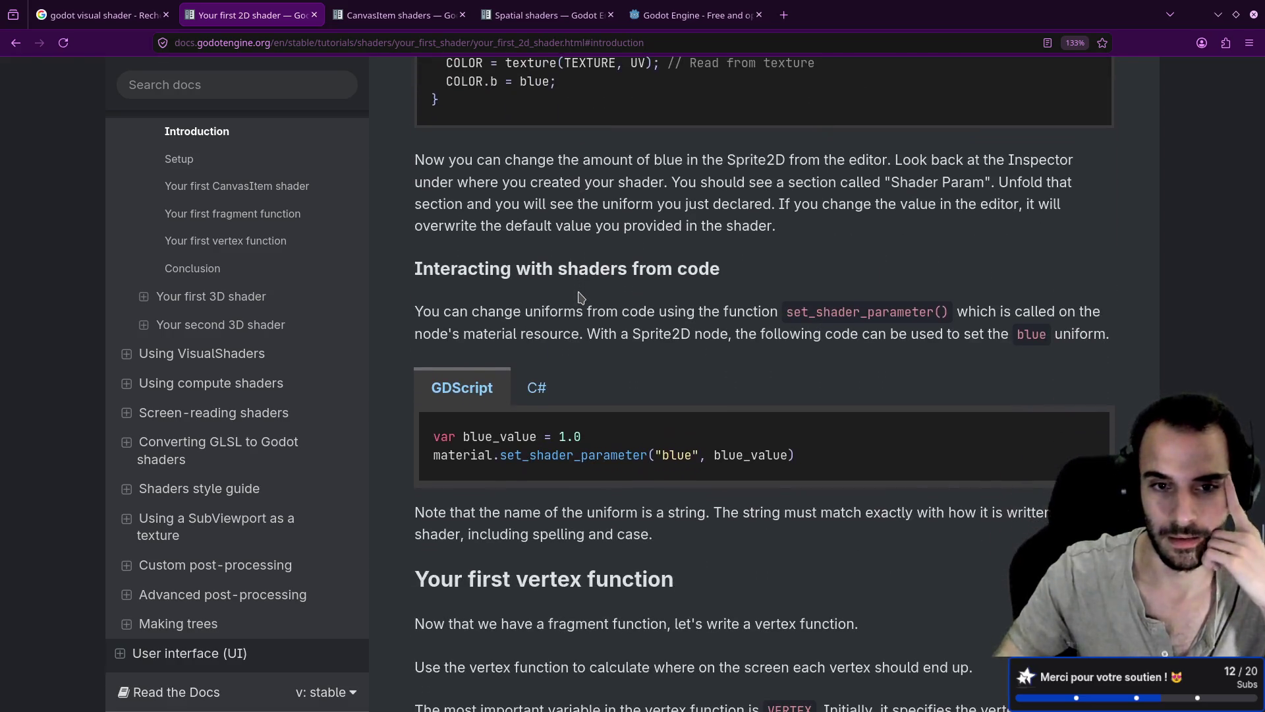
# Read the 'Your first vertex function' introduction, highlighting its key explanatory sentences
pyautogui.scroll(-1, 580, 298)
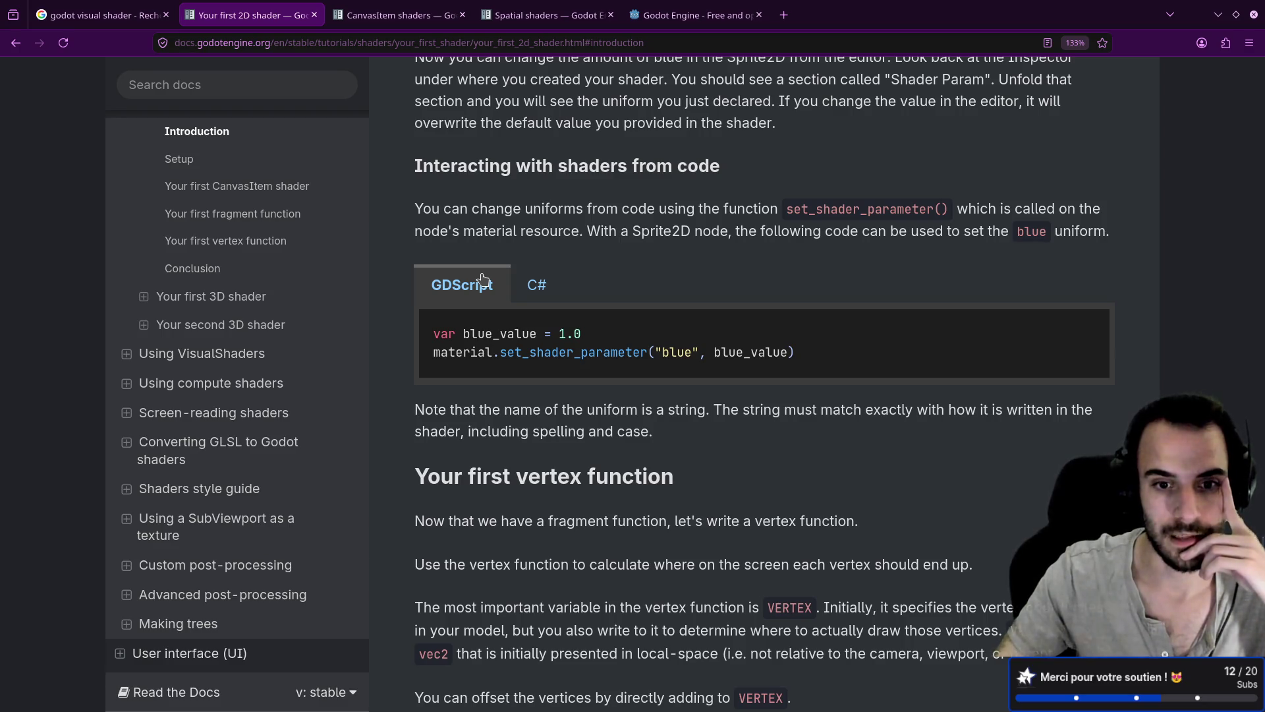
pyautogui.scroll(-4, 482, 278)
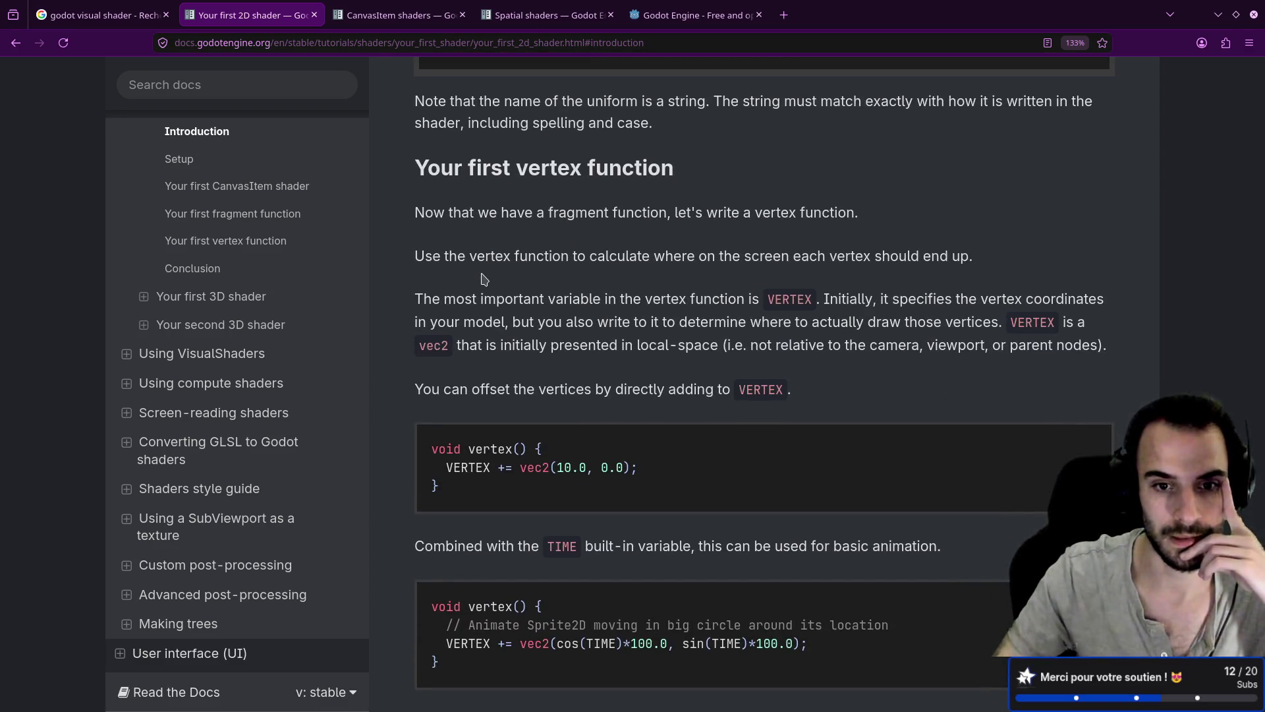
pyautogui.moveTo(418, 213); pyautogui.dragTo(806, 212)
pyautogui.click(604, 255)
pyautogui.moveTo(433, 255); pyautogui.dragTo(588, 255)
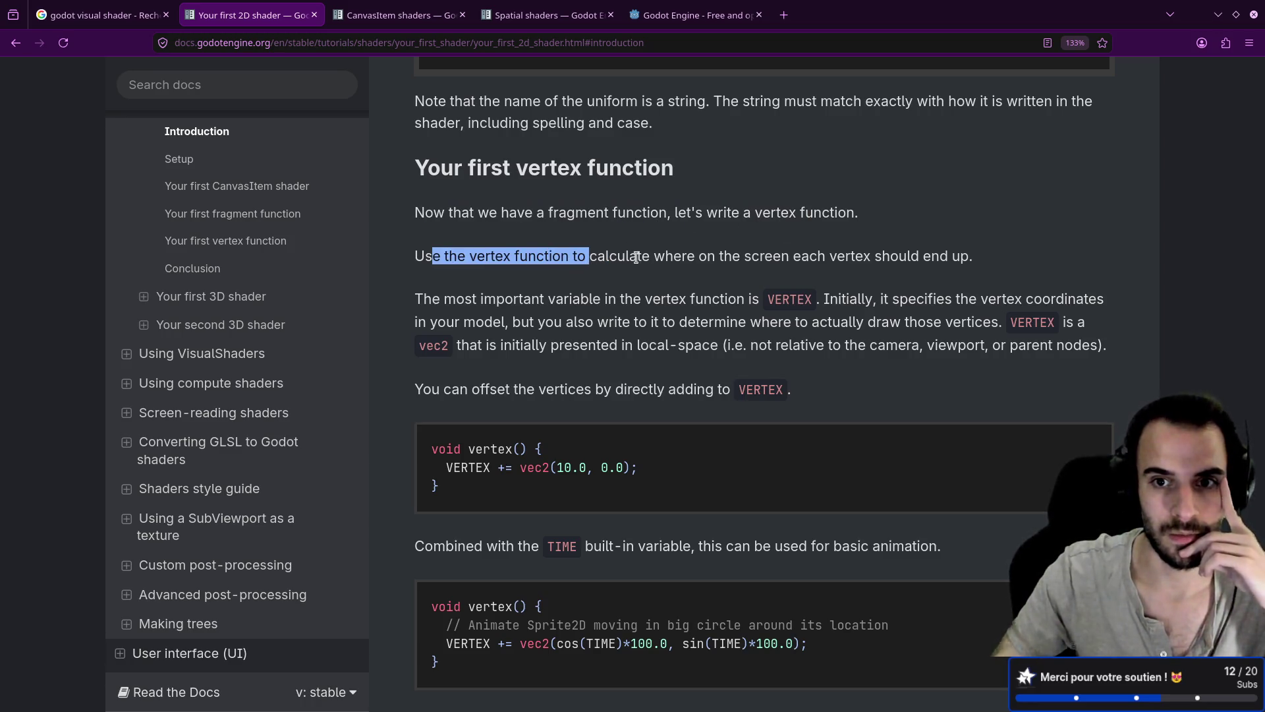
pyautogui.moveTo(433, 298); pyautogui.dragTo(619, 298)
pyautogui.click(687, 297)
pyautogui.doubleClick(754, 299)
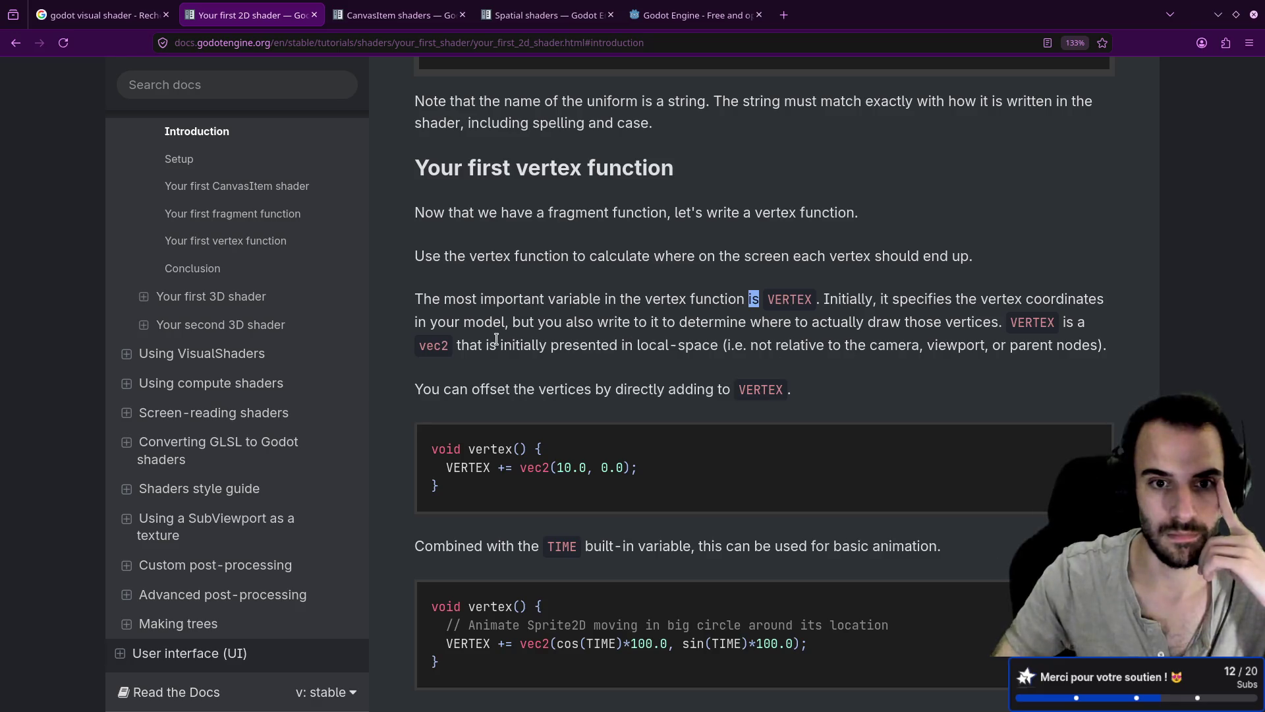
# Highlight the vec2(10.0, 0.0) VERTEX offset in the example code
pyautogui.scroll(-5, 501, 336)
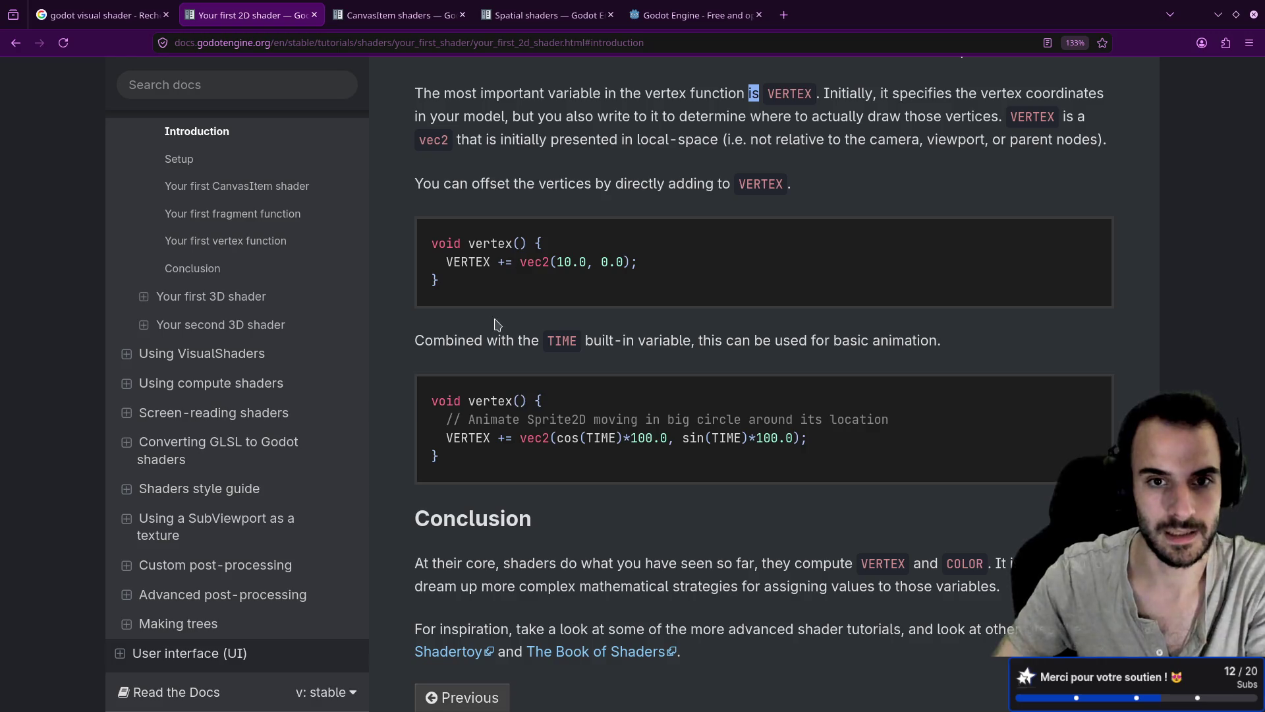
pyautogui.moveTo(521, 261); pyautogui.dragTo(583, 262)
pyautogui.click(534, 297)
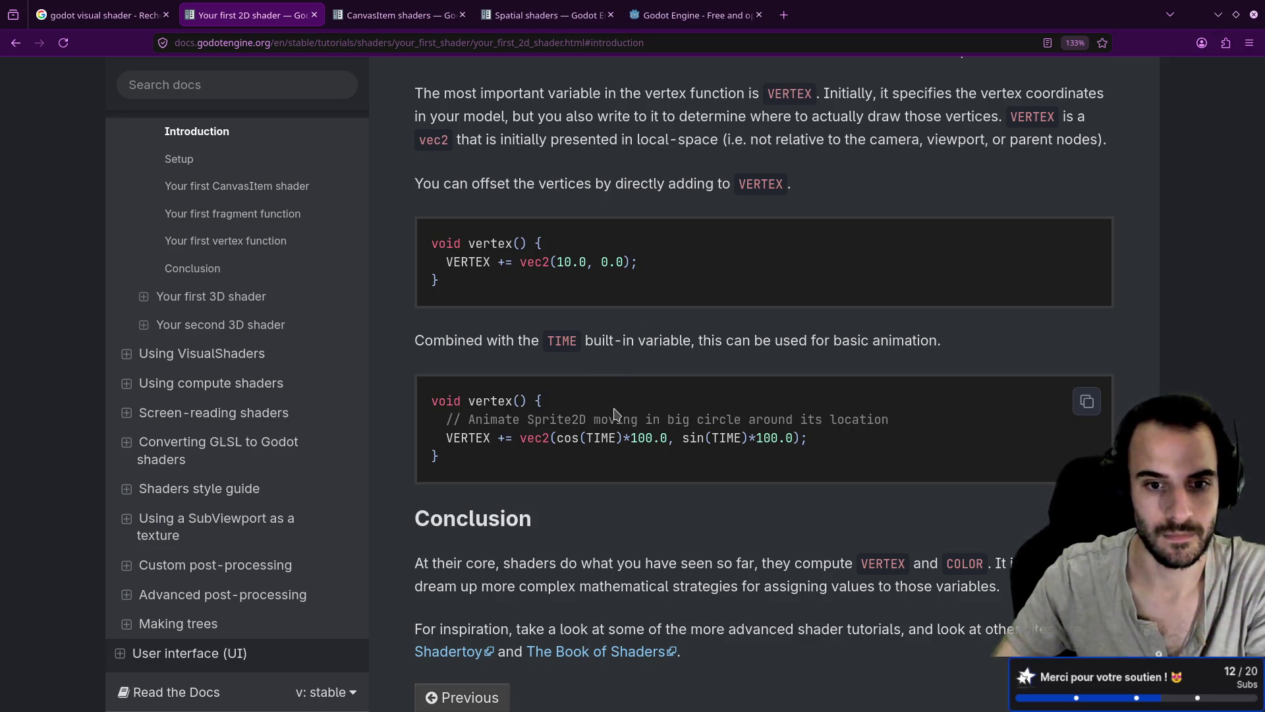
pyautogui.scroll(-3, 614, 413)
pyautogui.scroll(4, 613, 413)
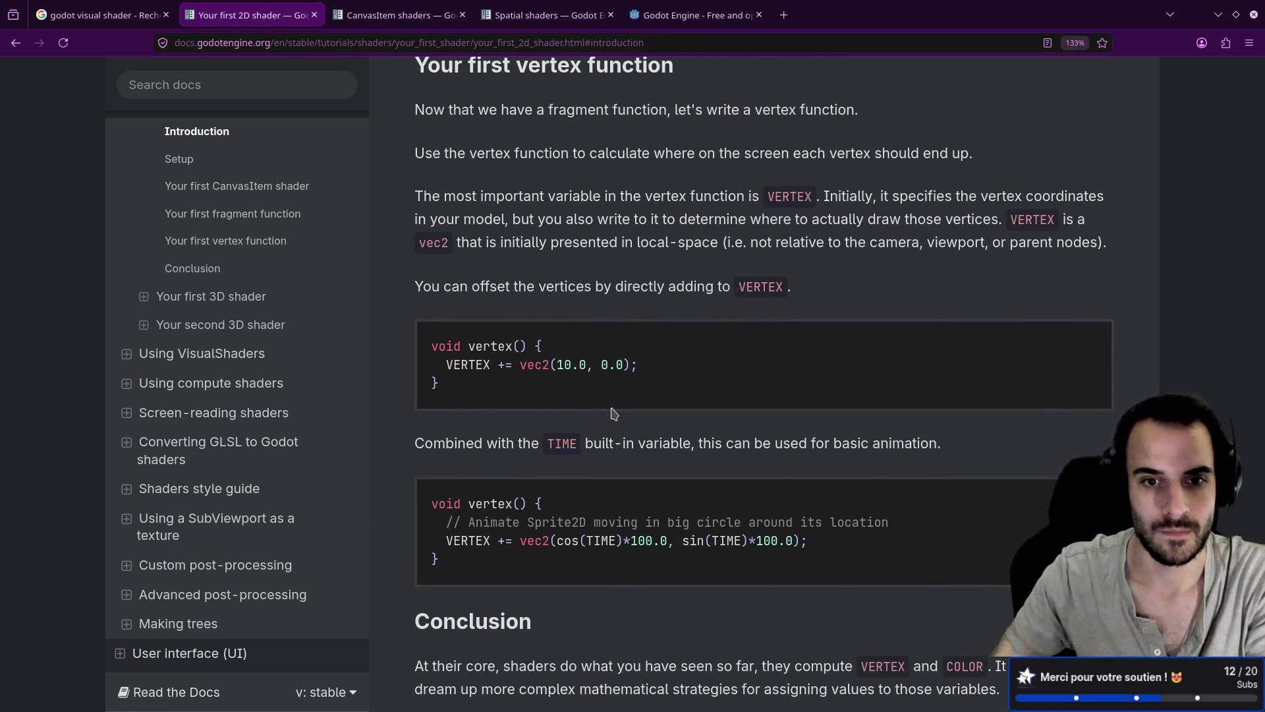
pyautogui.moveTo(509, 364); pyautogui.dragTo(649, 375)
pyautogui.click(626, 389)
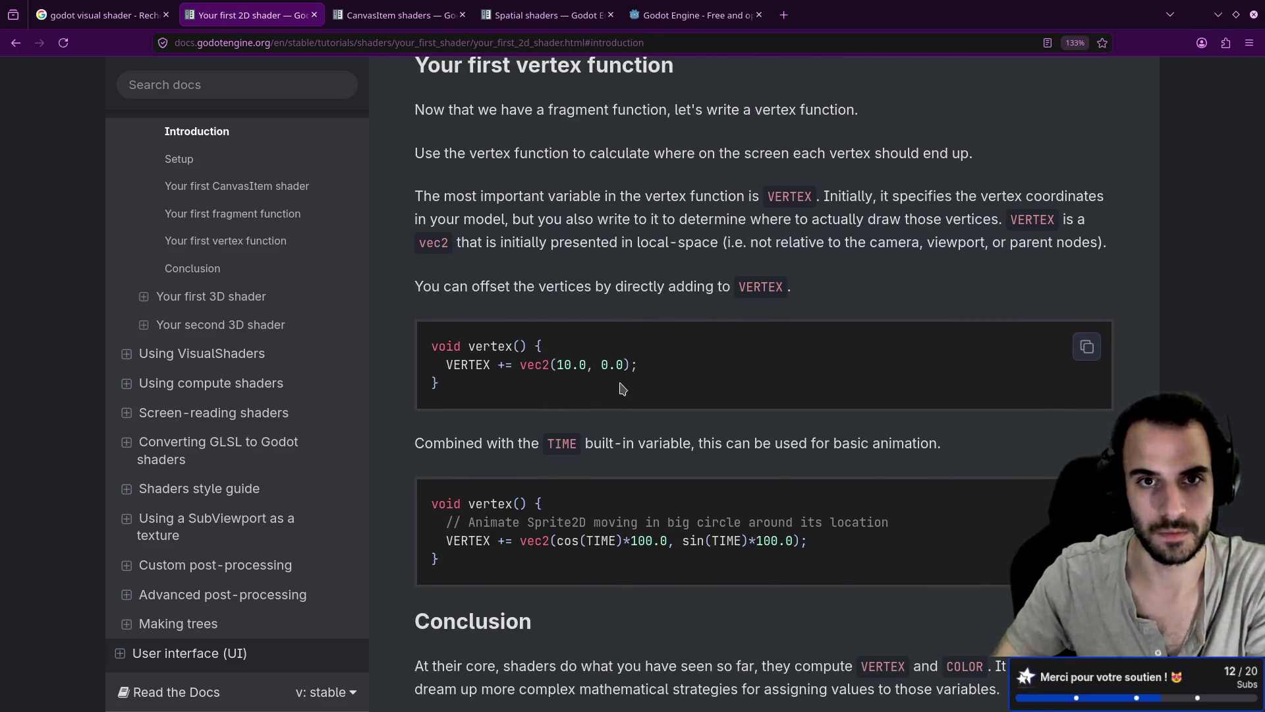
# Review the TIME-based vertex examples, then switch back to the Godot editor
pyautogui.scroll(4, 622, 388)
pyautogui.scroll(-5, 455, 280)
pyautogui.moveTo(453, 262); pyautogui.dragTo(601, 261)
pyautogui.scroll(5, 560, 347)
pyautogui.scroll(-1, 561, 348)
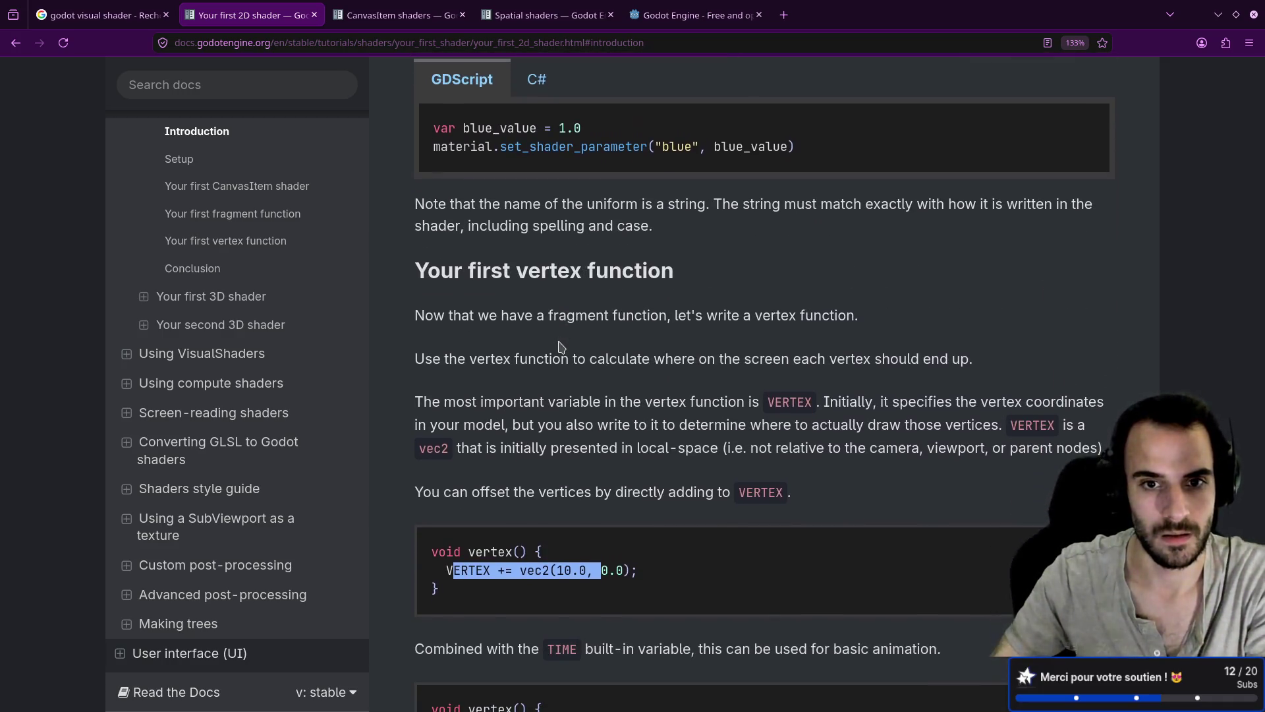
pyautogui.scroll(-5, 561, 347)
pyautogui.click(546, 307)
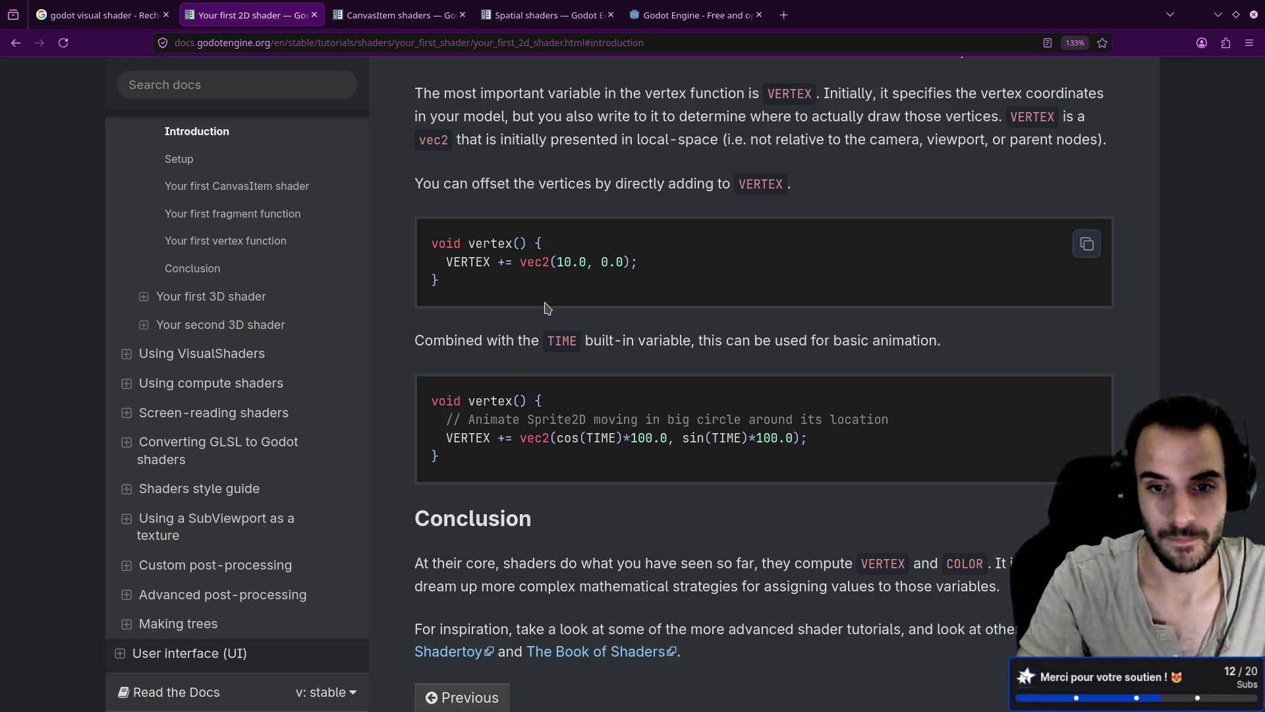
pyautogui.hotkey('alt', 'Tab')
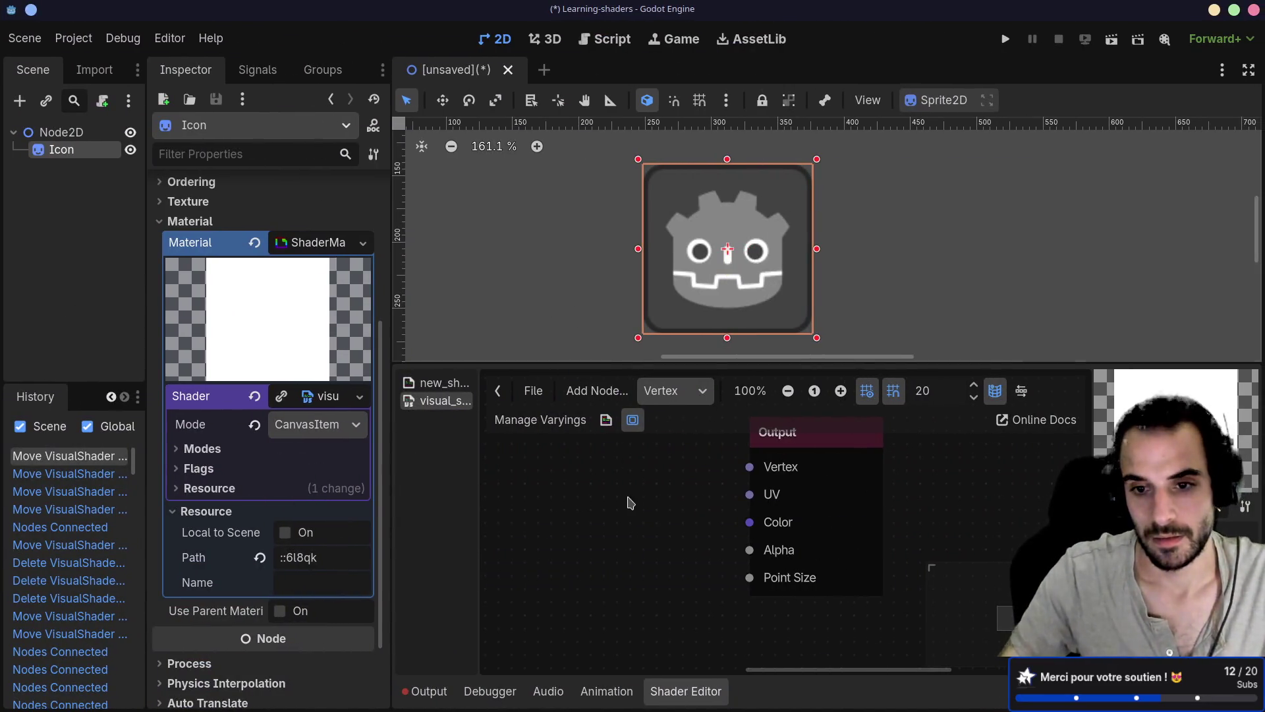
# Glance at the docs again, then open Create Shader Node on the vertex graph to find VectorCompose
pyautogui.hscroll(-2, 668, 493)
pyautogui.moveTo(803, 476)
pyautogui.mouseDown()
pyautogui.moveTo(584, 483)
pyautogui.moveTo(601, 486)
pyautogui.mouseUp()
pyautogui.press('Escape')
pyautogui.scroll(-2, 580, 491)
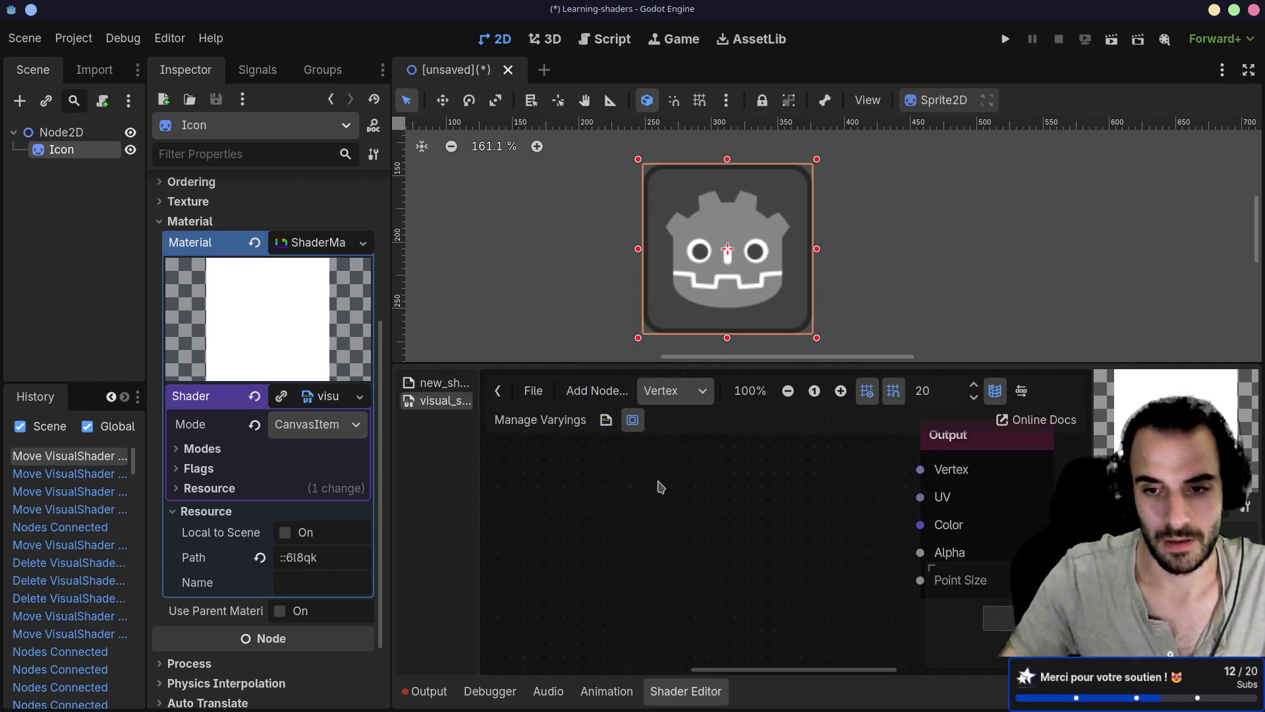
pyautogui.scroll(1, 620, 526)
pyautogui.press('super+3')
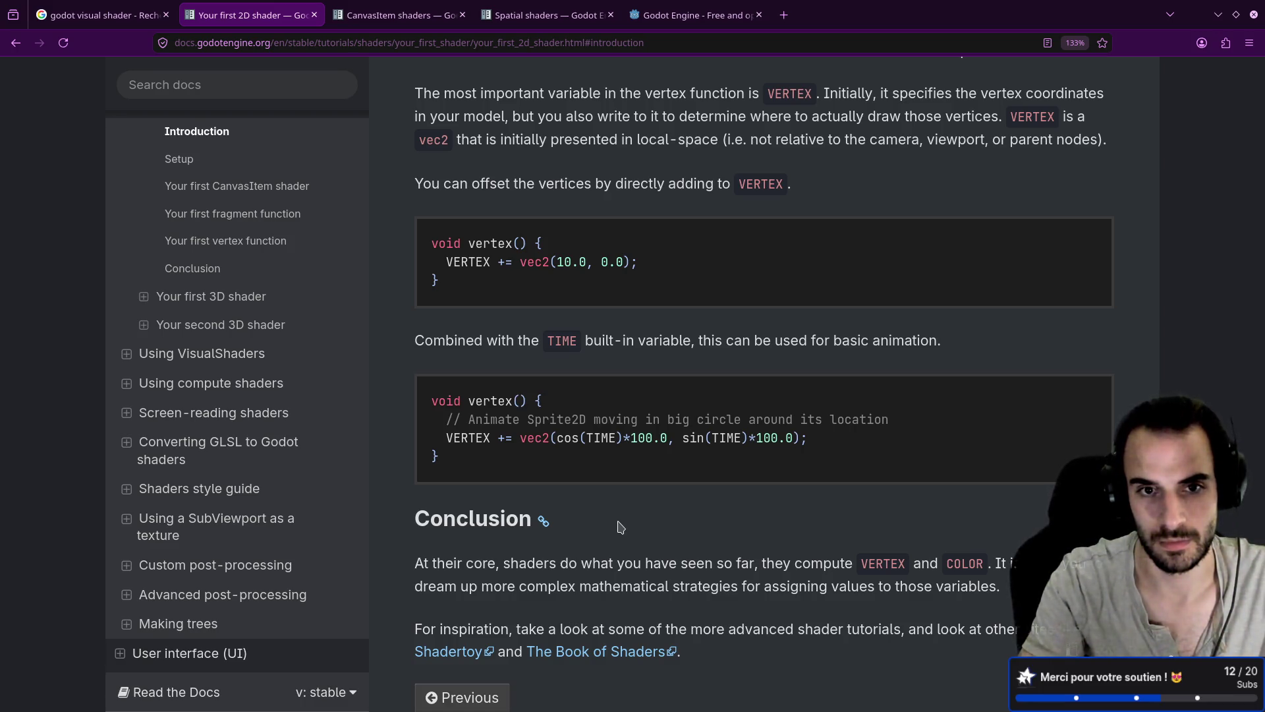
pyautogui.press('super+1')
pyautogui.rightClick(632, 519)
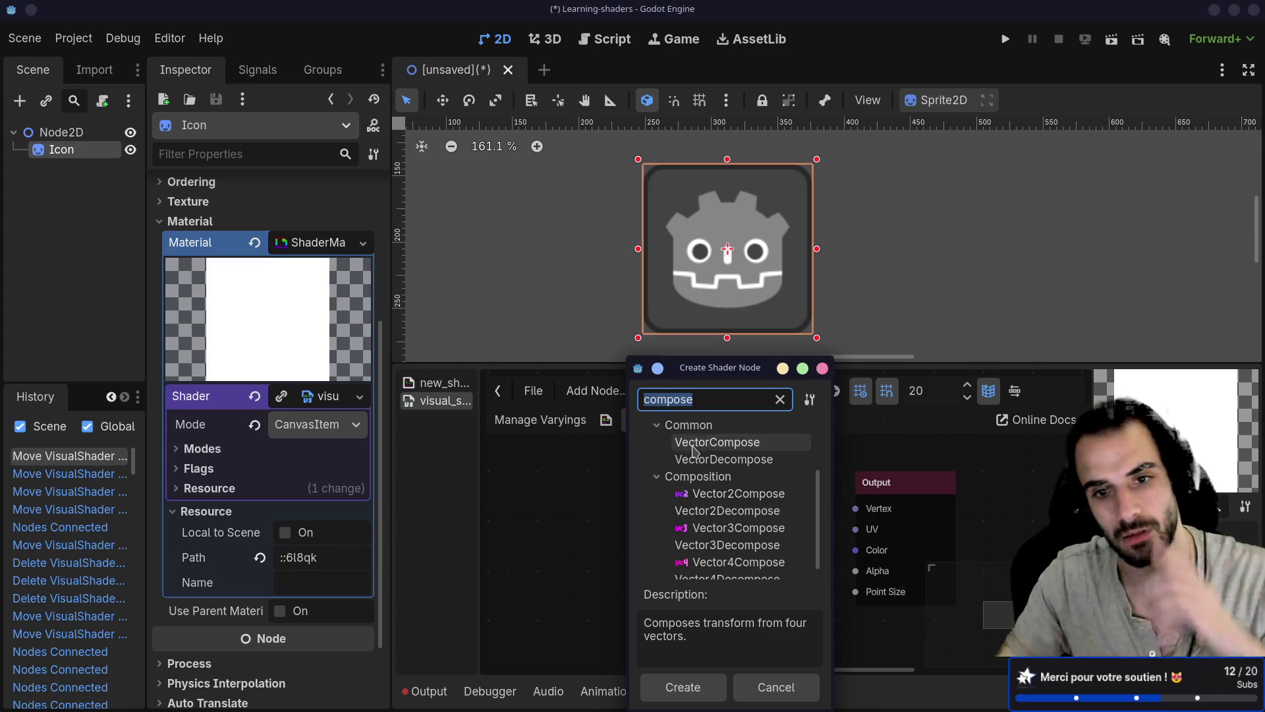
# Add a vertex Input node from the Input category to the vertex graph
pyautogui.click(780, 399)
pyautogui.click(648, 460)
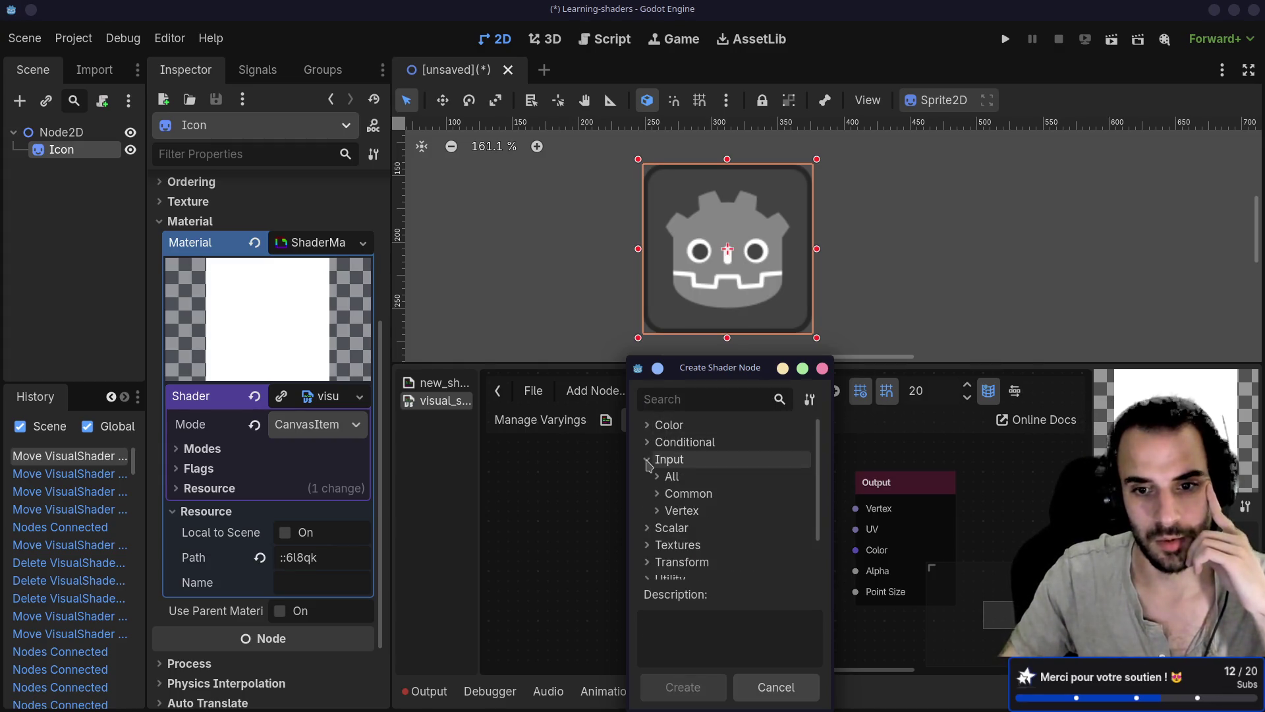
pyautogui.click(658, 511)
pyautogui.scroll(-3, 669, 511)
pyautogui.scroll(-5, 672, 511)
pyautogui.doubleClick(705, 532)
pyautogui.moveTo(706, 536)
pyautogui.mouseDown()
pyautogui.moveTo(561, 481)
pyautogui.moveTo(711, 527)
pyautogui.mouseUp()
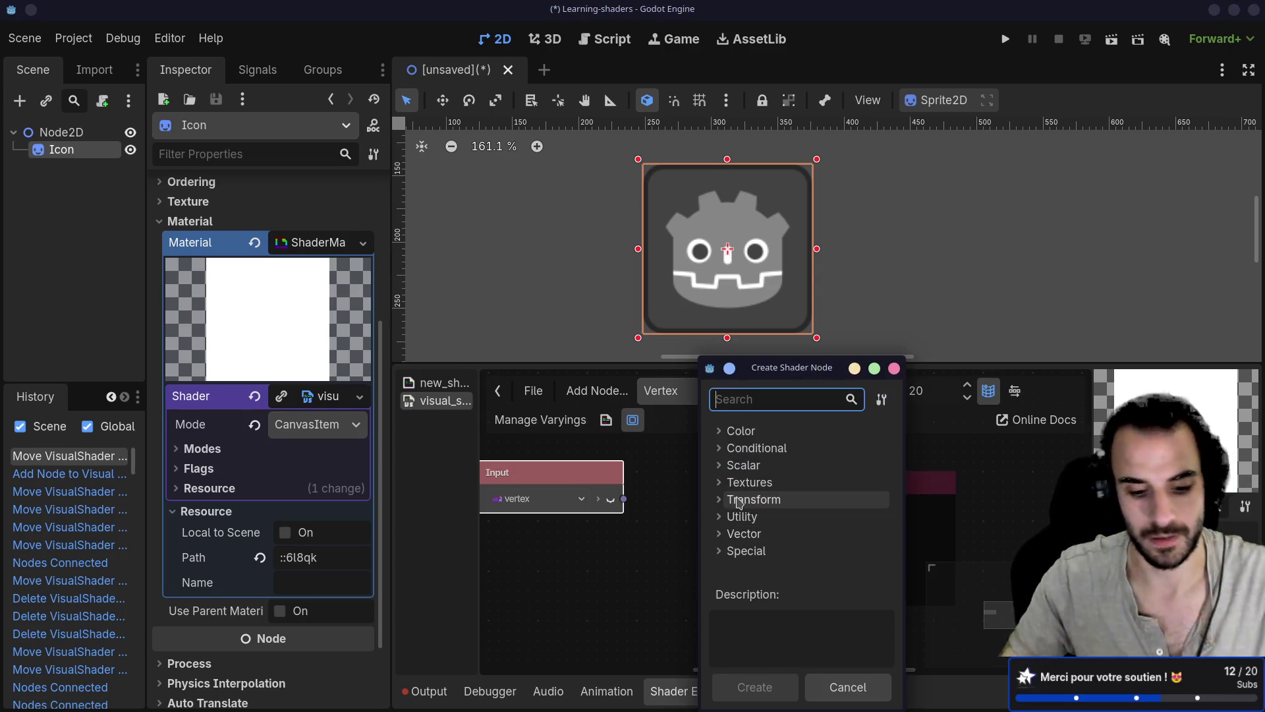
# Add a vec2 Add node fed by the vertex input and set its b offset to 10, 10
pyautogui.write('add')
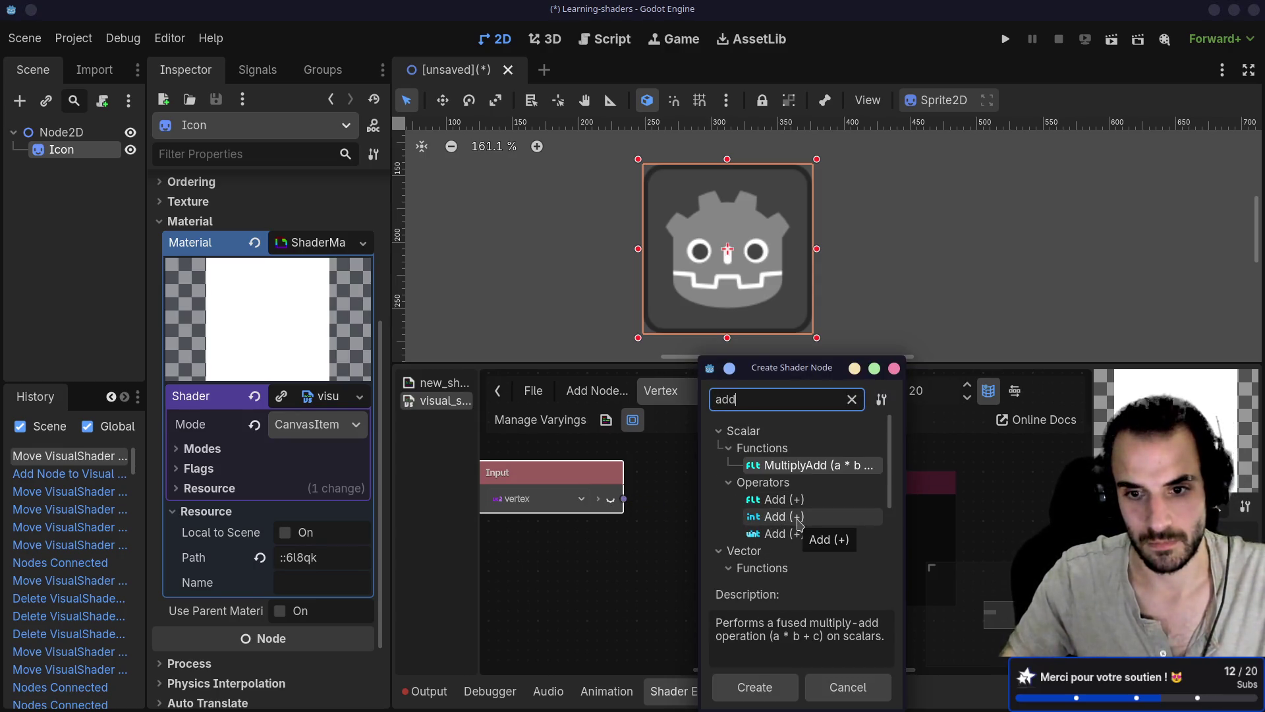
pyautogui.scroll(-3, 798, 524)
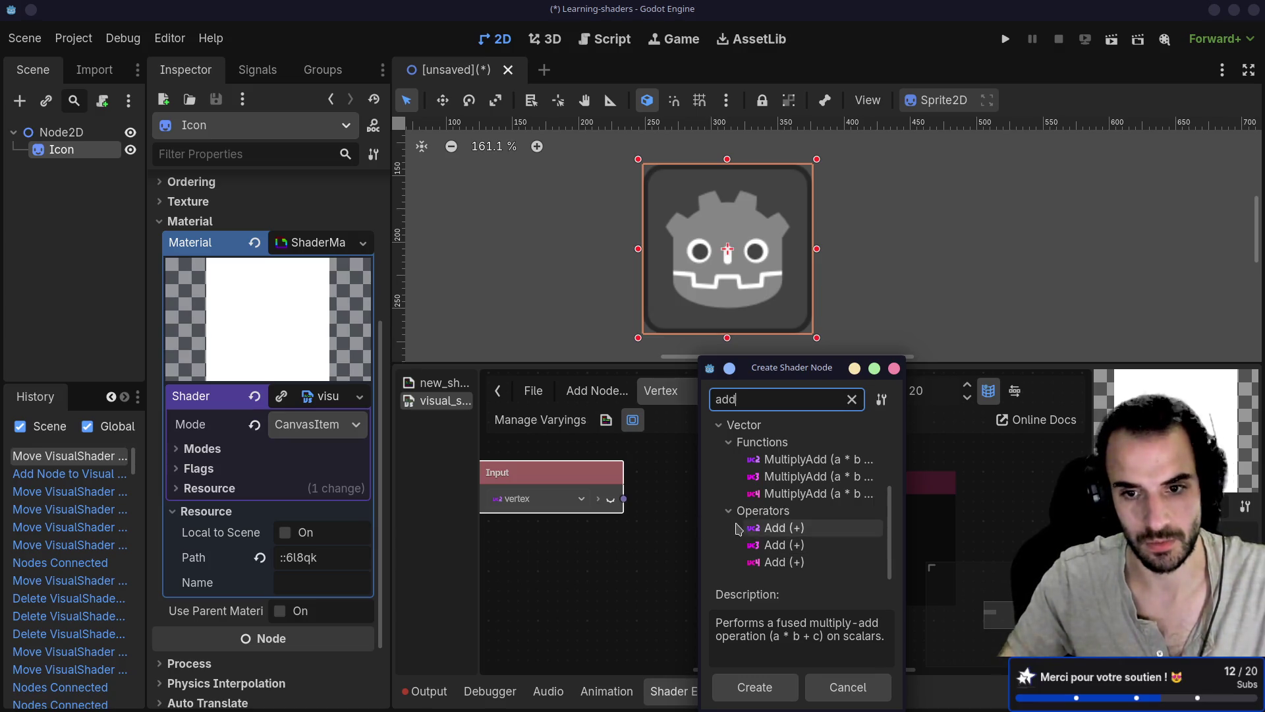
pyautogui.doubleClick(761, 531)
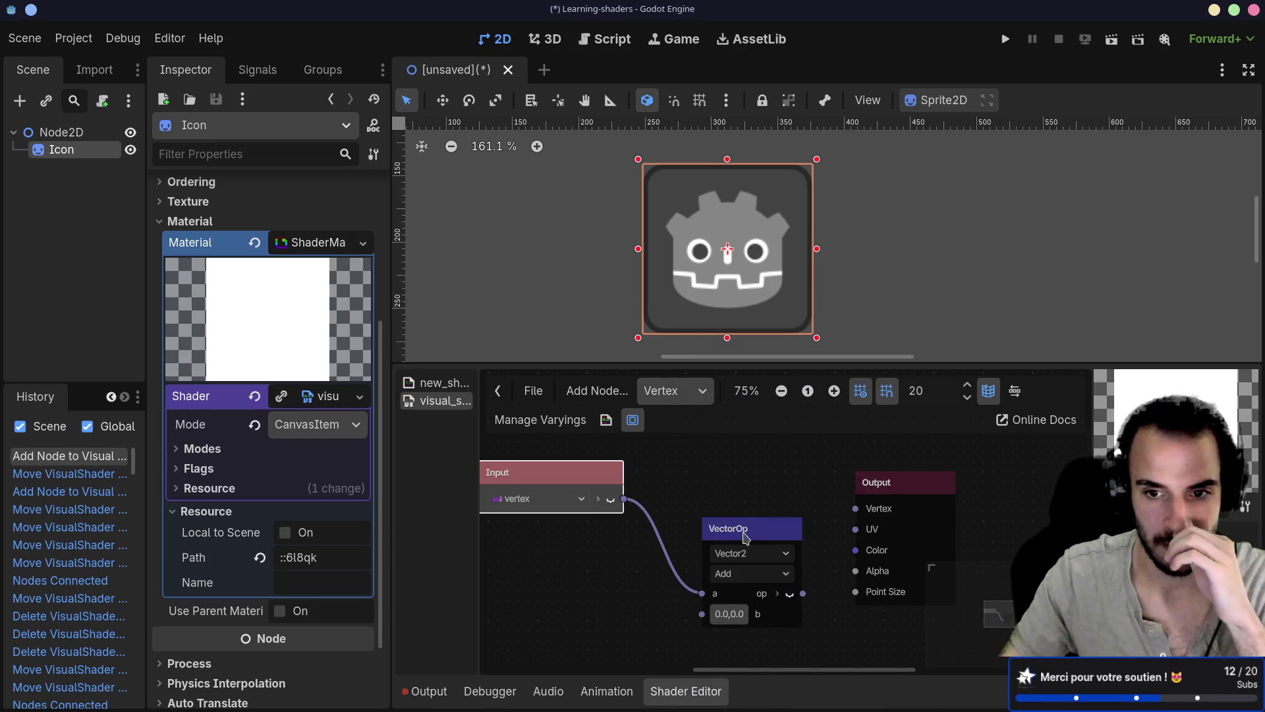
pyautogui.moveTo(758, 526); pyautogui.dragTo(734, 454)
pyautogui.click(704, 538)
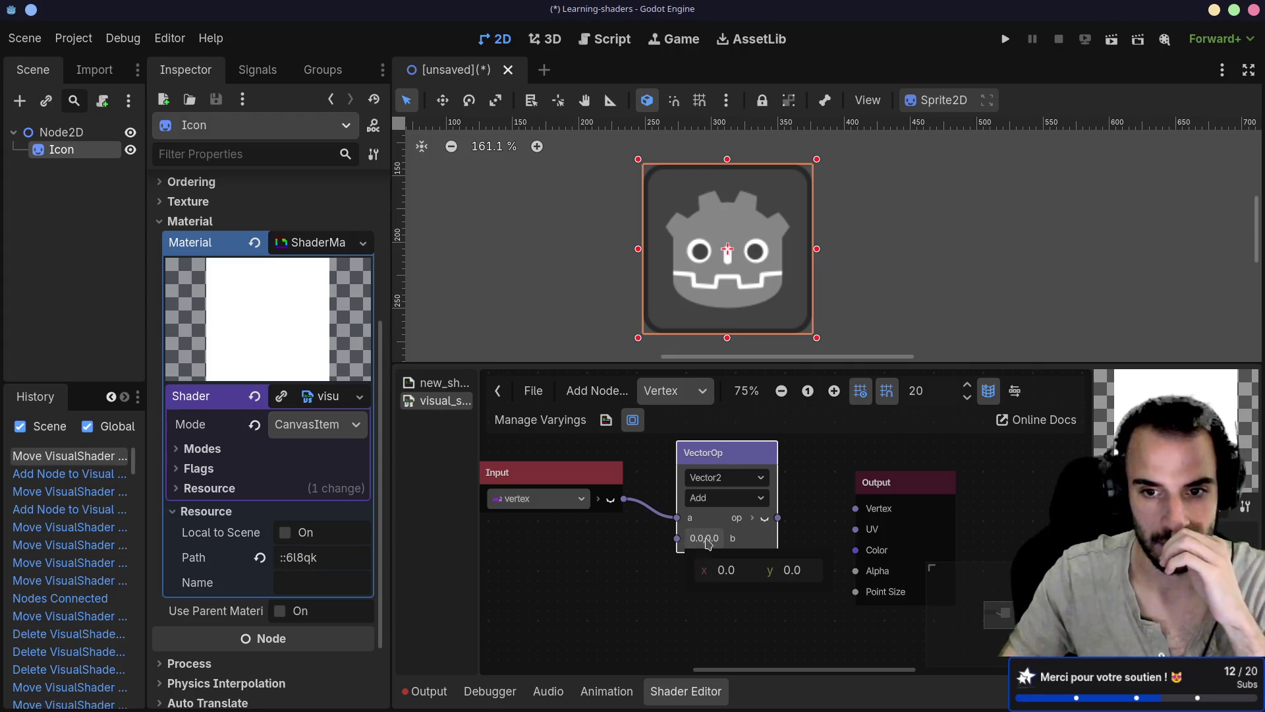
pyautogui.click(729, 570)
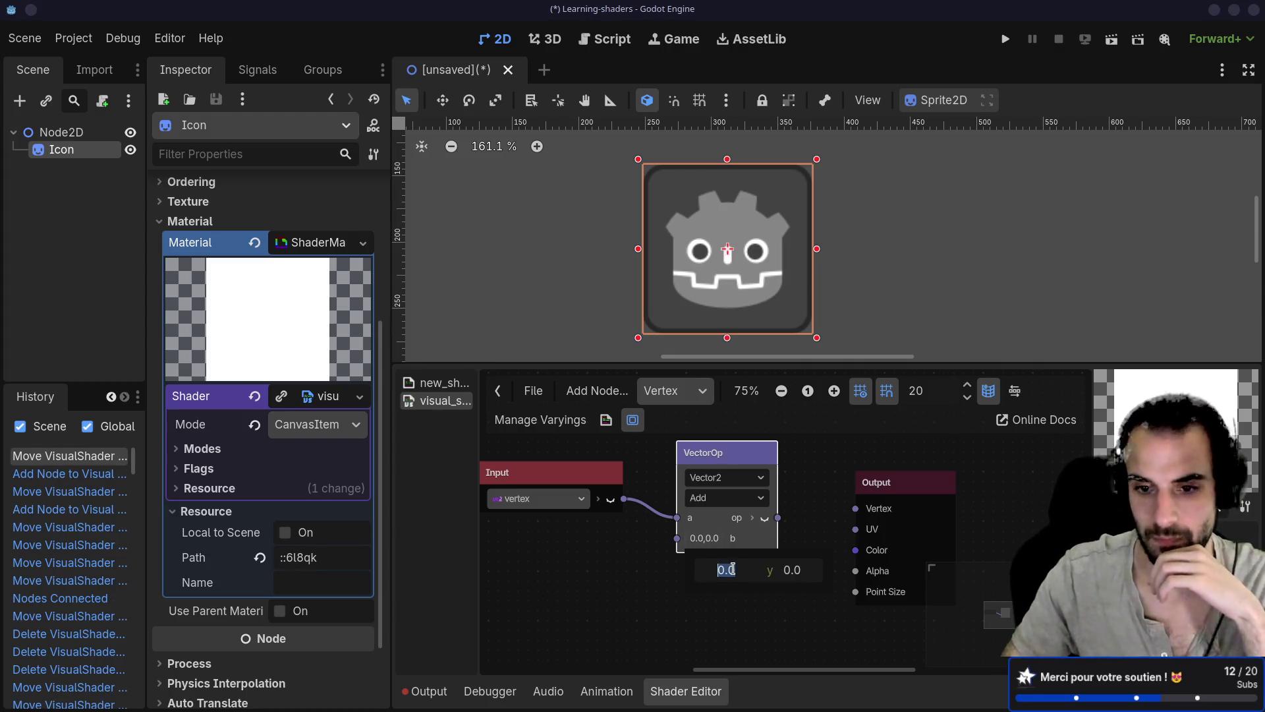
pyautogui.write('10')
pyautogui.press('Tab')
pyautogui.write('10')
pyautogui.press('Return')
# Wire the Add result into Output's Vertex and reposition the vertex input node
pyautogui.moveTo(778, 518); pyautogui.dragTo(856, 509)
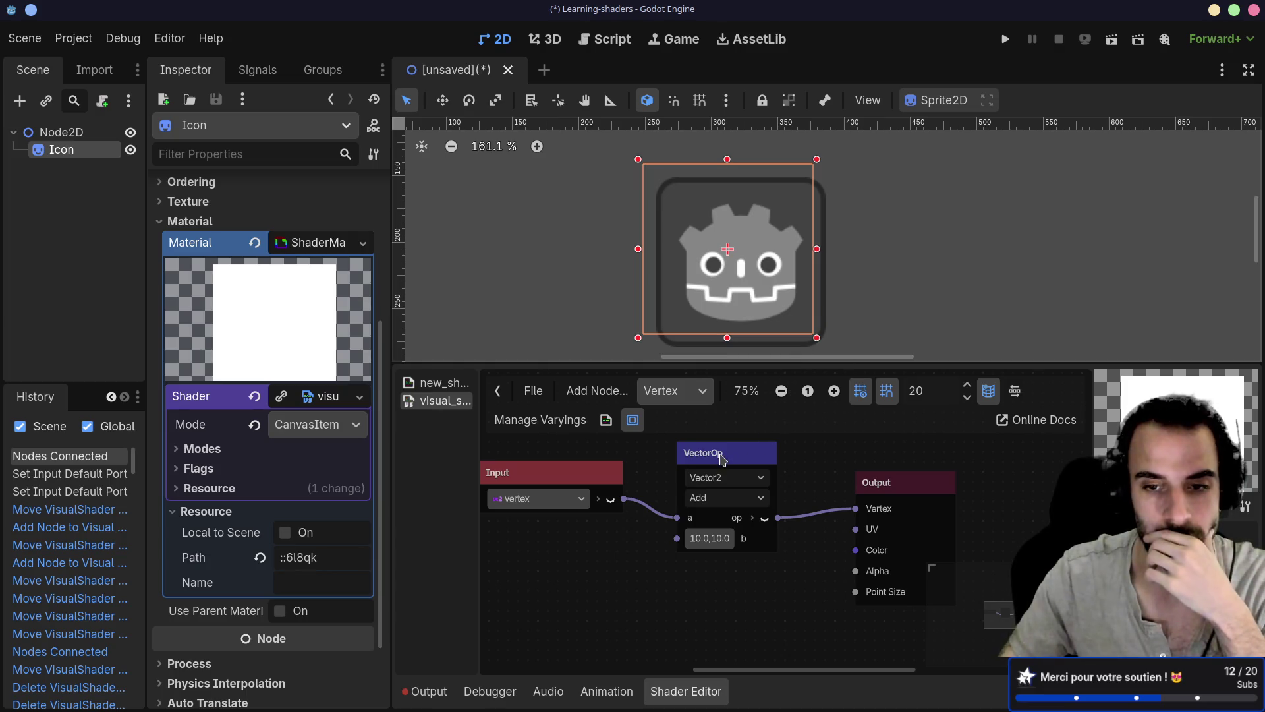
pyautogui.moveTo(581, 475); pyautogui.dragTo(581, 455)
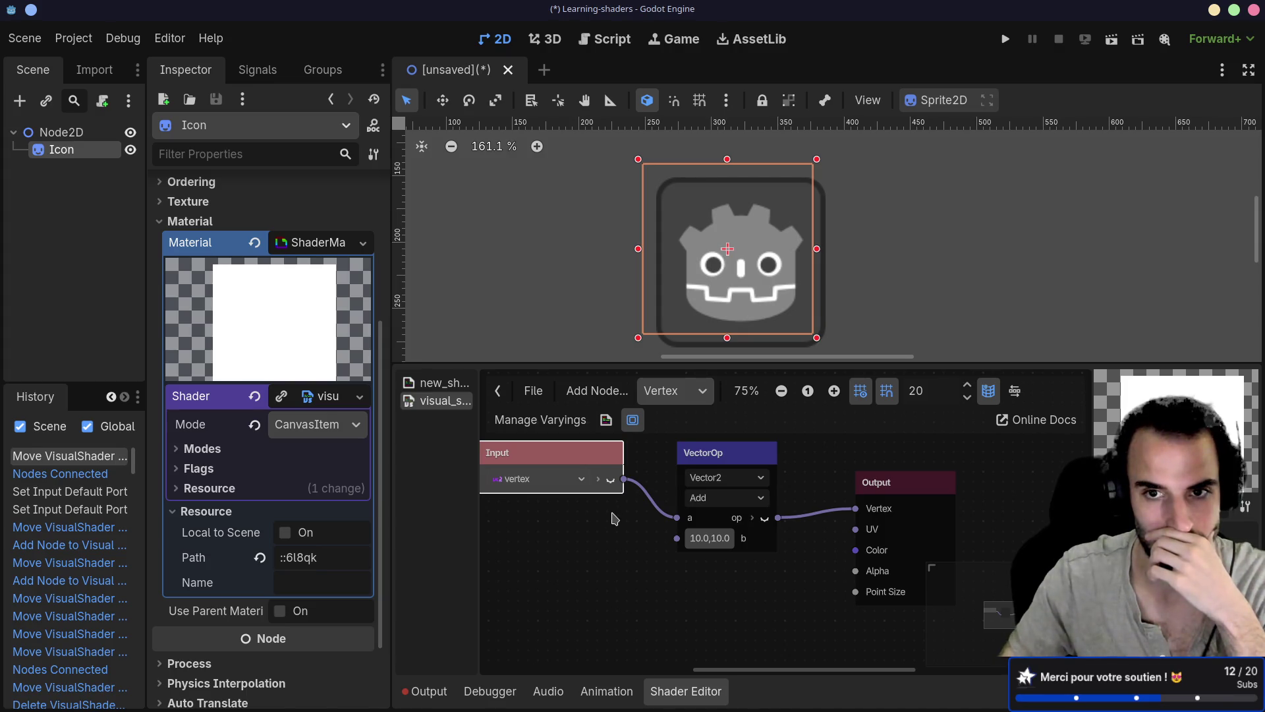
pyautogui.scroll(-2, 616, 517)
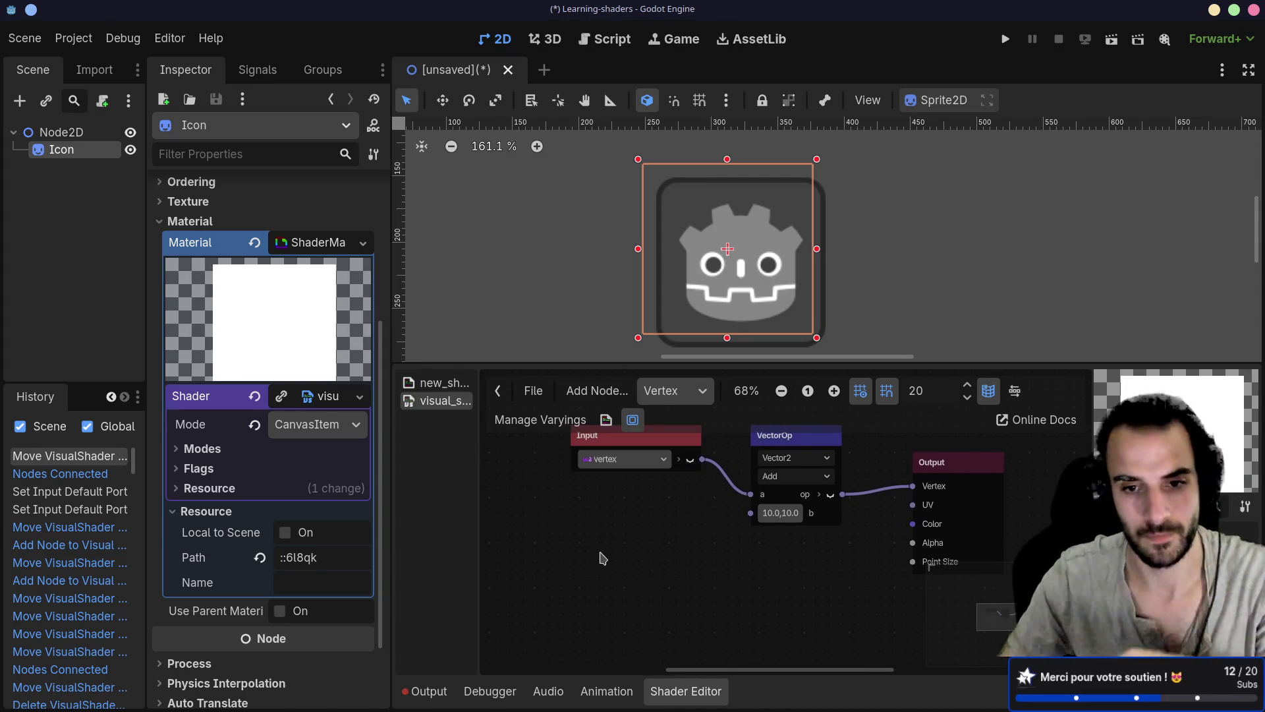
# Add a Time input node below the vertex input and shift the vertex node left
pyautogui.rightClick(601, 557)
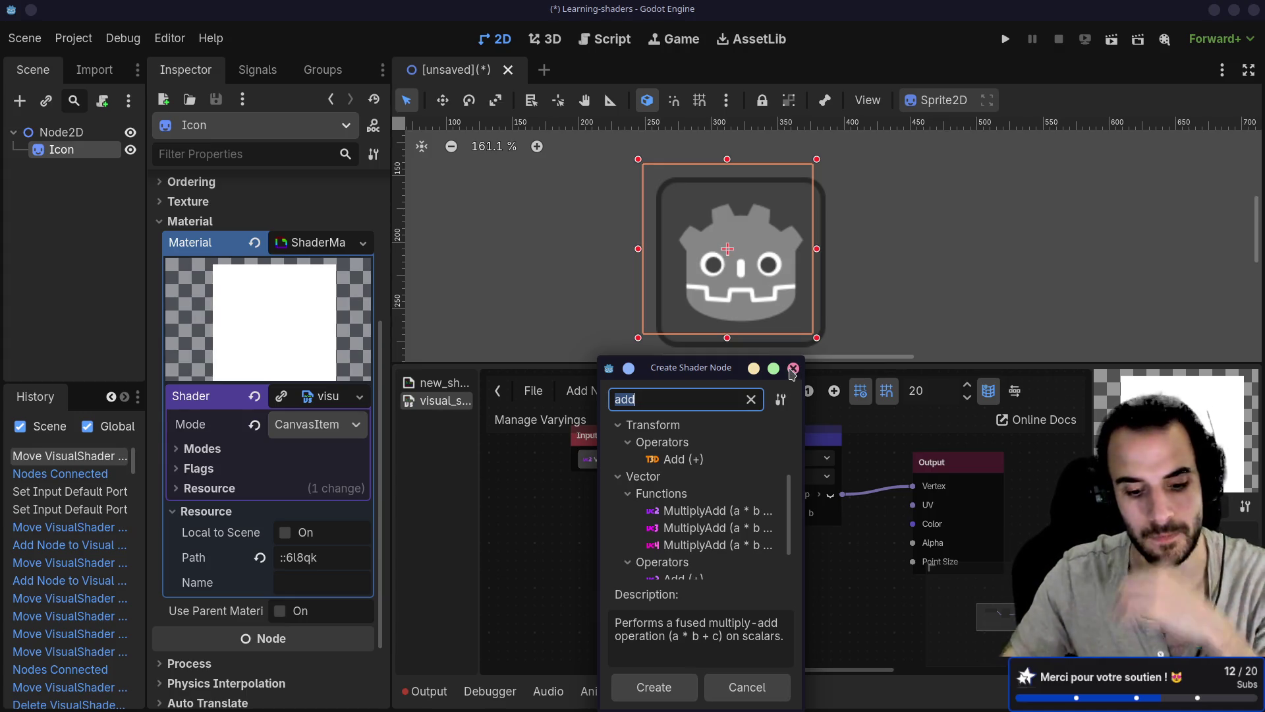
pyautogui.write('time')
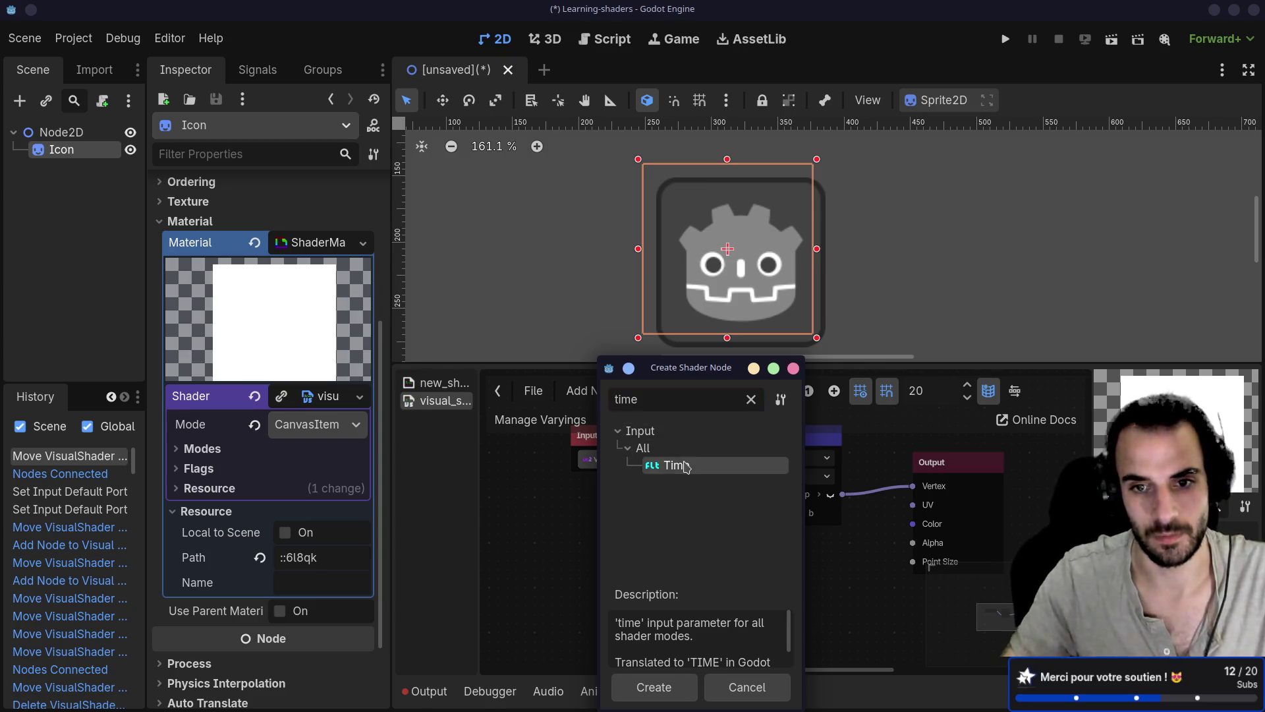
pyautogui.doubleClick(678, 465)
pyautogui.moveTo(672, 564)
pyautogui.mouseDown()
pyautogui.moveTo(655, 562)
pyautogui.moveTo(640, 595)
pyautogui.mouseUp()
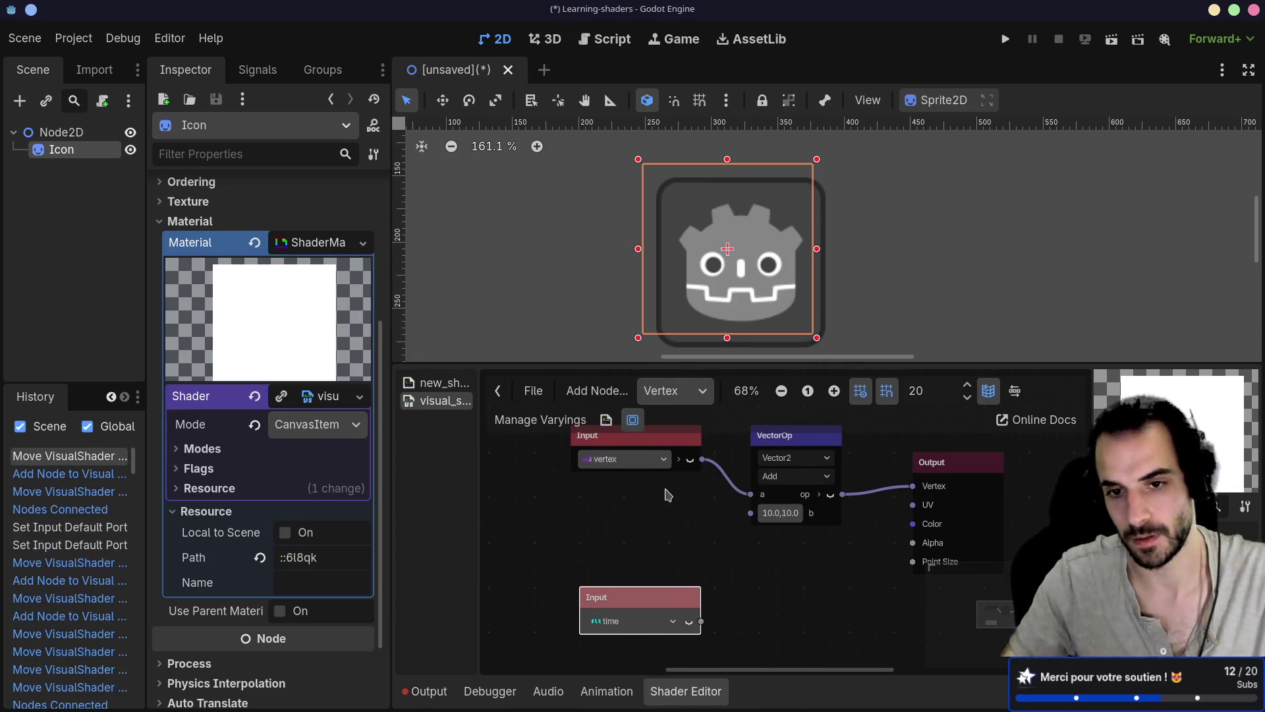
pyautogui.moveTo(666, 495); pyautogui.dragTo(673, 515)
pyautogui.moveTo(652, 608); pyautogui.dragTo(656, 608)
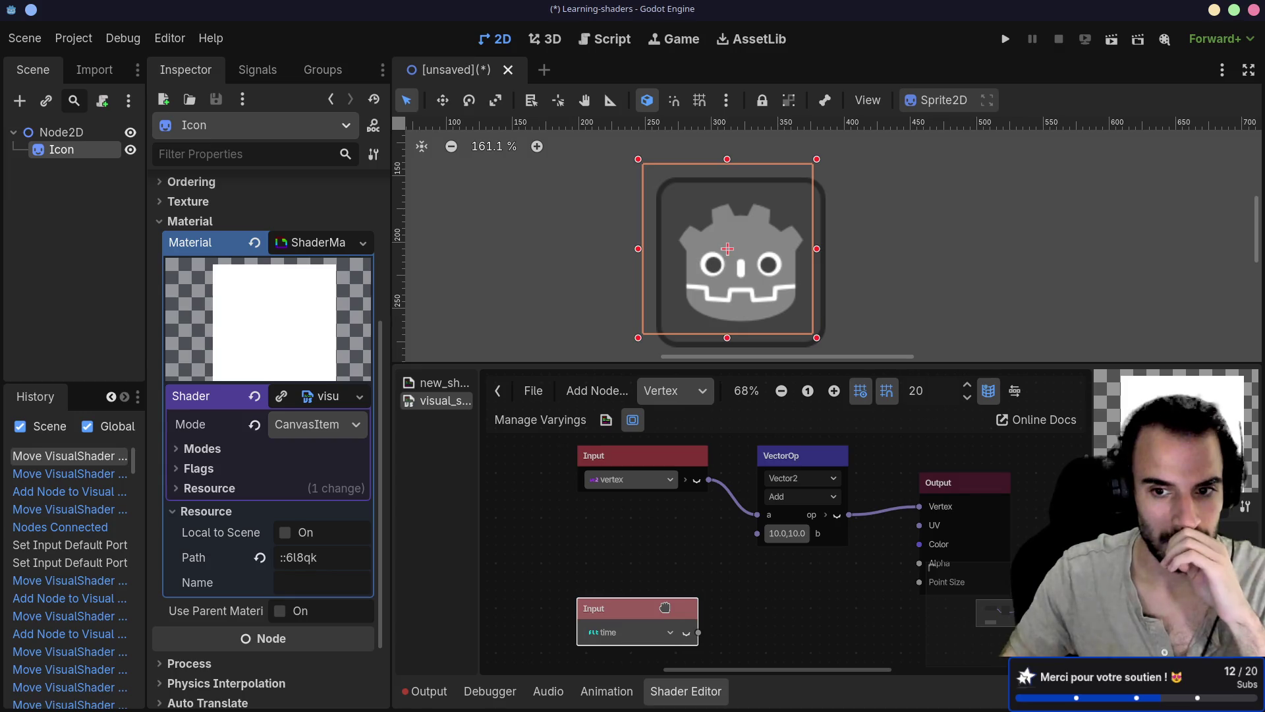
pyautogui.moveTo(665, 607)
pyautogui.mouseDown()
pyautogui.moveTo(620, 574)
pyautogui.moveTo(592, 574)
pyautogui.moveTo(613, 595)
pyautogui.mouseUp()
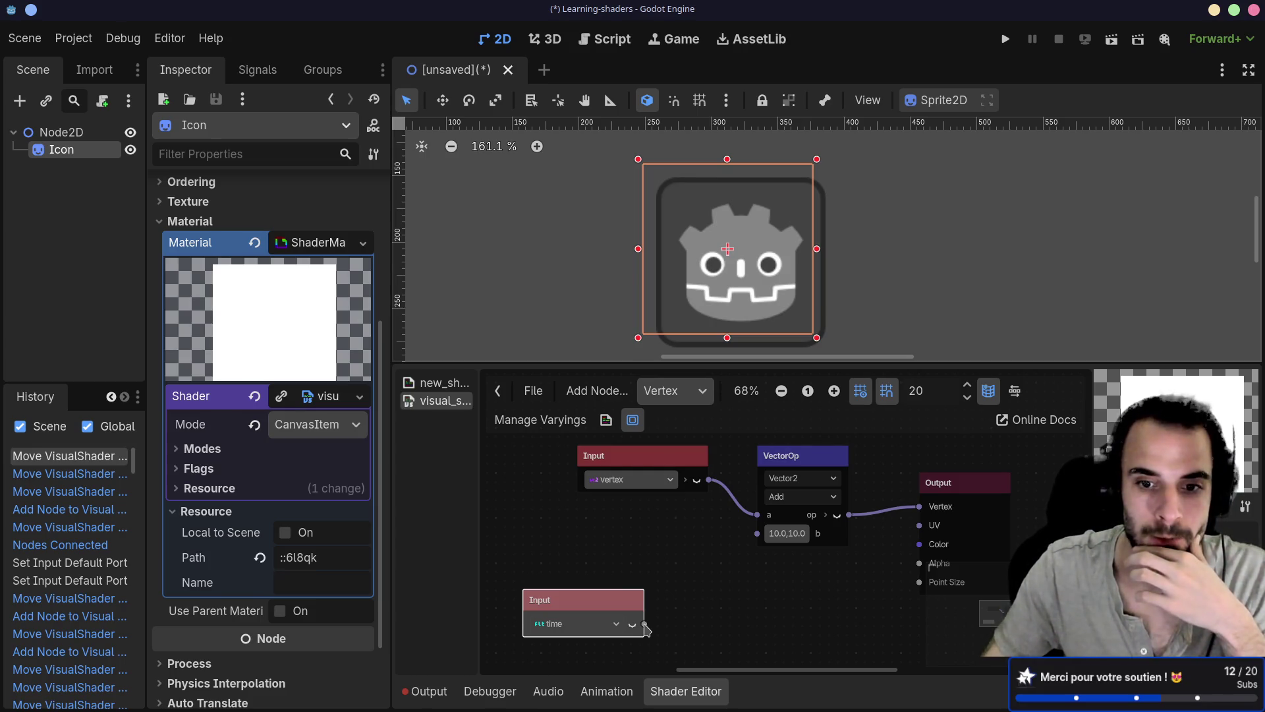
pyautogui.moveTo(633, 465); pyautogui.dragTo(596, 465)
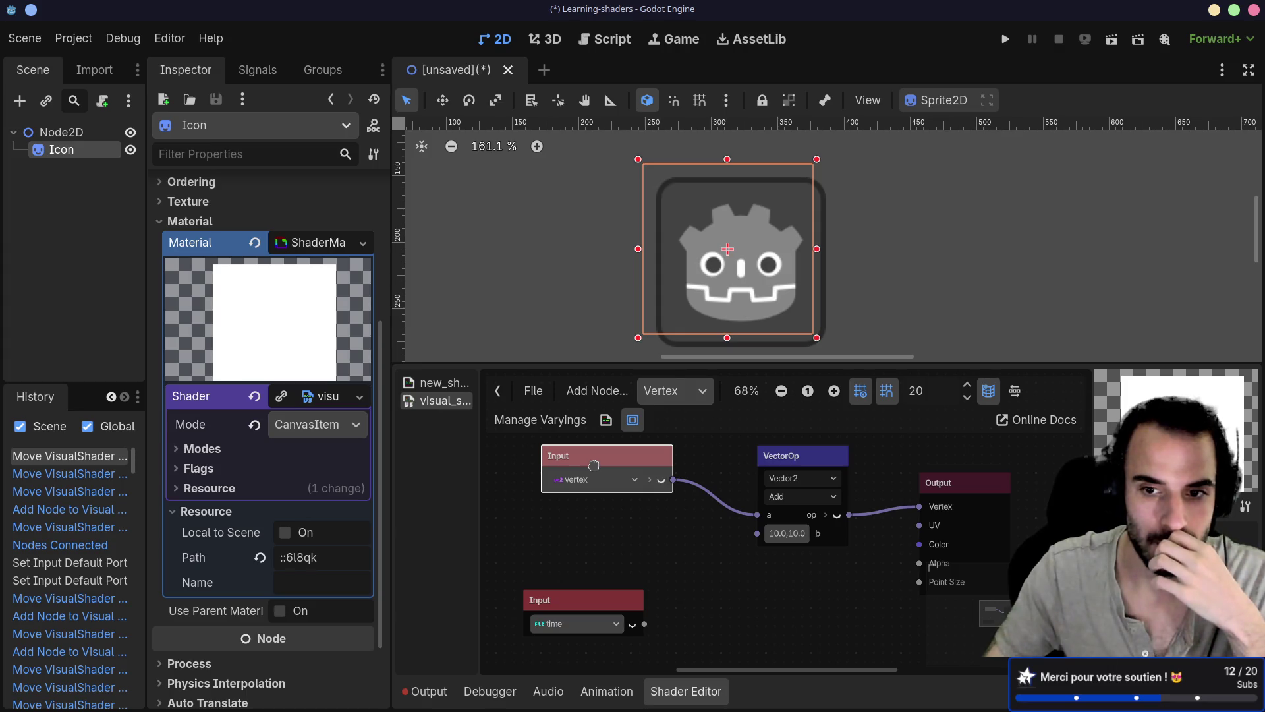
# Toggle output previews and red/green port expansion on the Input and VectorOp nodes
pyautogui.click(594, 465)
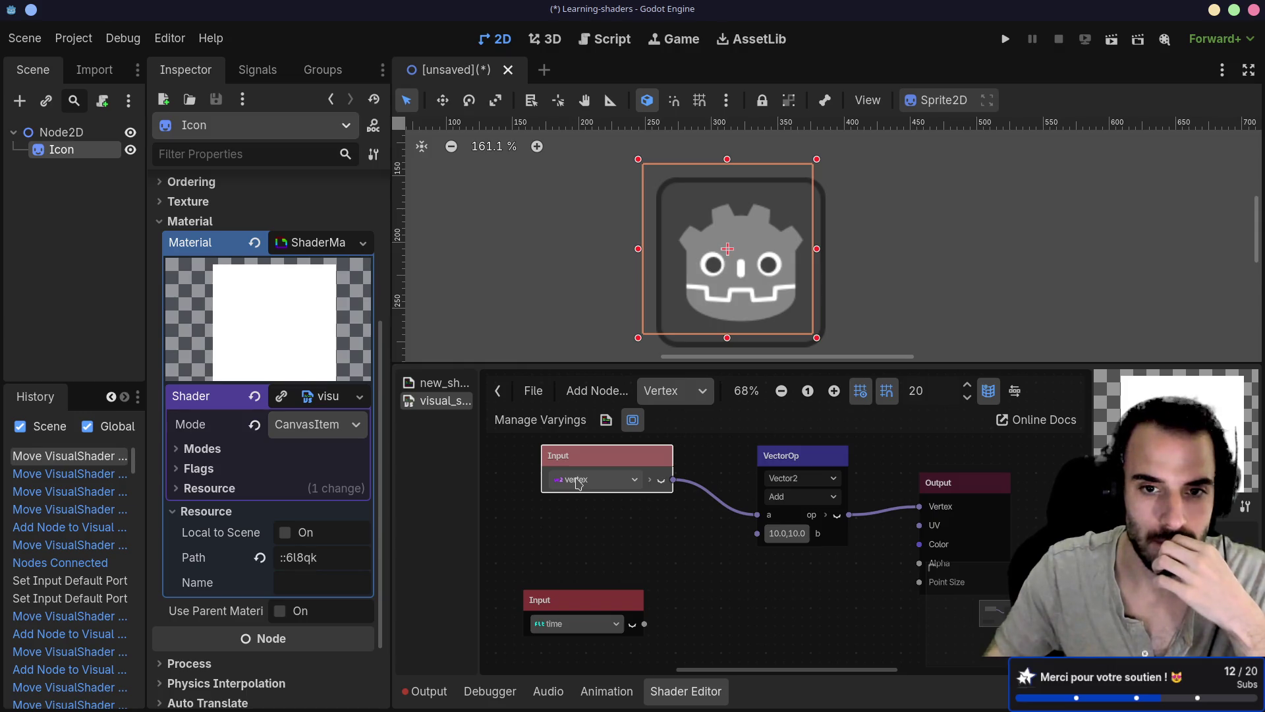
pyautogui.click(661, 481)
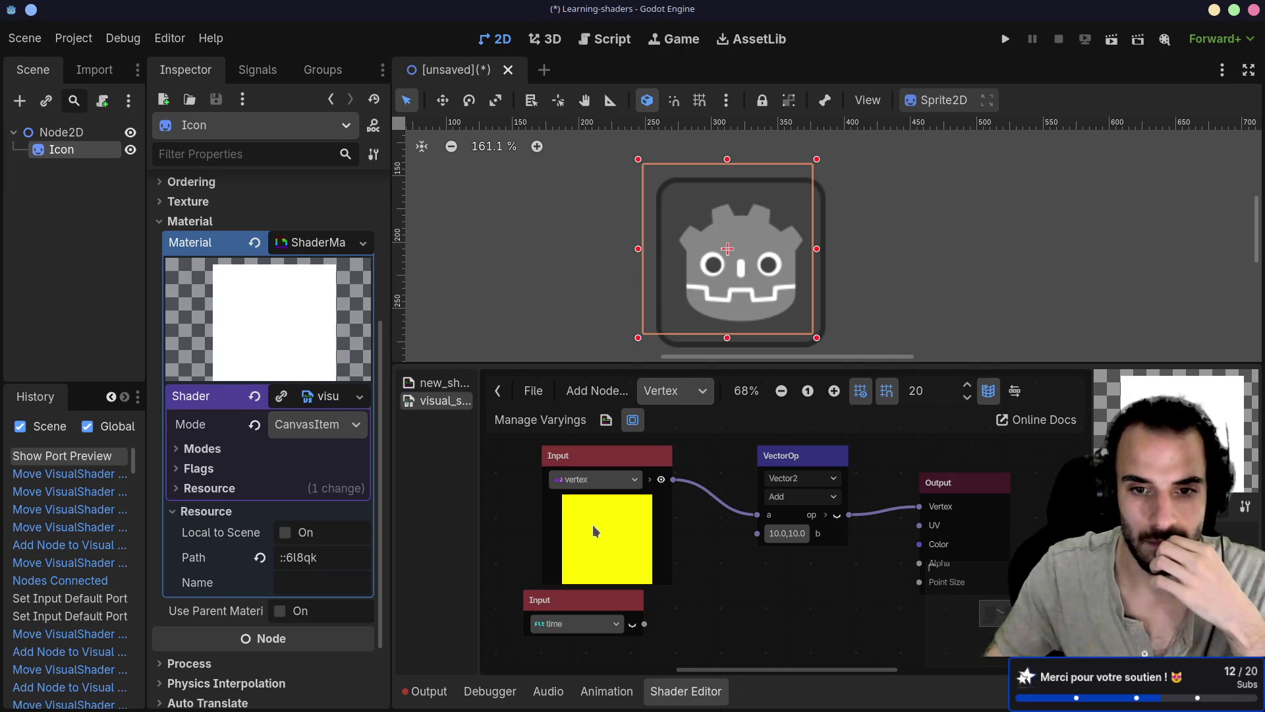
pyautogui.click(651, 480)
pyautogui.click(837, 516)
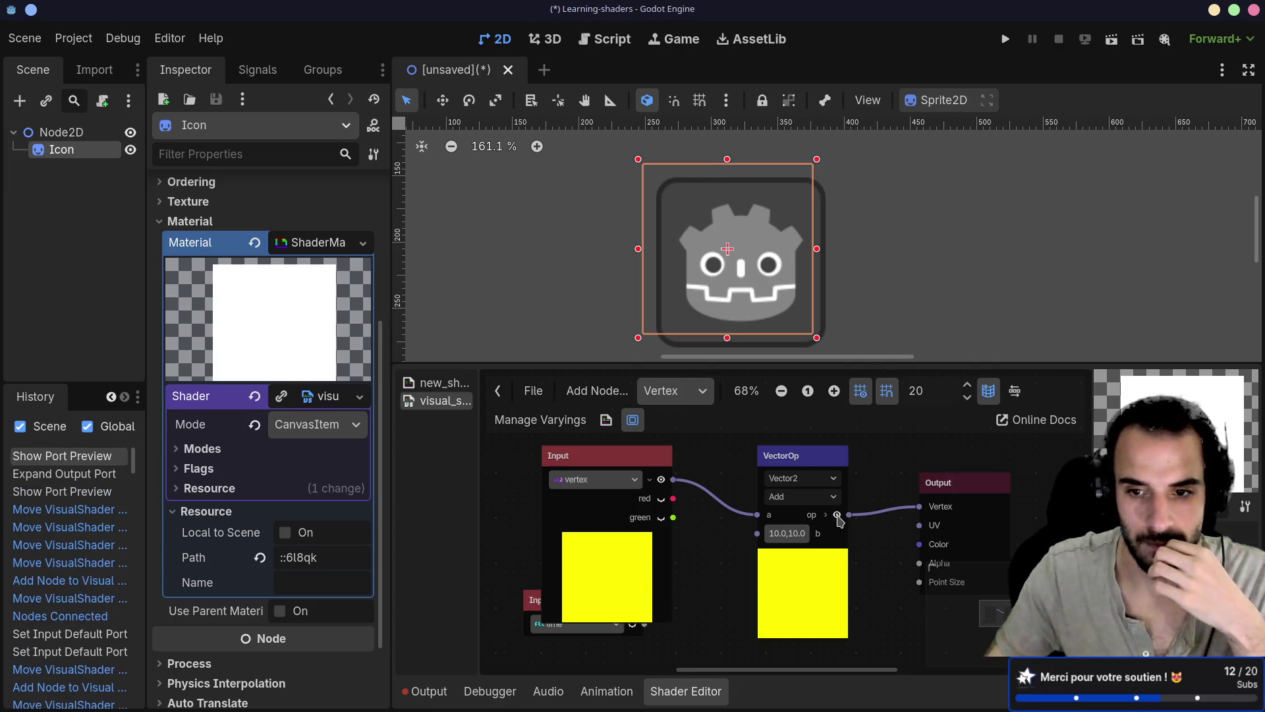
pyautogui.click(838, 515)
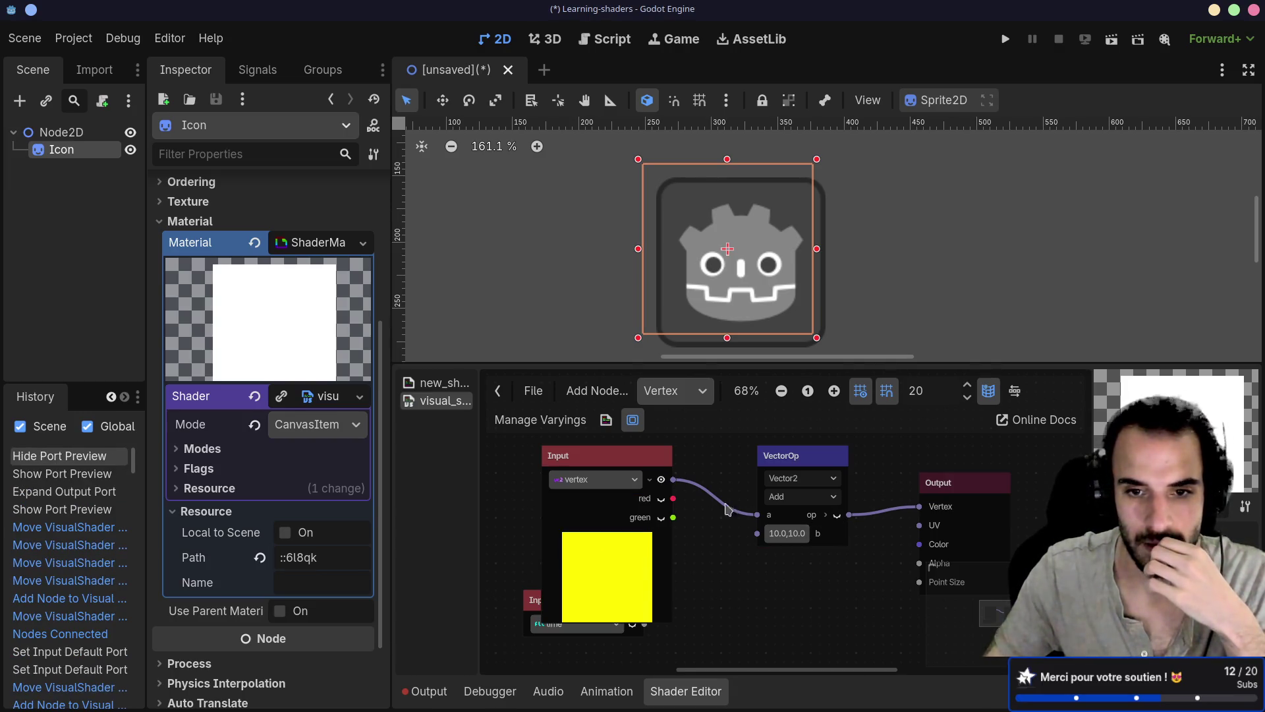
pyautogui.click(661, 485)
pyautogui.moveTo(645, 465)
pyautogui.mouseDown()
pyautogui.moveTo(609, 474)
pyautogui.moveTo(628, 465)
pyautogui.mouseUp()
pyautogui.click(632, 485)
pyautogui.click(631, 483)
pyautogui.click(632, 483)
pyautogui.click(631, 483)
# Reconnect the vertex output to the Add node's a input, then show the res:// FileSystem tree
pyautogui.moveTo(656, 487)
pyautogui.mouseDown()
pyautogui.moveTo(651, 495)
pyautogui.moveTo(757, 515)
pyautogui.mouseUp()
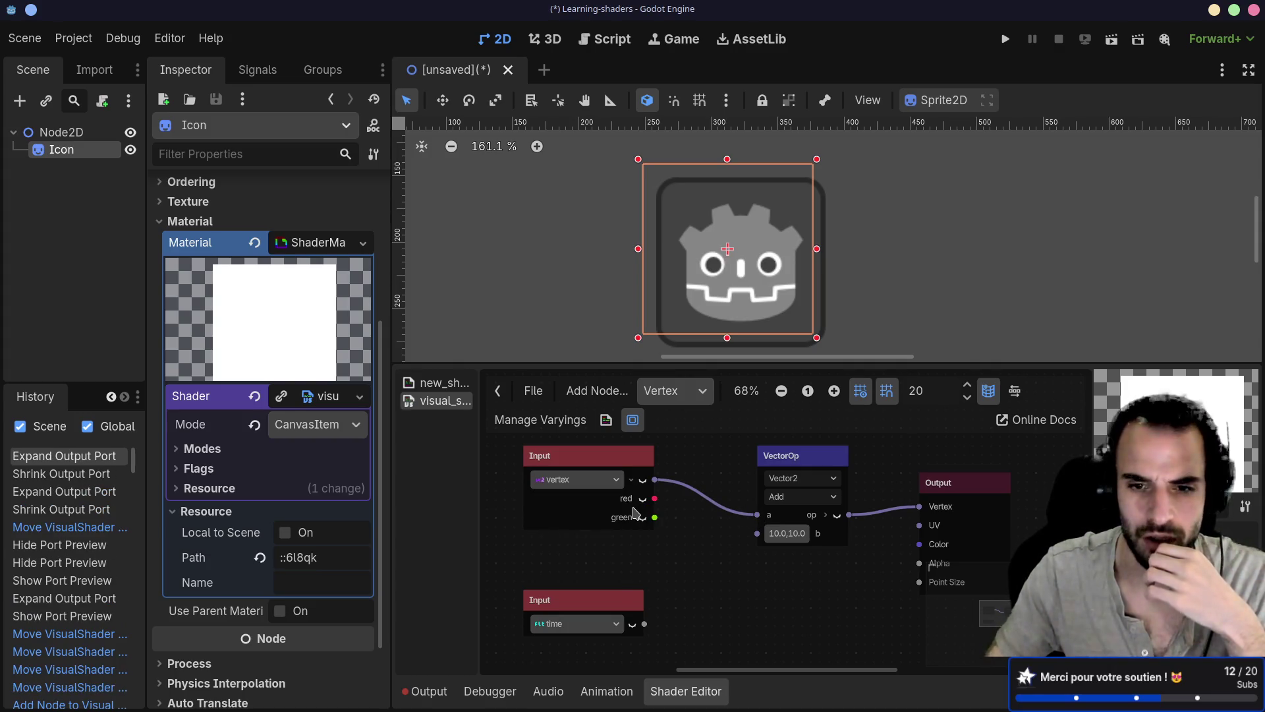
pyautogui.click(631, 485)
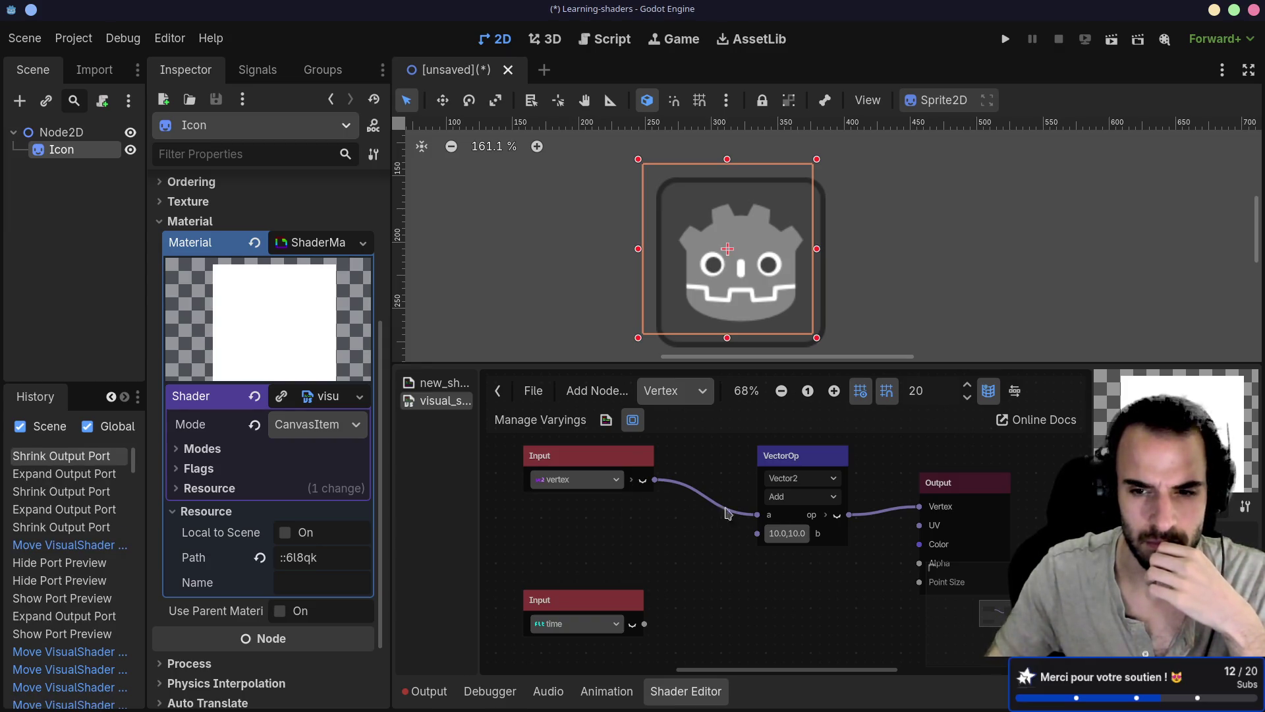
pyautogui.click(827, 516)
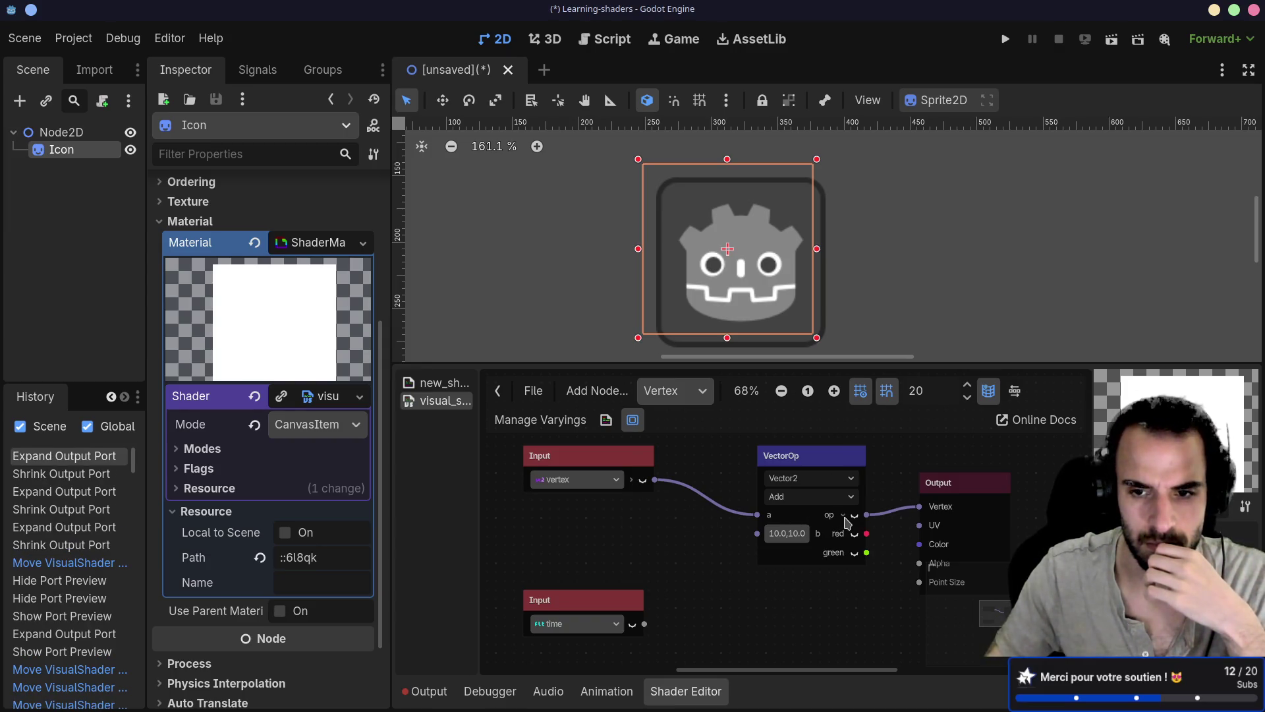
pyautogui.click(845, 515)
pyautogui.click(631, 480)
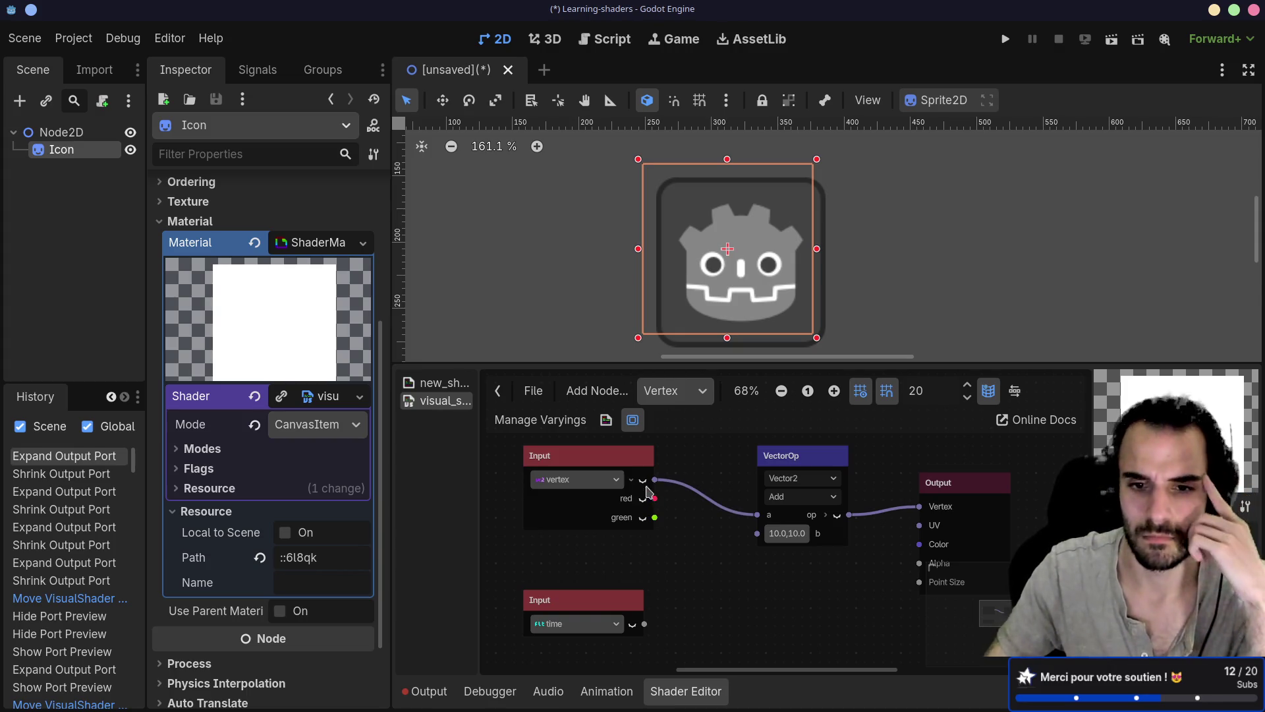
pyautogui.click(643, 499)
pyautogui.click(644, 499)
pyautogui.click(643, 499)
pyautogui.click(644, 499)
pyautogui.click(643, 480)
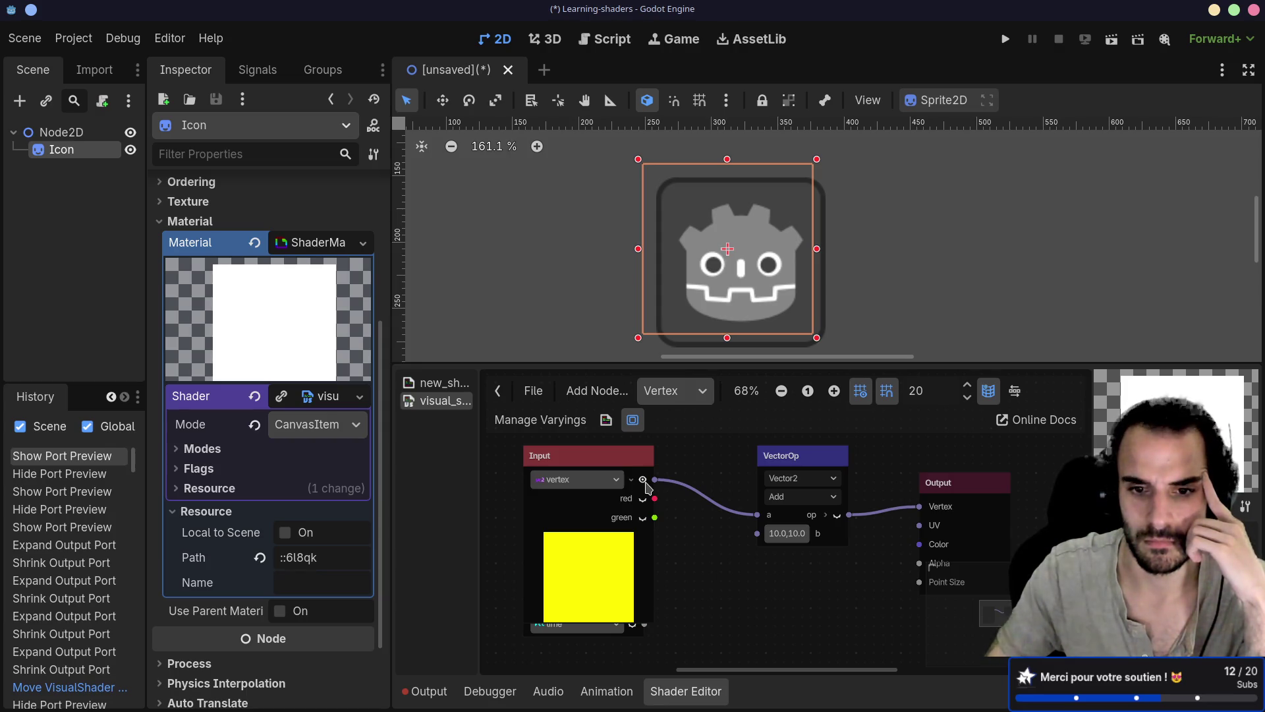
pyautogui.click(644, 481)
pyautogui.click(633, 481)
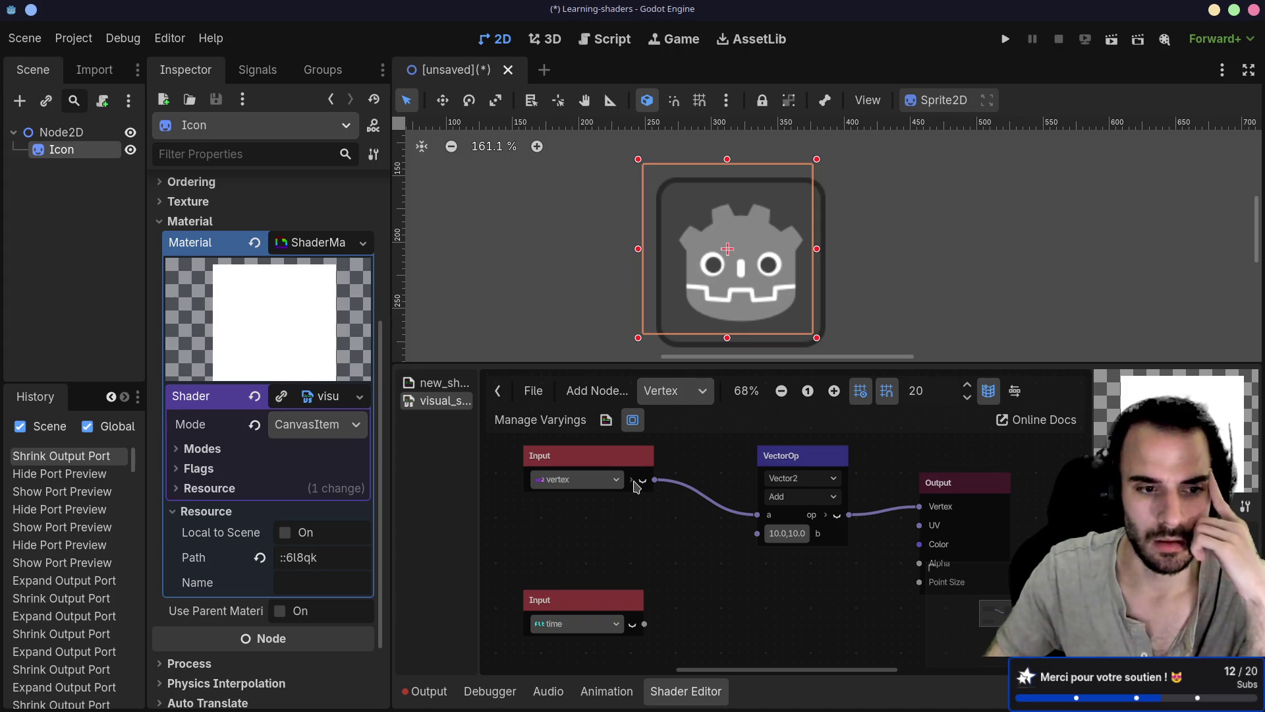
pyautogui.click(110, 398)
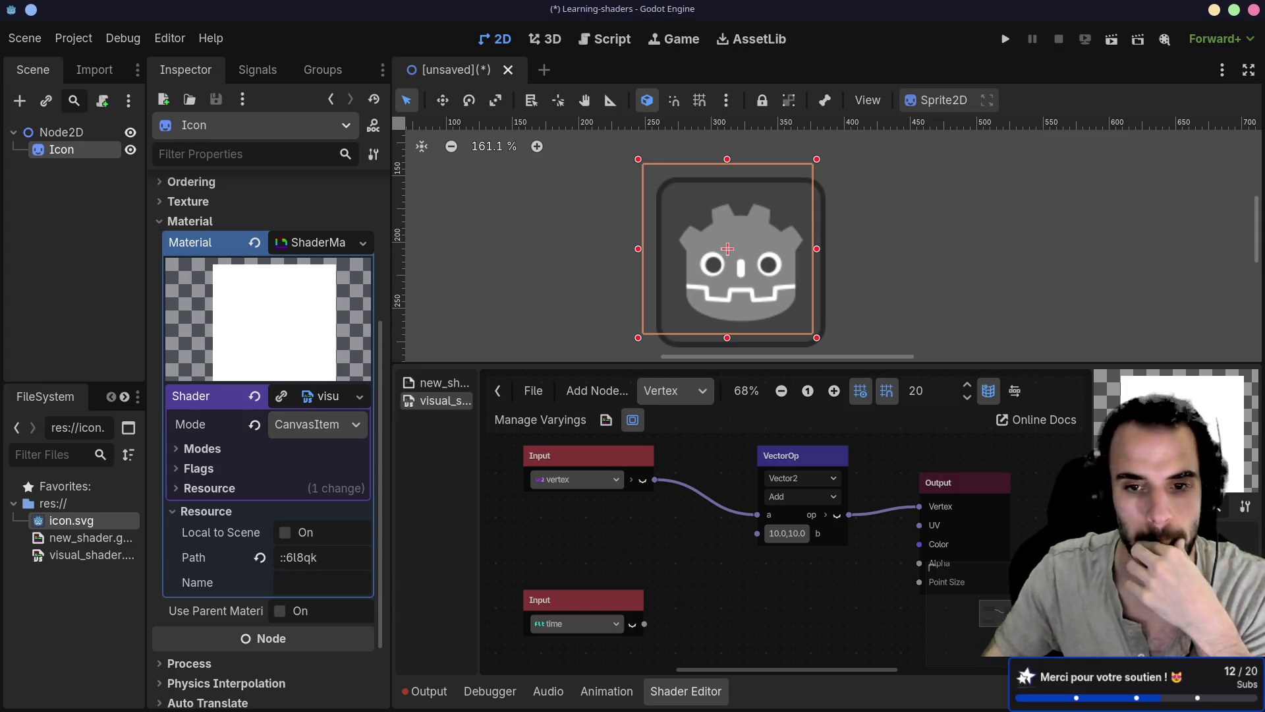
# Auto-arrange the shader graph nodes and move the time Input node down and left
pyautogui.scroll(-1, 868, 585)
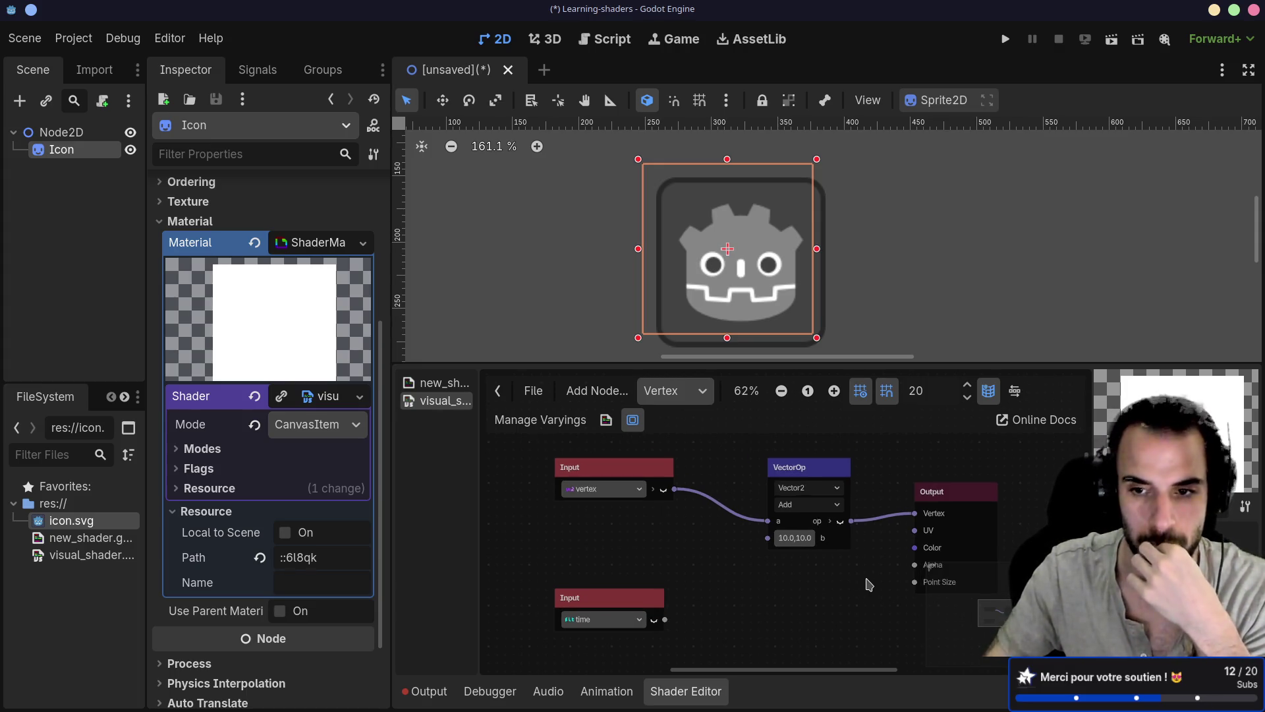
pyautogui.scroll(-2, 867, 585)
pyautogui.scroll(1, 868, 586)
pyautogui.moveTo(868, 586); pyautogui.dragTo(823, 555)
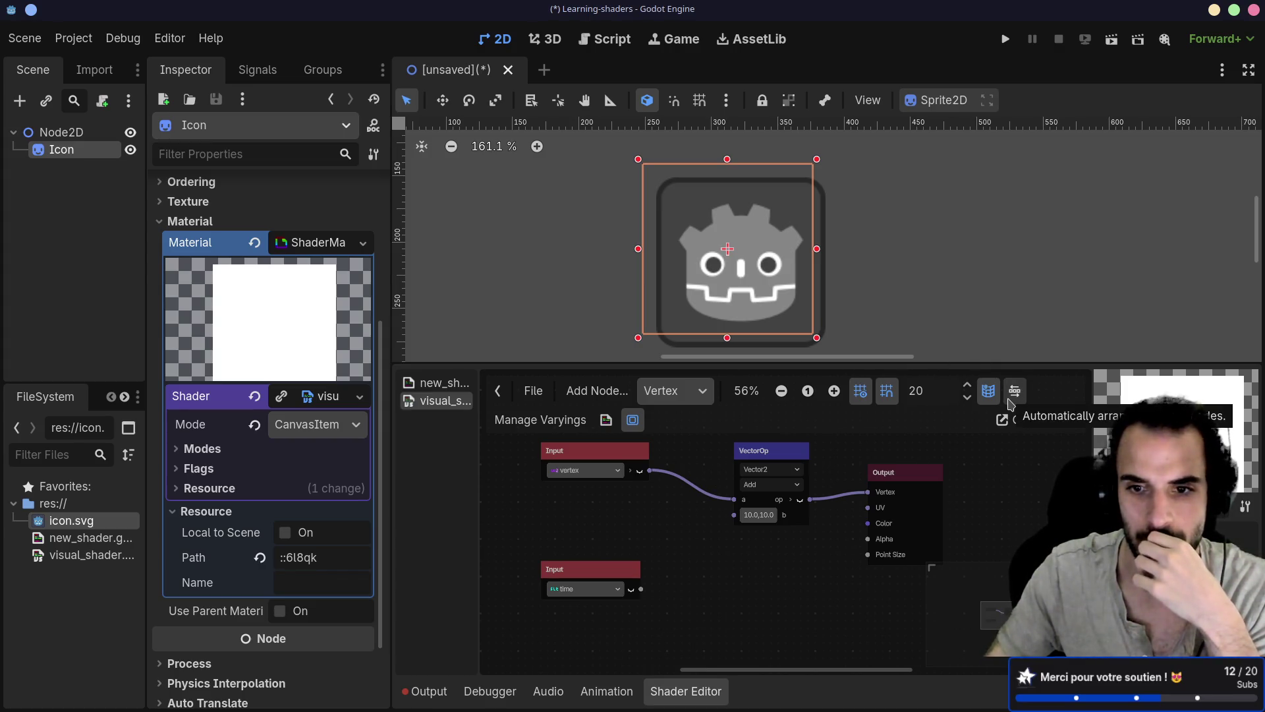
pyautogui.click(1012, 404)
pyautogui.scroll(3, 752, 511)
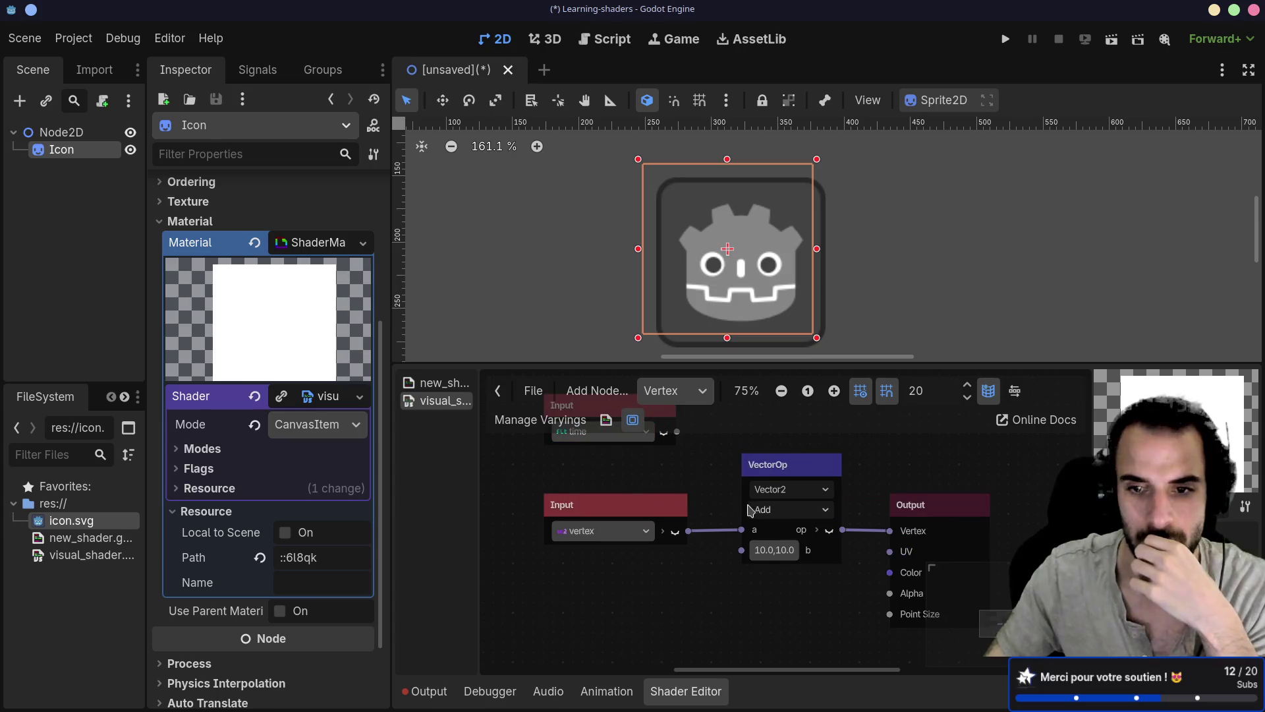
pyautogui.scroll(-2, 675, 491)
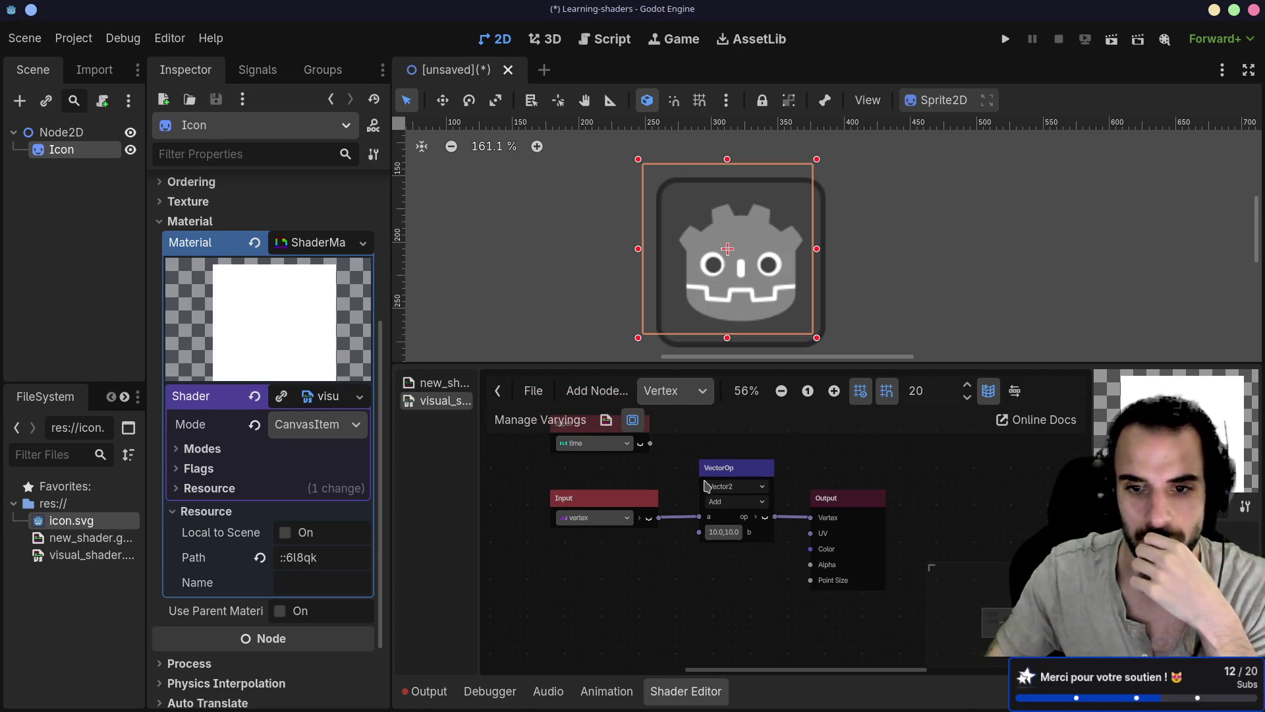
pyautogui.moveTo(665, 473); pyautogui.dragTo(732, 494)
pyautogui.click(646, 493)
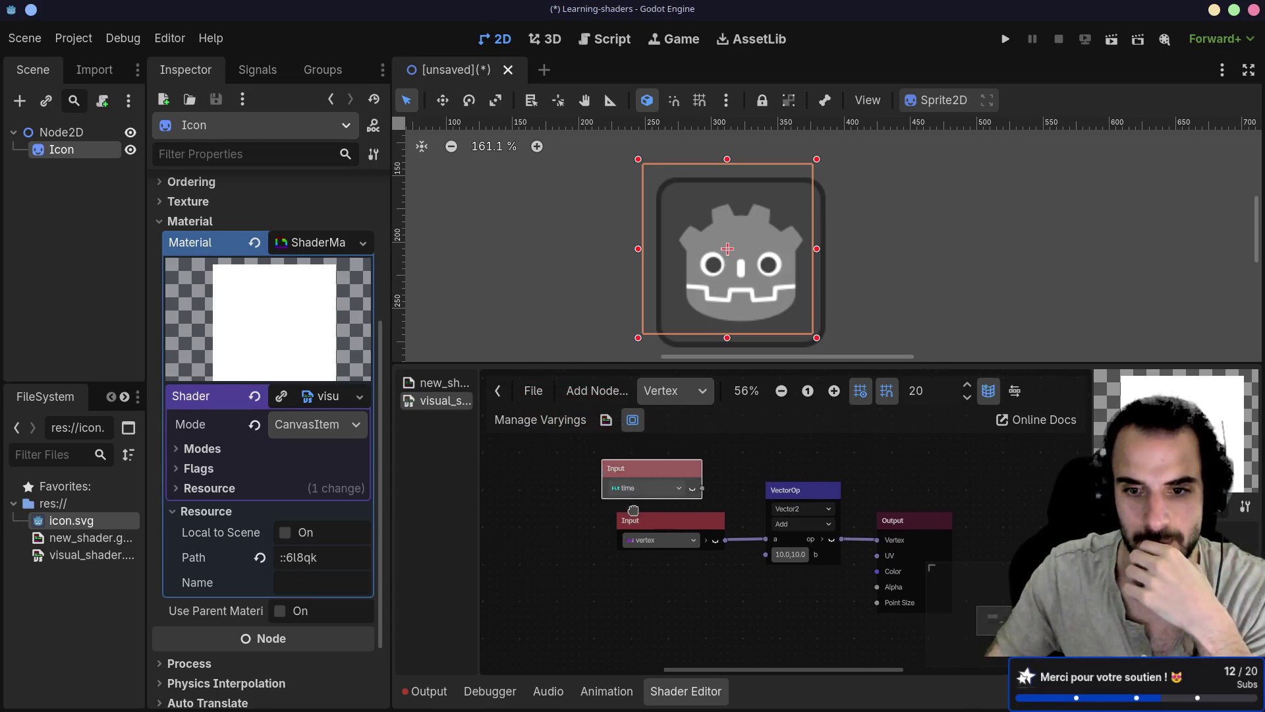
pyautogui.moveTo(646, 493); pyautogui.dragTo(610, 667)
# Add a Vector2Constant set to 1.0, 1.0 beside the time input, then search nodes for 'compose'
pyautogui.rightClick(648, 596)
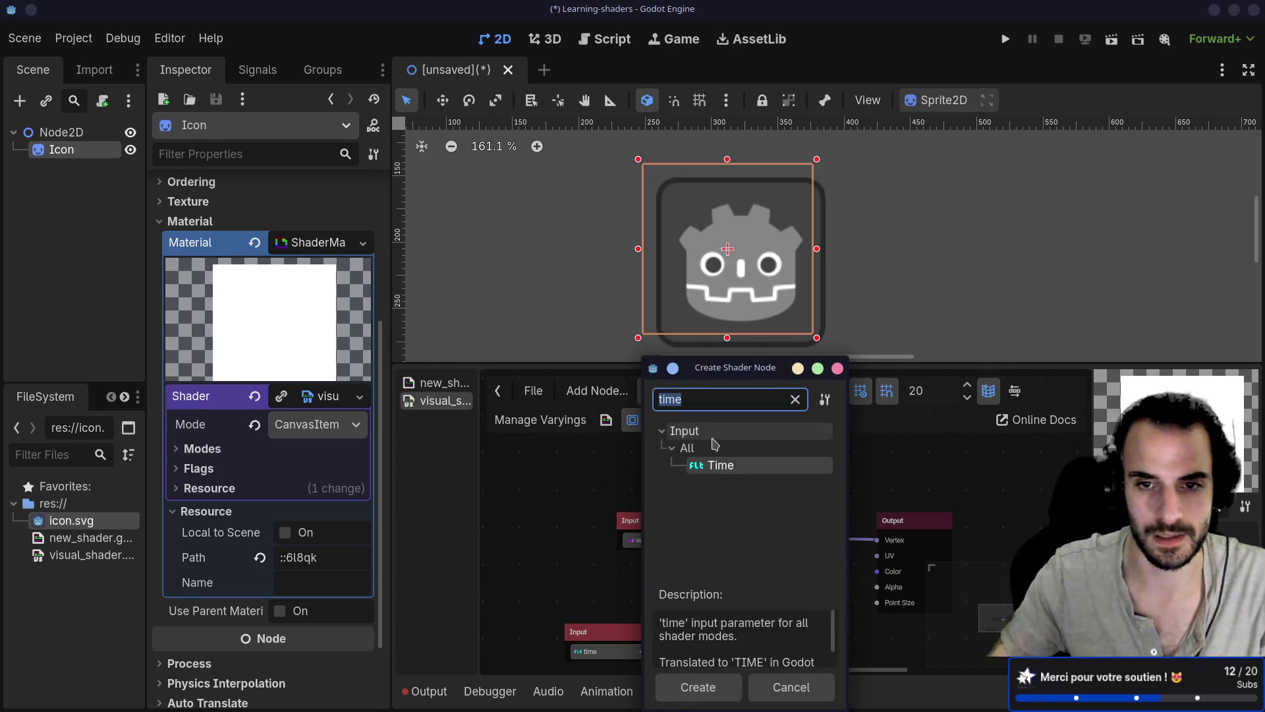
pyautogui.write('constan')
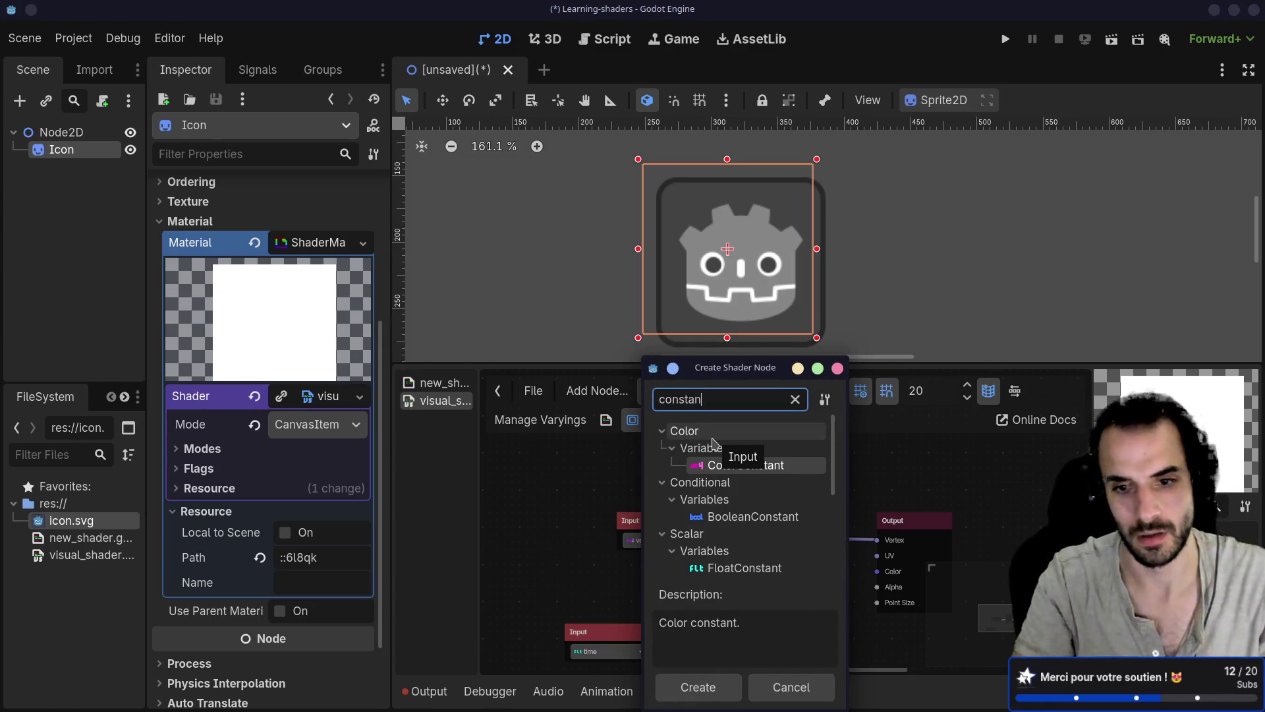
pyautogui.press('Down')
pyautogui.press('Down')
pyautogui.press('Down')
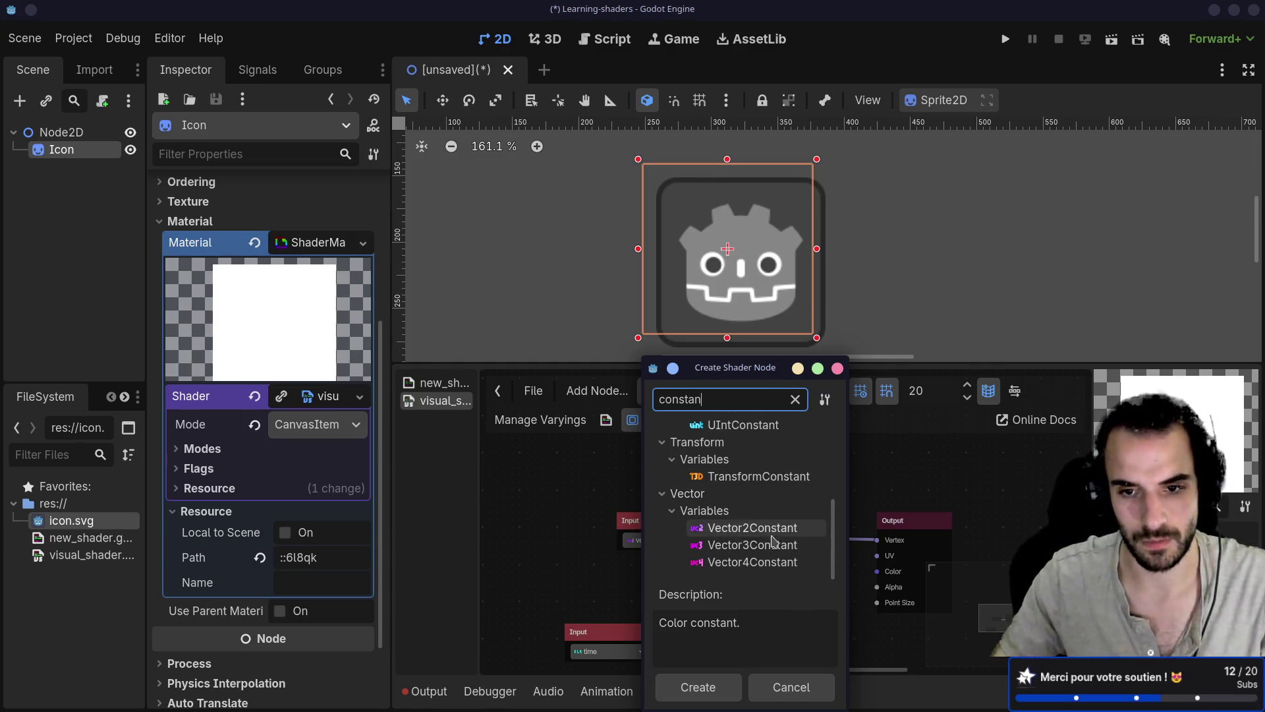
pyautogui.press('Return')
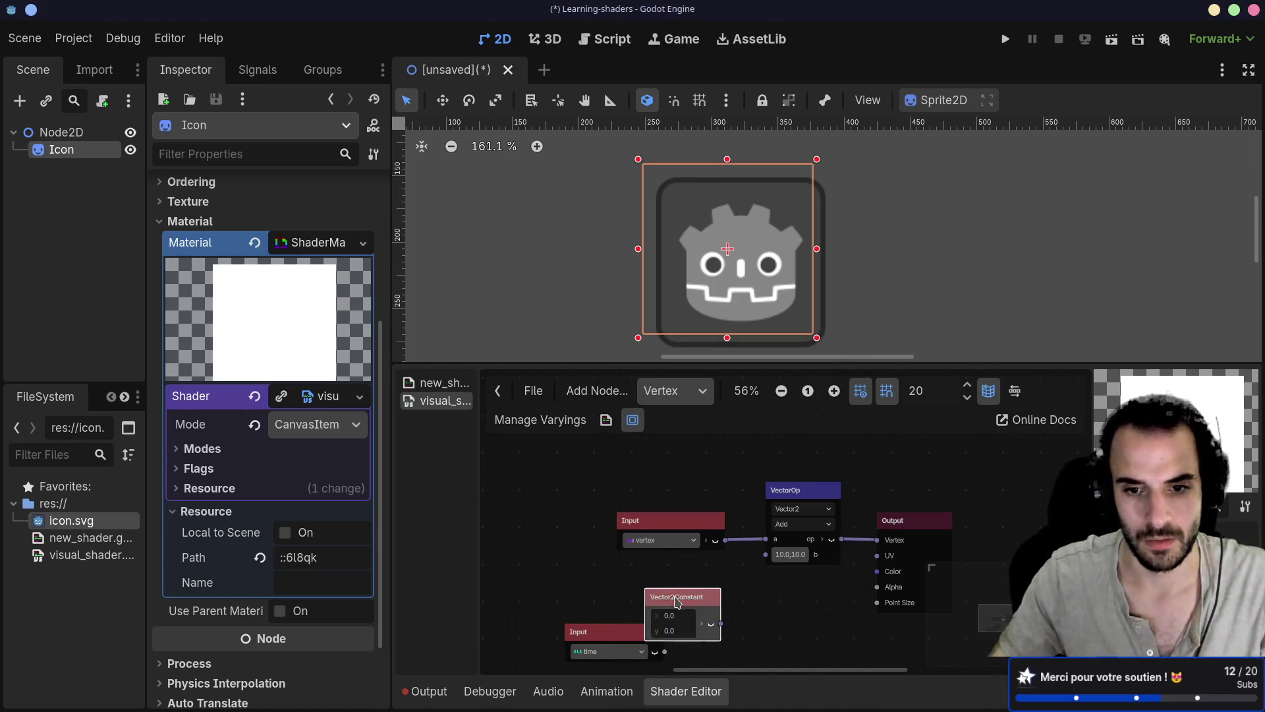
pyautogui.moveTo(678, 590); pyautogui.dragTo(657, 565)
pyautogui.click(656, 589)
pyautogui.click(655, 585)
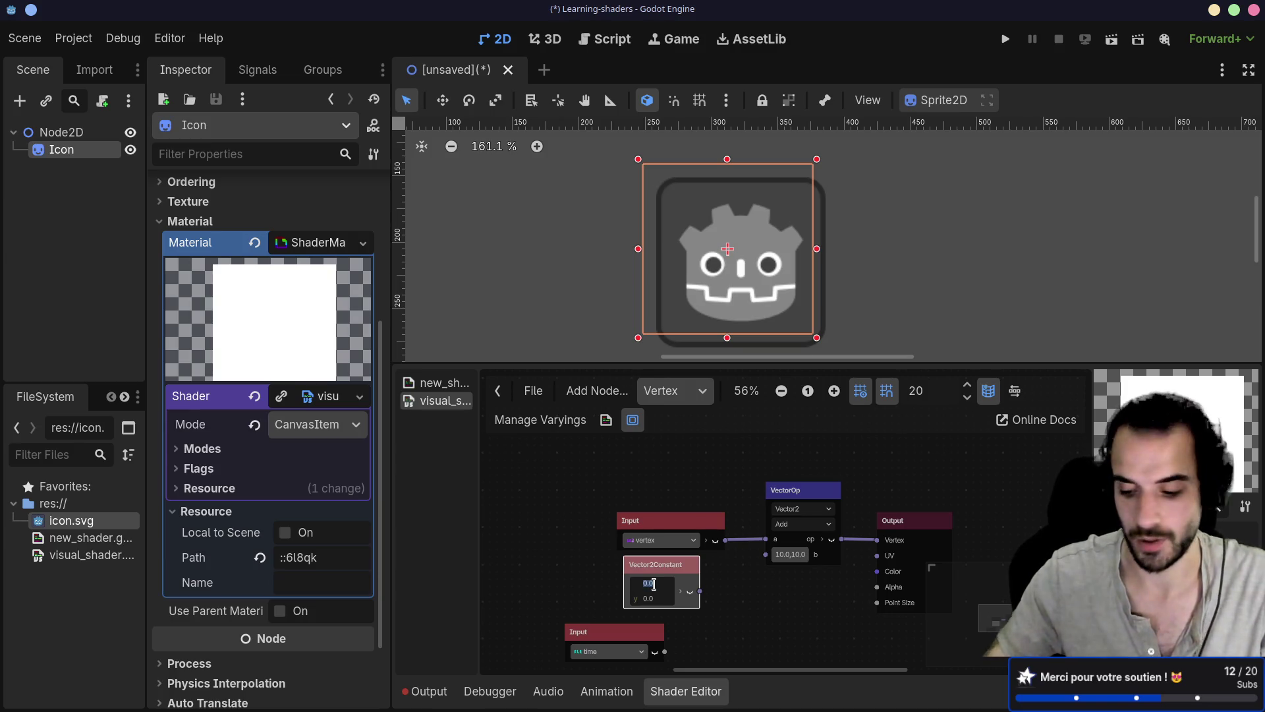
pyautogui.write('1')
pyautogui.click(654, 597)
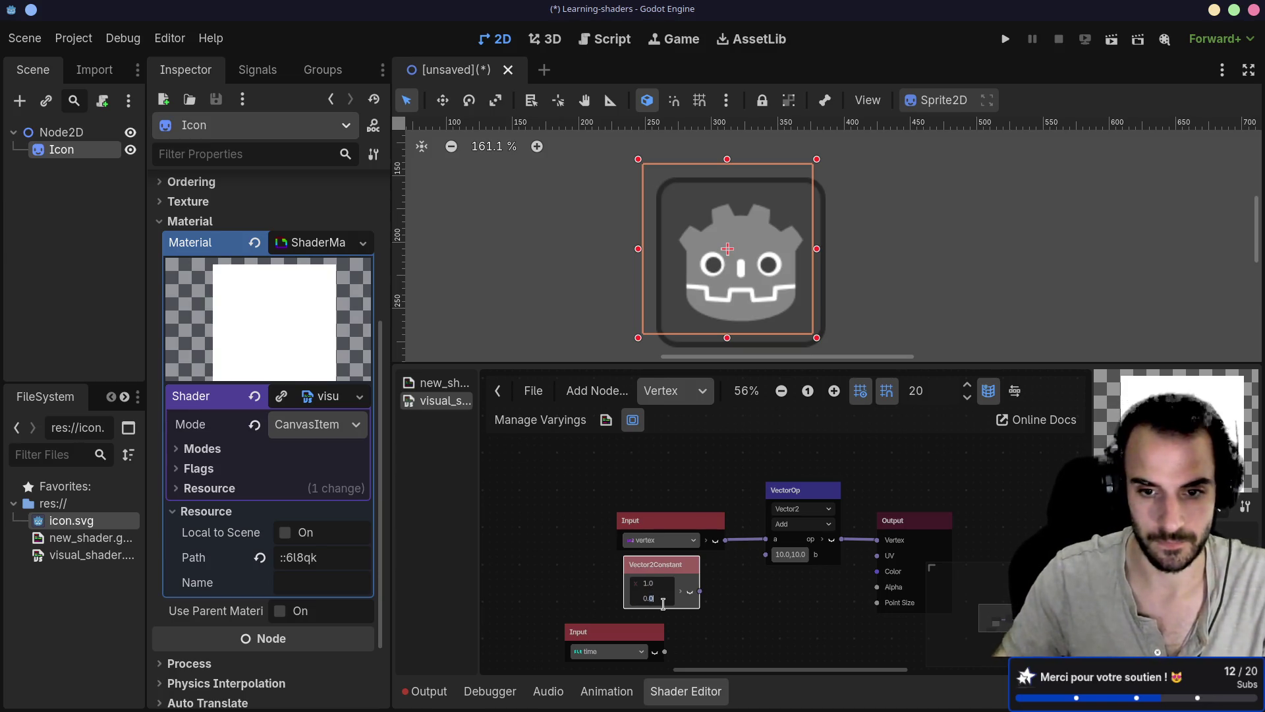
pyautogui.moveTo(663, 597)
pyautogui.mouseDown()
pyautogui.moveTo(613, 600)
pyautogui.moveTo(656, 584)
pyautogui.mouseUp()
pyautogui.click(613, 600)
pyautogui.scroll(-3, 568, 583)
pyautogui.moveTo(657, 523)
pyautogui.mouseDown()
pyautogui.moveTo(664, 545)
pyautogui.moveTo(604, 582)
pyautogui.moveTo(688, 606)
pyautogui.mouseUp()
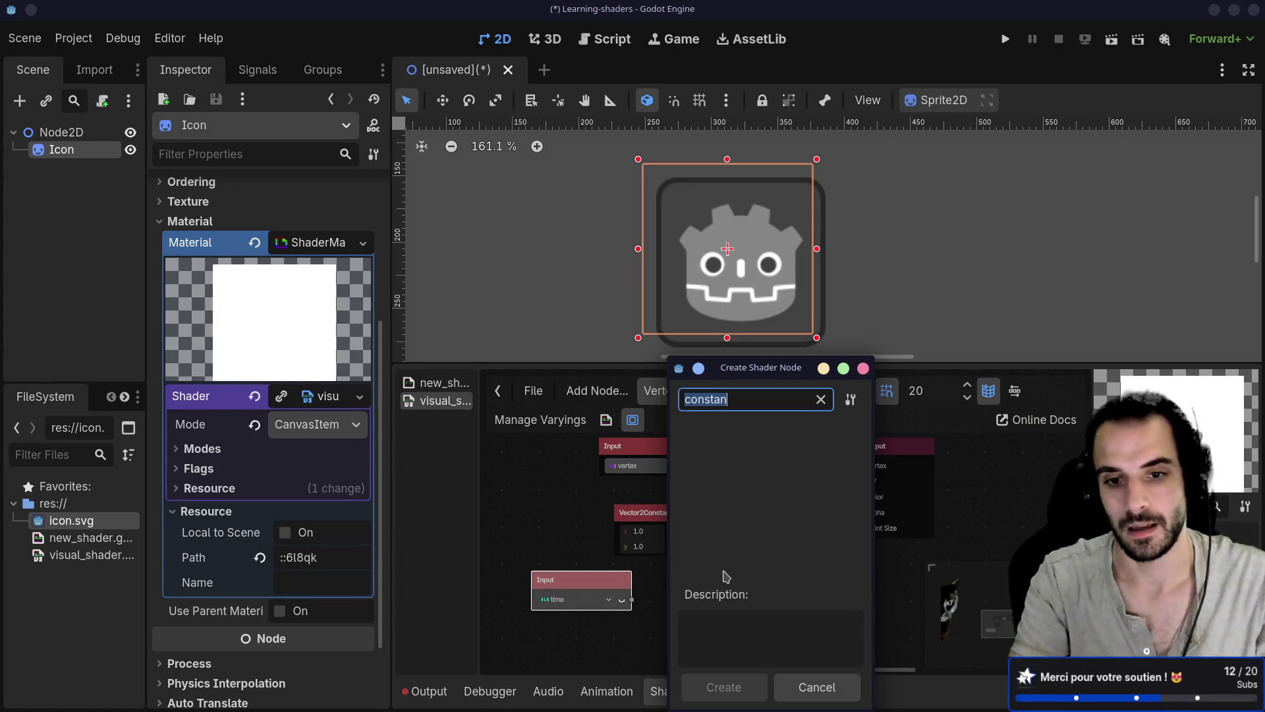
pyautogui.write('compose')
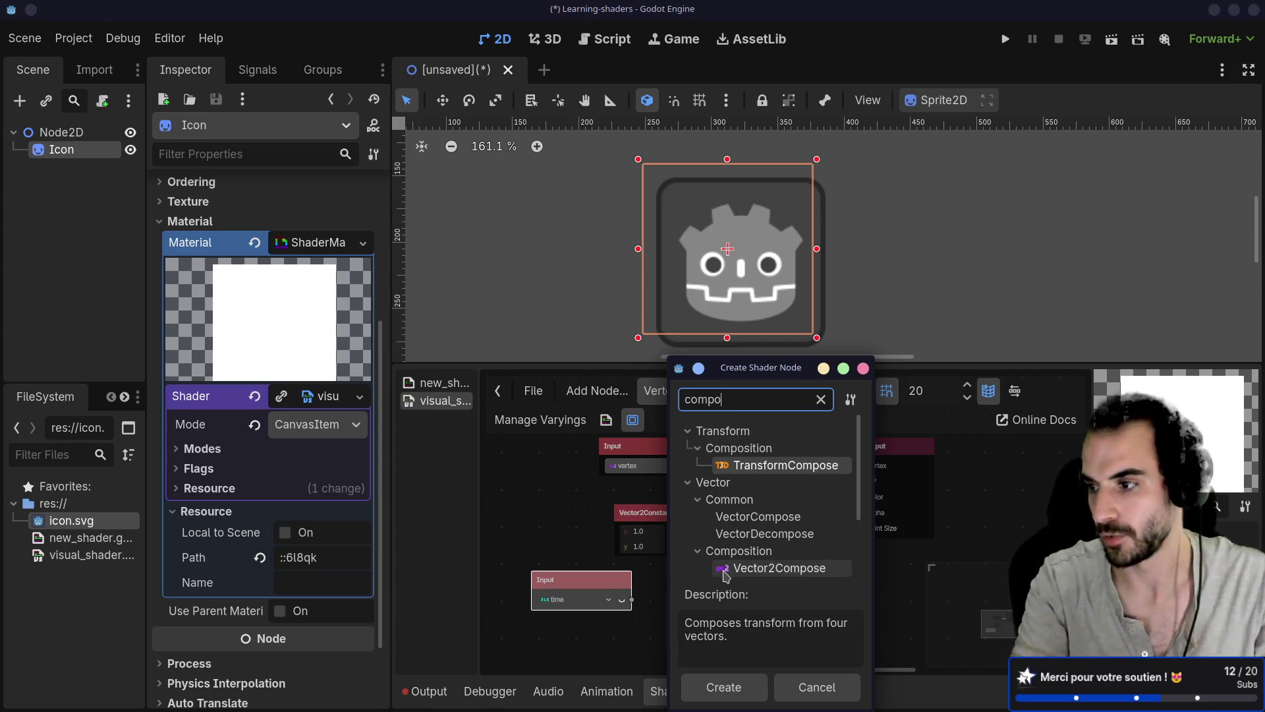
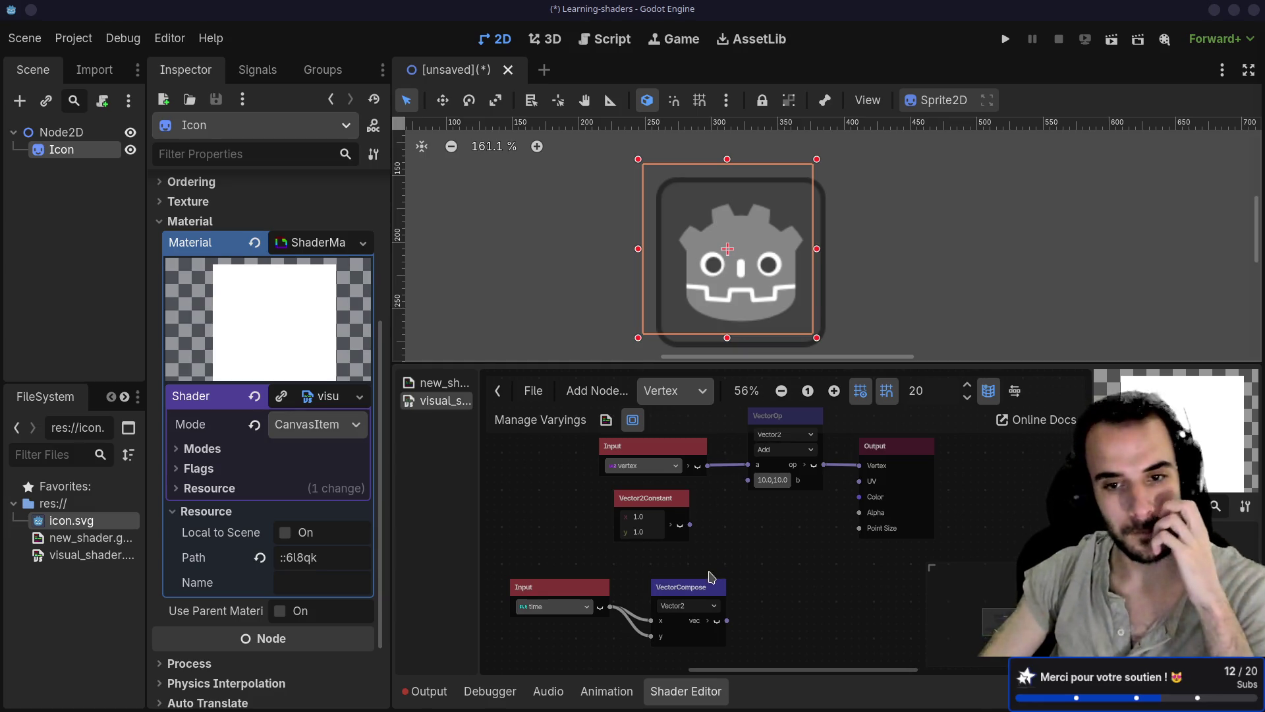
# Rearrange the time Input and VectorCompose nodes closer together in the shader graph
pyautogui.moveTo(697, 590)
pyautogui.mouseDown()
pyautogui.moveTo(698, 555)
pyautogui.moveTo(681, 575)
pyautogui.mouseUp()
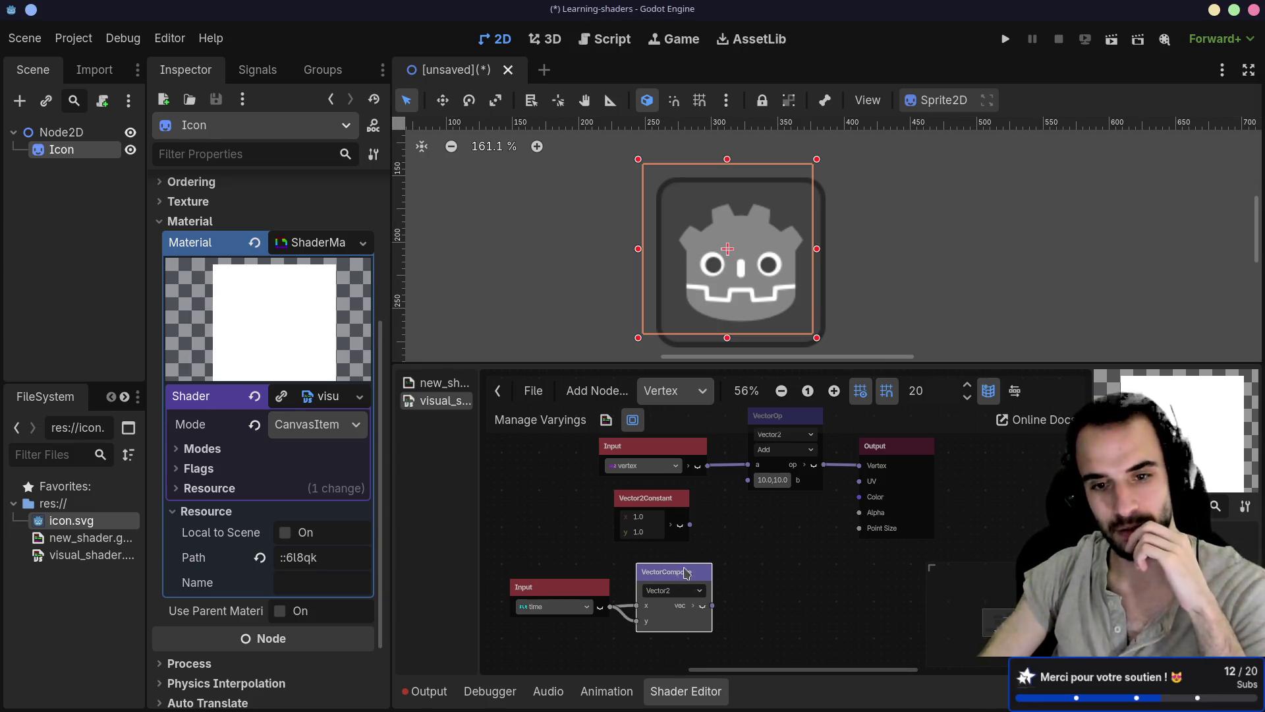
pyautogui.moveTo(583, 512); pyautogui.dragTo(605, 525)
pyautogui.moveTo(701, 585); pyautogui.dragTo(686, 585)
pyautogui.click(596, 596)
pyautogui.moveTo(596, 596); pyautogui.dragTo(559, 566)
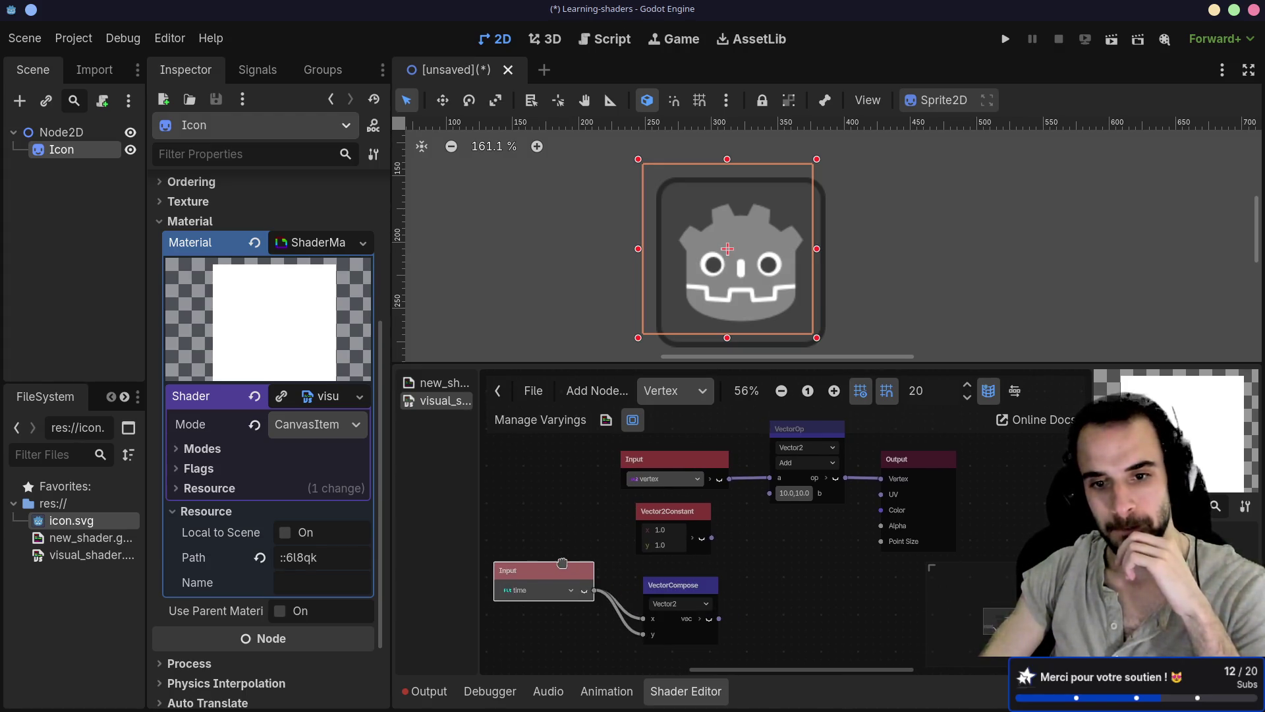
pyautogui.moveTo(669, 585); pyautogui.dragTo(661, 584)
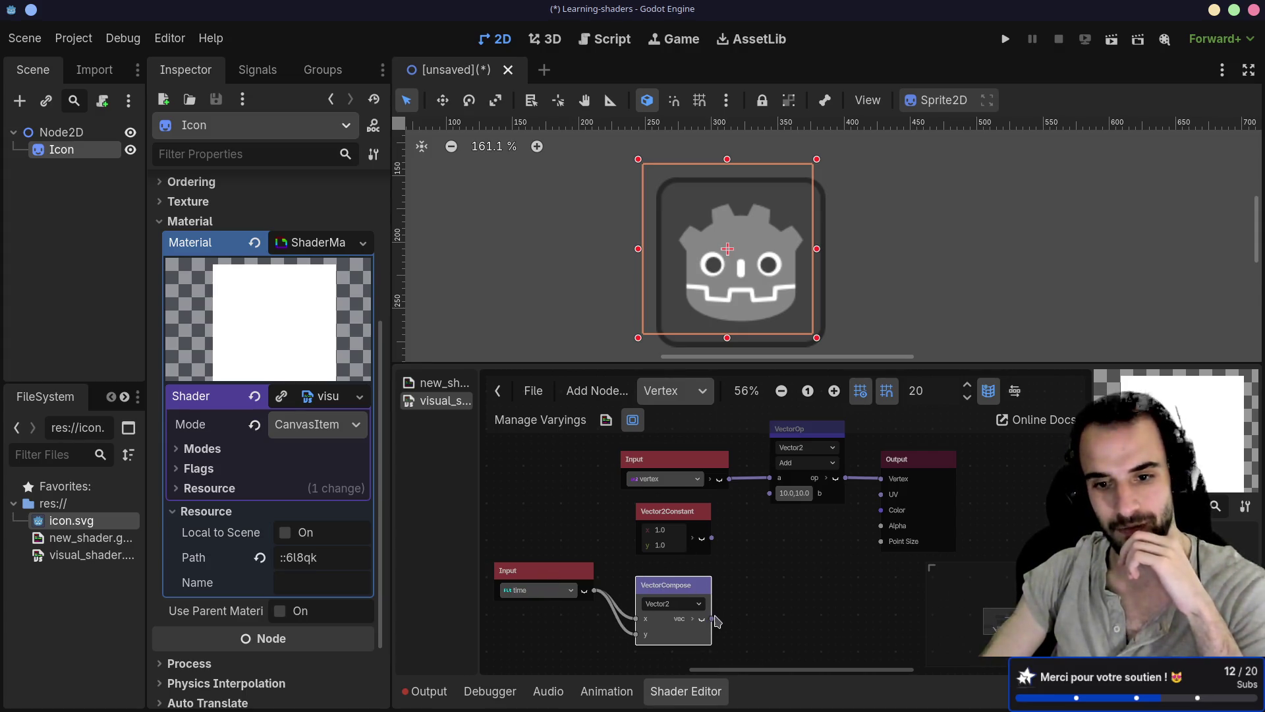
# Preview the VectorCompose vec output and keep the Input node's value on time
pyautogui.moveTo(713, 623)
pyautogui.mouseDown()
pyautogui.moveTo(763, 504)
pyautogui.moveTo(742, 502)
pyautogui.mouseUp()
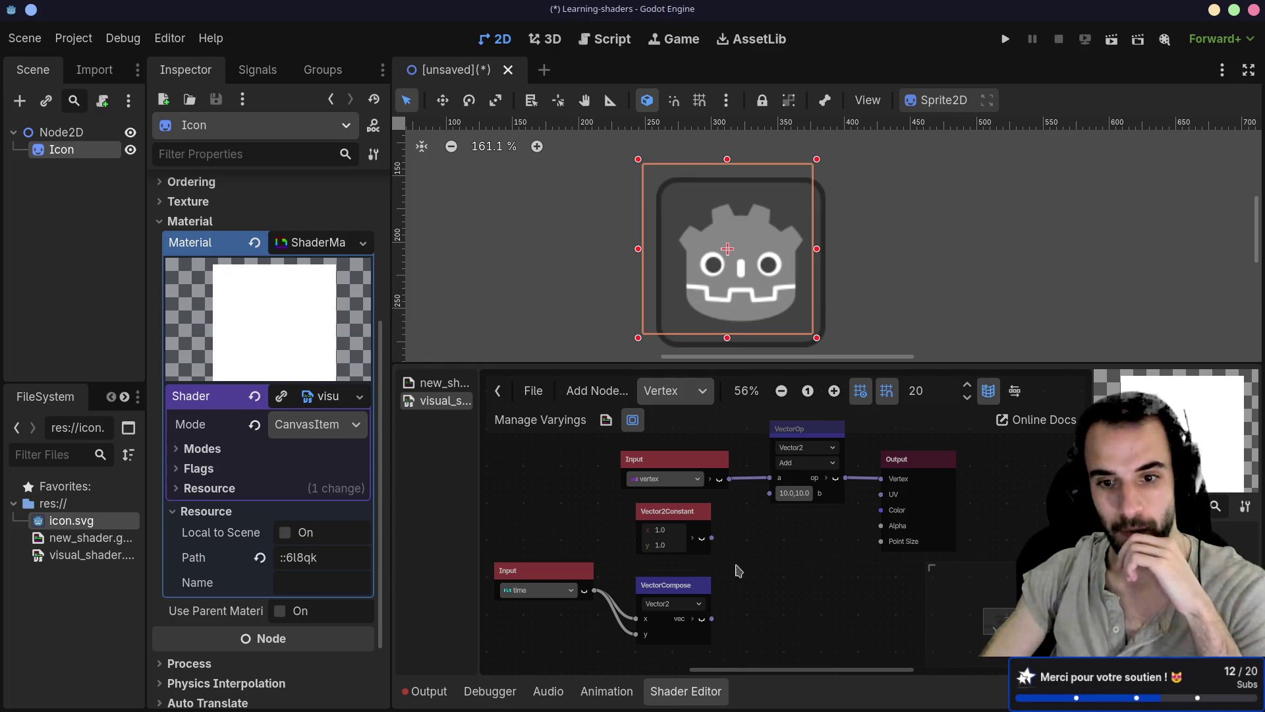
pyautogui.click(703, 619)
pyautogui.scroll(-2, 726, 606)
pyautogui.scroll(2, 733, 606)
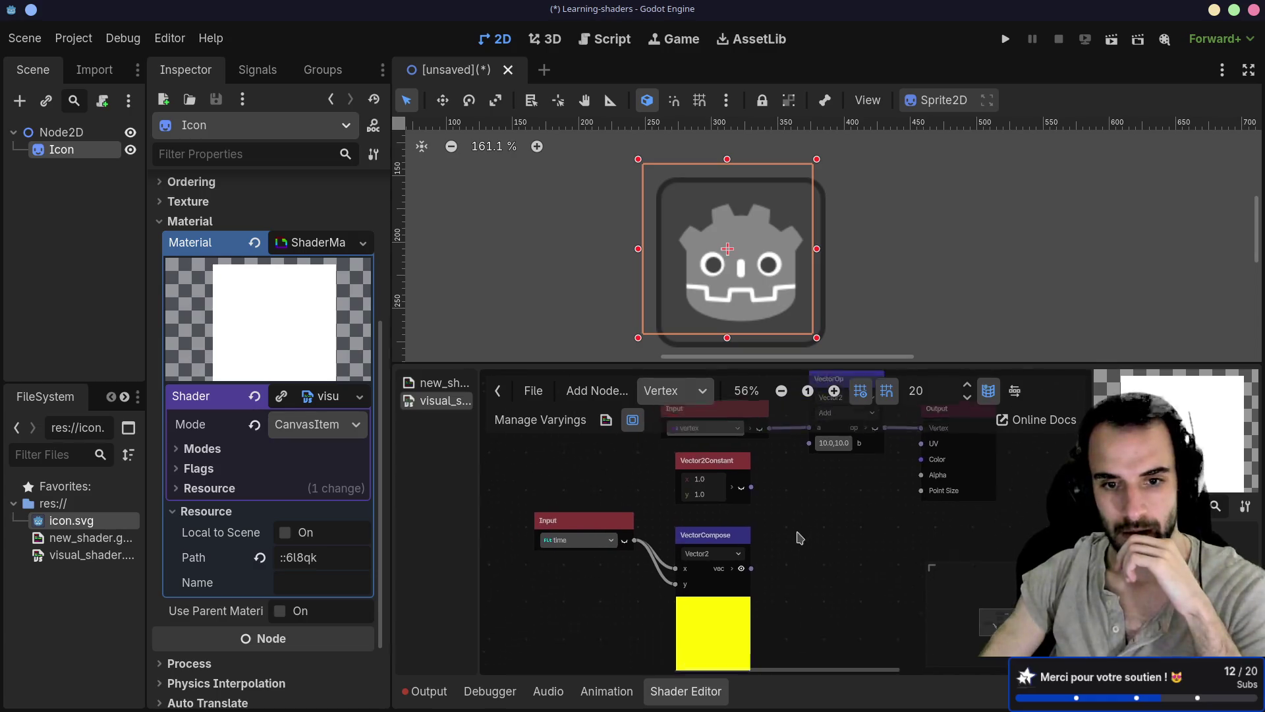
pyautogui.click(619, 522)
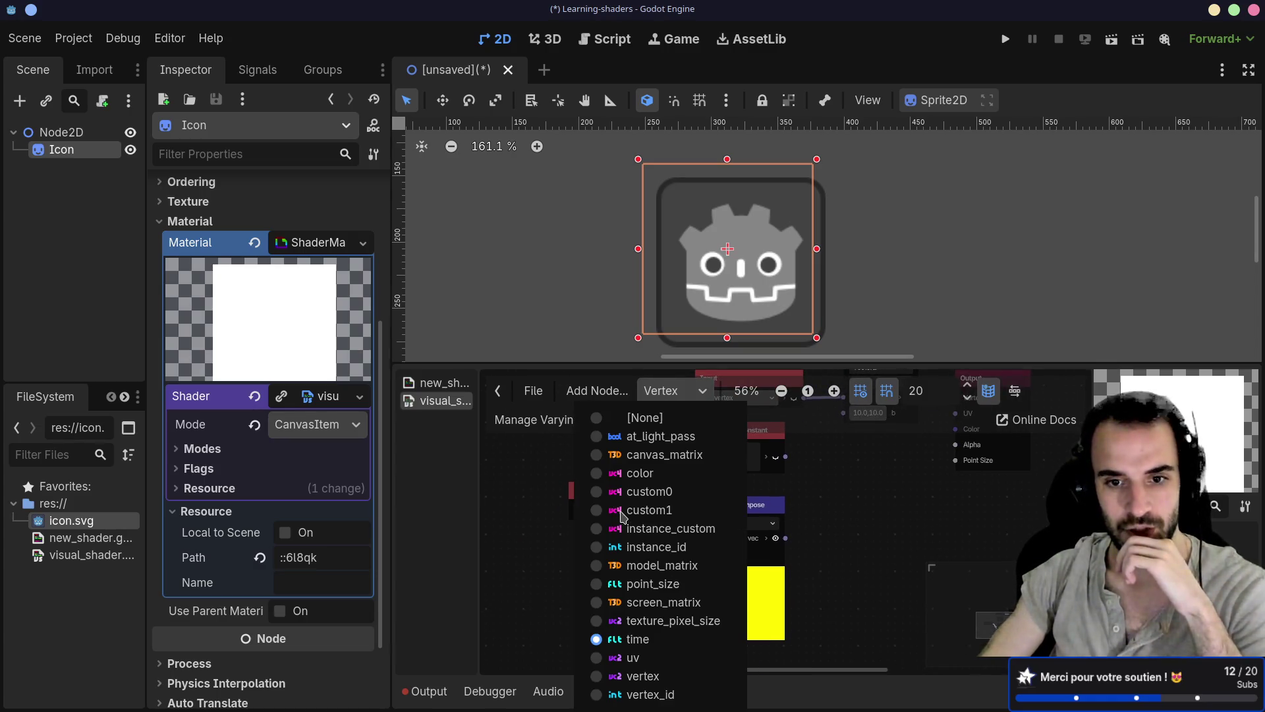
pyautogui.click(616, 639)
pyautogui.moveTo(786, 538)
pyautogui.mouseDown()
pyautogui.moveTo(801, 522)
pyautogui.moveTo(798, 563)
pyautogui.mouseUp()
pyautogui.click(992, 368)
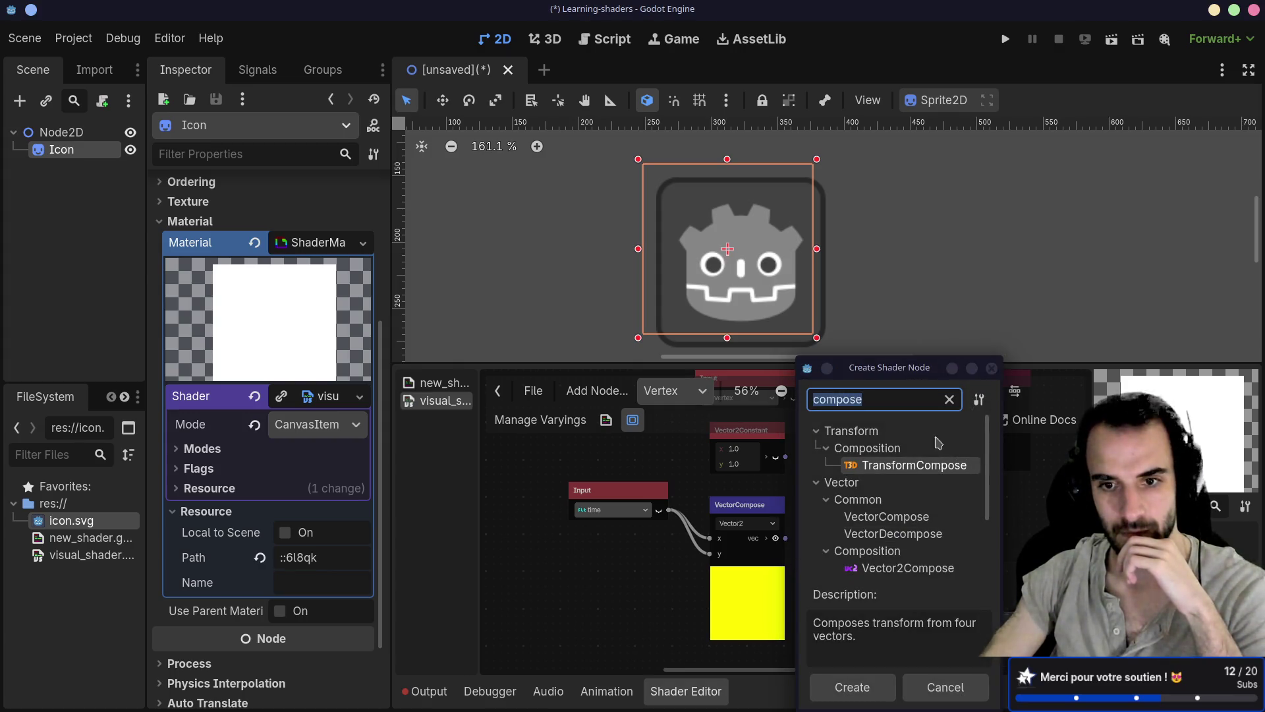
# Wire VectorCompose's output into VectorOp's b input, keeping the operation on Add
pyautogui.moveTo(836, 494); pyautogui.dragTo(740, 571)
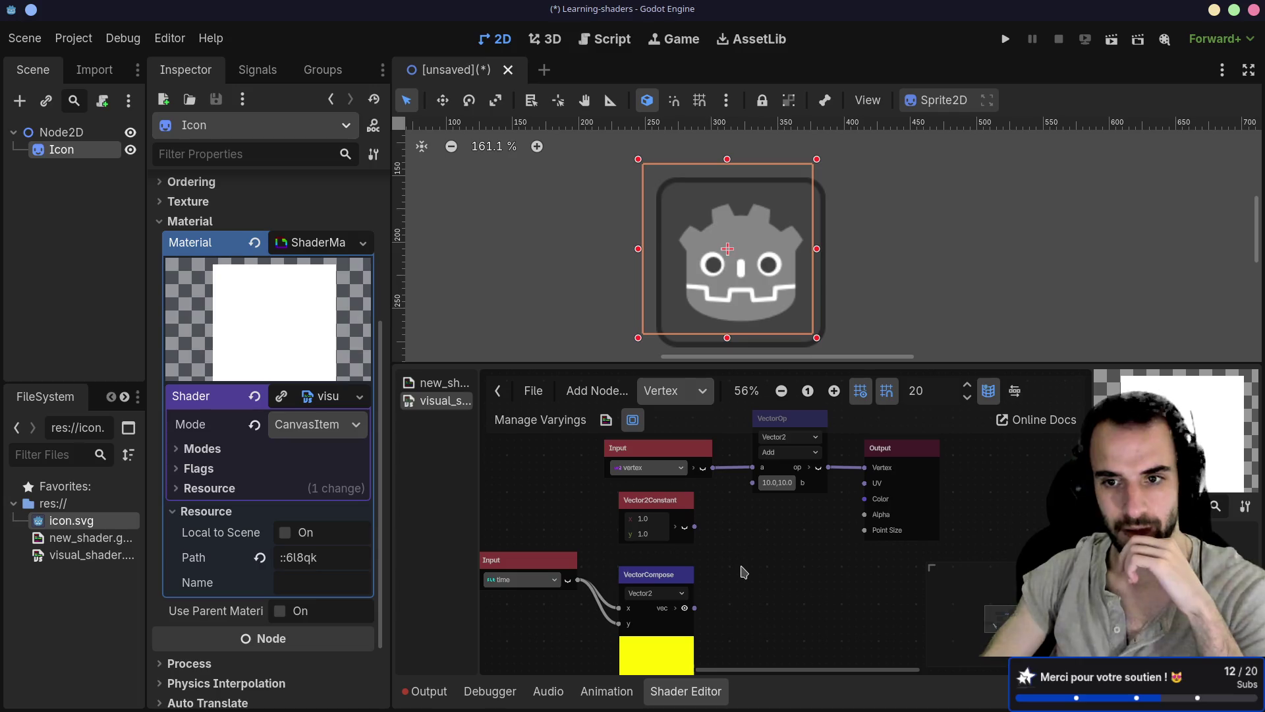
pyautogui.moveTo(694, 607); pyautogui.dragTo(864, 467)
pyautogui.moveTo(694, 608); pyautogui.dragTo(753, 482)
pyautogui.moveTo(864, 467); pyautogui.dragTo(840, 491)
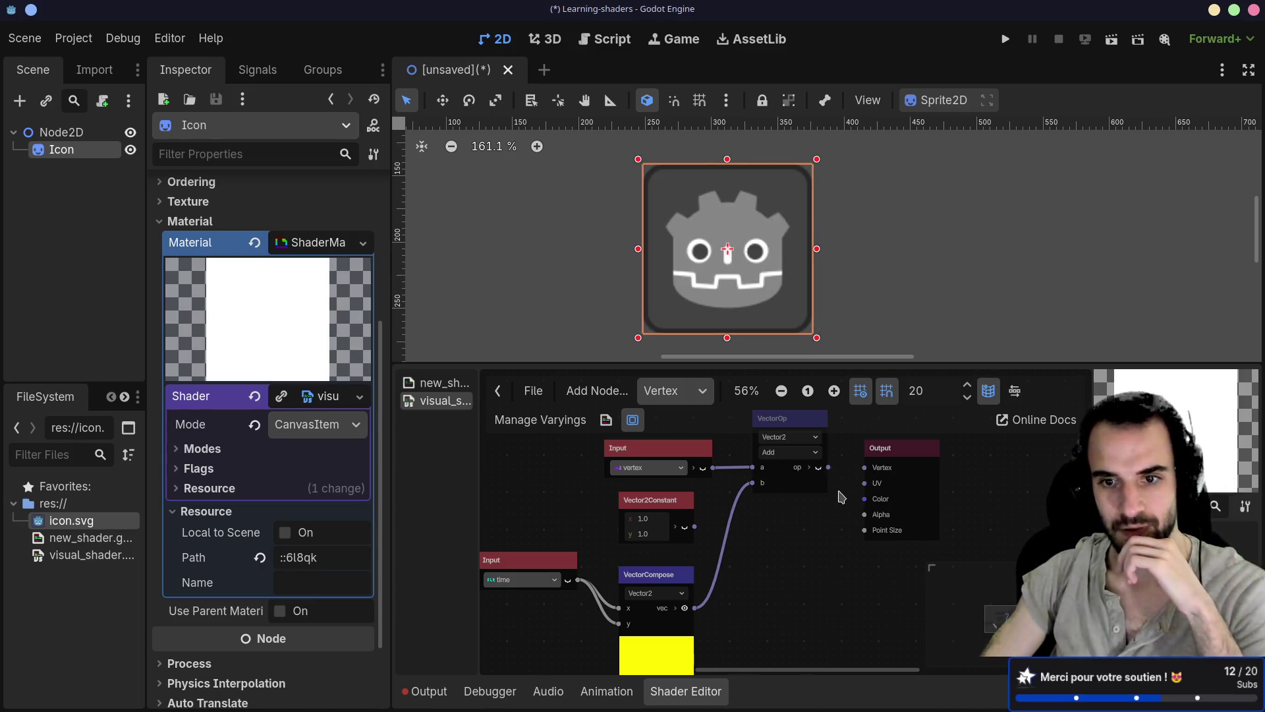
pyautogui.scroll(1, 798, 501)
pyautogui.click(792, 479)
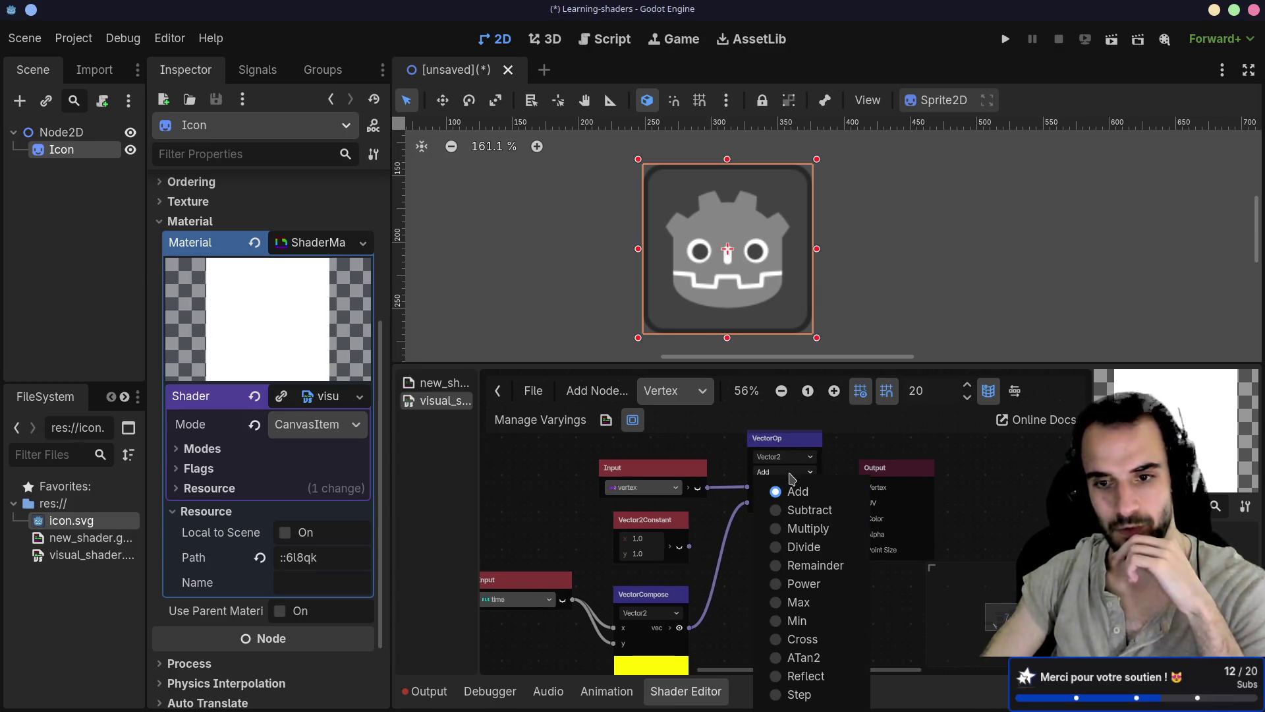
pyautogui.click(808, 528)
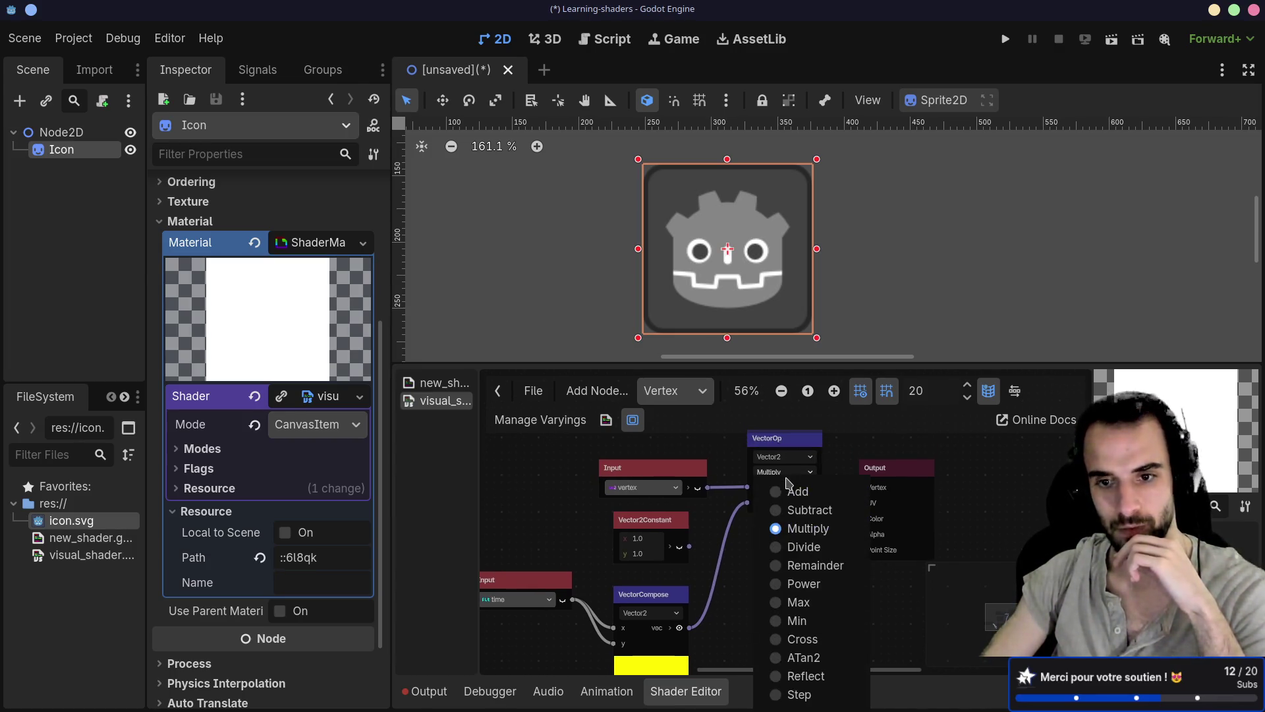
pyautogui.click(779, 494)
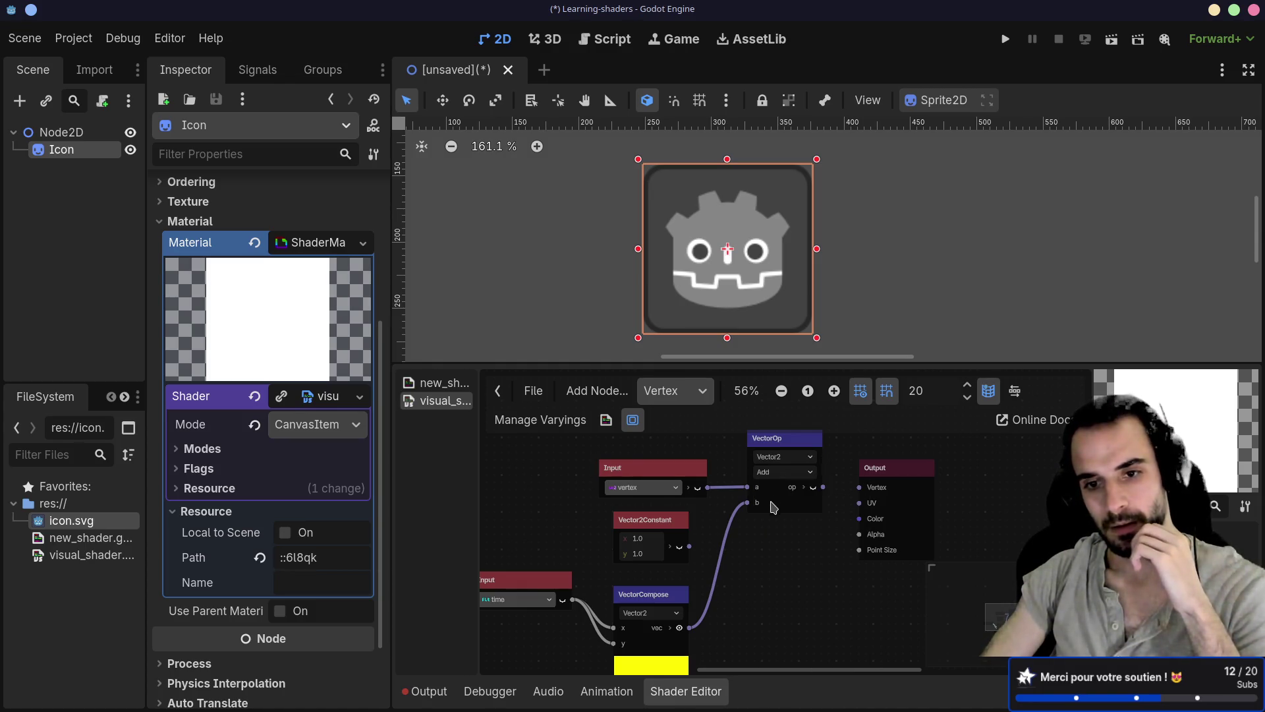
# Rework the VectorCompose connection and begin adding a new node from its output
pyautogui.moveTo(754, 509)
pyautogui.mouseDown()
pyautogui.moveTo(725, 521)
pyautogui.moveTo(747, 503)
pyautogui.mouseUp()
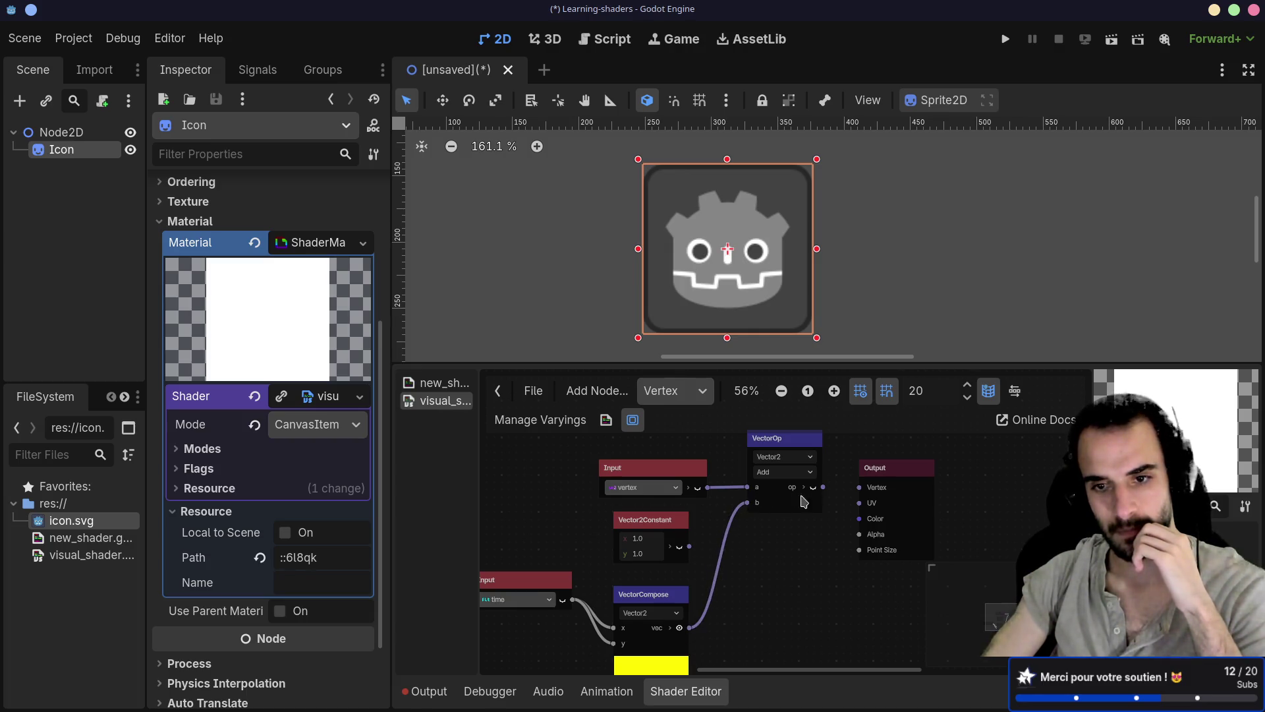
pyautogui.moveTo(823, 487)
pyautogui.mouseDown()
pyautogui.moveTo(870, 496)
pyautogui.moveTo(857, 498)
pyautogui.moveTo(860, 487)
pyautogui.mouseUp()
pyautogui.press('Escape')
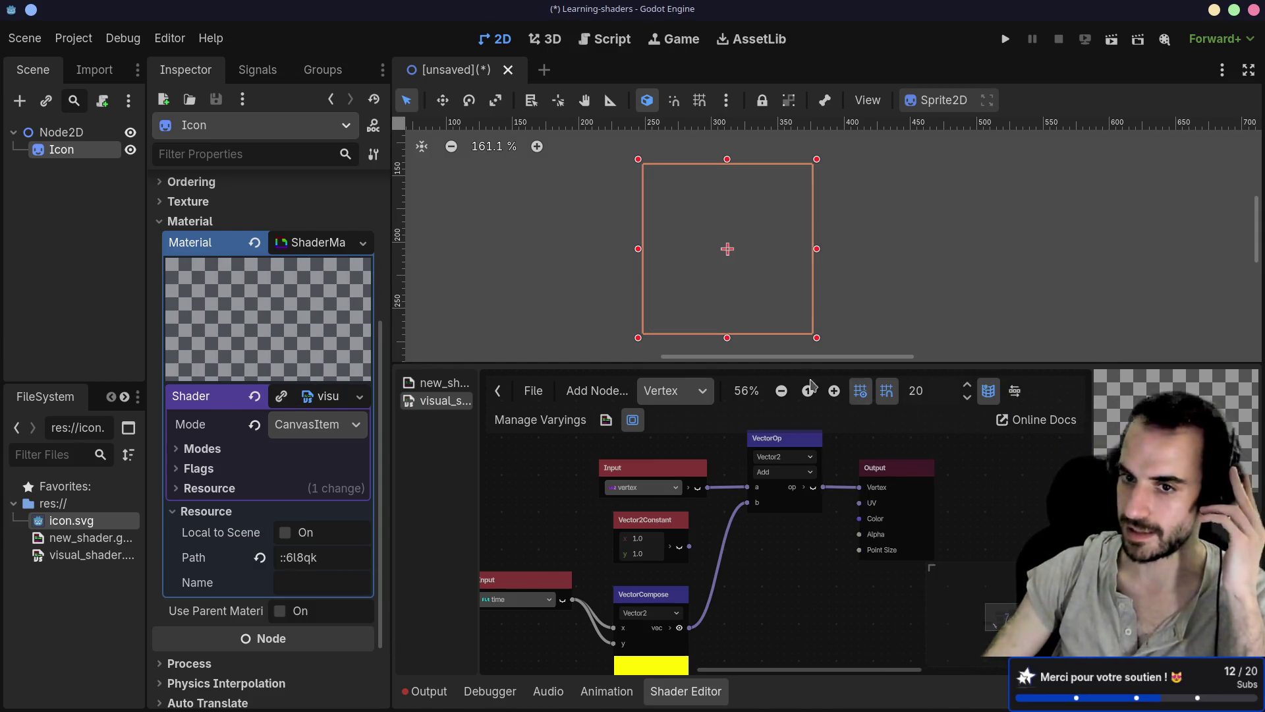
pyautogui.scroll(-2, 939, 426)
pyautogui.scroll(4, 956, 327)
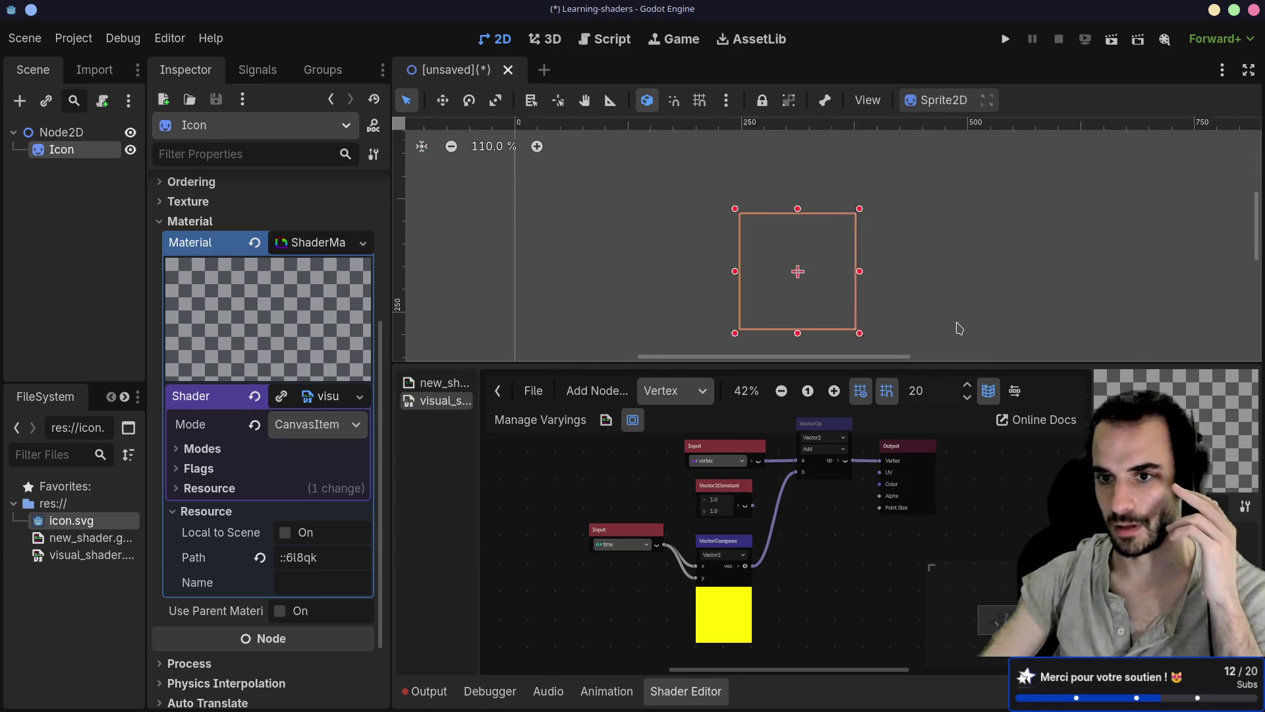
pyautogui.scroll(-1, 837, 462)
pyautogui.scroll(3, 826, 504)
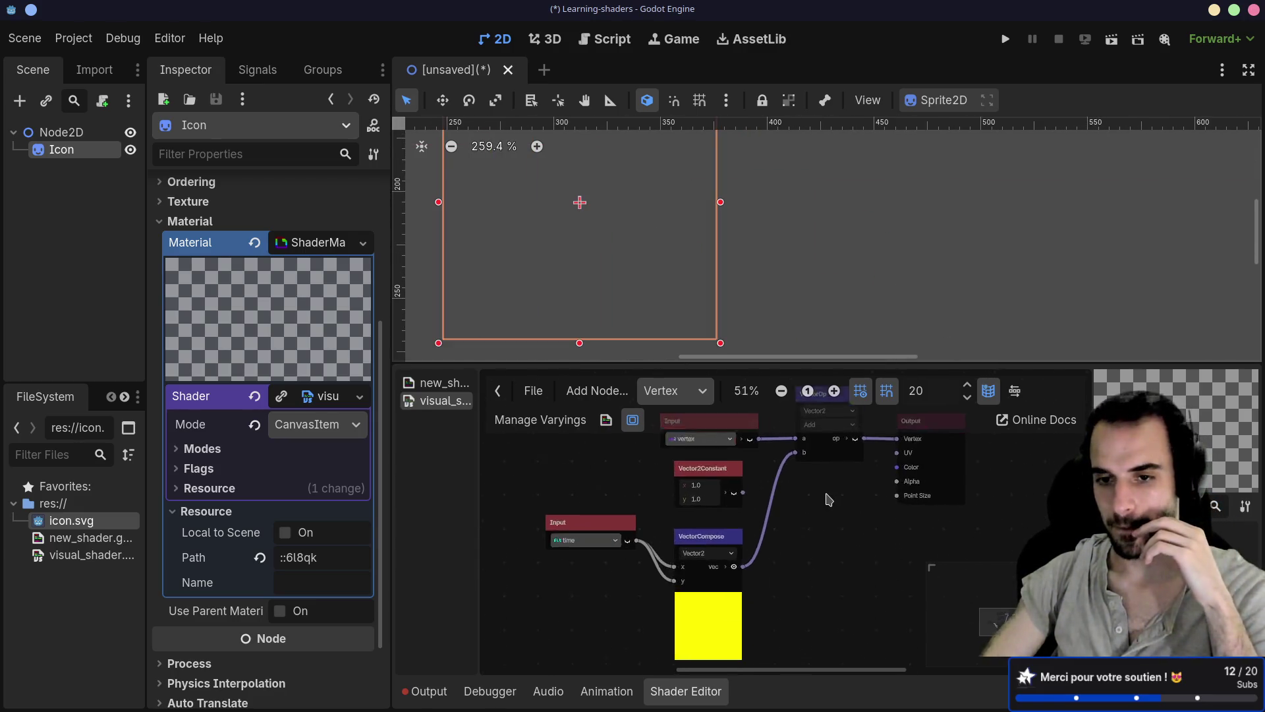
pyautogui.scroll(-1, 825, 508)
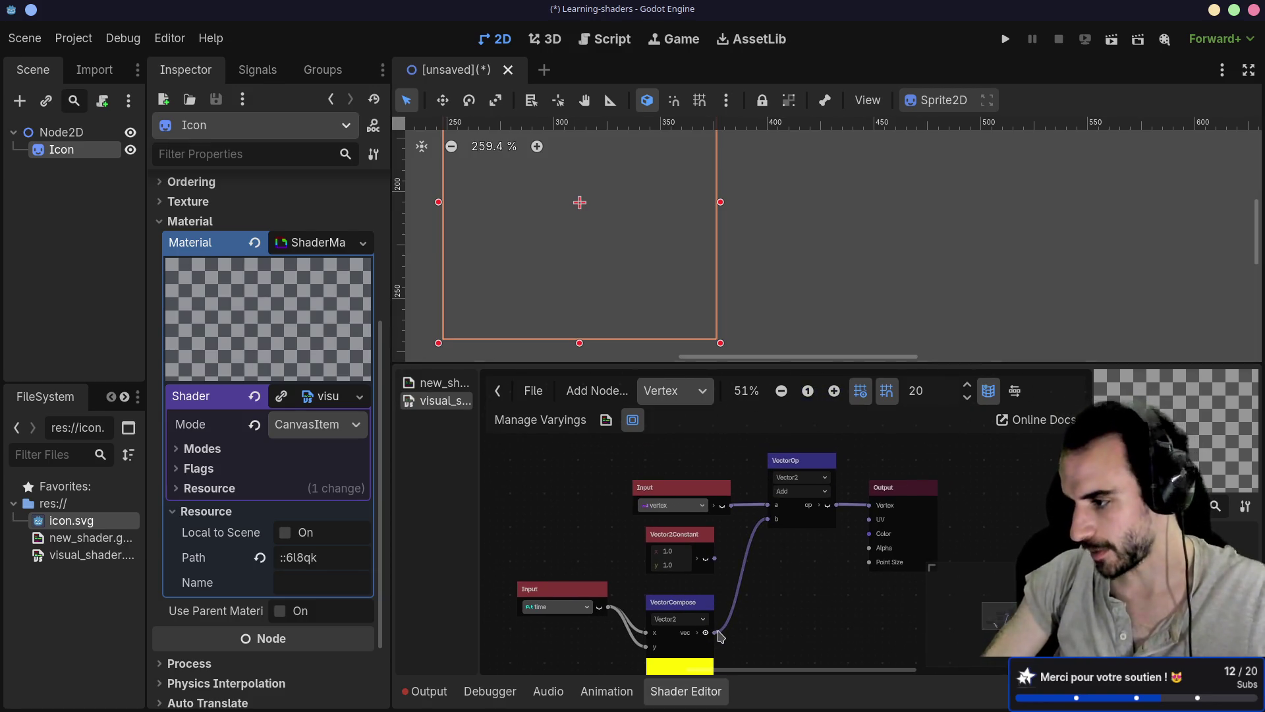
pyautogui.moveTo(721, 633); pyautogui.dragTo(798, 600)
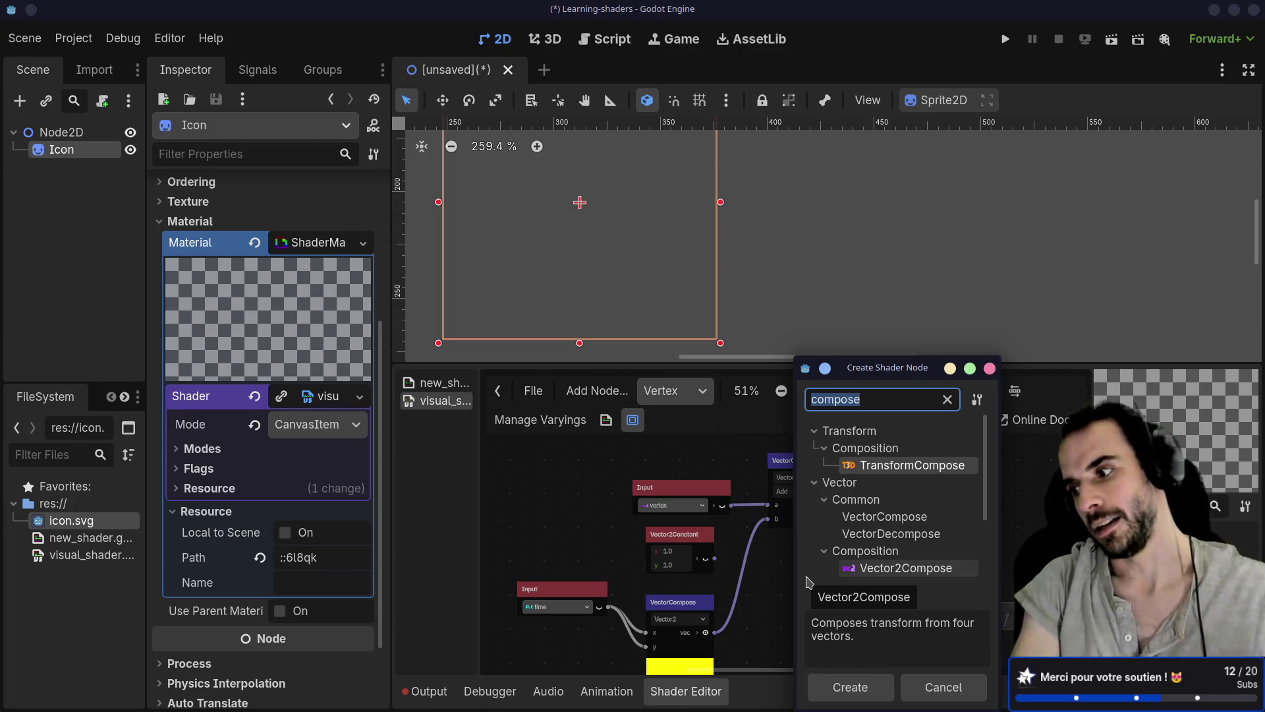
# Browse the Vector > Functions category in the node creation list
pyautogui.write('mo')
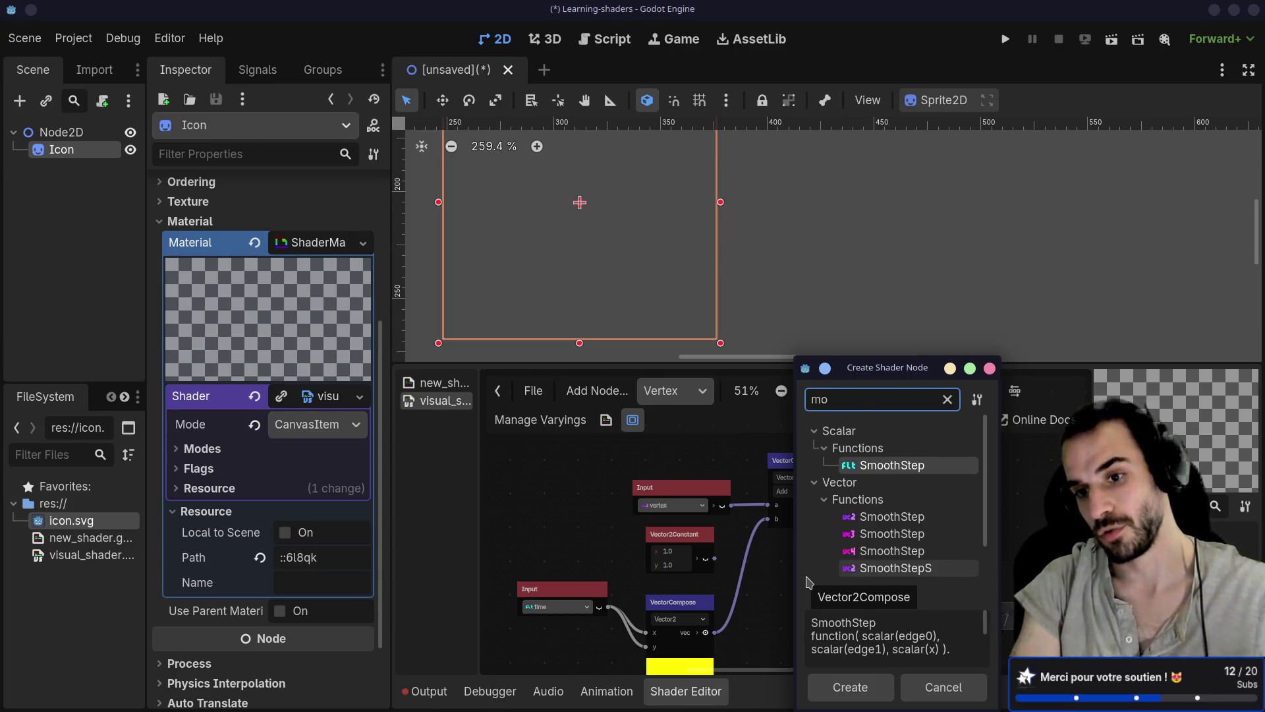
pyautogui.write('dul')
pyautogui.press('BackSpace')
pyautogui.press('BackSpace')
pyautogui.press('BackSpace')
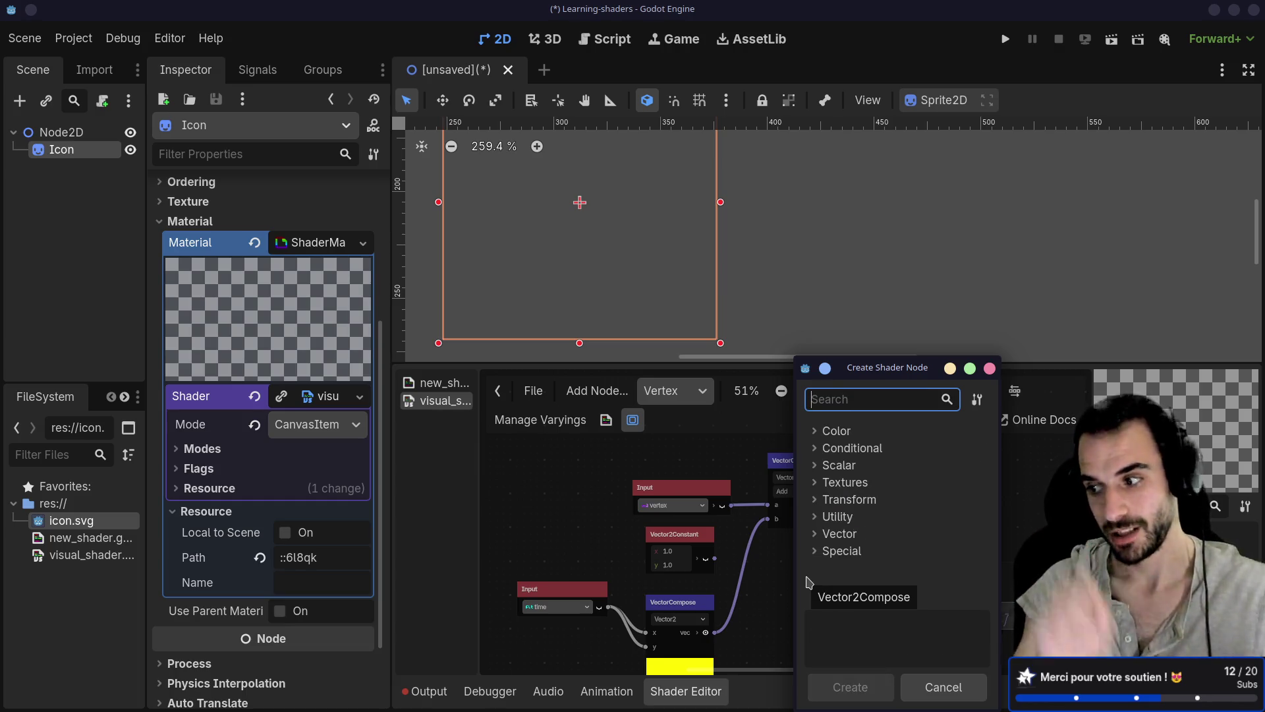
pyautogui.click(758, 580)
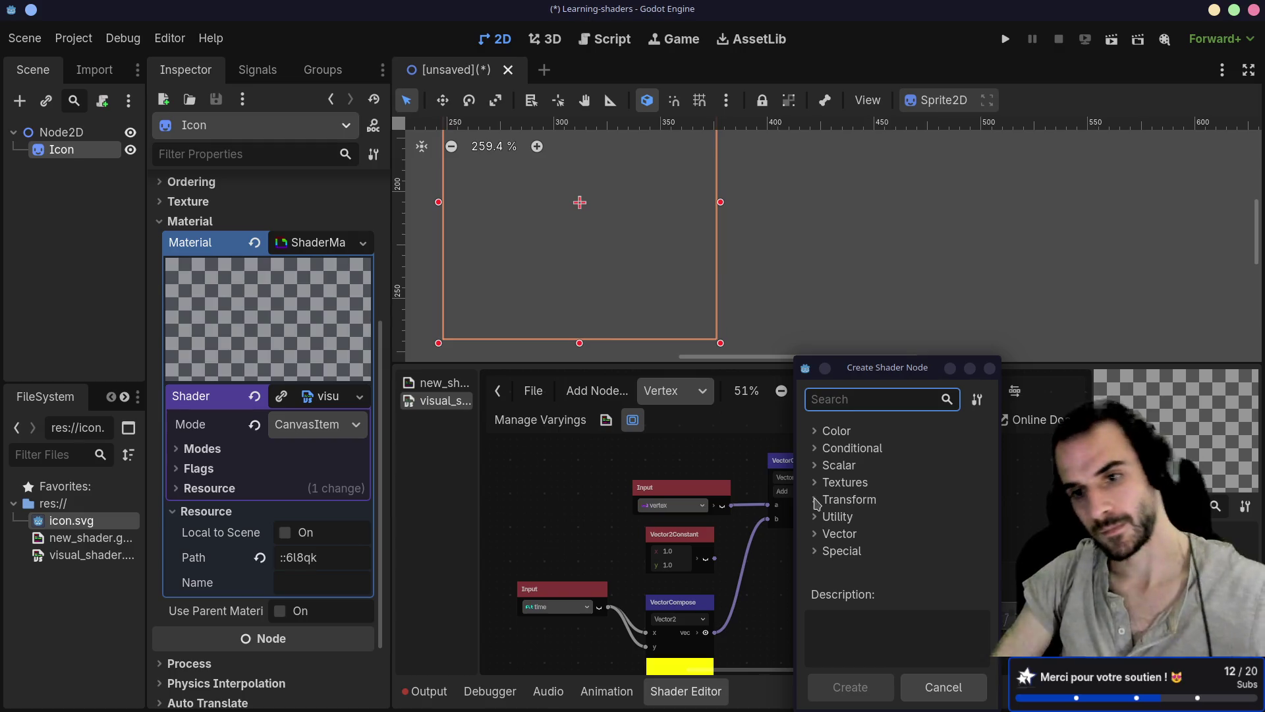
pyautogui.click(820, 532)
pyautogui.click(825, 526)
pyautogui.scroll(-5, 847, 517)
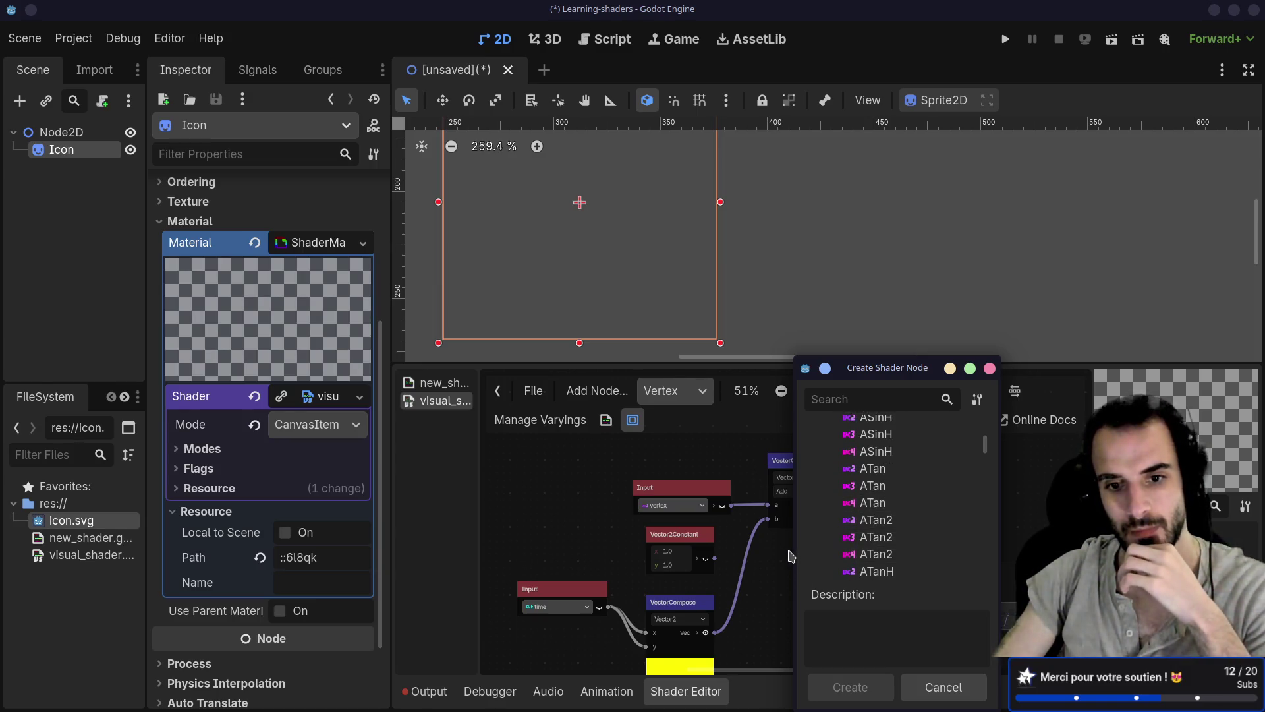
pyautogui.click(768, 590)
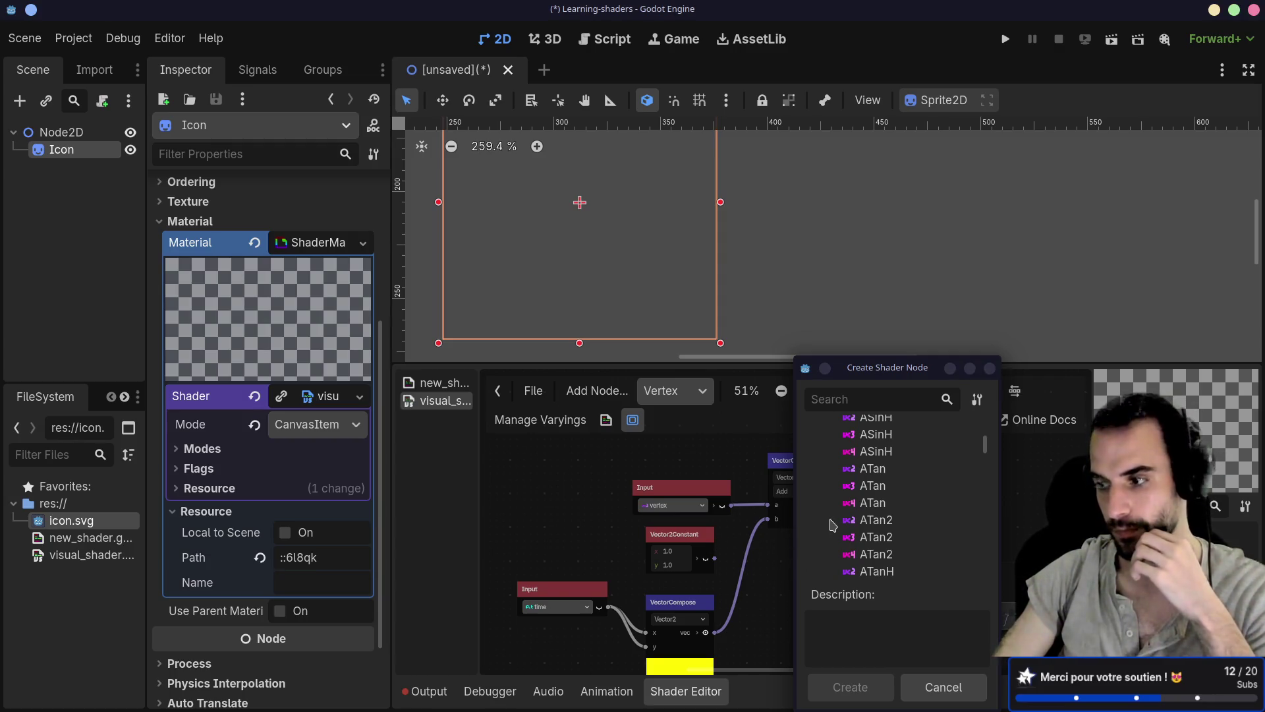
pyautogui.scroll(3, 859, 527)
pyautogui.scroll(3, 857, 520)
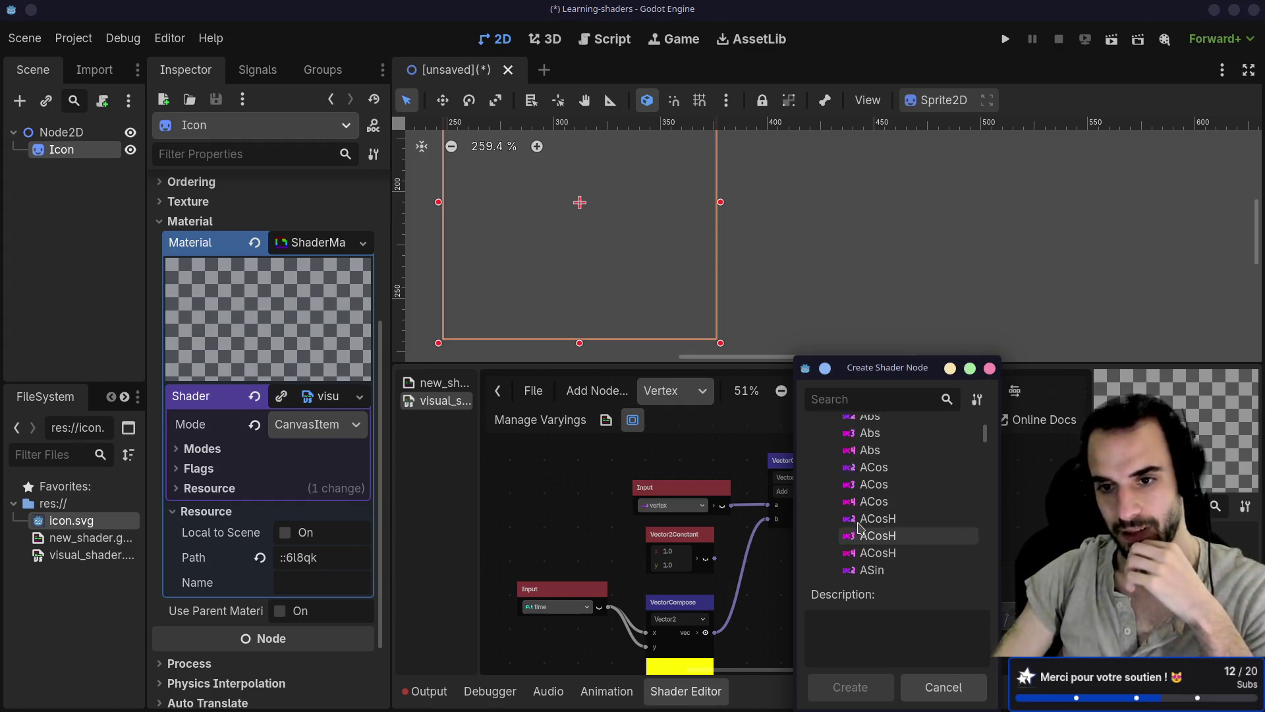
# Search 'sin' and create the Vector2 Sin function node
pyautogui.write('sin')
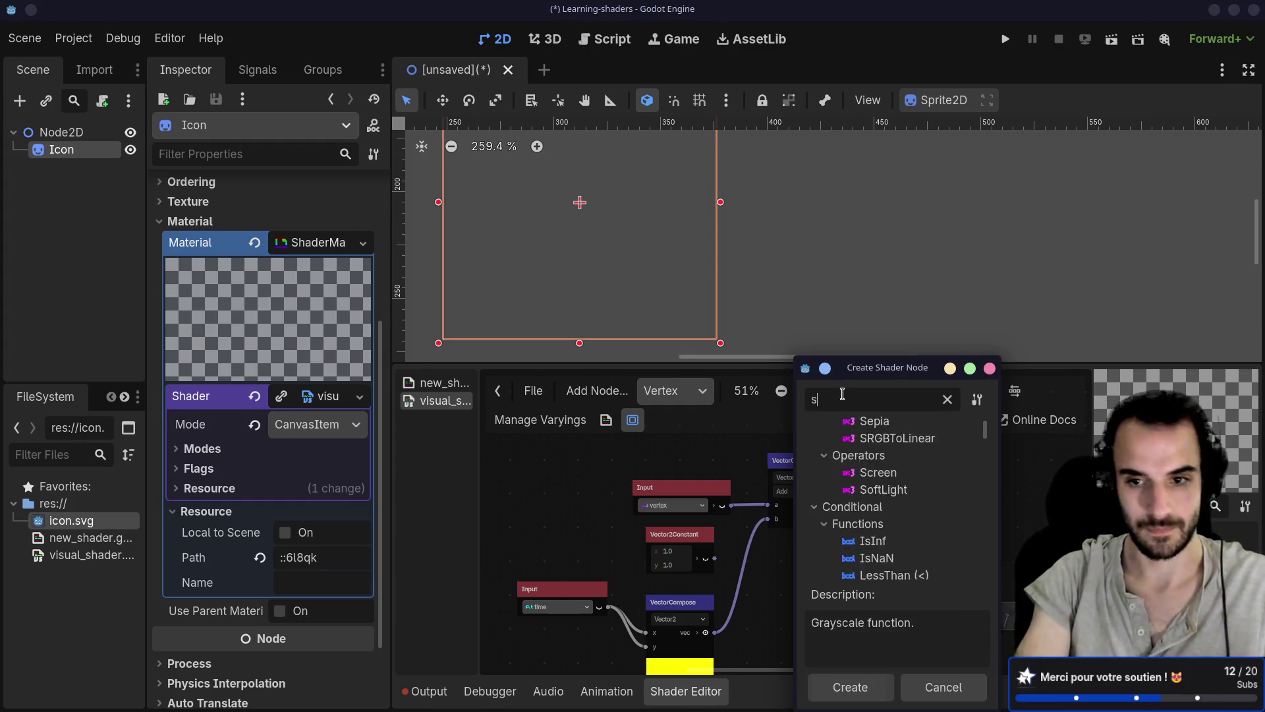
pyautogui.scroll(-1, 910, 522)
pyautogui.scroll(-1, 909, 522)
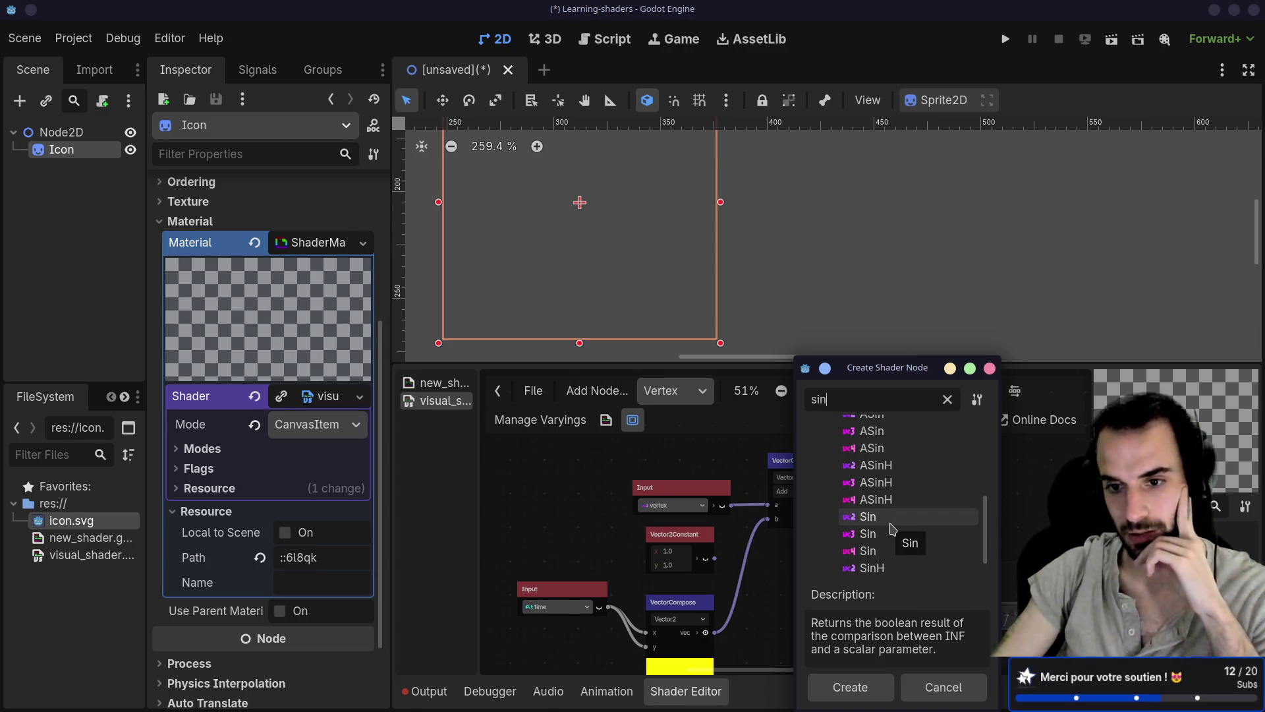
pyautogui.click(890, 522)
pyautogui.doubleClick(884, 516)
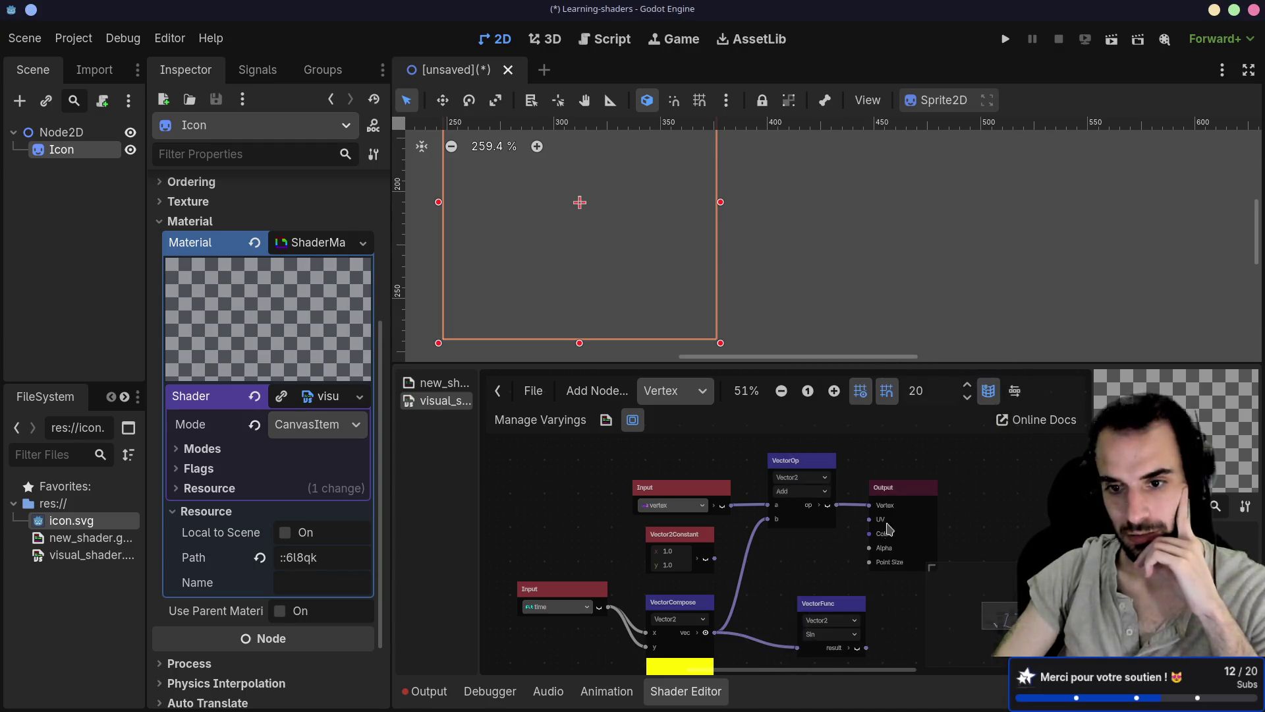
# Place the Sin node beside VectorCompose and feed its result into VectorOp's b input
pyautogui.scroll(-3, 811, 514)
pyautogui.scroll(1, 804, 479)
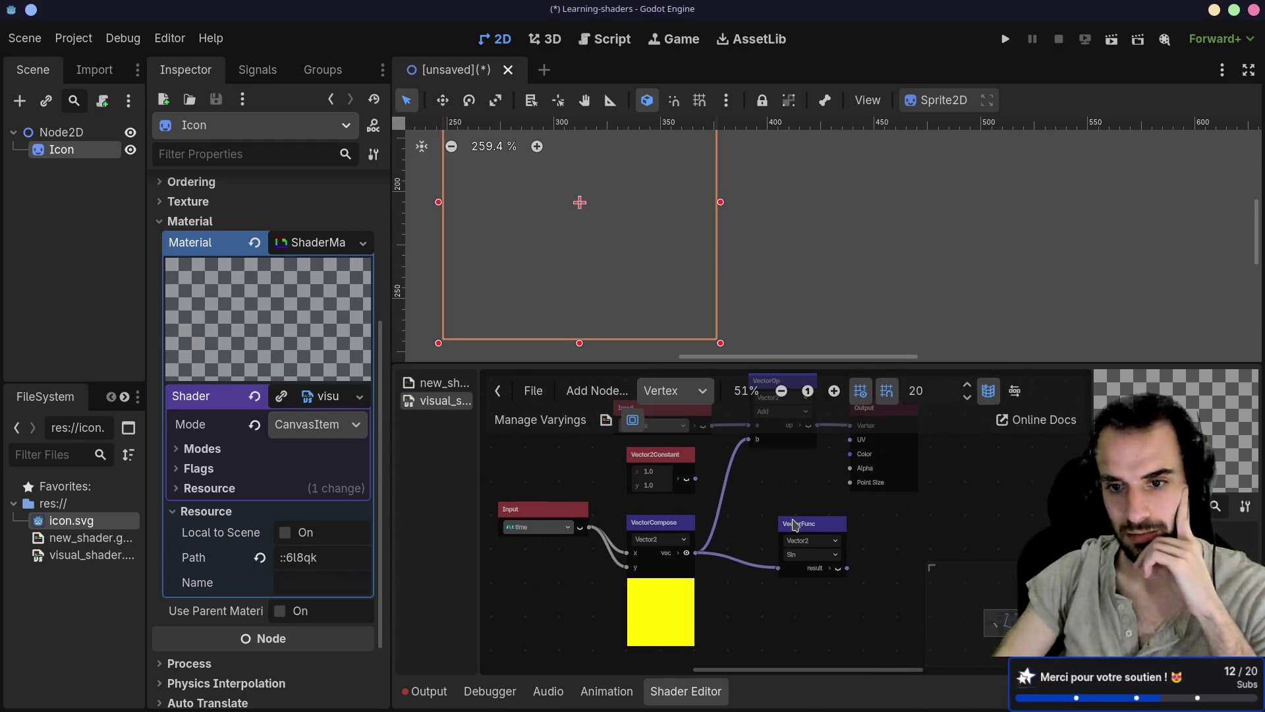
pyautogui.moveTo(824, 521); pyautogui.dragTo(754, 520)
pyautogui.scroll(2, 771, 628)
pyautogui.moveTo(768, 619)
pyautogui.mouseDown()
pyautogui.moveTo(768, 513)
pyautogui.moveTo(739, 489)
pyautogui.mouseUp()
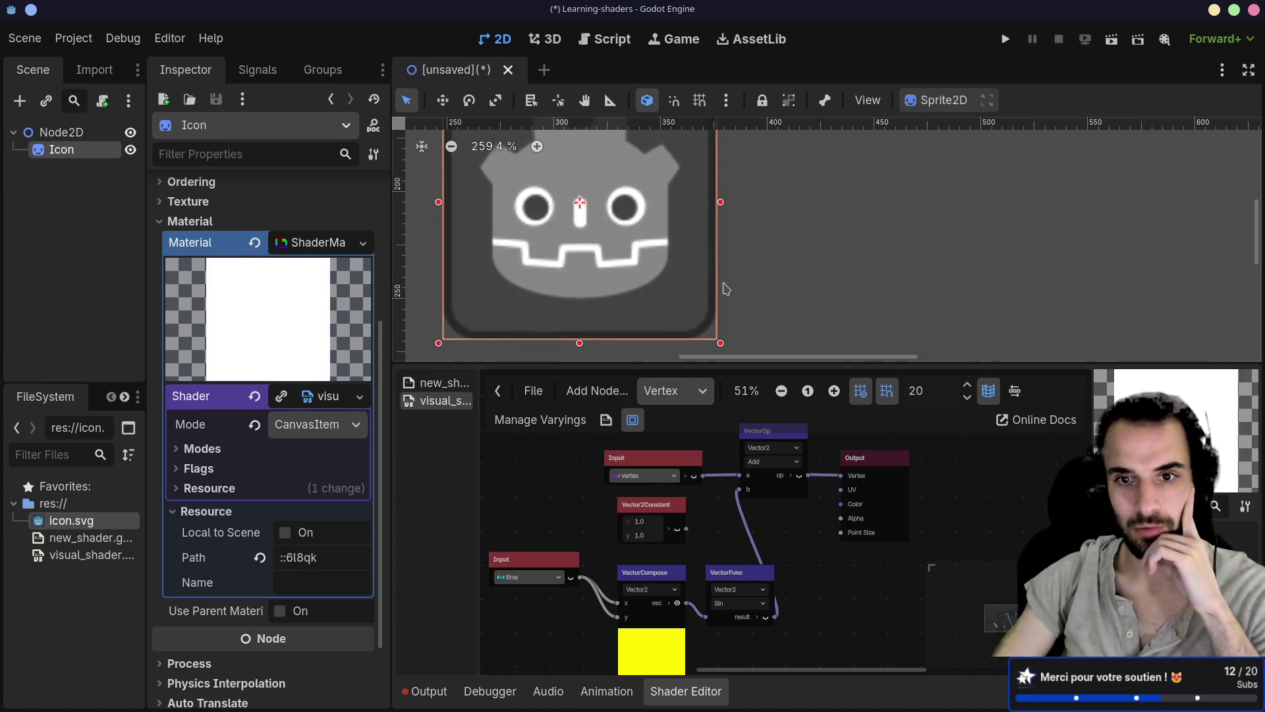
pyautogui.scroll(-2, 659, 251)
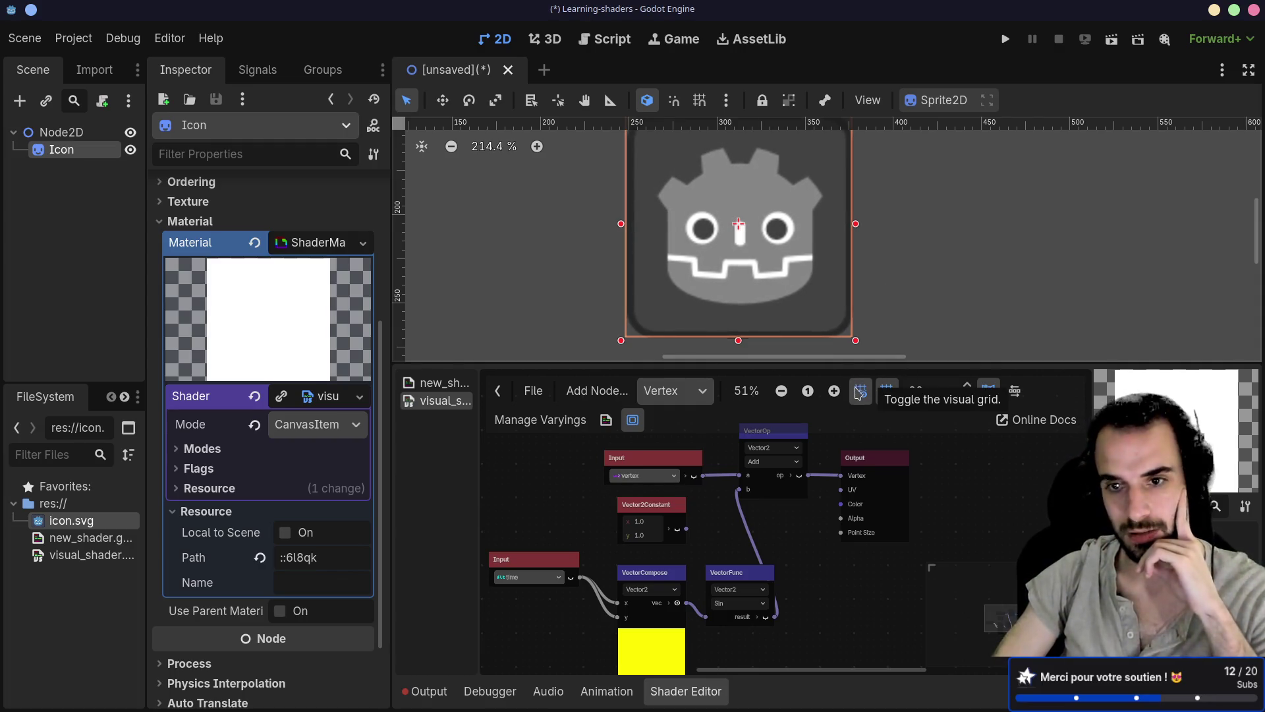
# Pull VectorCompose and VectorFunc up-left and delete the Vector2Constant node
pyautogui.moveTo(644, 575); pyautogui.dragTo(625, 561)
pyautogui.moveTo(726, 571); pyautogui.dragTo(699, 565)
pyautogui.click(660, 513)
pyautogui.press('Delete')
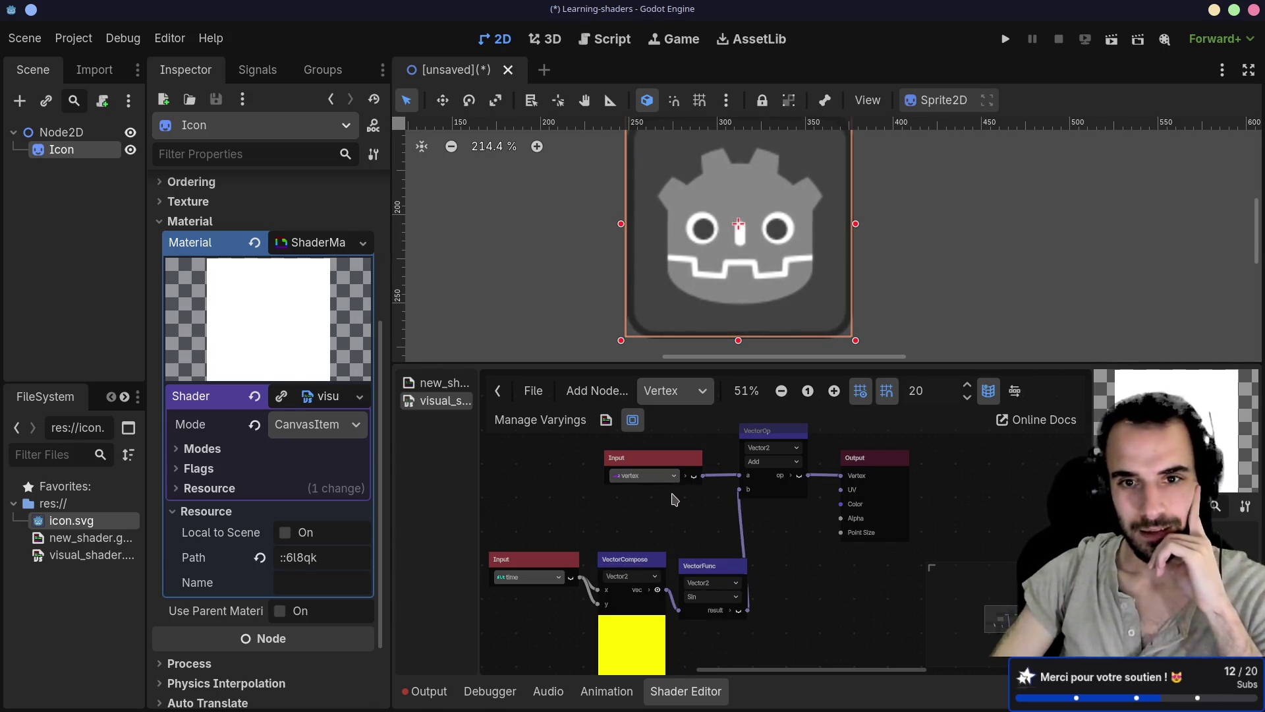
pyautogui.scroll(-1, 873, 341)
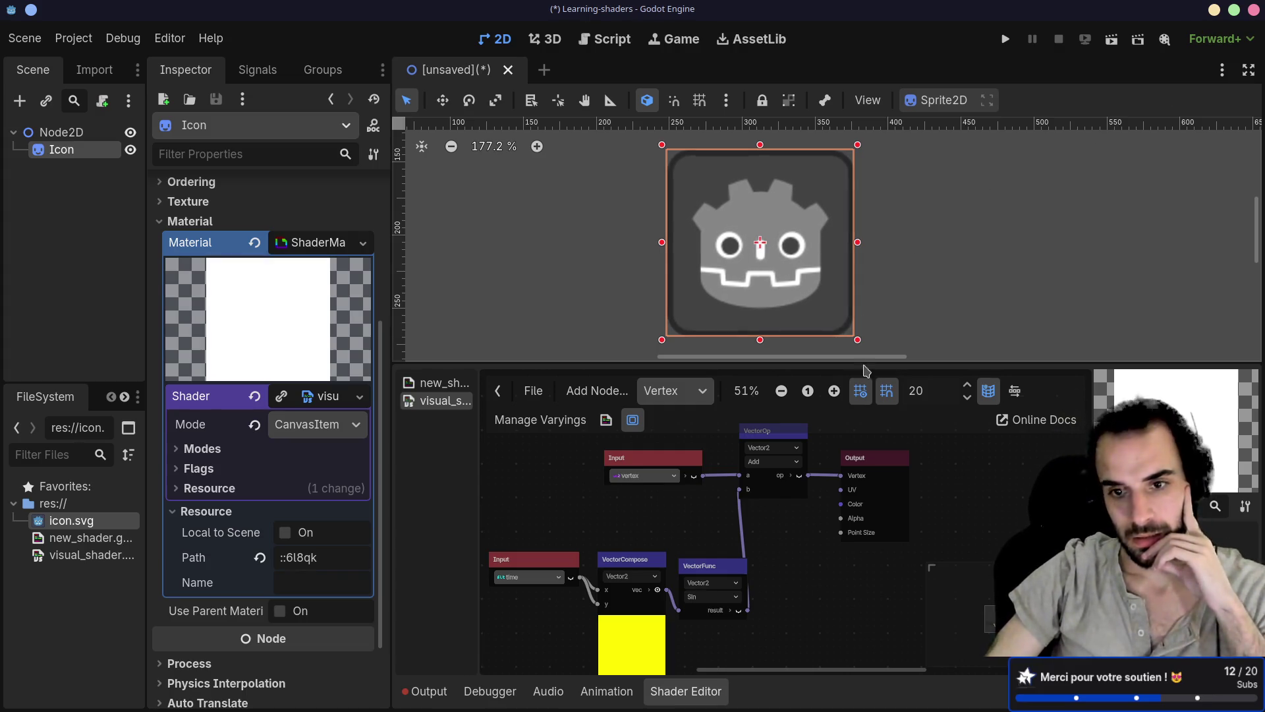
pyautogui.scroll(2, 799, 531)
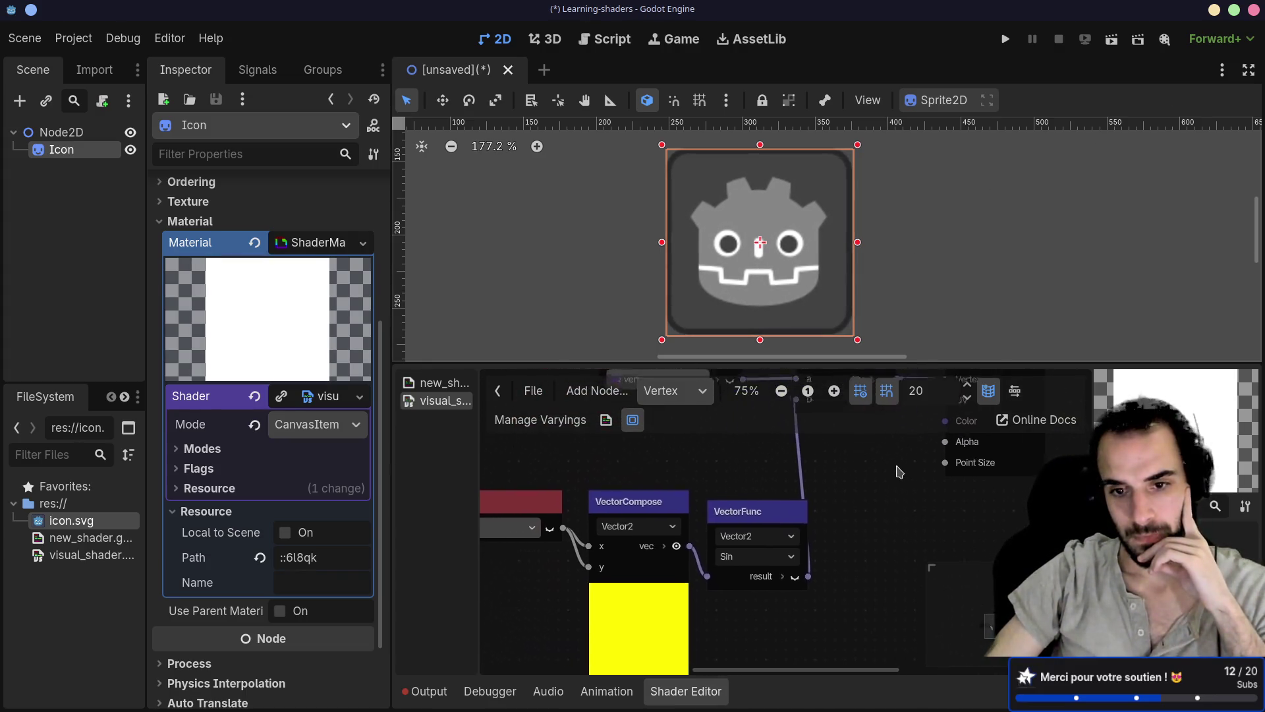
pyautogui.scroll(-1, 856, 501)
pyautogui.scroll(-1, 875, 516)
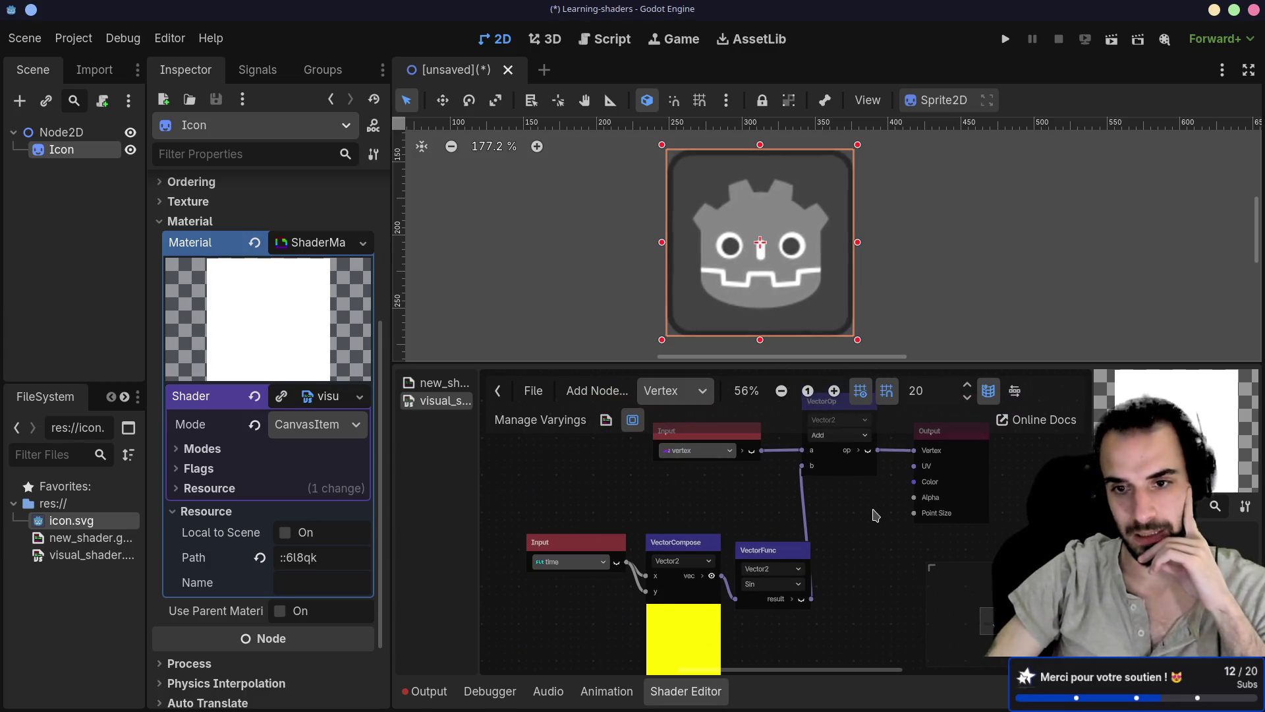
pyautogui.moveTo(876, 516)
pyautogui.mouseDown()
pyautogui.moveTo(852, 528)
pyautogui.moveTo(849, 509)
pyautogui.mouseUp()
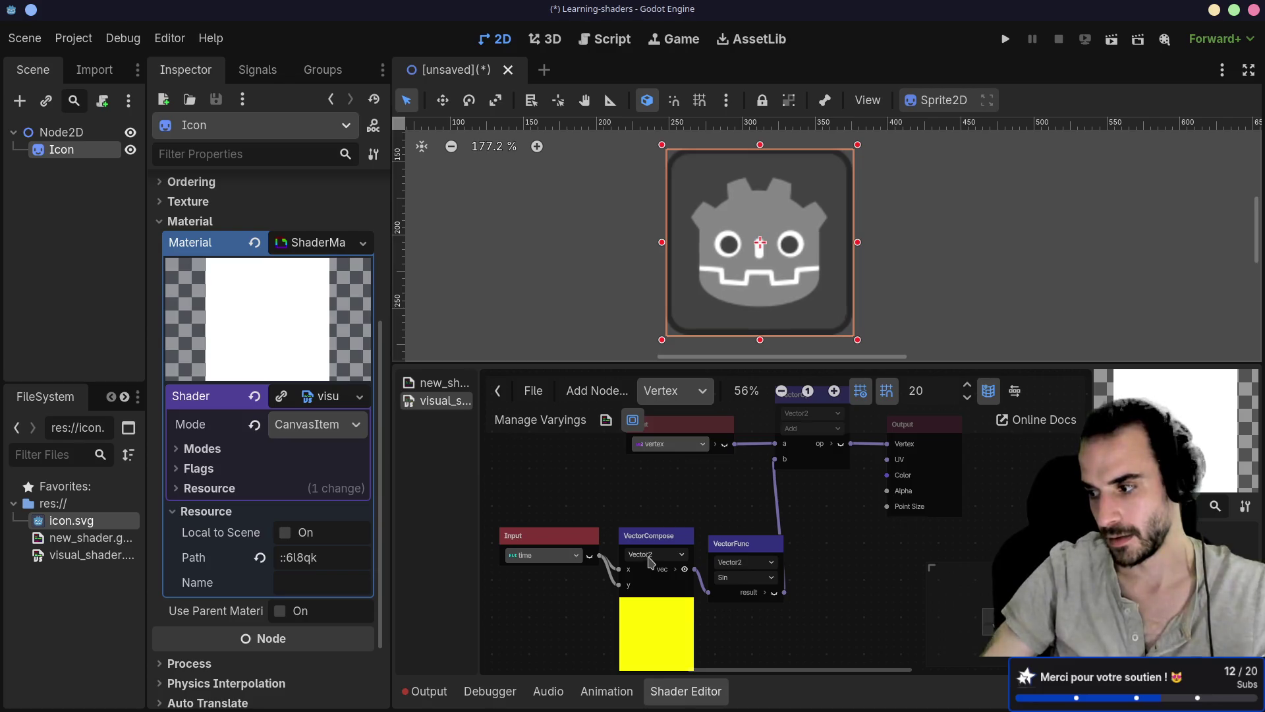
pyautogui.scroll(2, 702, 482)
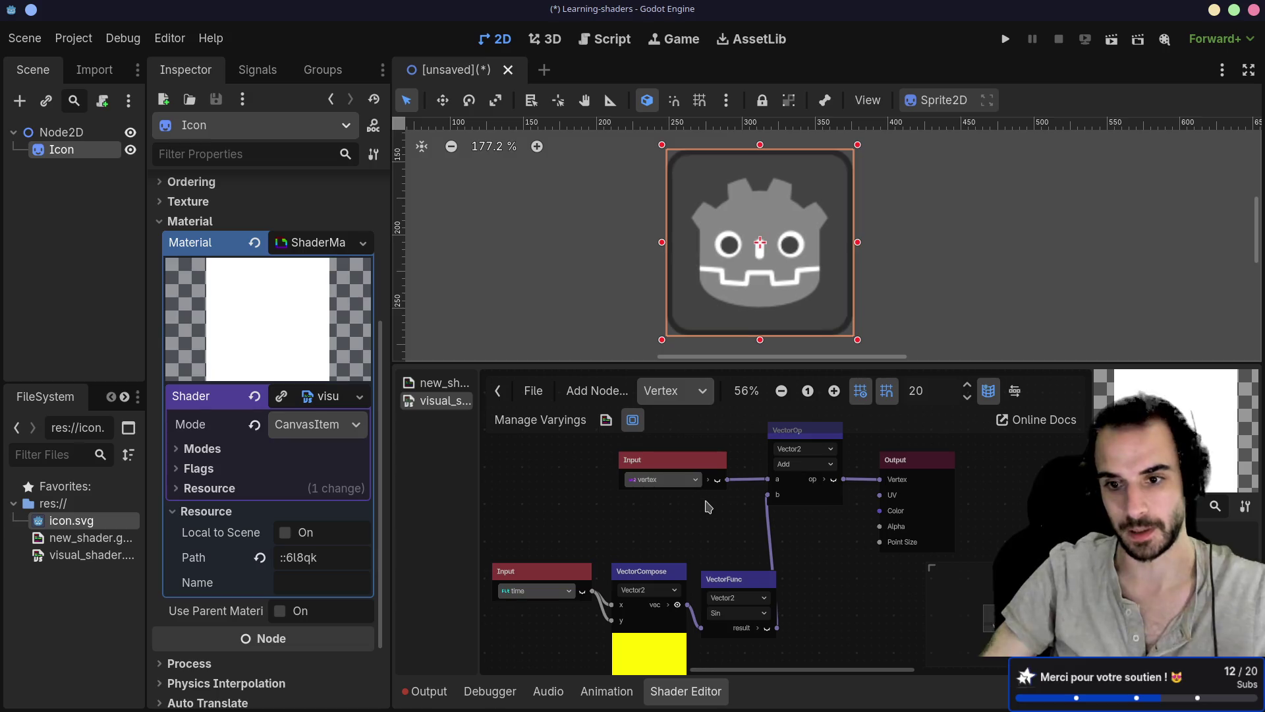
pyautogui.scroll(1, 714, 514)
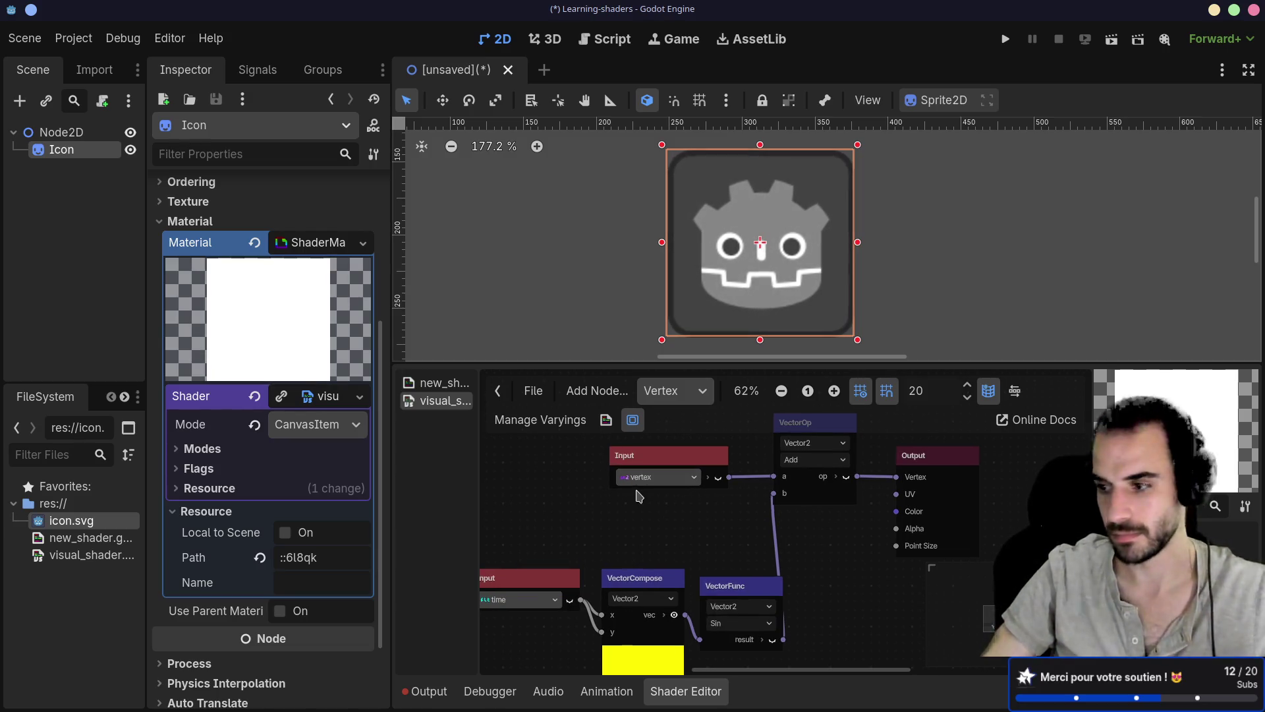
pyautogui.click(186, 469)
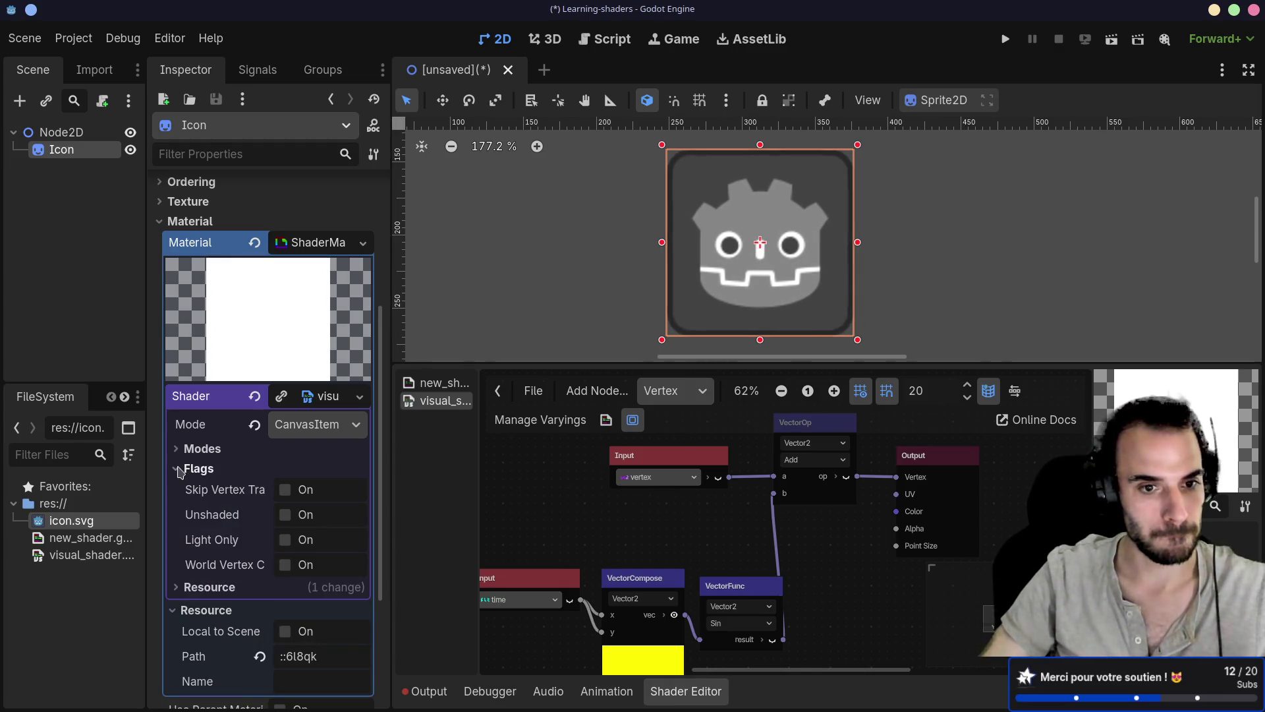
pyautogui.click(179, 450)
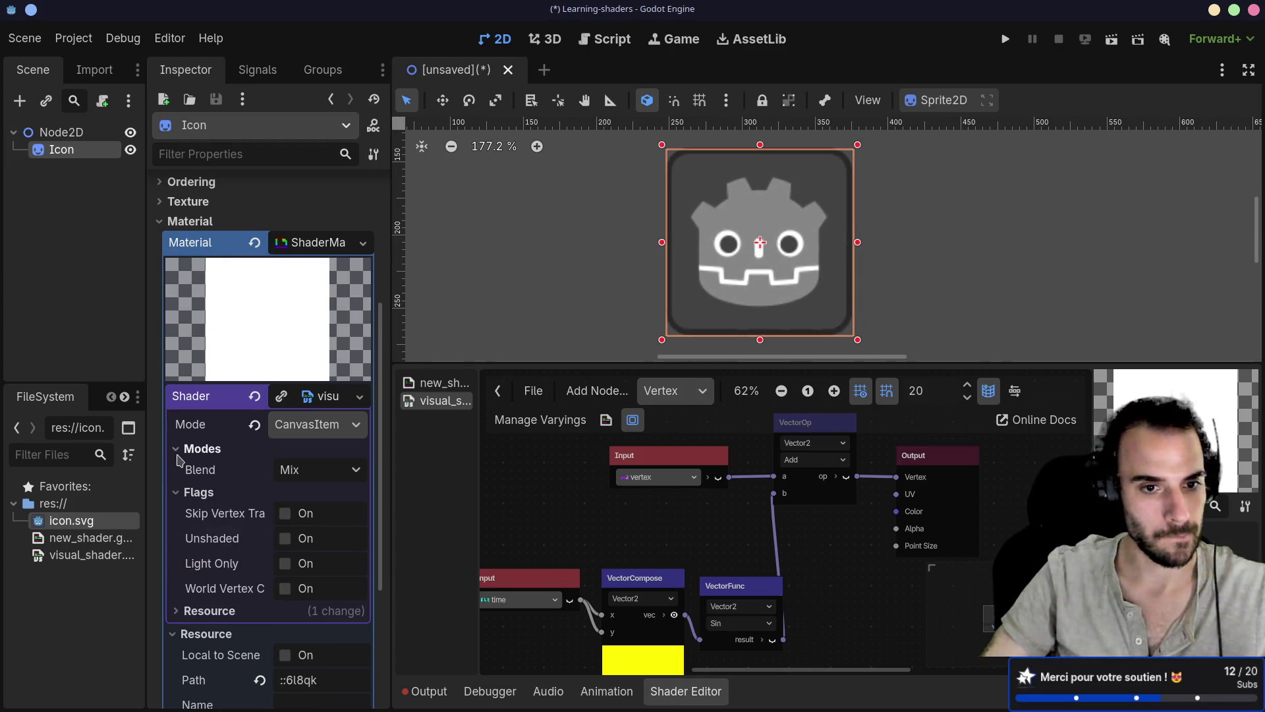
pyautogui.click(294, 472)
pyautogui.click(294, 471)
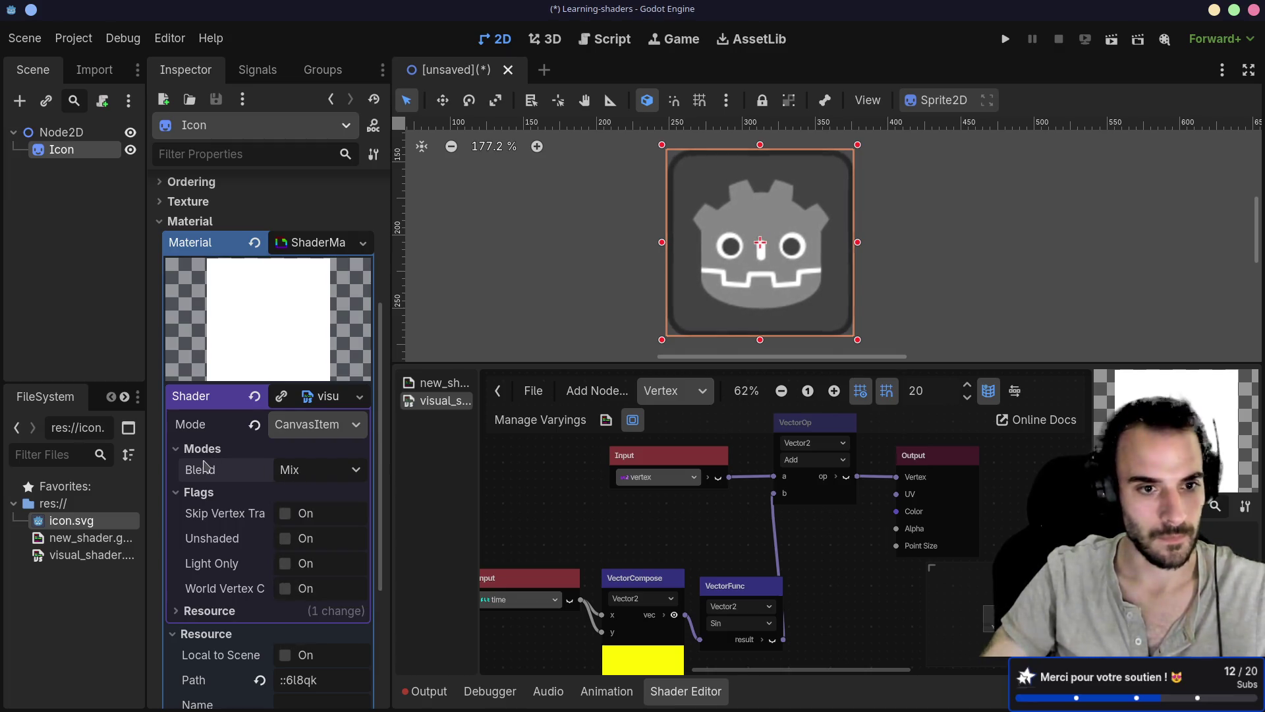
pyautogui.click(185, 450)
pyautogui.click(183, 468)
pyautogui.click(692, 392)
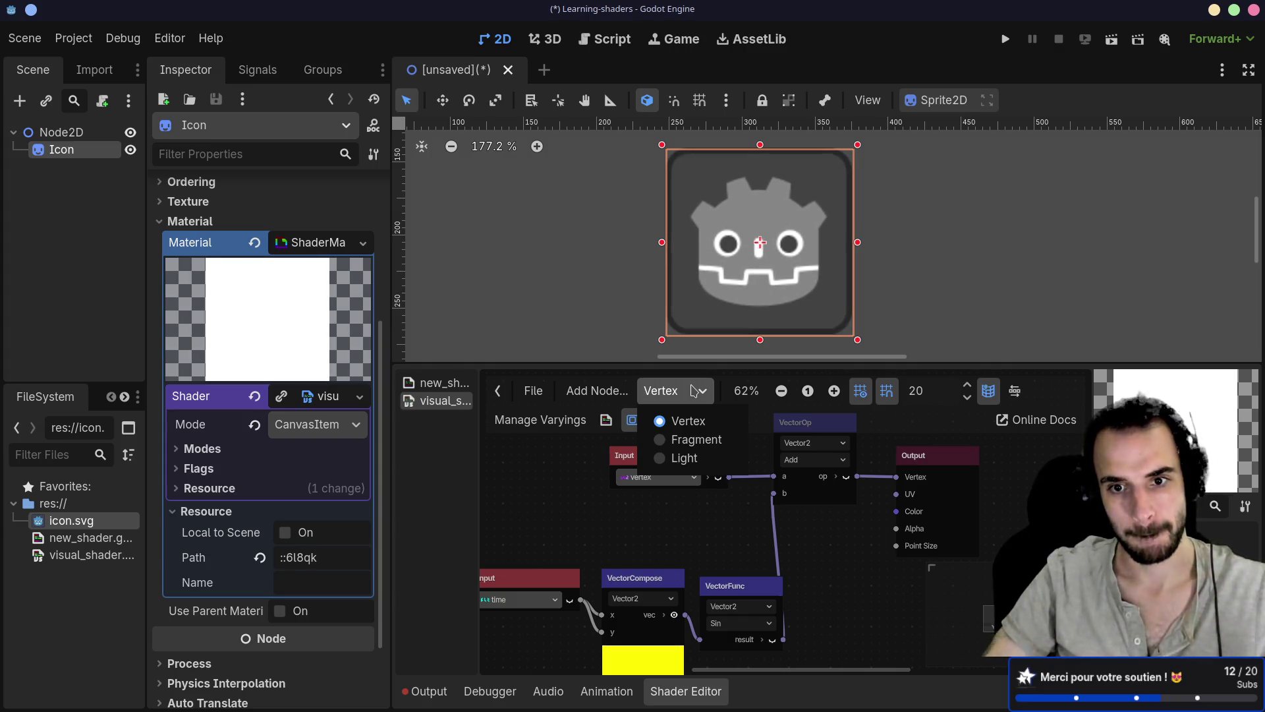
pyautogui.click(696, 439)
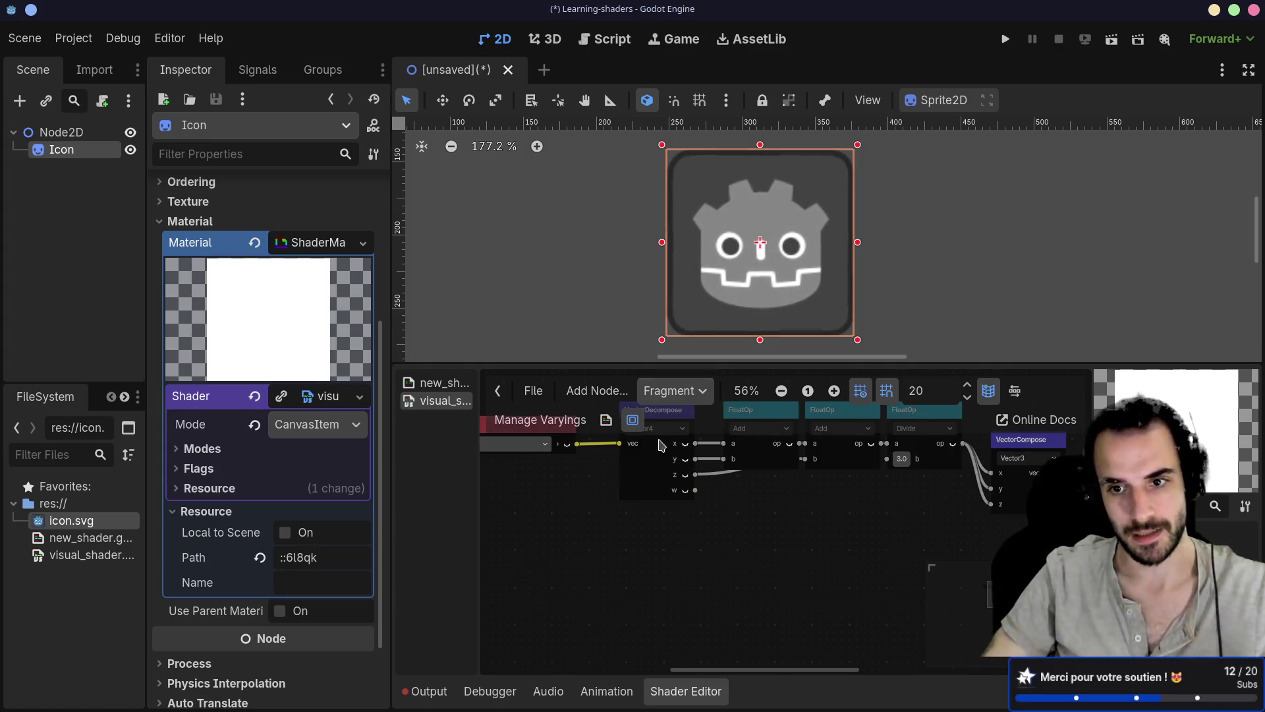
pyautogui.scroll(3, 758, 508)
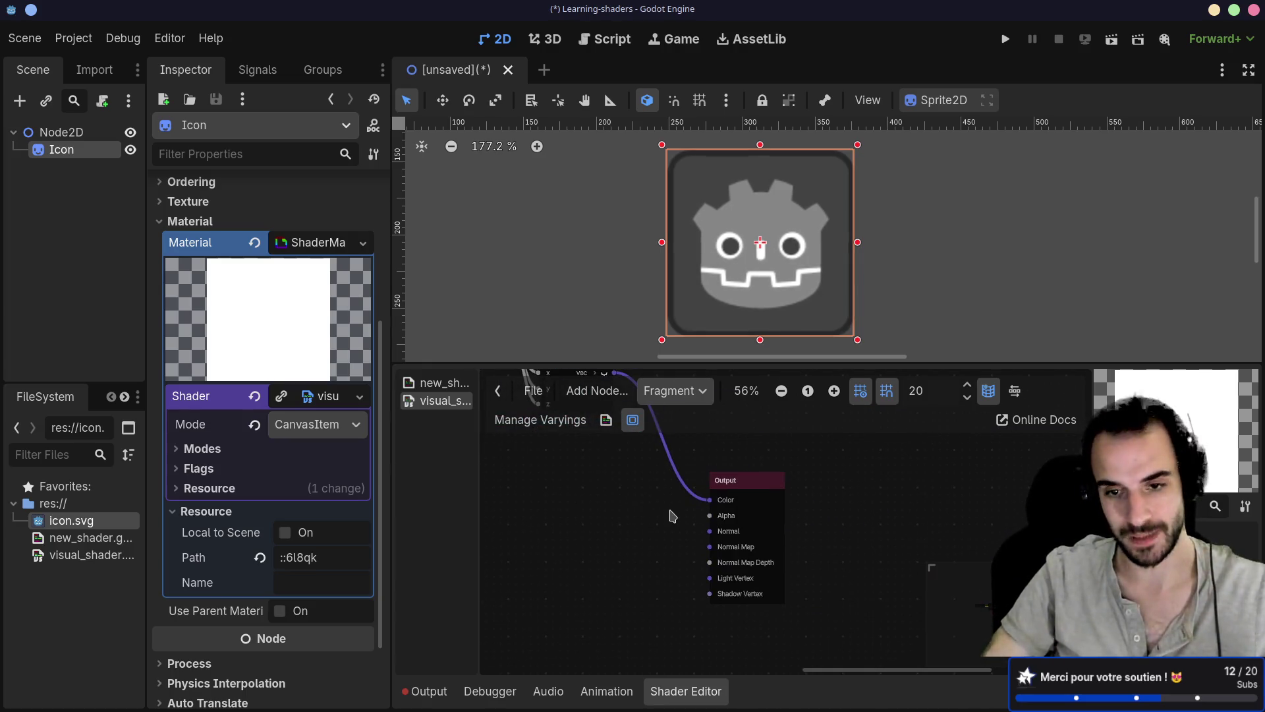
pyautogui.hscroll(2, 705, 531)
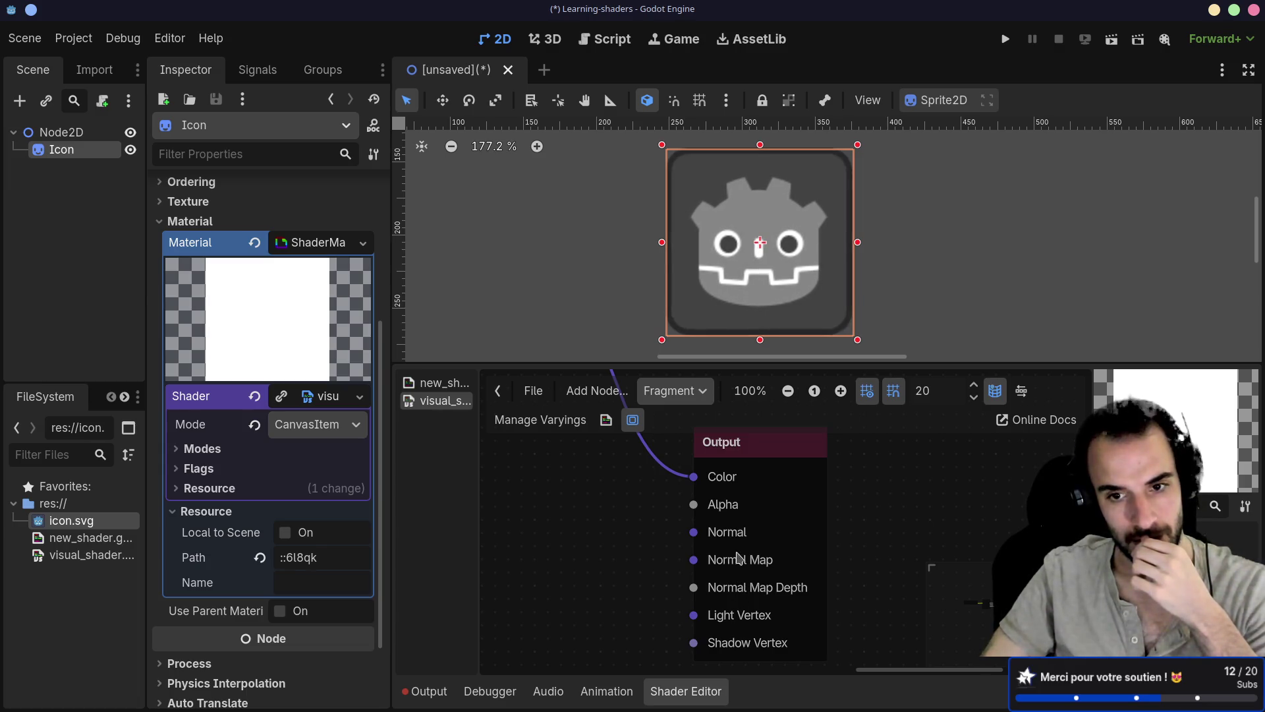
pyautogui.scroll(-1, 679, 518)
pyautogui.hscroll(-3, 679, 518)
pyautogui.click(703, 391)
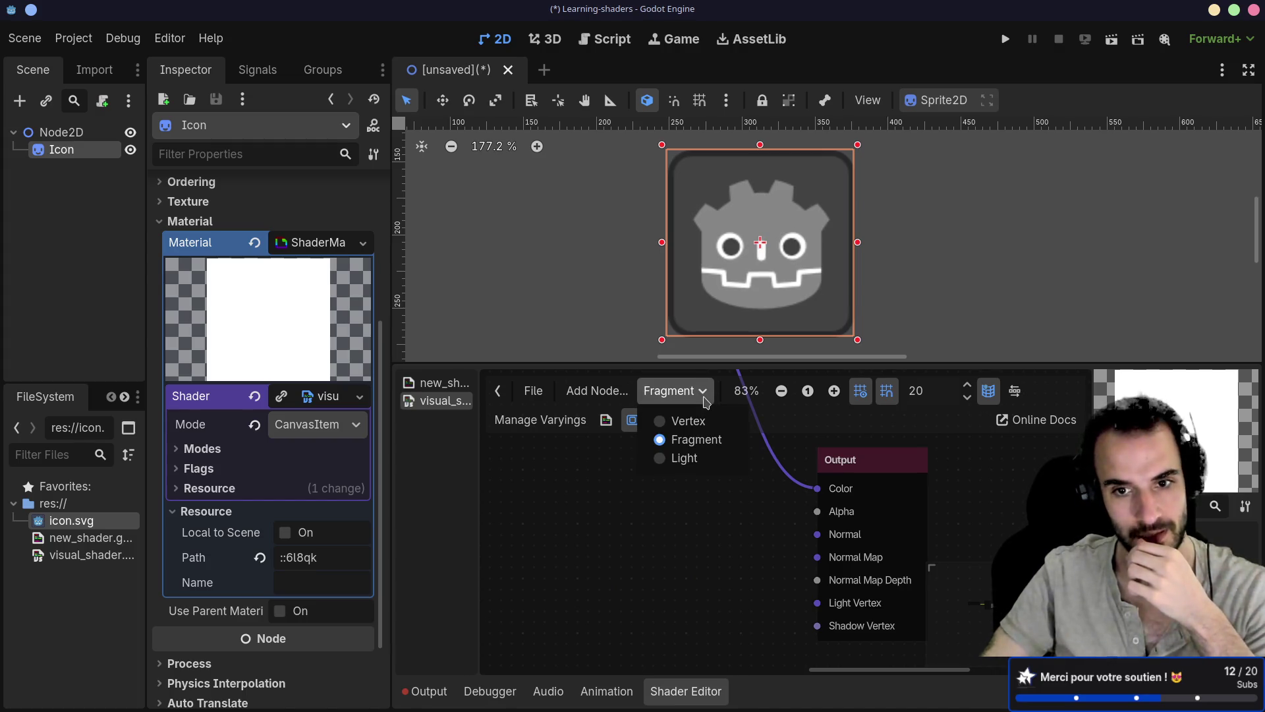
pyautogui.click(689, 420)
pyautogui.scroll(-5, 793, 547)
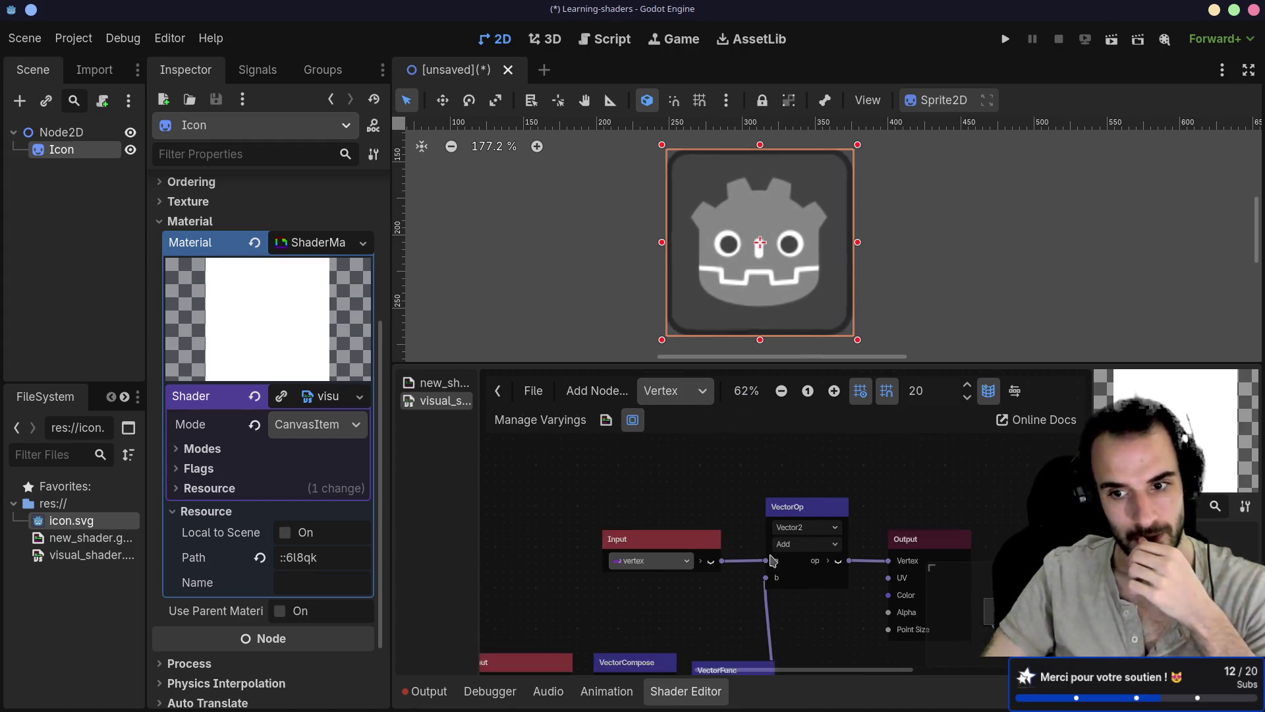
# Reposition the vertex Input and VectorOp nodes, then delete the Add VectorOp node
pyautogui.scroll(4, 793, 547)
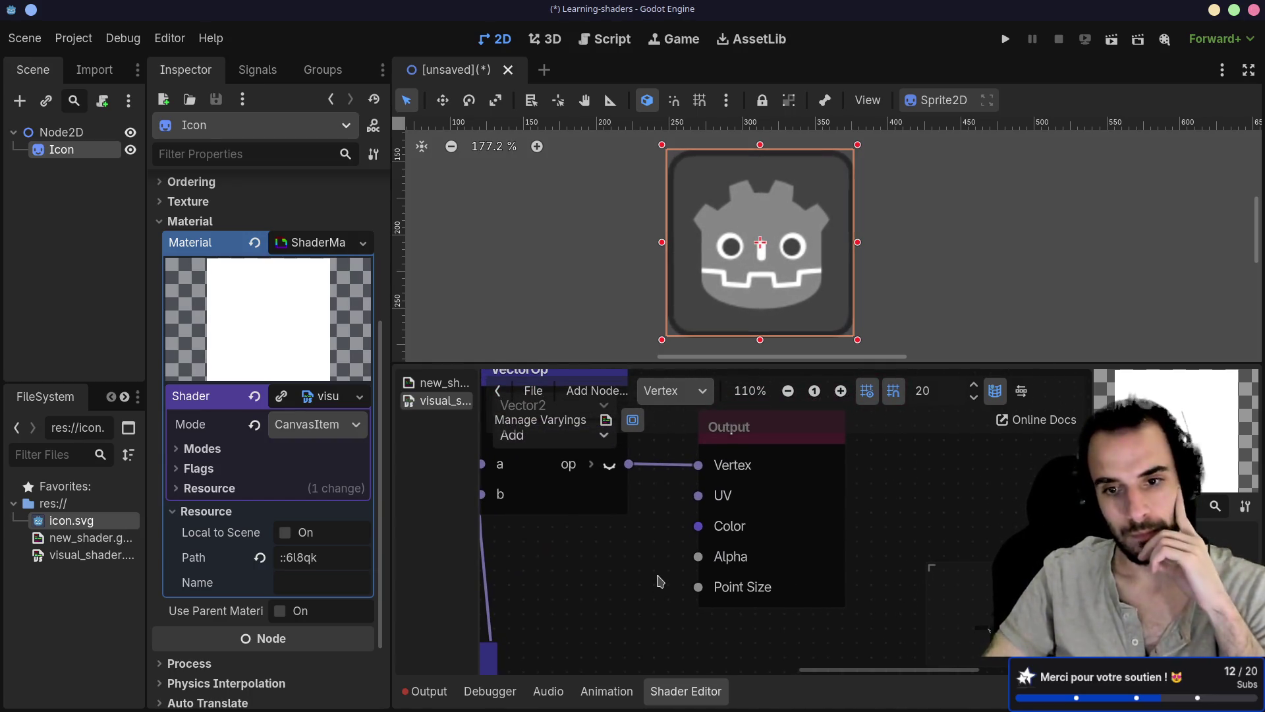
pyautogui.moveTo(687, 558); pyautogui.dragTo(779, 567)
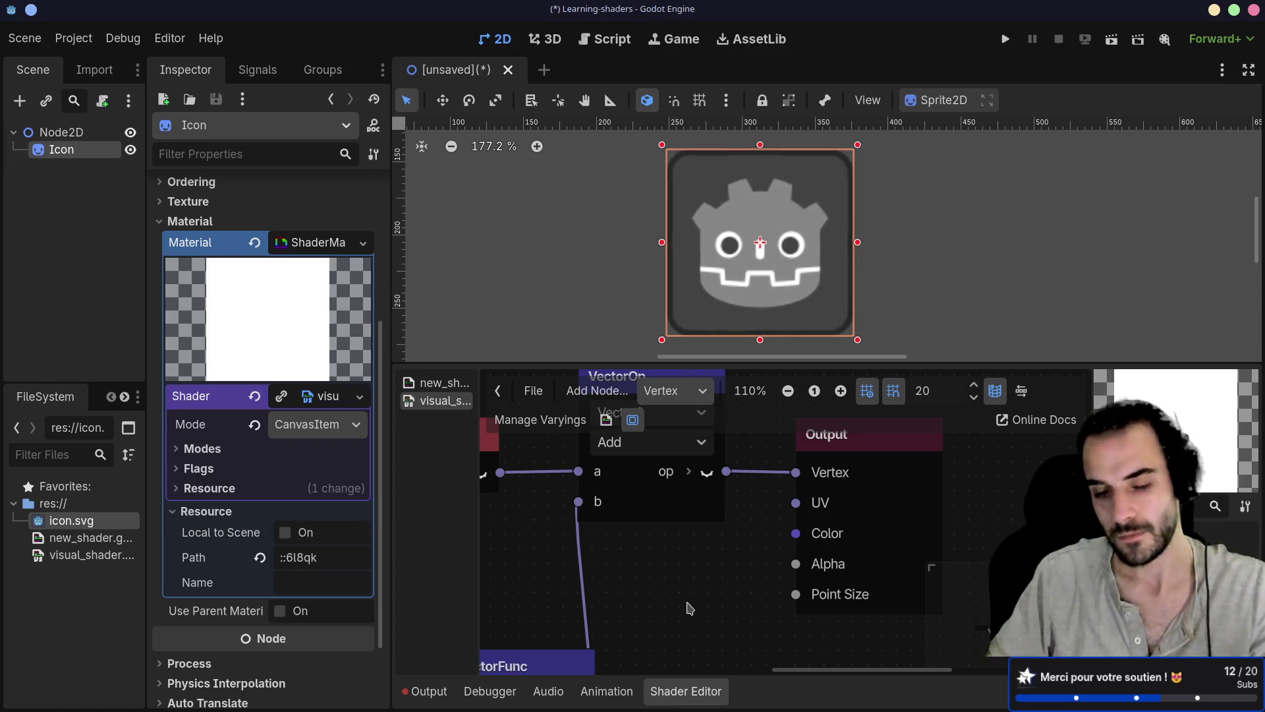
pyautogui.scroll(-5, 758, 534)
pyautogui.scroll(1, 755, 532)
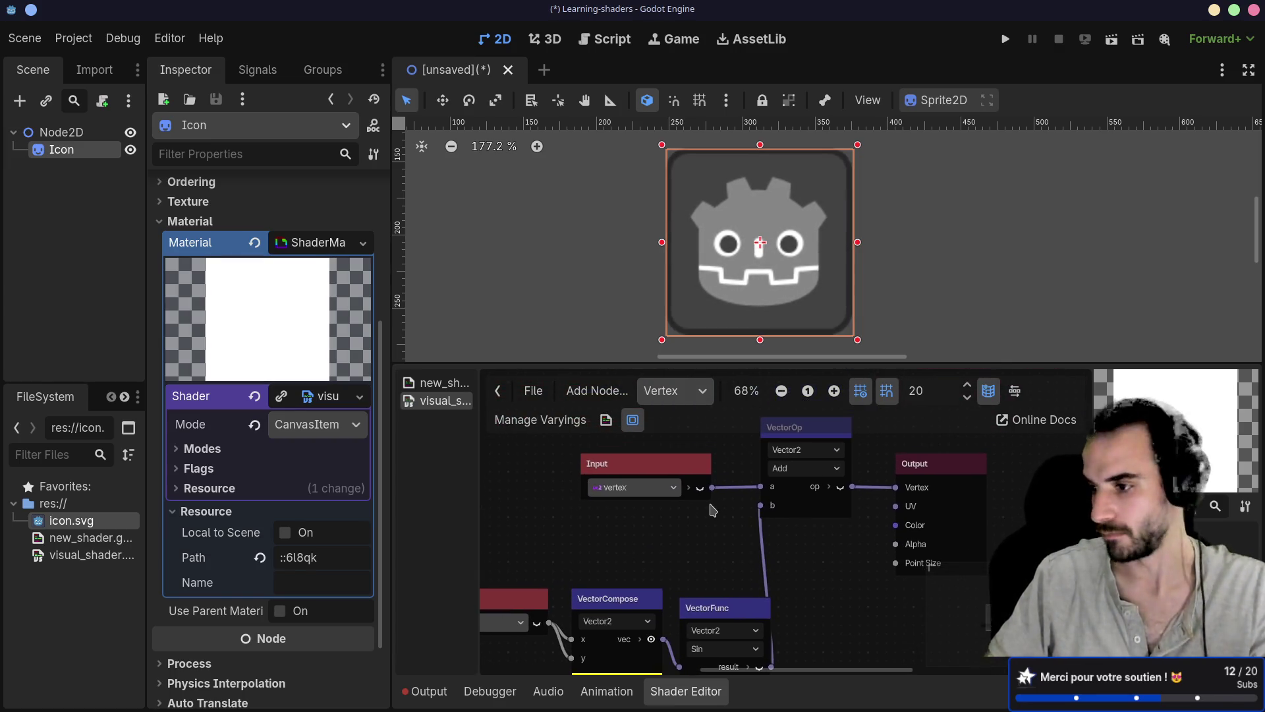
pyautogui.scroll(2, 711, 533)
pyautogui.moveTo(649, 506); pyautogui.dragTo(596, 479)
pyautogui.moveTo(821, 479); pyautogui.dragTo(758, 479)
pyautogui.press('Delete')
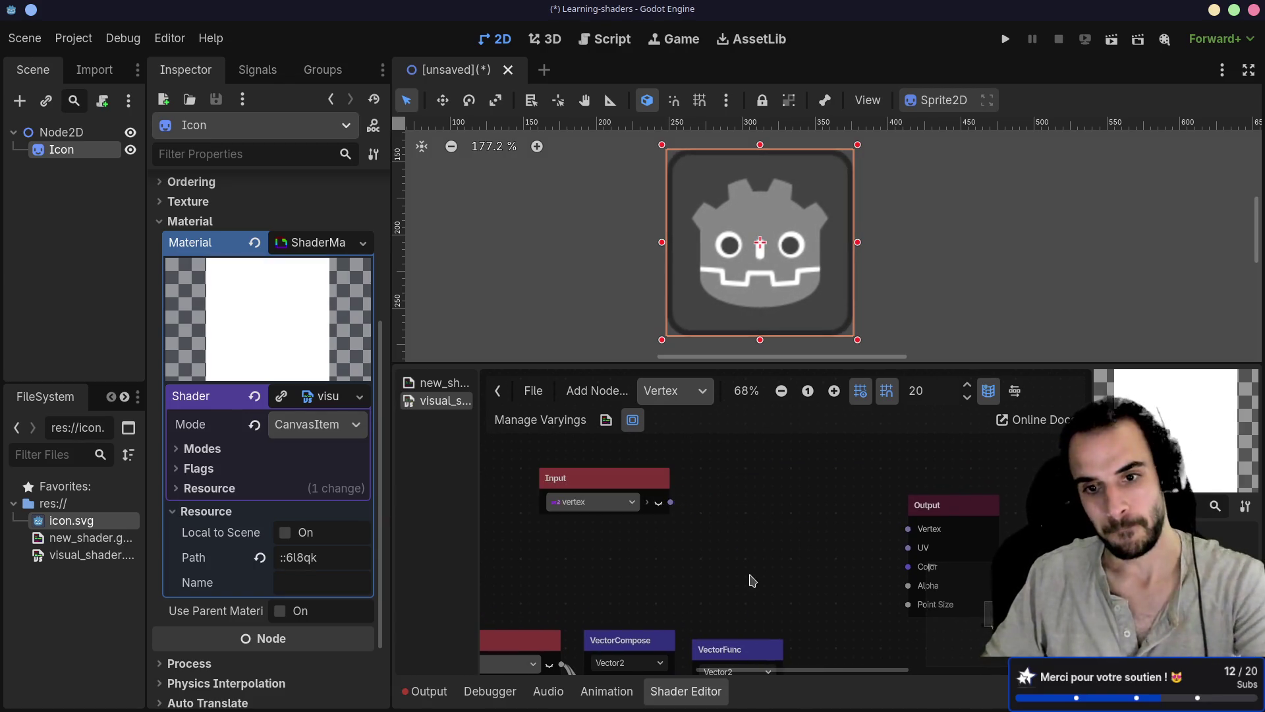
# Delete the VectorFunc and VectorCompose nodes and move the time Input aside
pyautogui.scroll(-1, 743, 598)
pyautogui.scroll(-2, 740, 559)
pyautogui.click(751, 539)
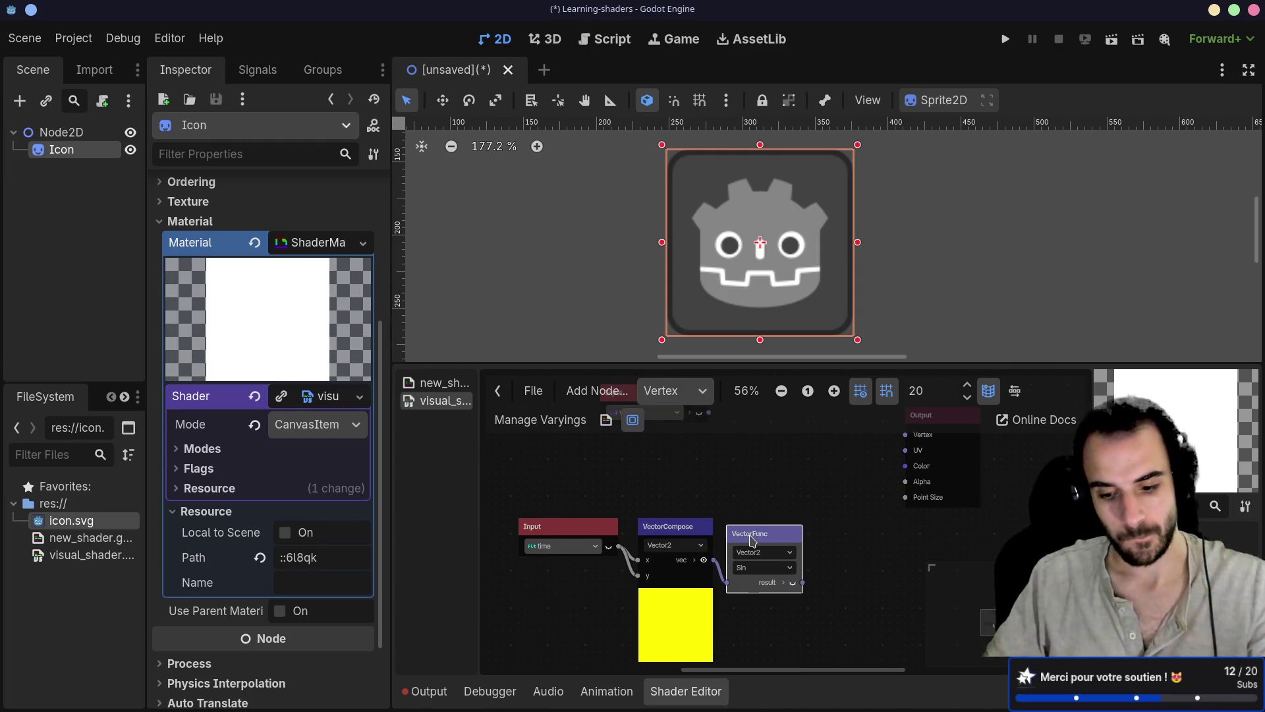
pyautogui.press('Delete')
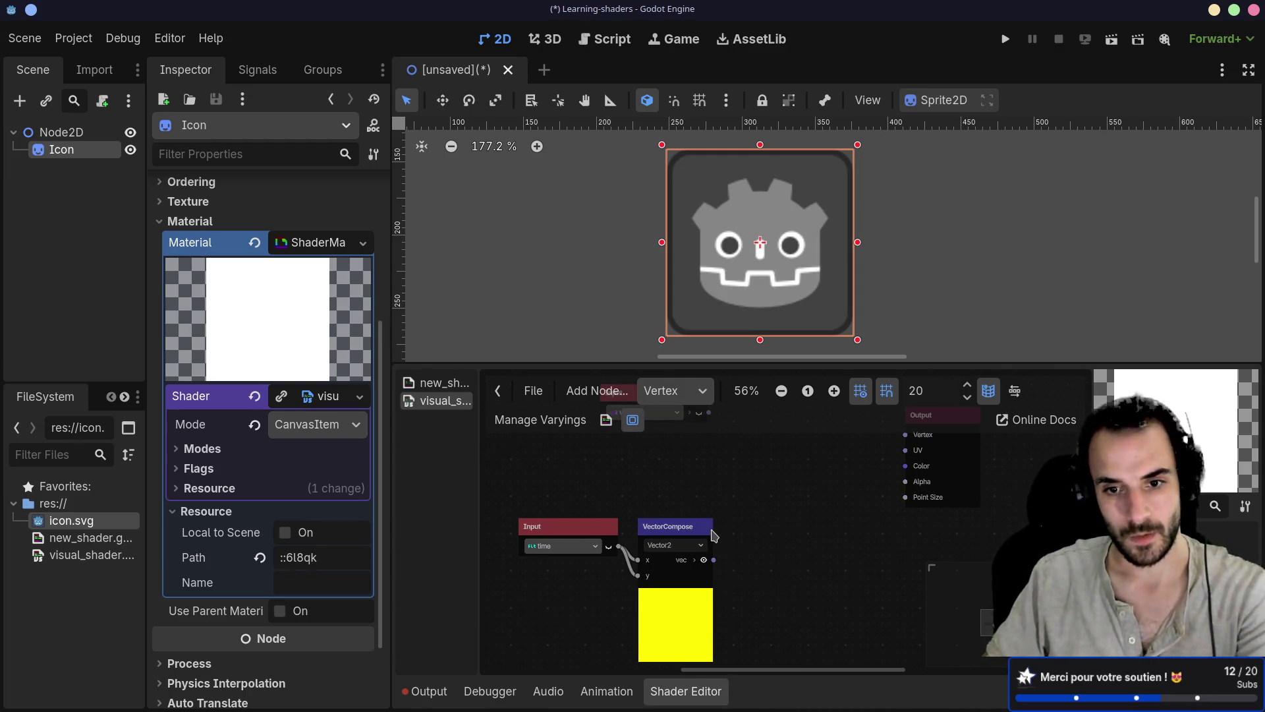
pyautogui.click(707, 533)
pyautogui.press('Delete')
pyautogui.moveTo(611, 525); pyautogui.dragTo(765, 488)
# Add a Vector2Decompose node after the vertex Input and place them side by side
pyautogui.scroll(1, 712, 488)
pyautogui.write('dec')
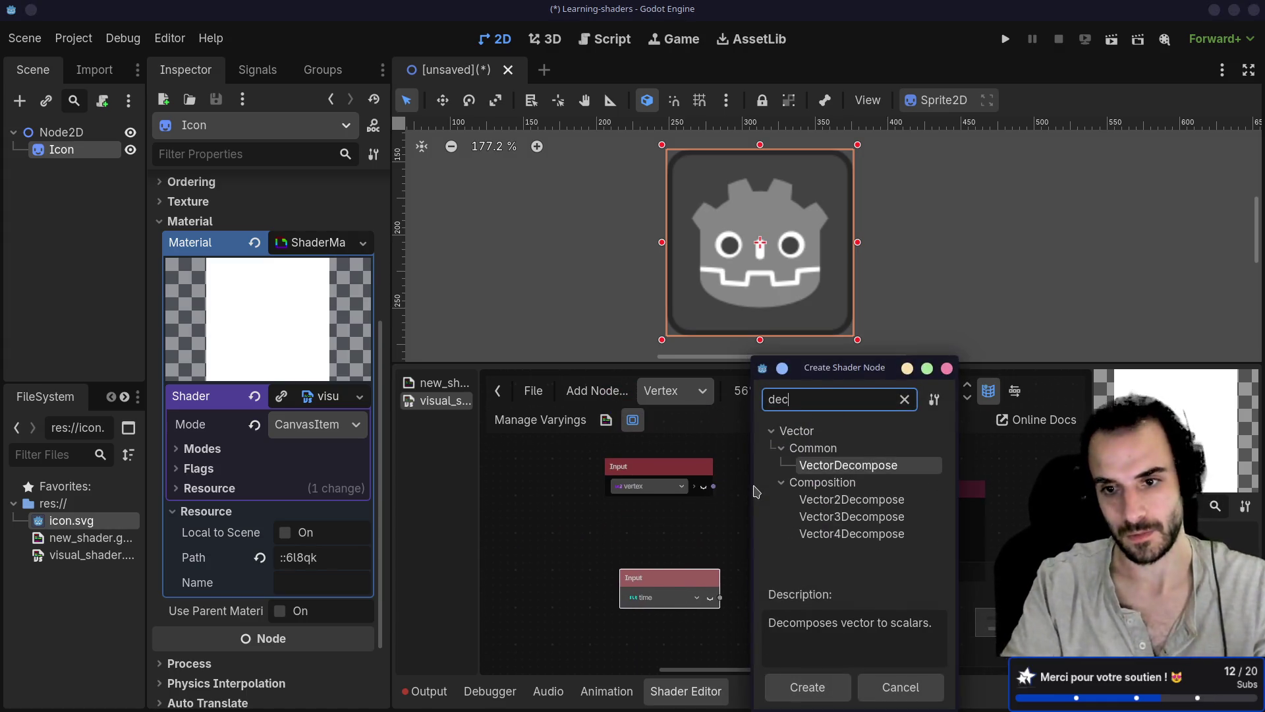
pyautogui.click(832, 499)
pyautogui.press('Return')
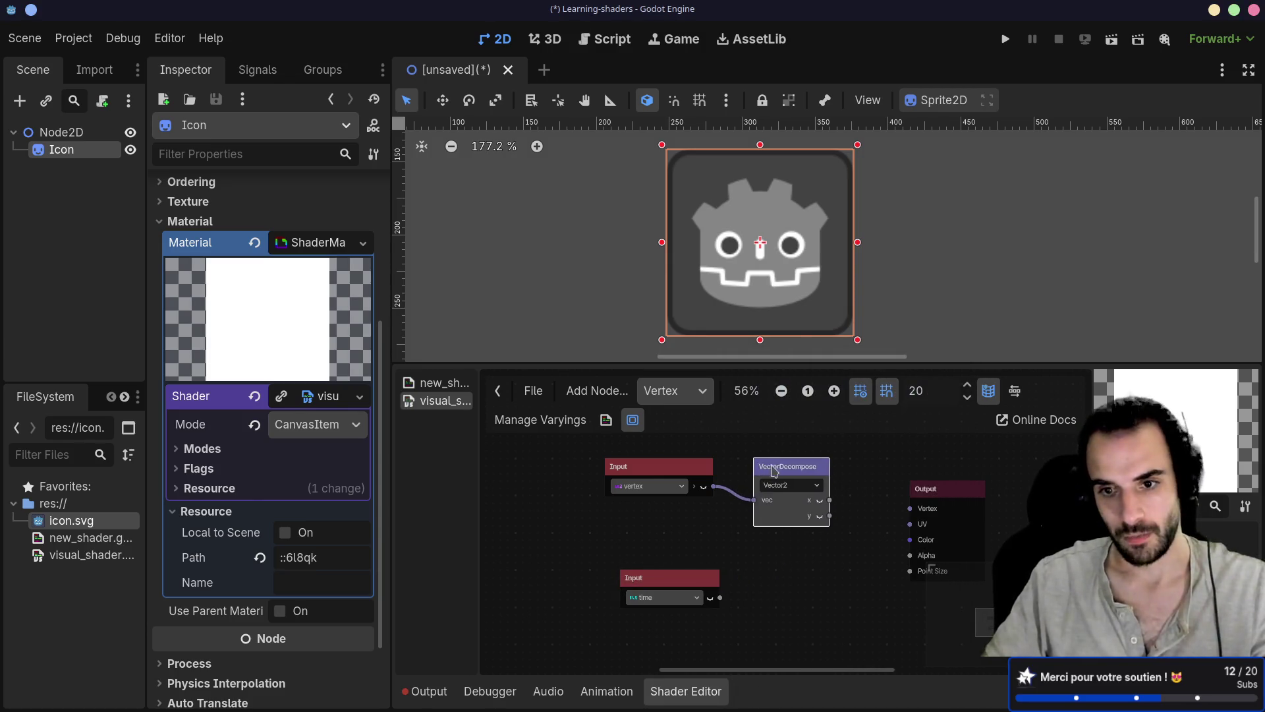
pyautogui.moveTo(818, 524); pyautogui.dragTo(765, 521)
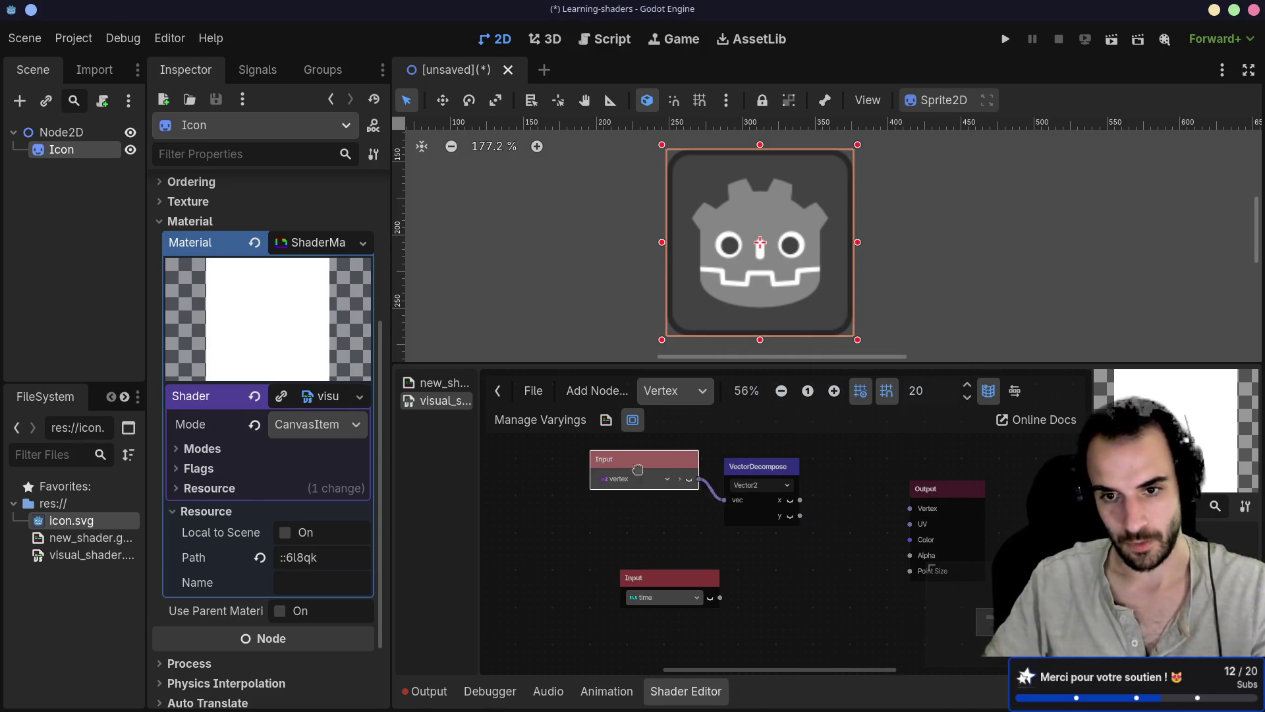
pyautogui.moveTo(659, 466); pyautogui.dragTo(570, 459)
pyautogui.moveTo(751, 466); pyautogui.dragTo(672, 462)
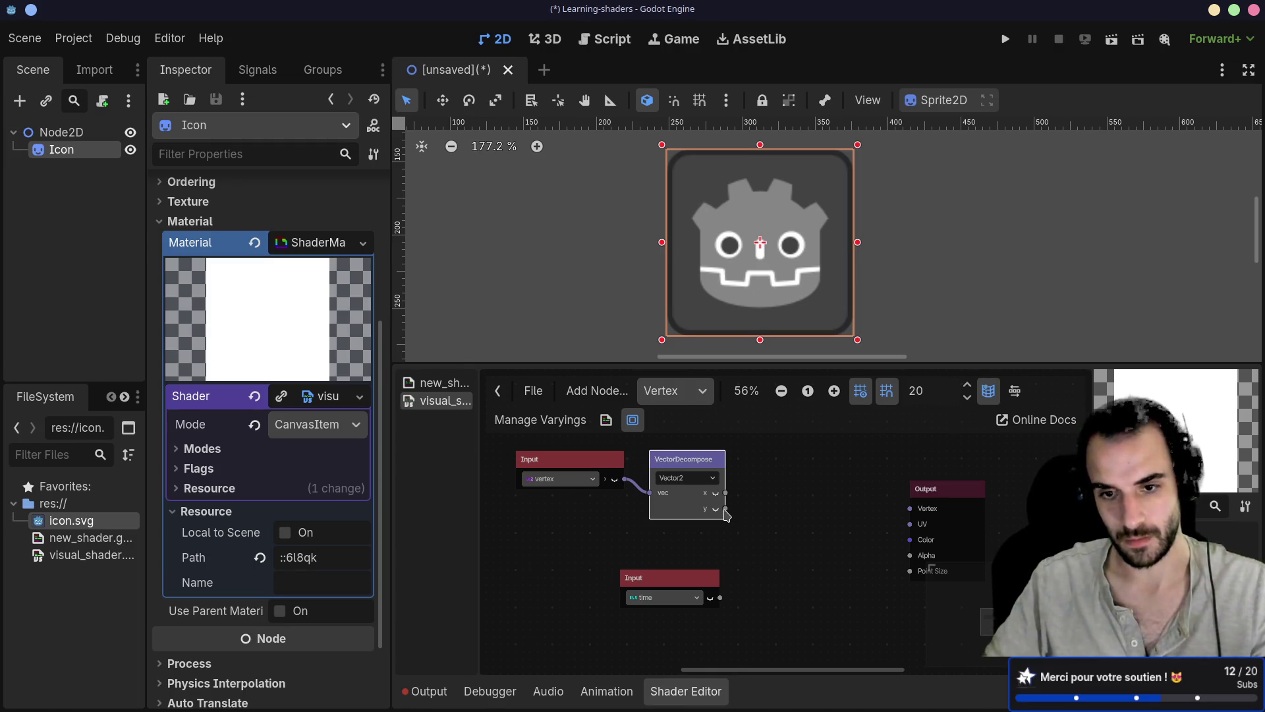
# Create a scalar Sin node from the decompose y output and nudge it into place
pyautogui.moveTo(725, 509)
pyautogui.mouseDown()
pyautogui.moveTo(834, 556)
pyautogui.moveTo(761, 531)
pyautogui.mouseUp()
pyautogui.write('n')
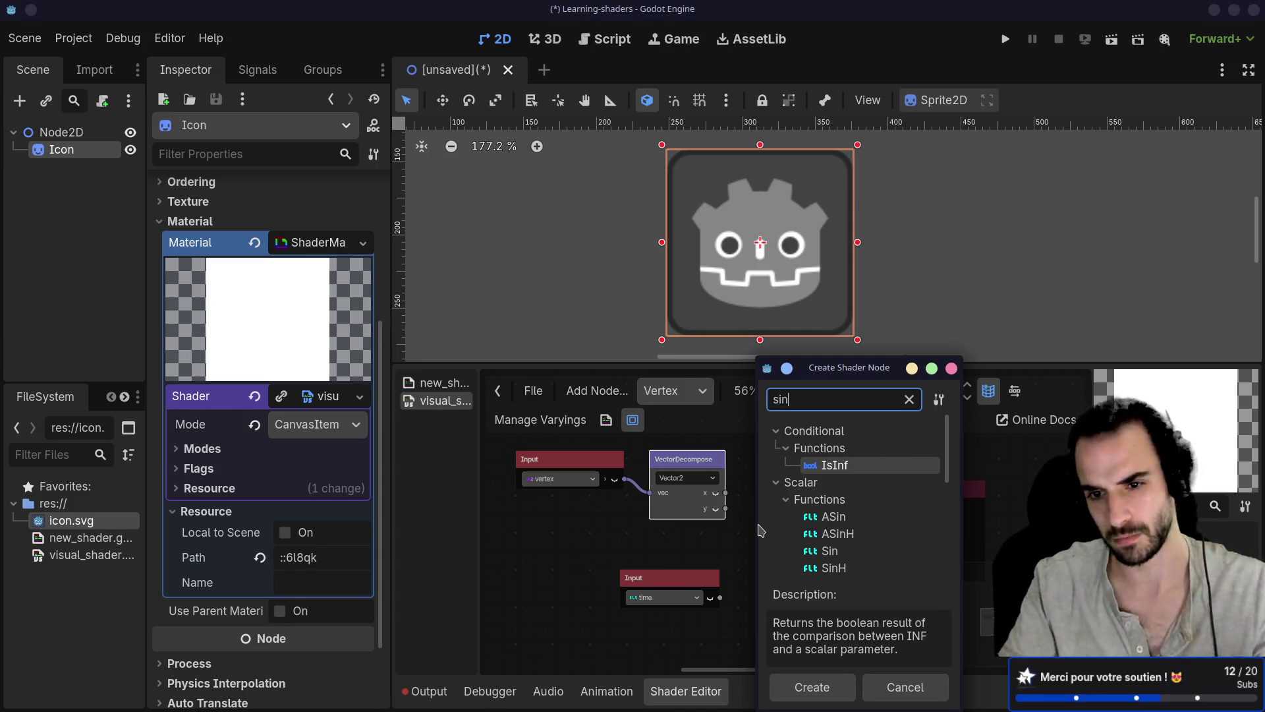
pyautogui.scroll(-5, 833, 515)
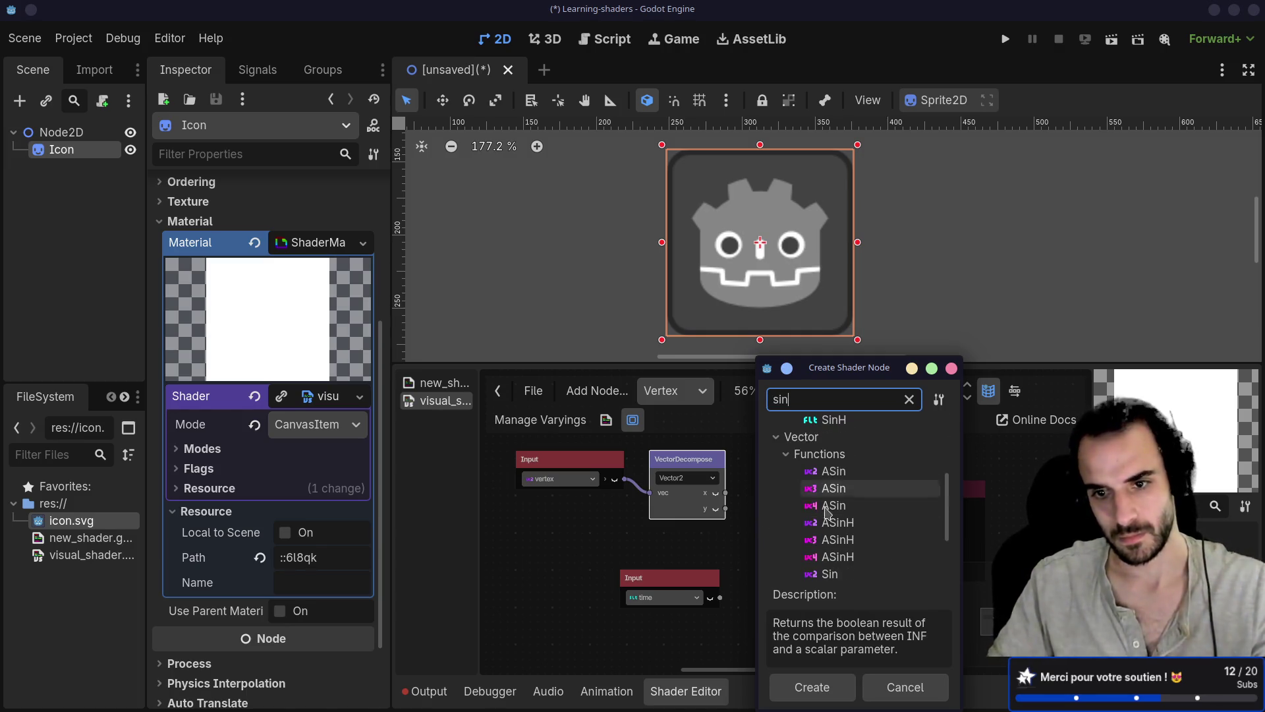
pyautogui.scroll(3, 834, 507)
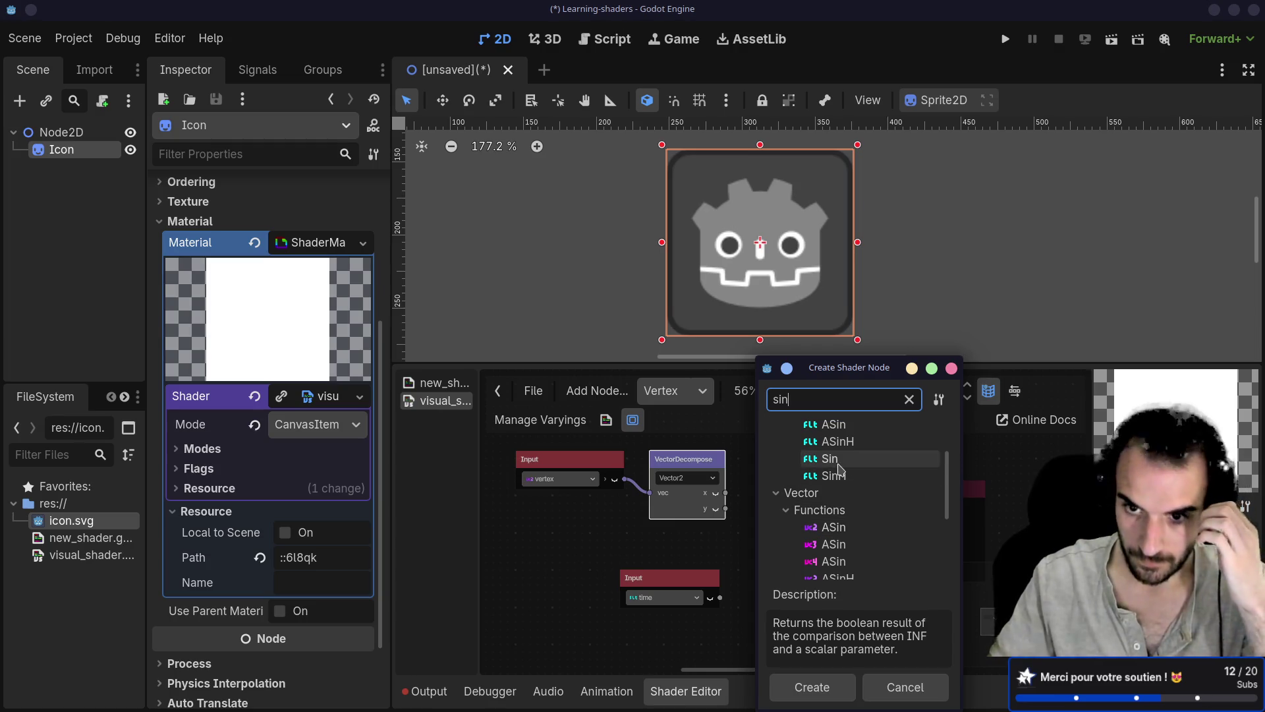
pyautogui.click(837, 461)
pyautogui.doubleClick(838, 461)
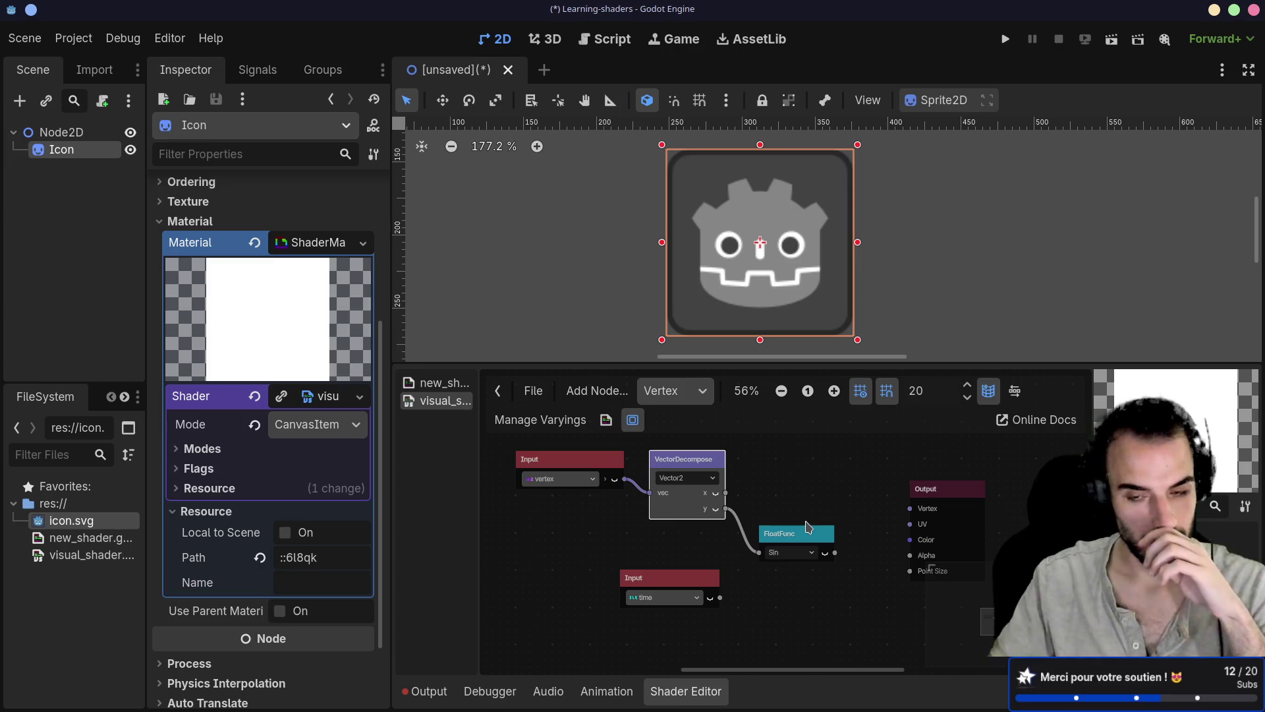
pyautogui.moveTo(770, 534)
pyautogui.mouseDown()
pyautogui.moveTo(793, 527)
pyautogui.moveTo(769, 530)
pyautogui.mouseUp()
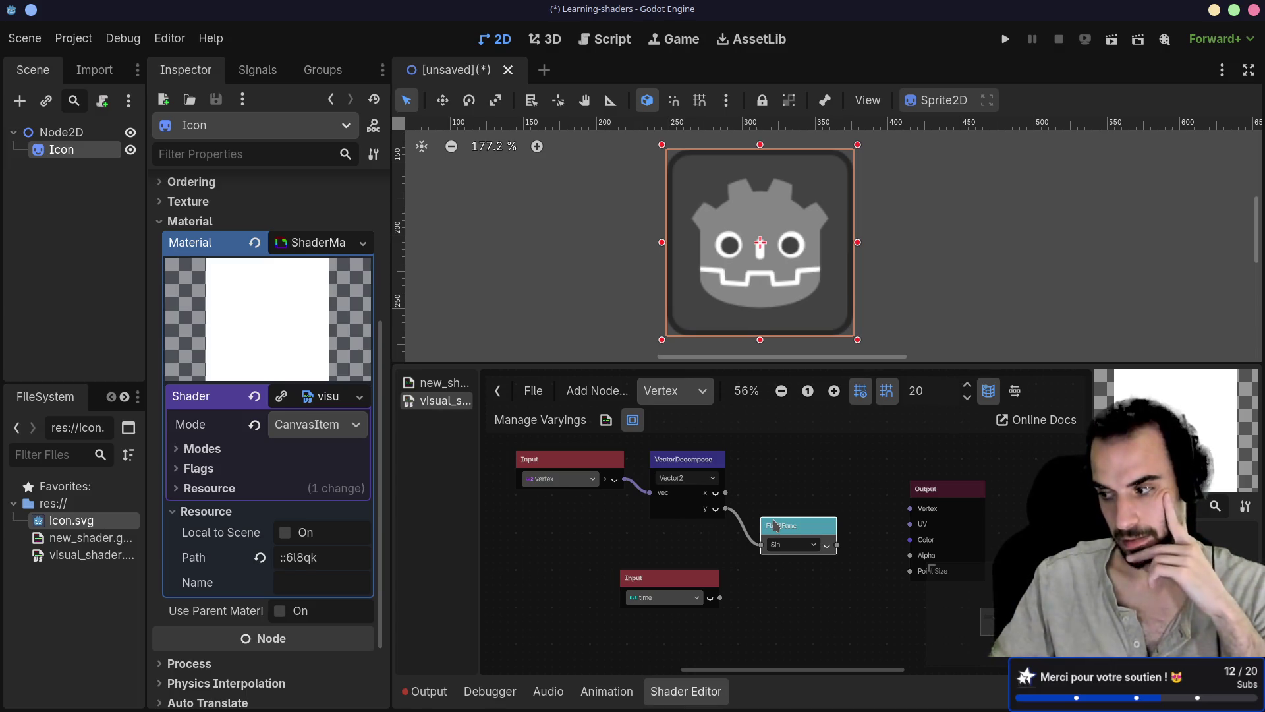
pyautogui.click(667, 394)
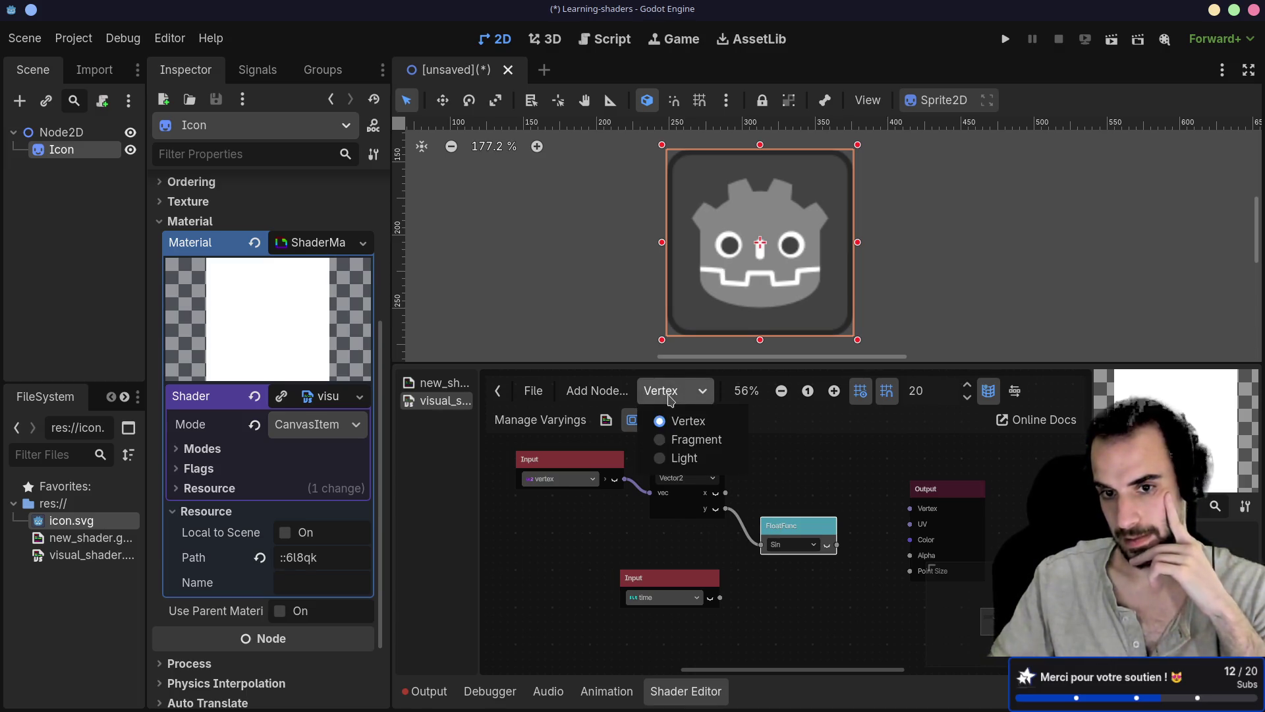
# Switch to the Fragment stage and expand Input > Fragment in the node list
pyautogui.click(680, 439)
pyautogui.scroll(-2, 609, 516)
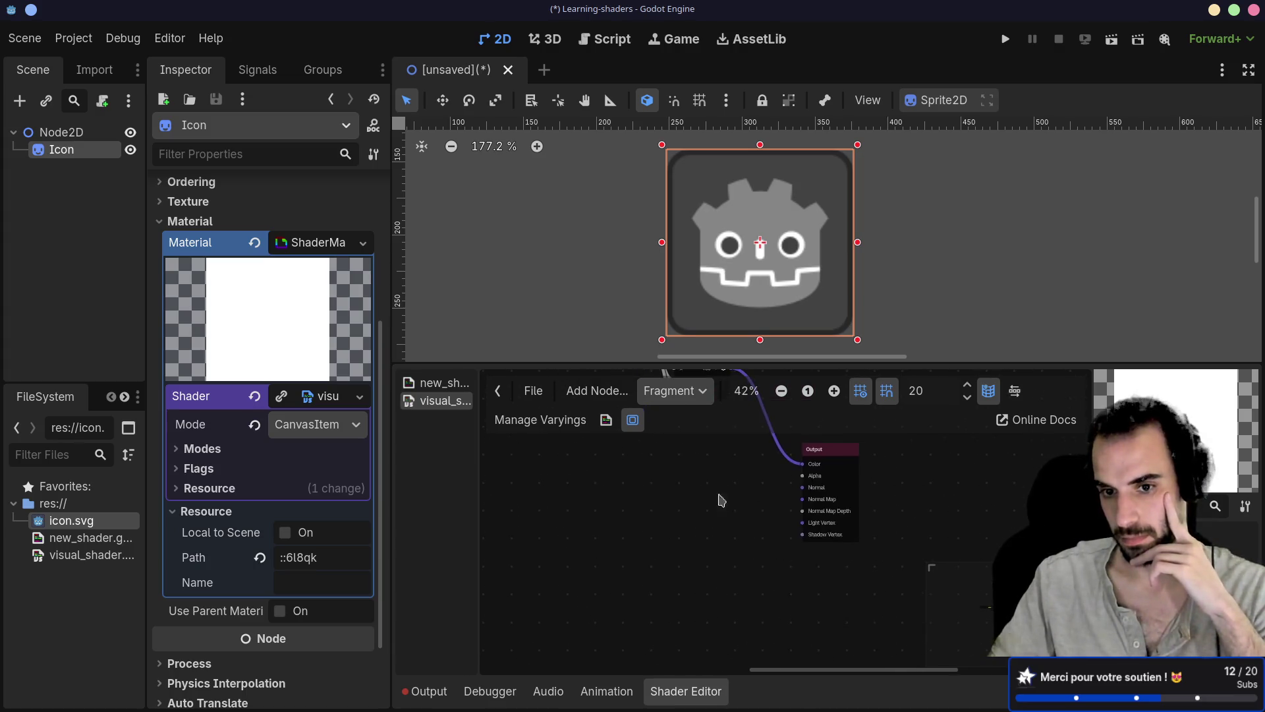
pyautogui.rightClick(646, 493)
pyautogui.press('BackSpace')
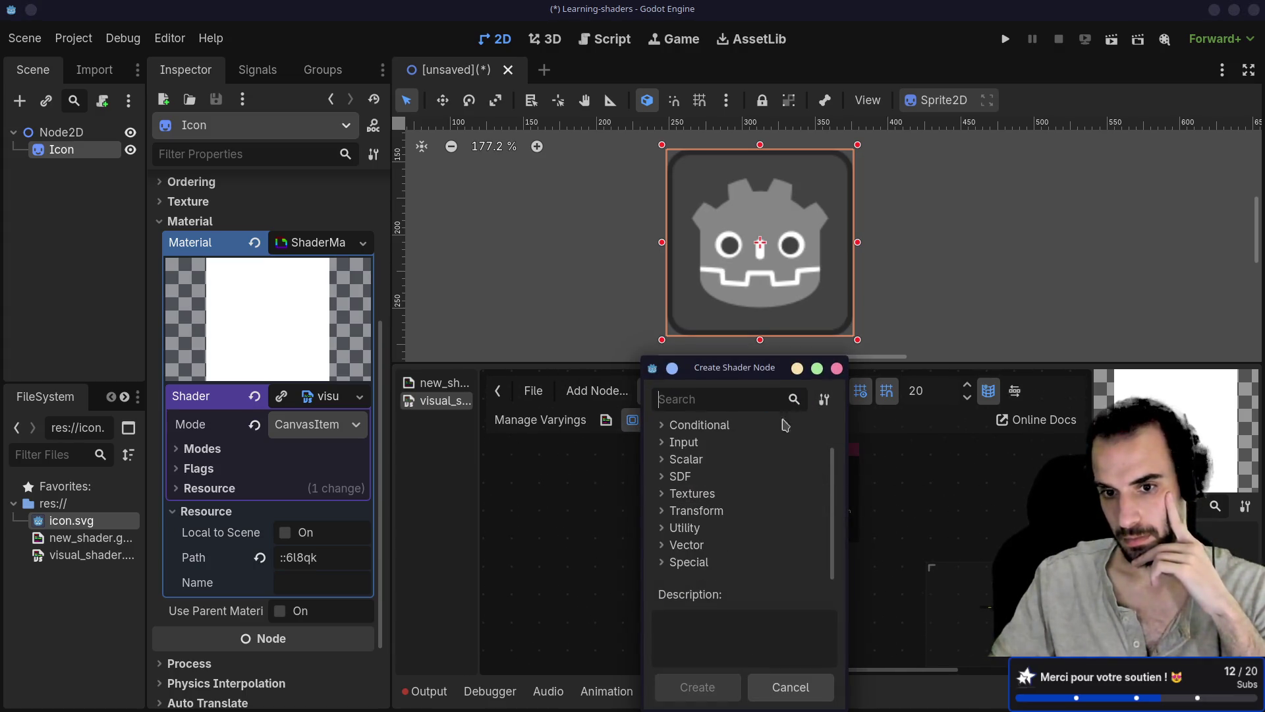
pyautogui.click(669, 445)
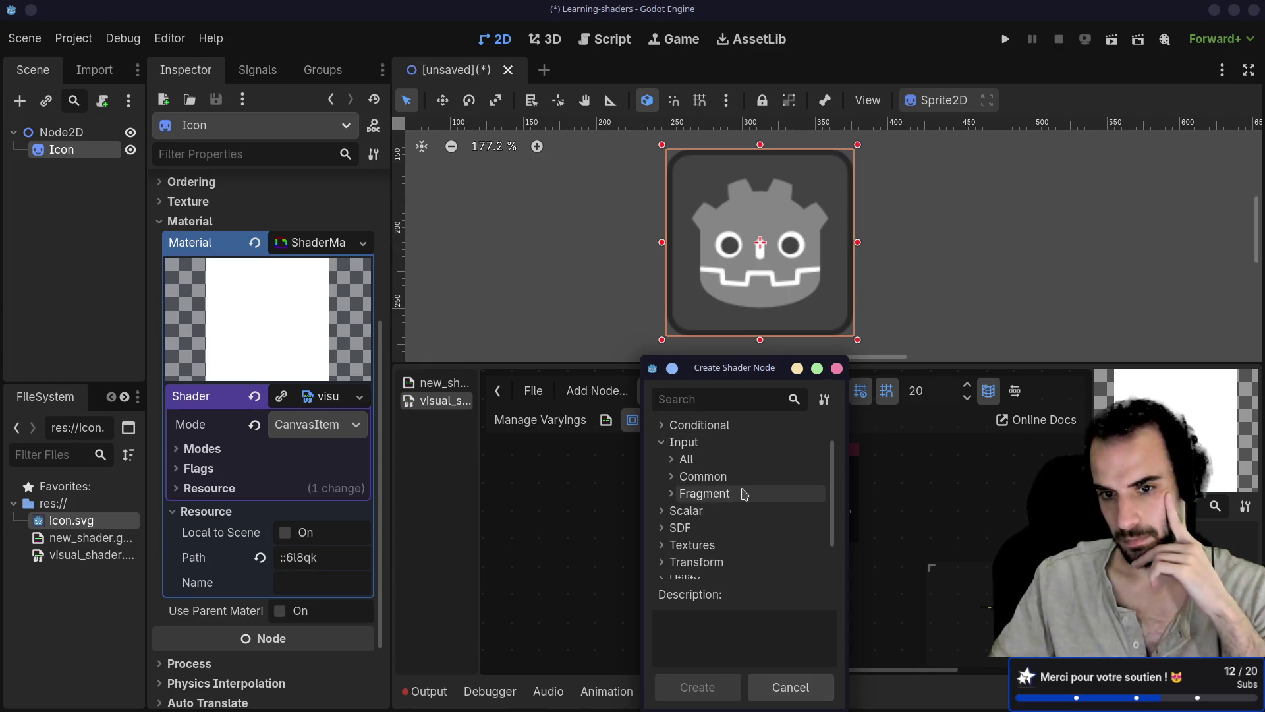
pyautogui.click(680, 494)
# Compare the PointCoord and Vertex input descriptions, then add a point_coord Input node
pyautogui.scroll(-2, 708, 506)
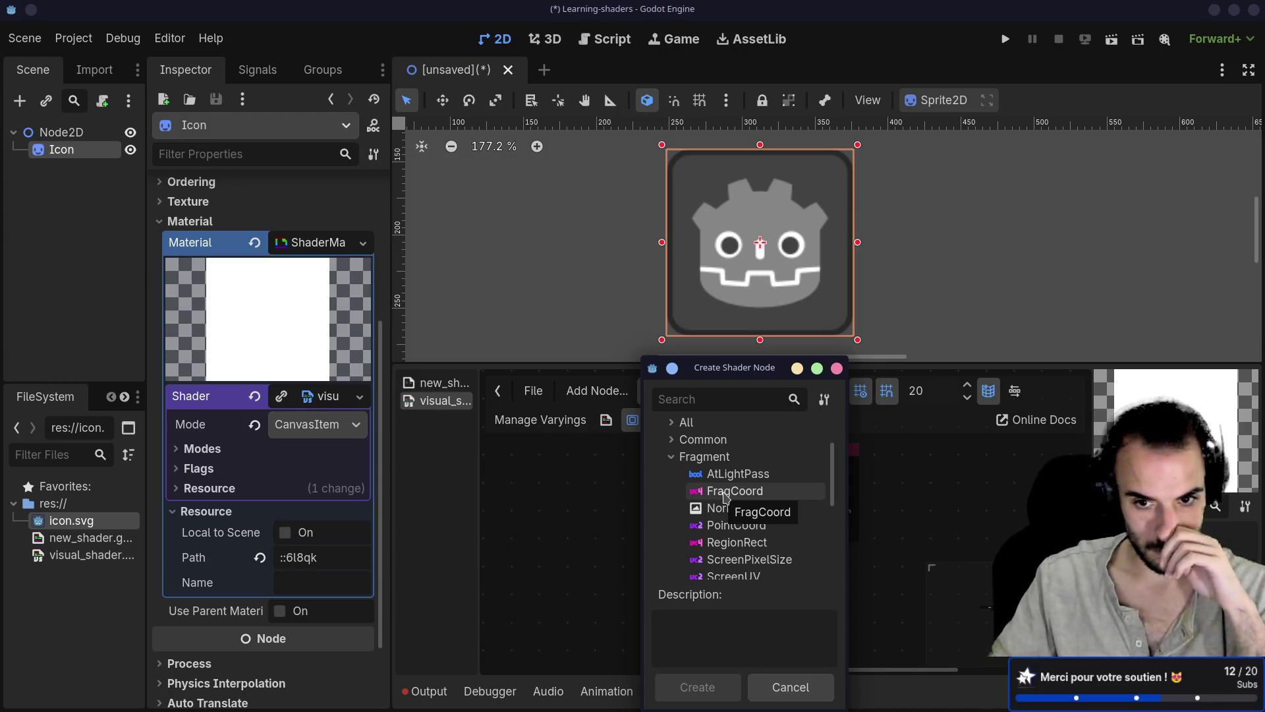
pyautogui.scroll(-1, 723, 495)
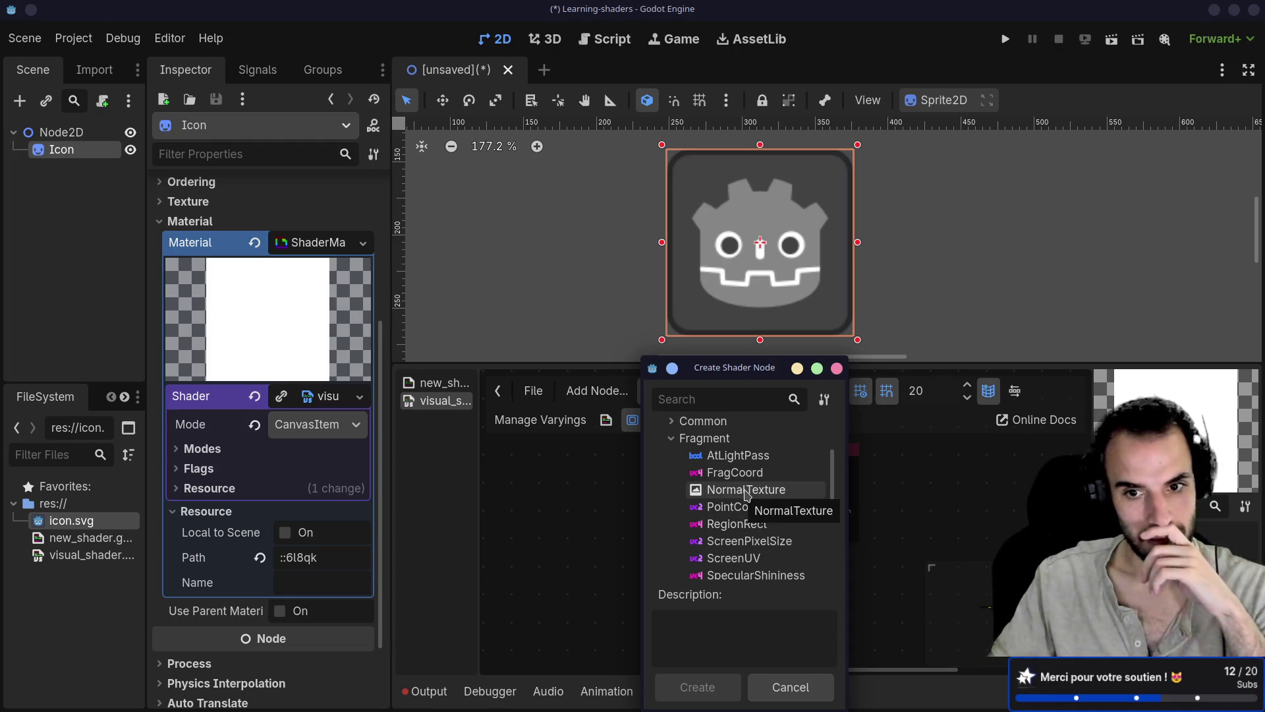
pyautogui.scroll(-1, 746, 494)
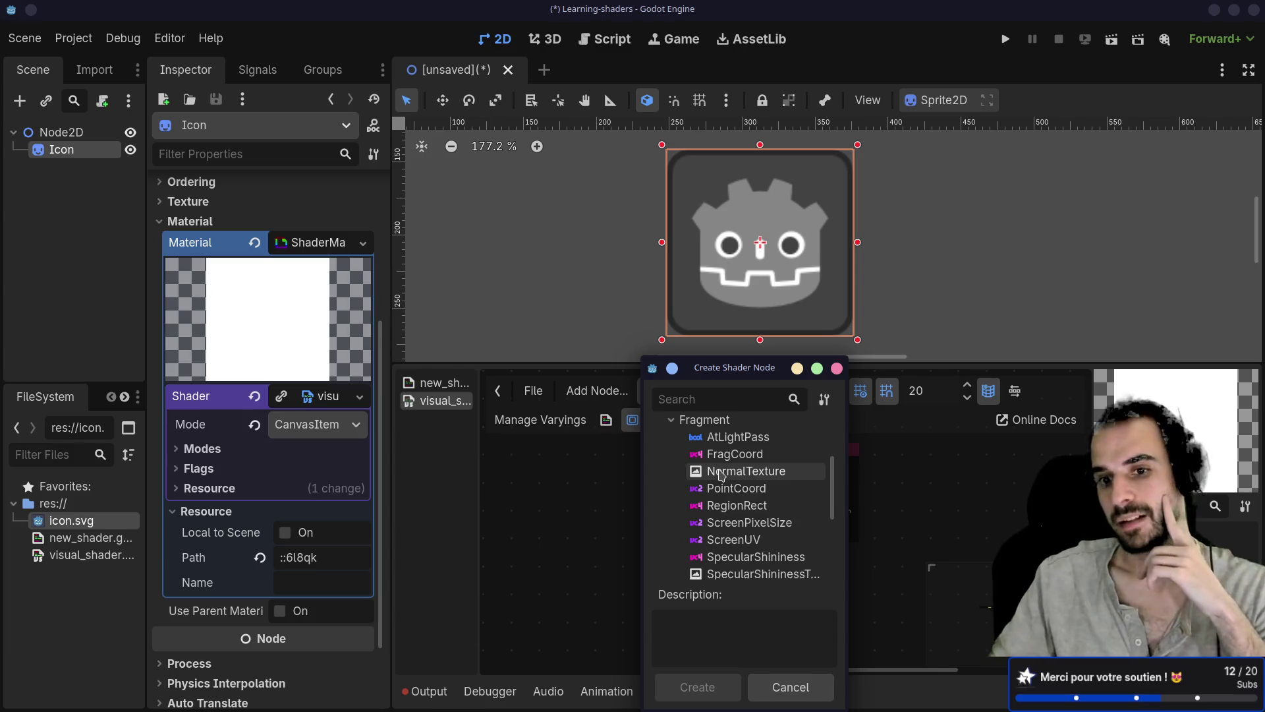
pyautogui.scroll(1, 720, 475)
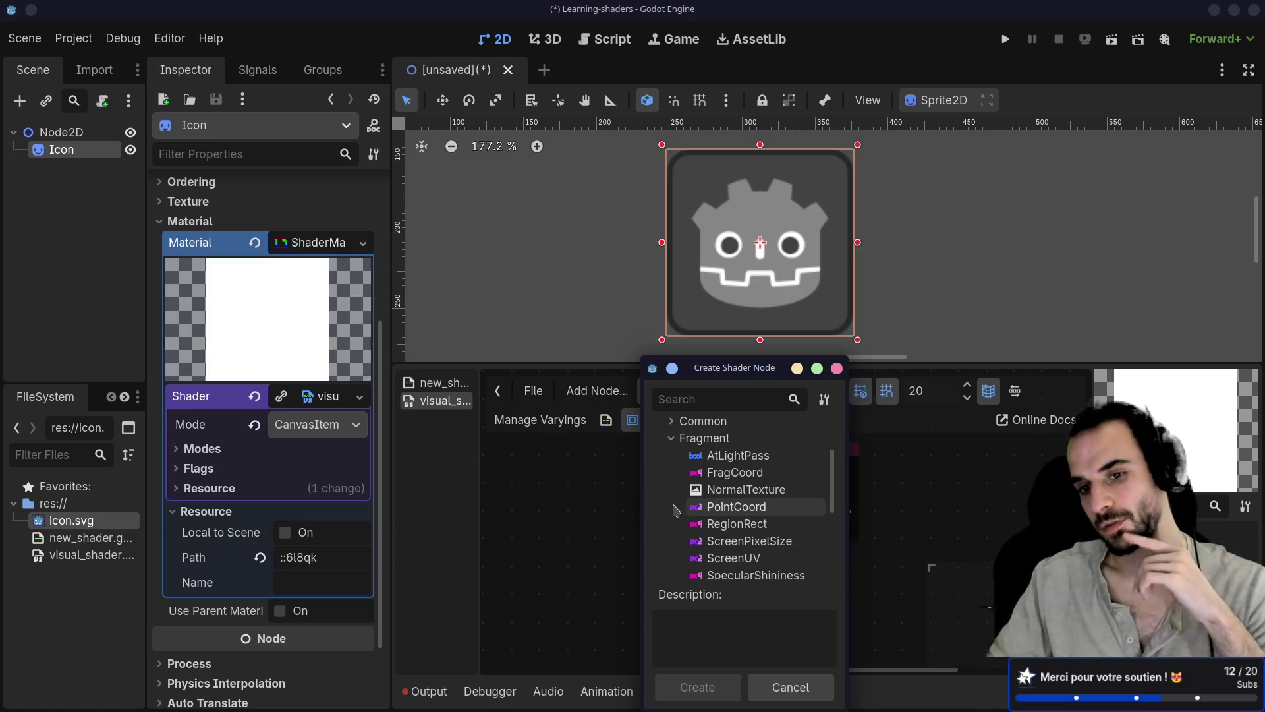
pyautogui.click(739, 509)
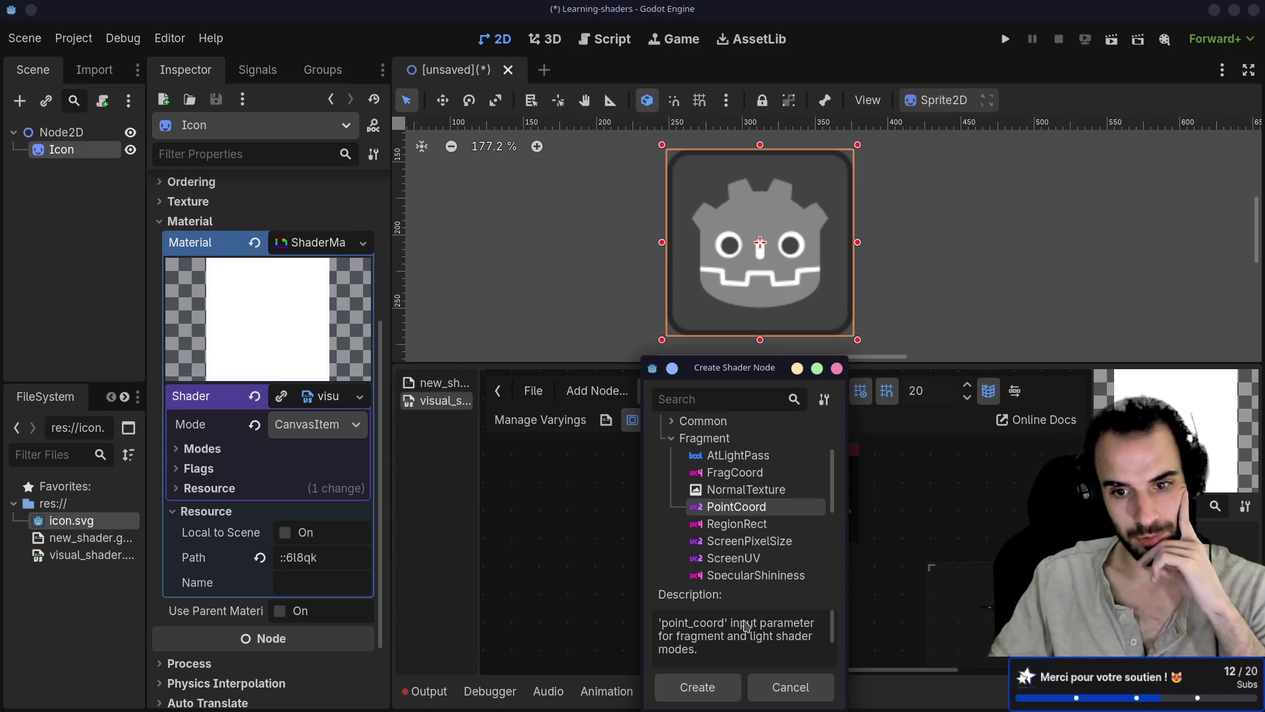
pyautogui.moveTo(833, 636)
pyautogui.mouseDown()
pyautogui.moveTo(832, 660)
pyautogui.moveTo(837, 622)
pyautogui.moveTo(833, 653)
pyautogui.mouseUp()
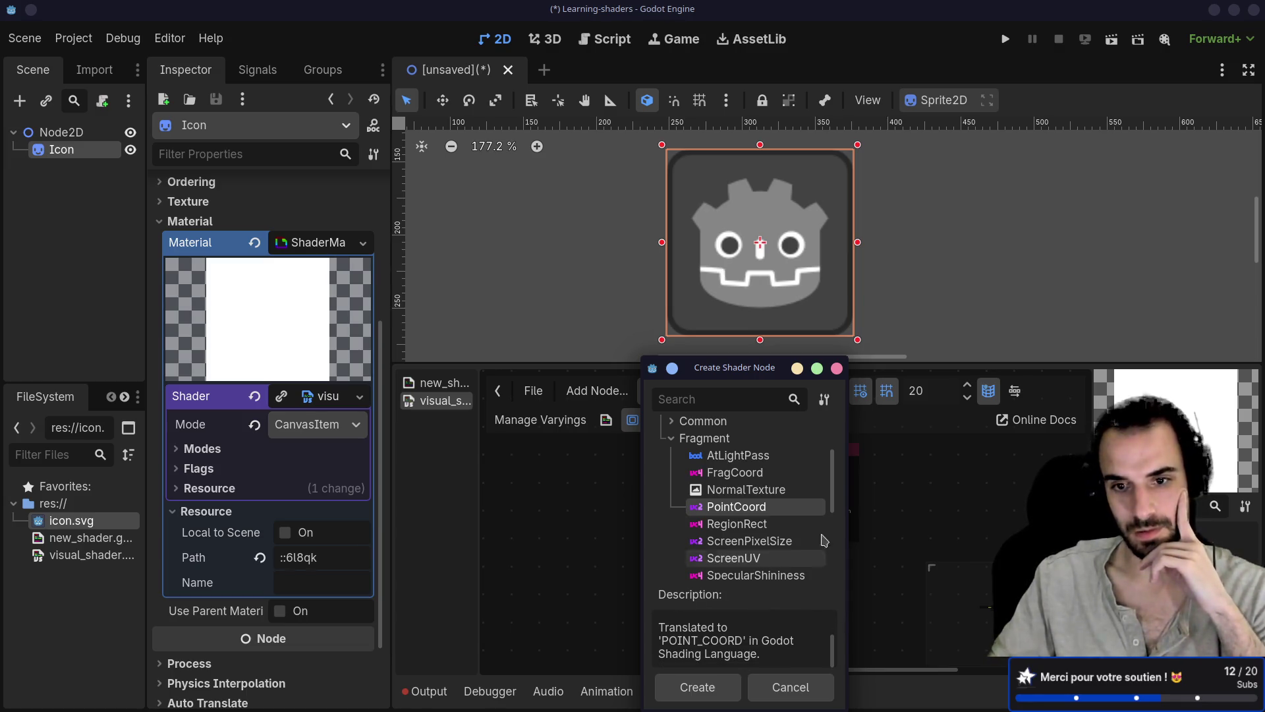
pyautogui.moveTo(833, 490)
pyautogui.mouseDown()
pyautogui.moveTo(836, 526)
pyautogui.moveTo(835, 513)
pyautogui.mouseUp()
pyautogui.click(724, 555)
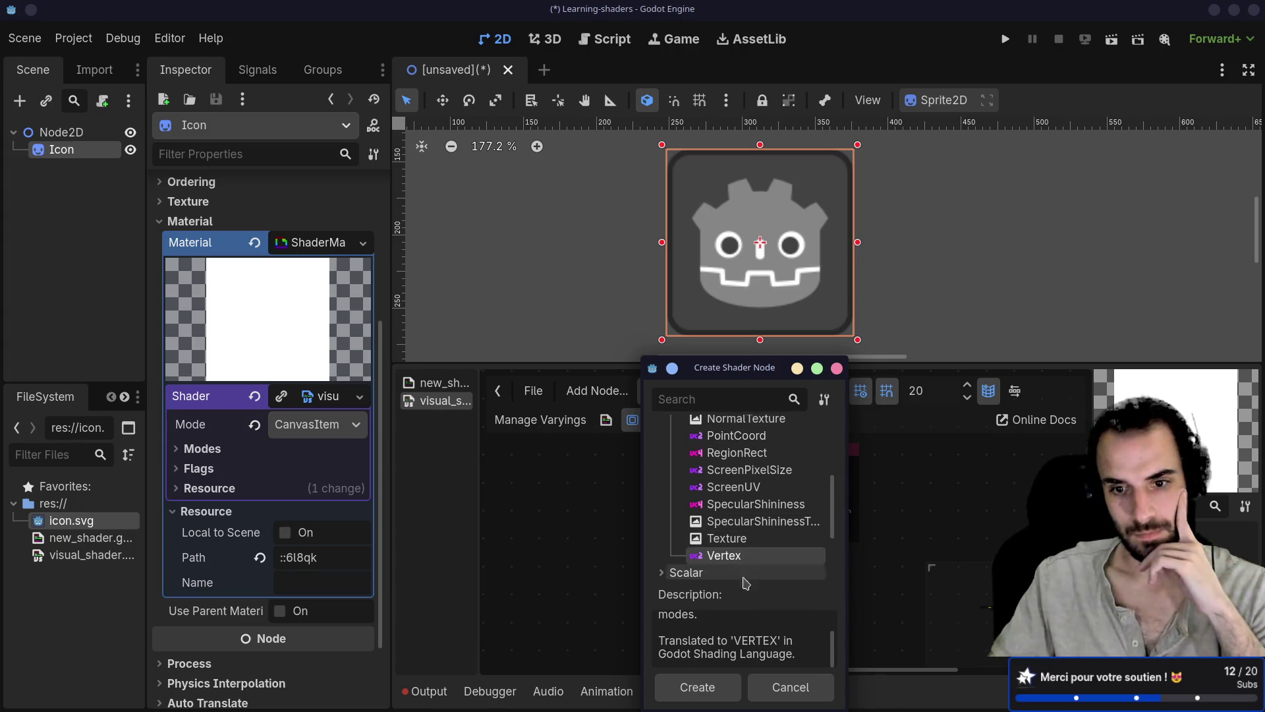
pyautogui.moveTo(833, 653); pyautogui.dragTo(837, 607)
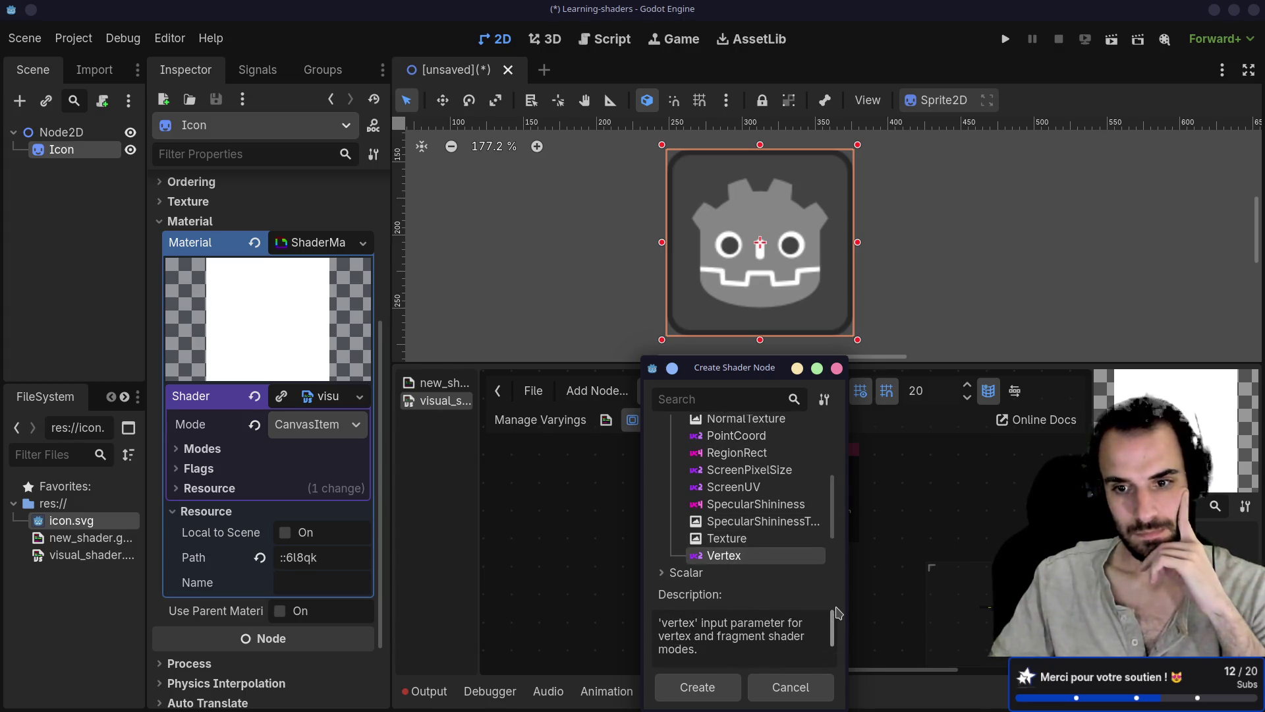
pyautogui.scroll(-2, 834, 619)
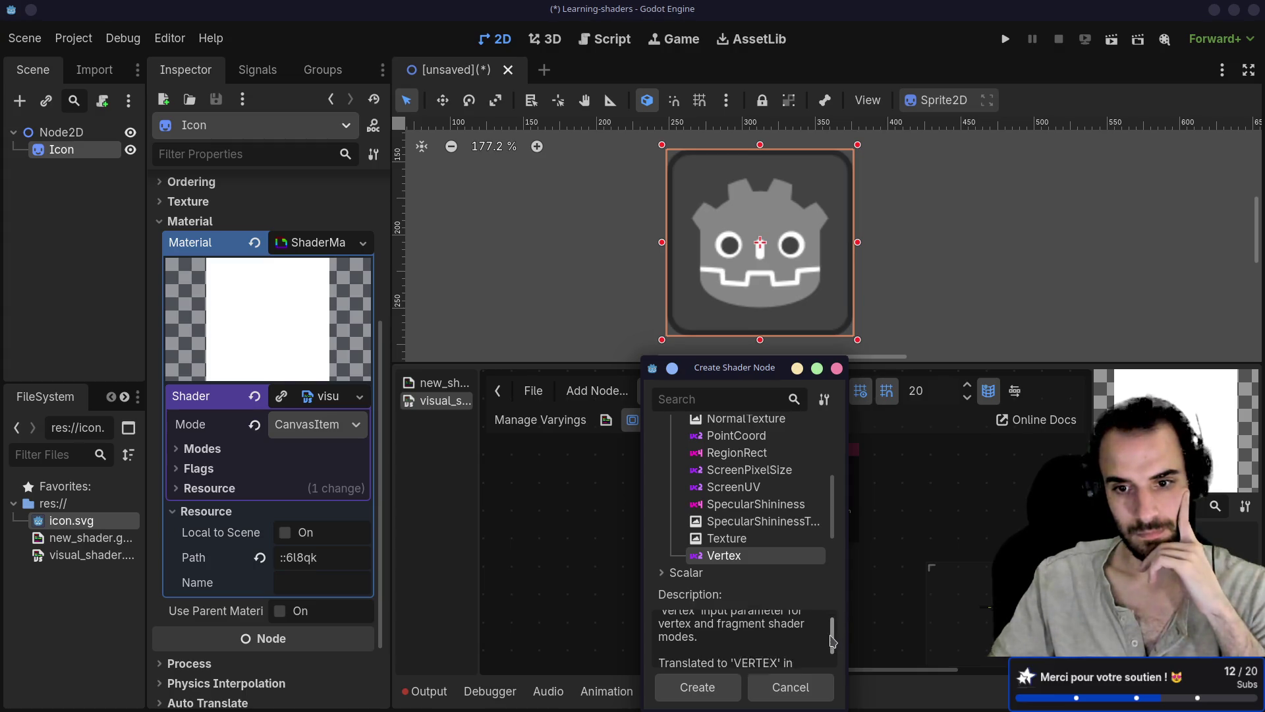
pyautogui.scroll(2, 760, 544)
pyautogui.click(751, 492)
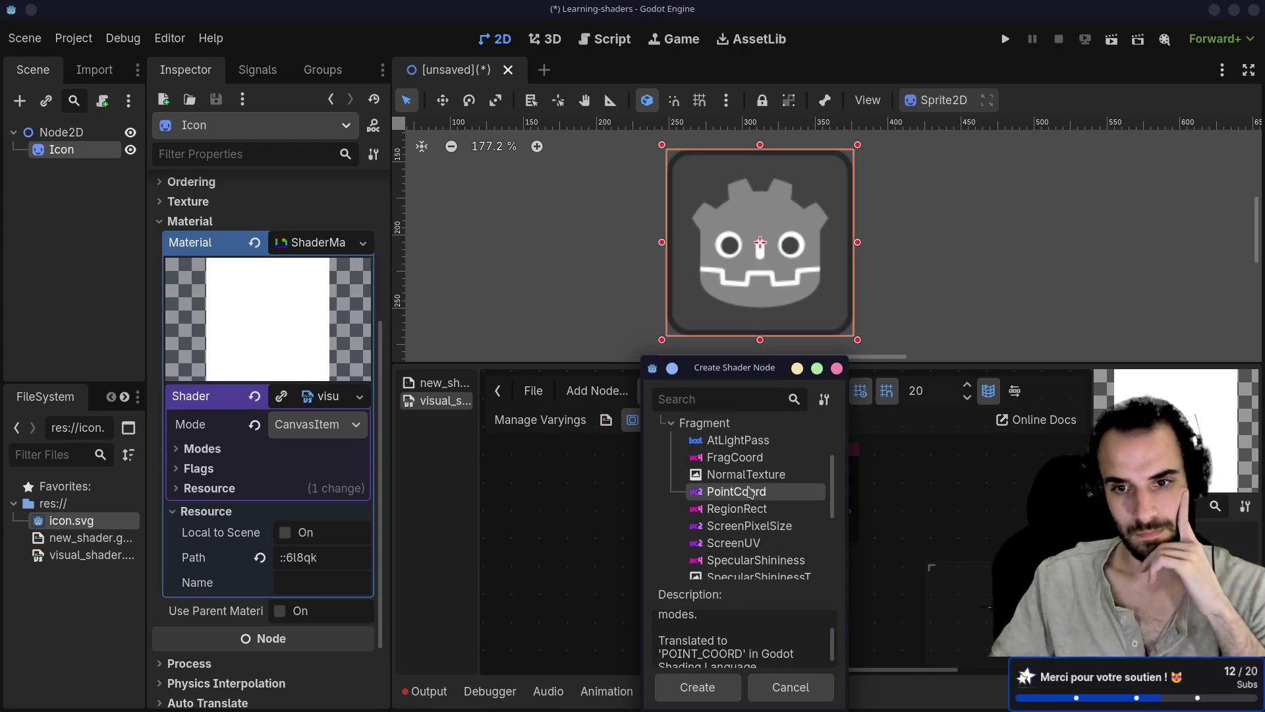
pyautogui.scroll(1, 834, 636)
pyautogui.moveTo(834, 635)
pyautogui.mouseDown()
pyautogui.moveTo(835, 620)
pyautogui.moveTo(825, 657)
pyautogui.mouseUp()
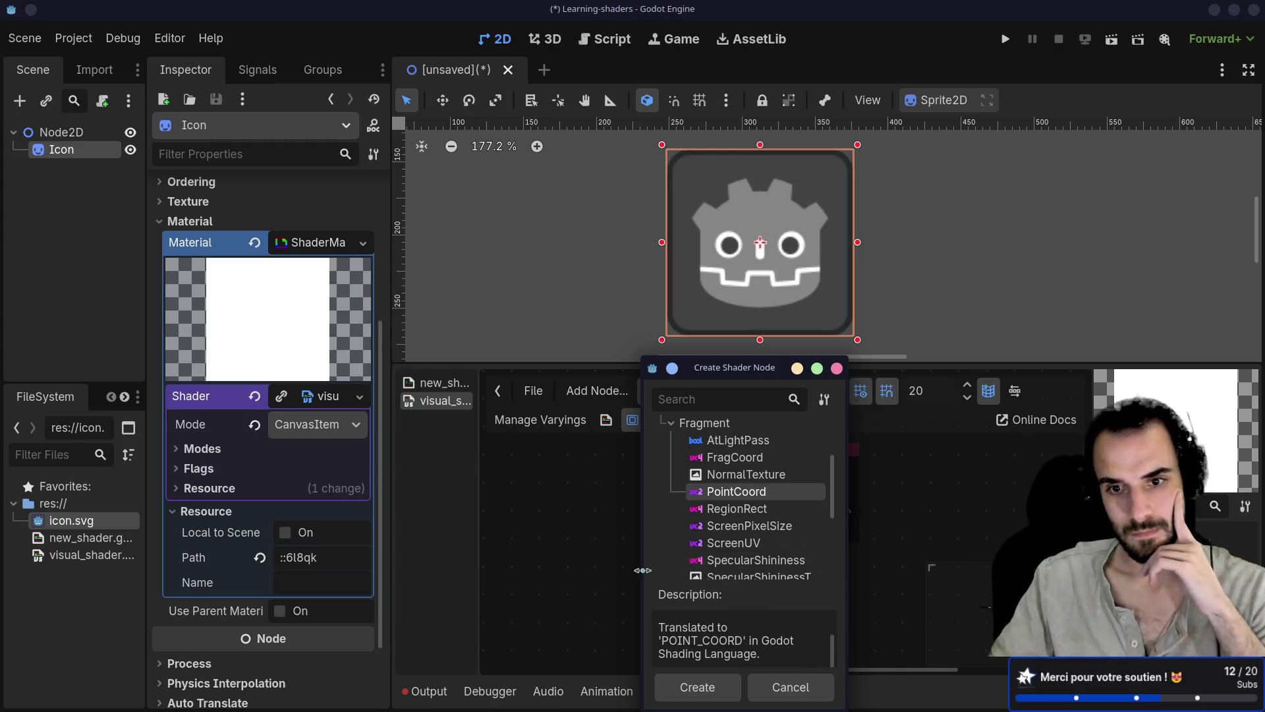
pyautogui.scroll(1, 746, 545)
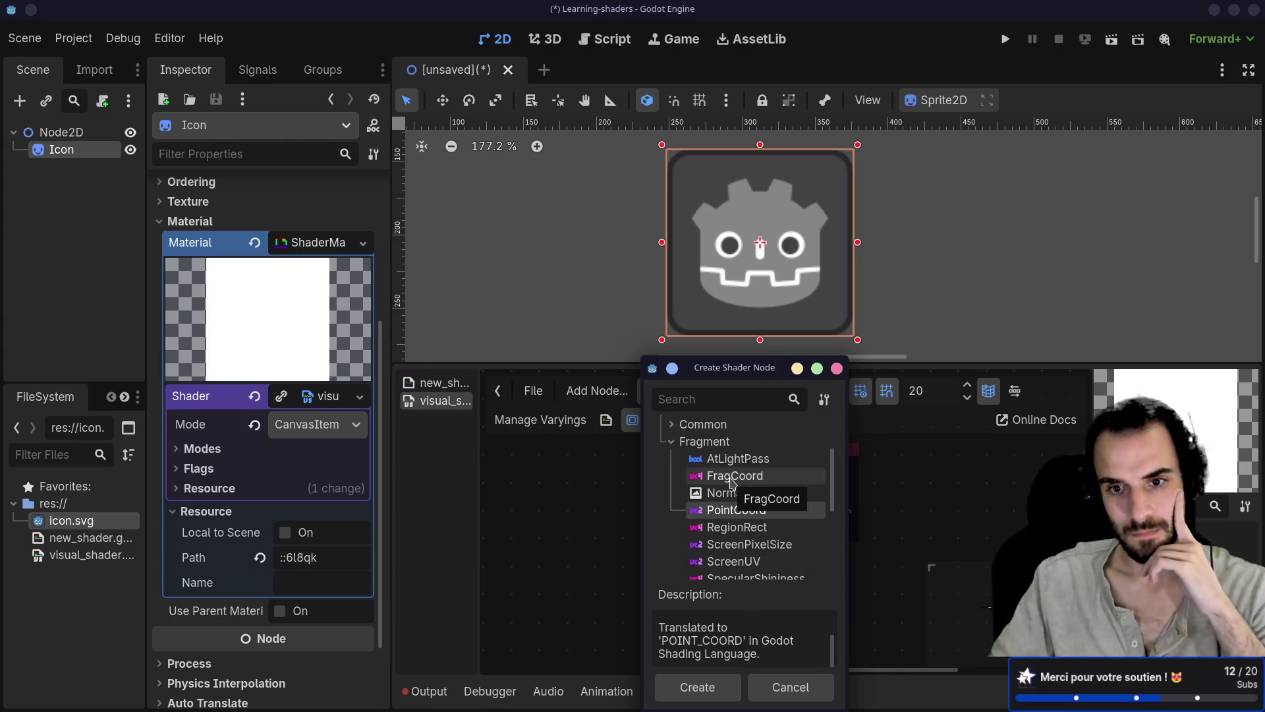
pyautogui.doubleClick(736, 510)
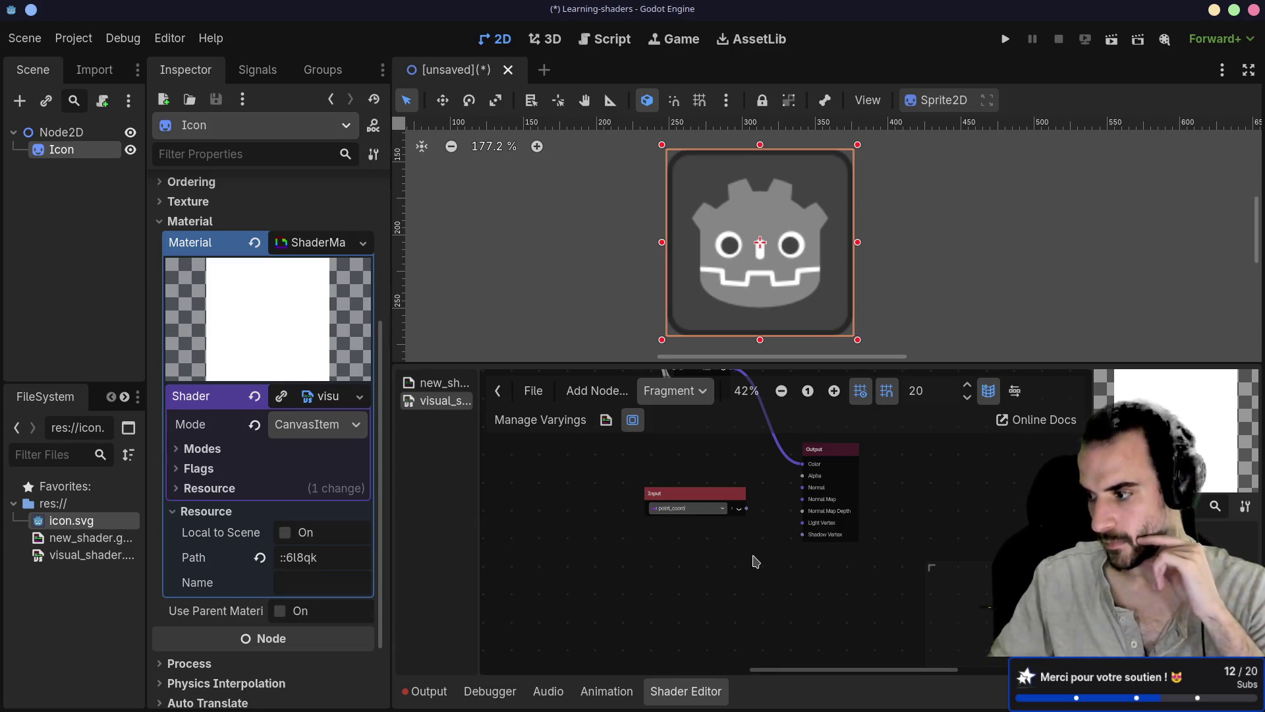
# Move the point_coord Input toward the output and browse the Special node category
pyautogui.scroll(3, 756, 561)
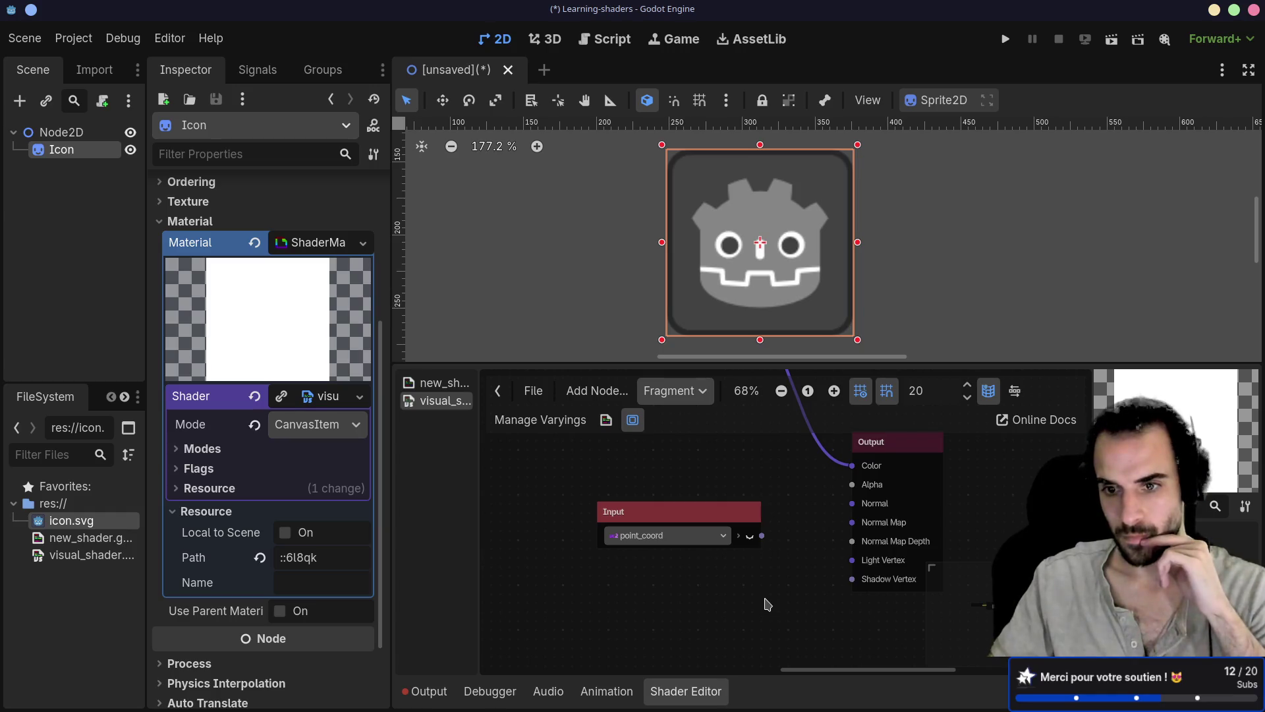
pyautogui.moveTo(690, 505)
pyautogui.mouseDown()
pyautogui.moveTo(675, 478)
pyautogui.moveTo(620, 479)
pyautogui.moveTo(705, 510)
pyautogui.moveTo(575, 473)
pyautogui.mouseUp()
pyautogui.rightClick(670, 558)
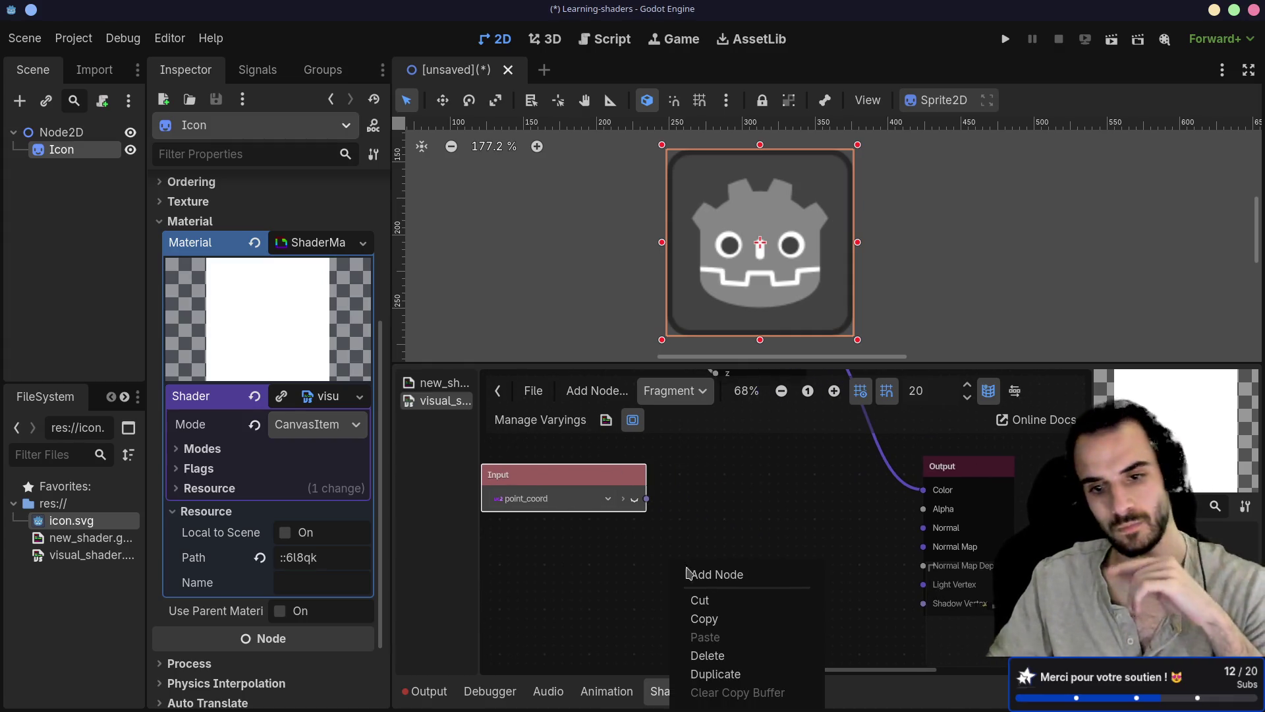
pyautogui.click(734, 576)
pyautogui.click(767, 419)
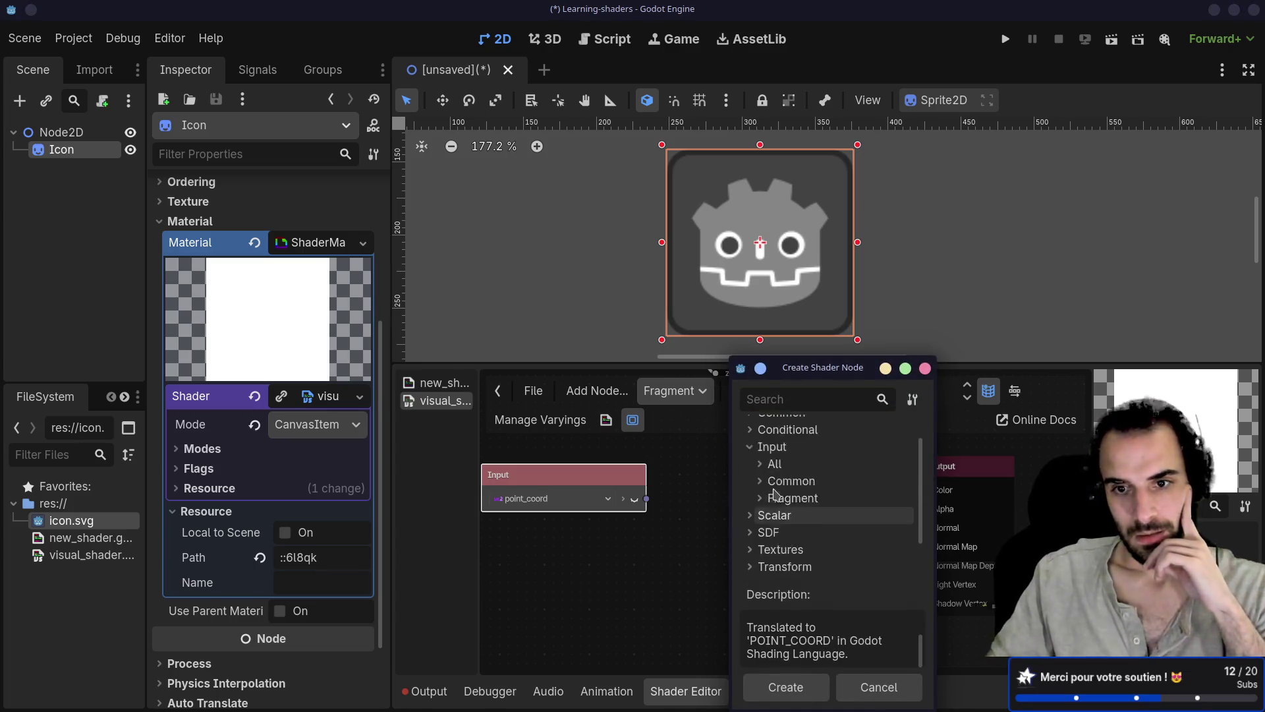
pyautogui.scroll(2, 775, 494)
pyautogui.scroll(-4, 775, 494)
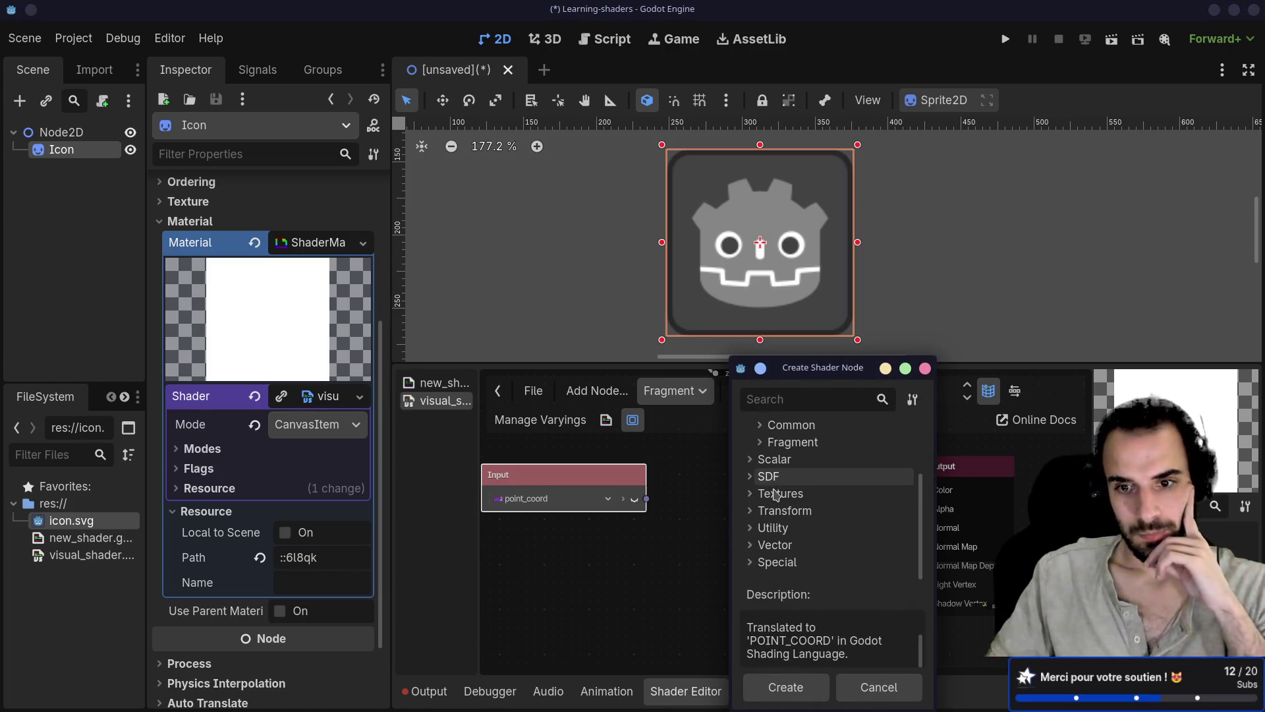
pyautogui.click(777, 562)
pyautogui.scroll(-3, 782, 554)
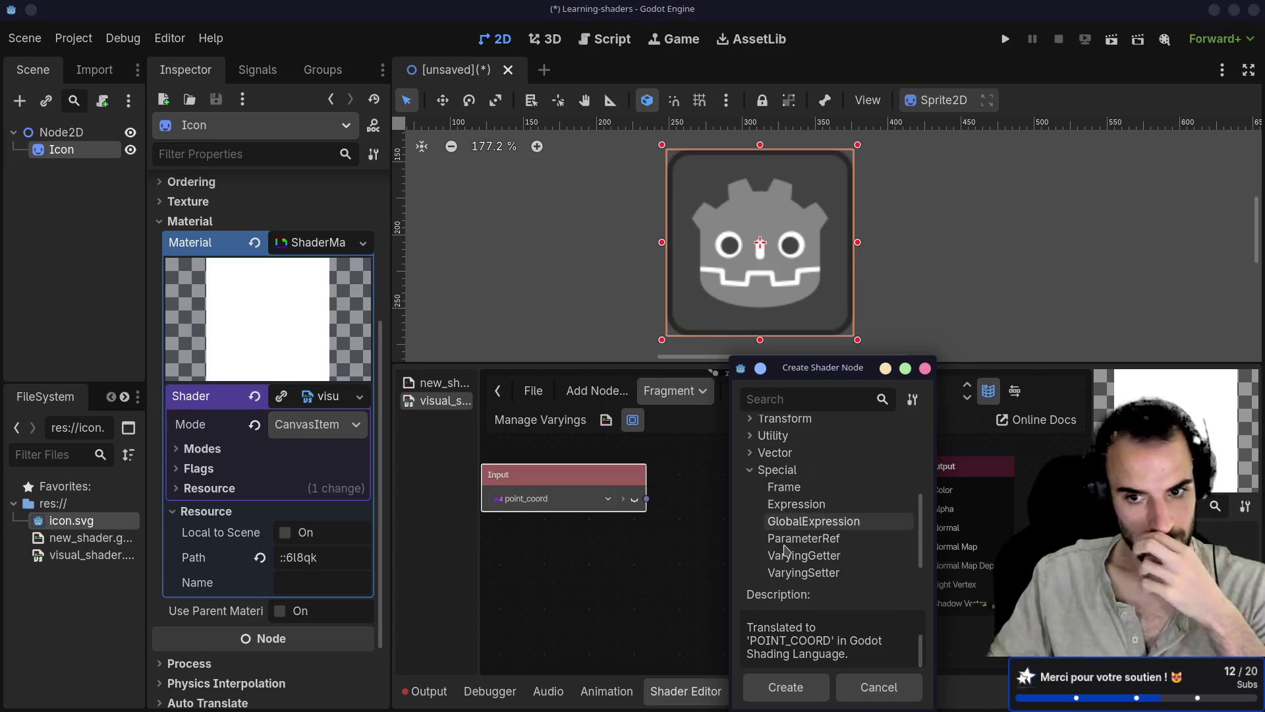
pyautogui.scroll(-2, 786, 551)
pyautogui.scroll(3, 764, 541)
pyautogui.click(749, 522)
# Look through the All input group, then close the node list and pan back
pyautogui.scroll(3, 749, 522)
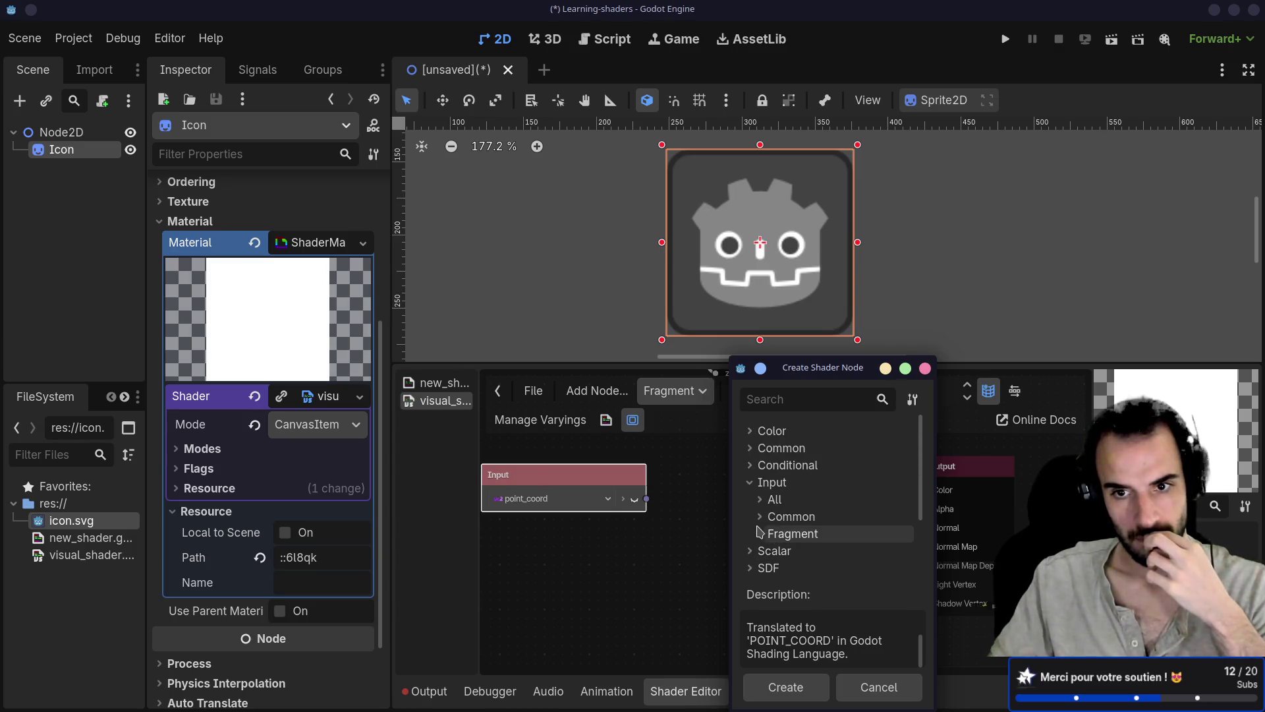
pyautogui.click(760, 501)
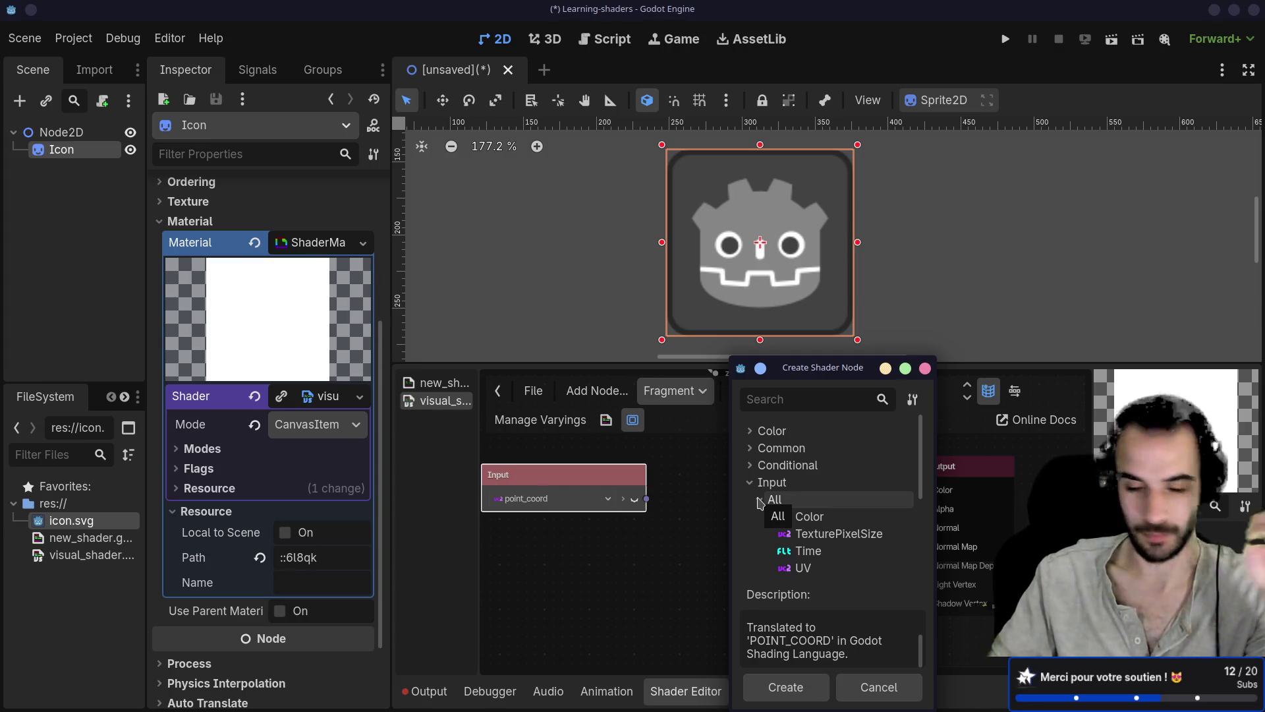
pyautogui.scroll(-5, 760, 514)
pyautogui.scroll(3, 760, 520)
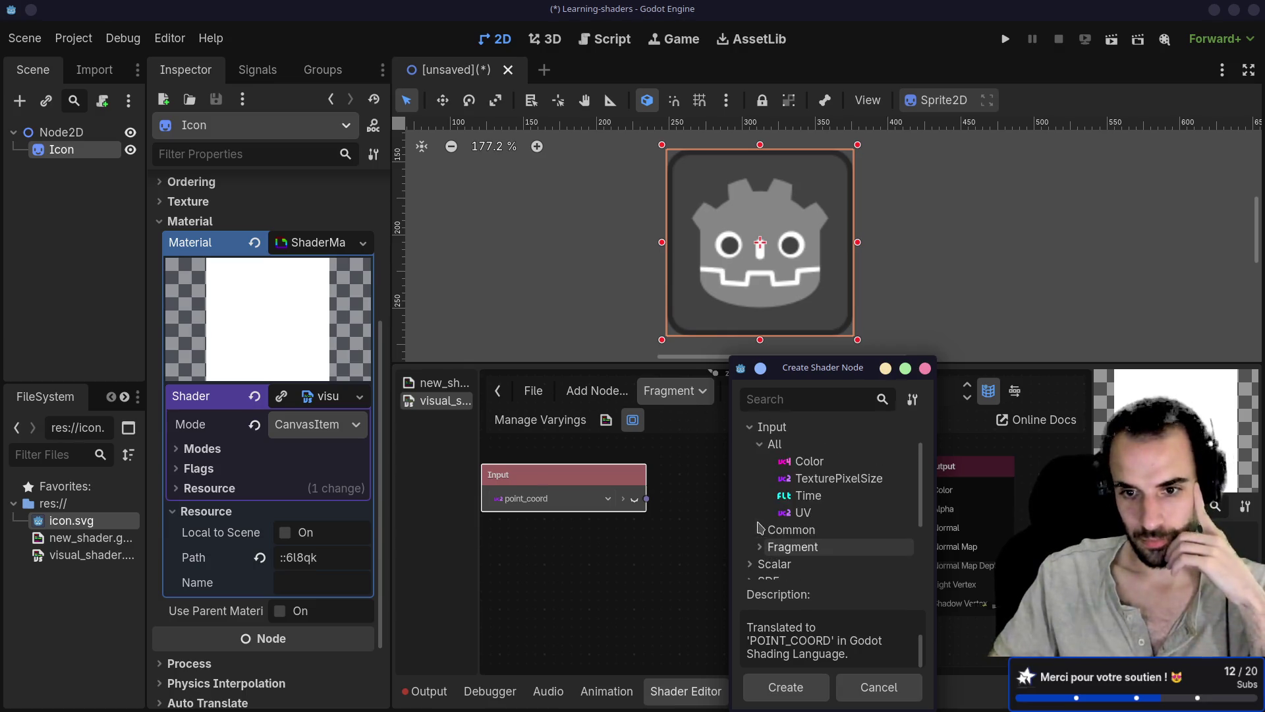
pyautogui.click(759, 445)
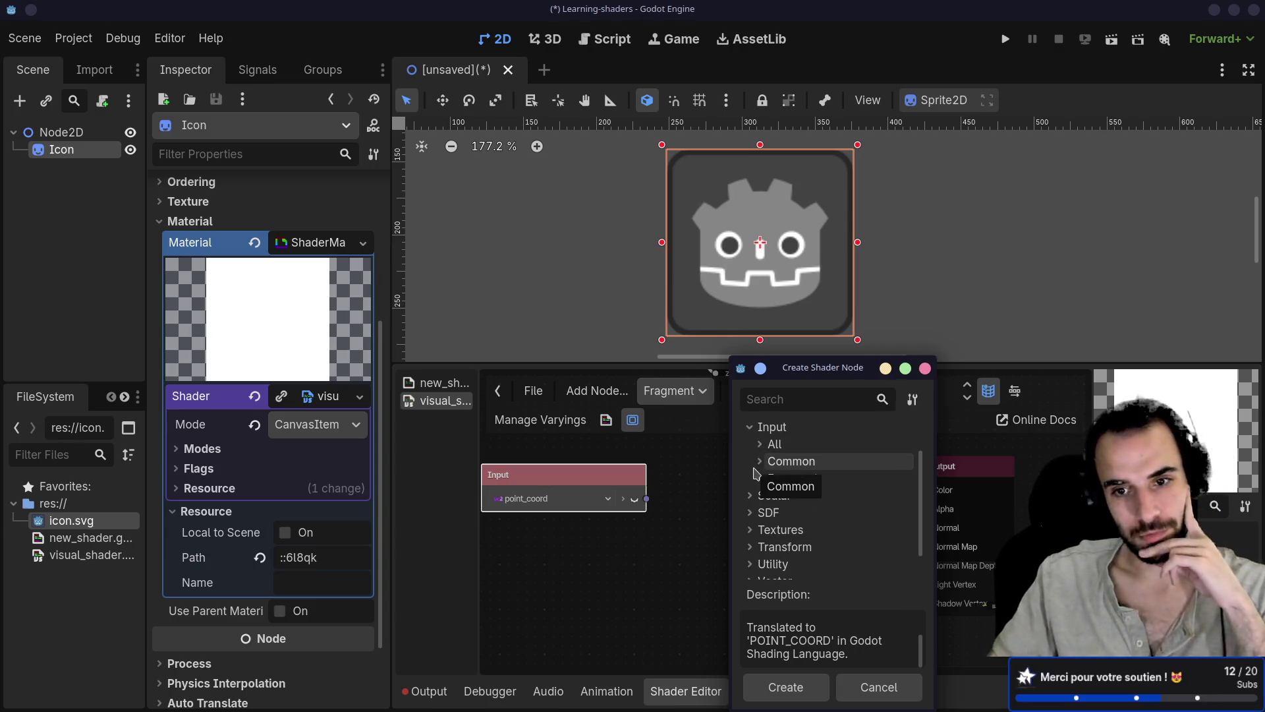
pyautogui.scroll(3, 757, 474)
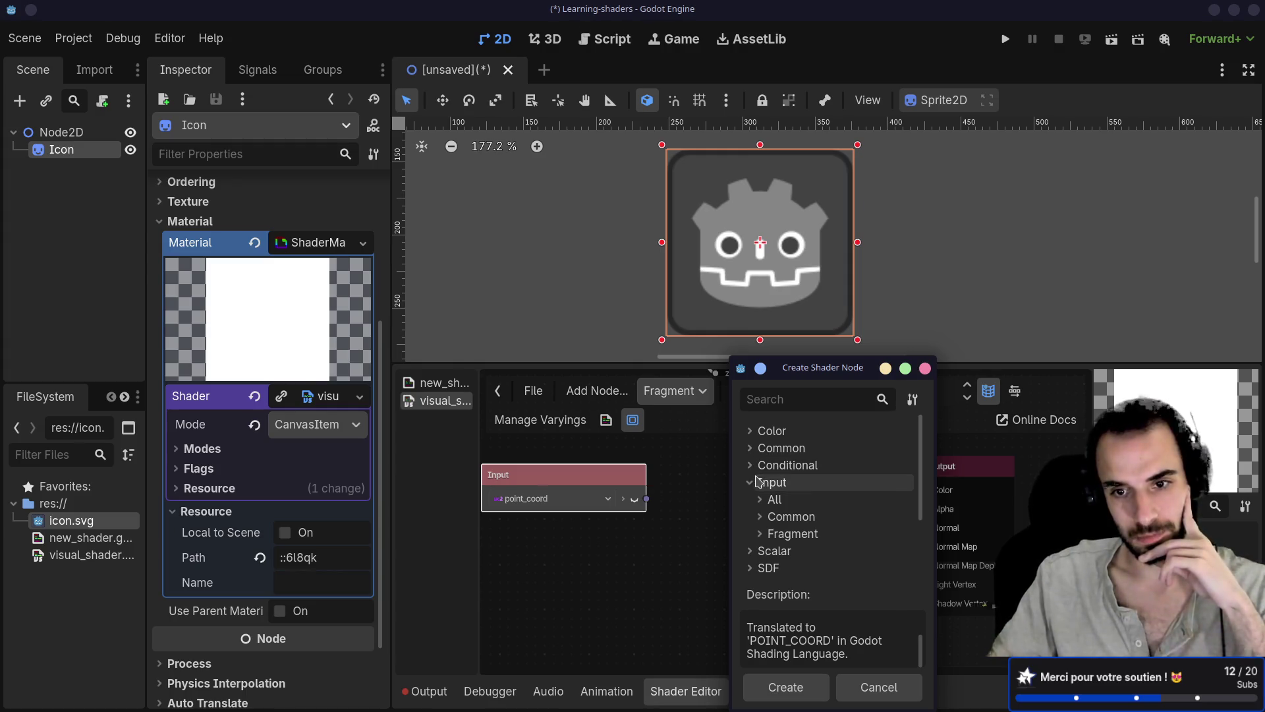
pyautogui.scroll(-3, 752, 497)
pyautogui.scroll(-2, 752, 499)
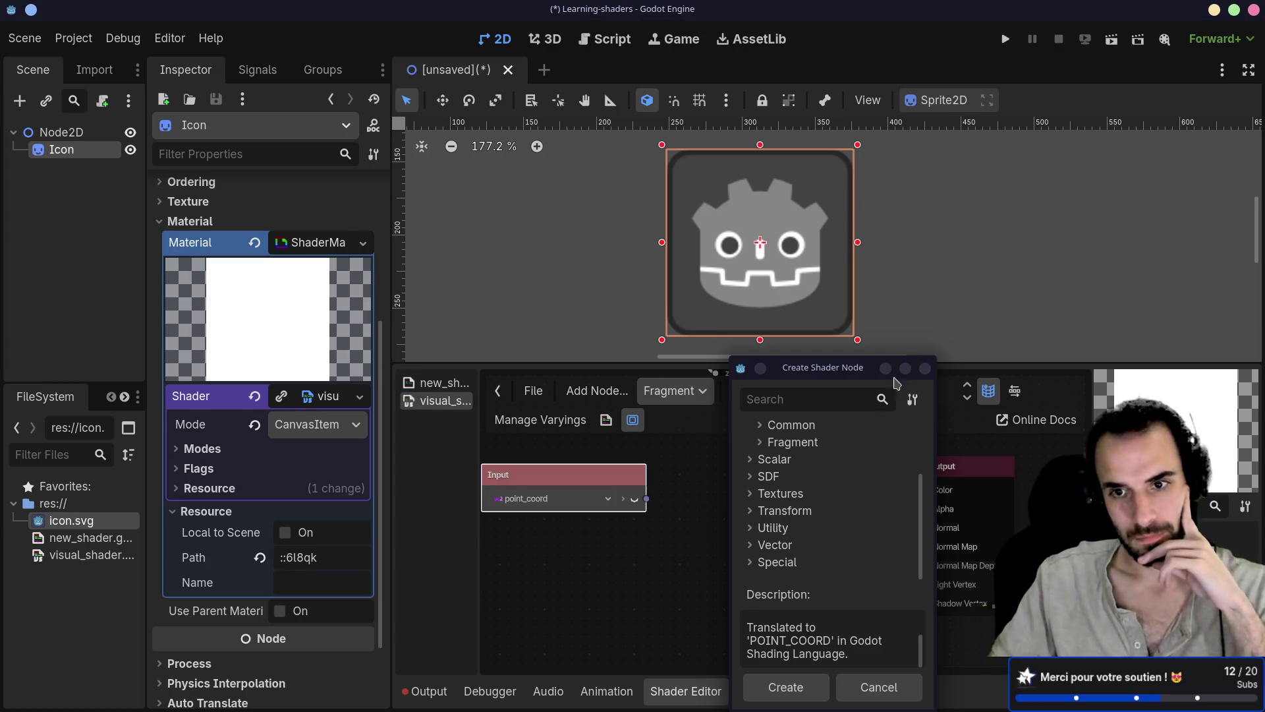
pyautogui.click(925, 367)
pyautogui.hscroll(2, 827, 514)
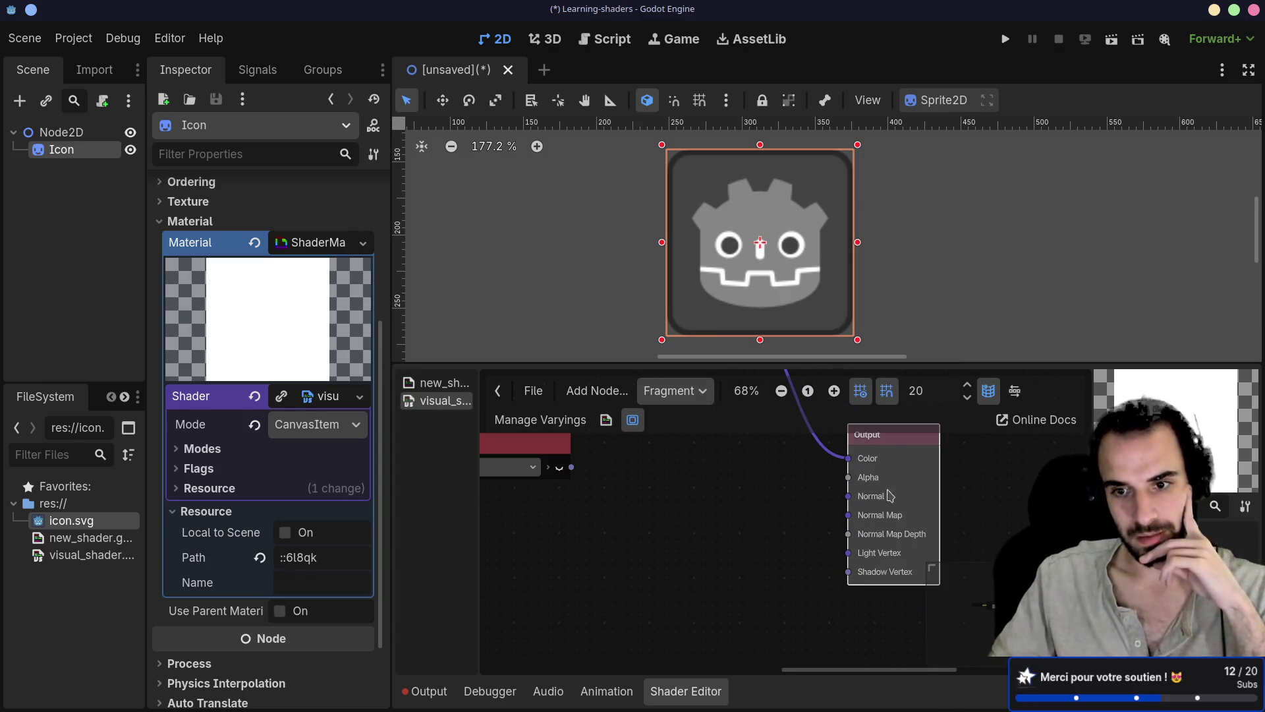
pyautogui.hscroll(1, 884, 481)
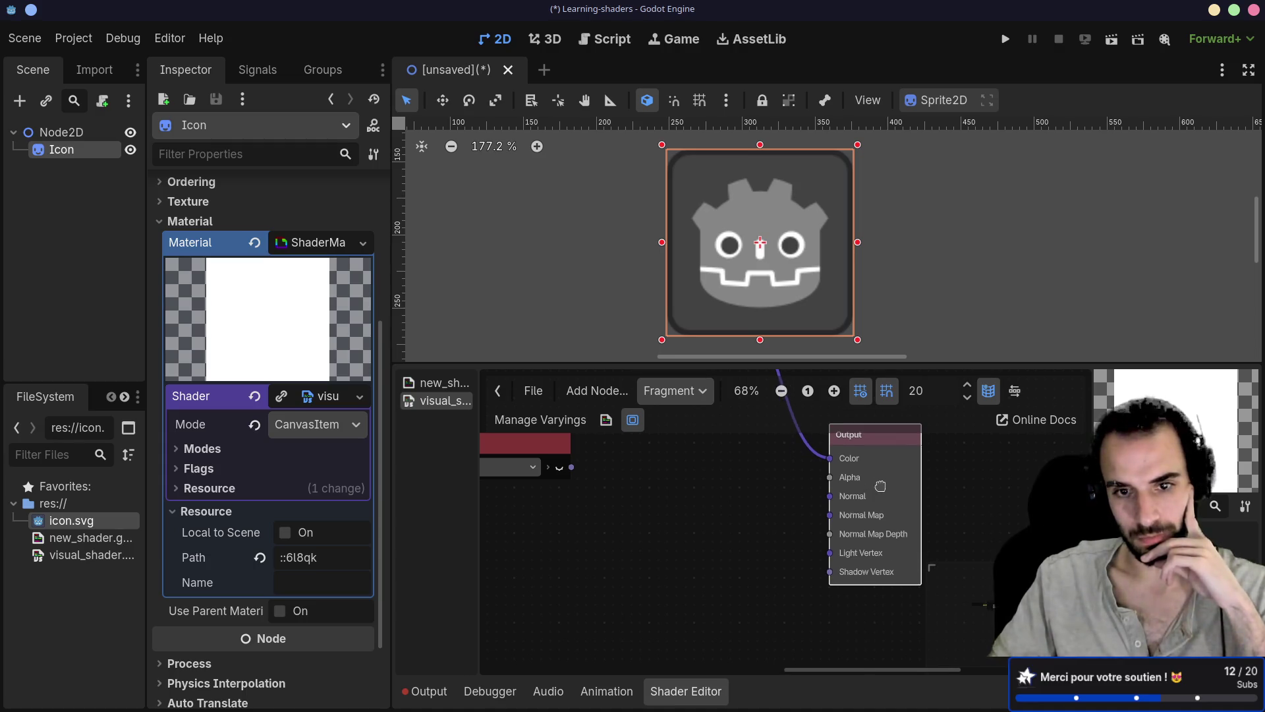
pyautogui.hscroll(-5, 882, 486)
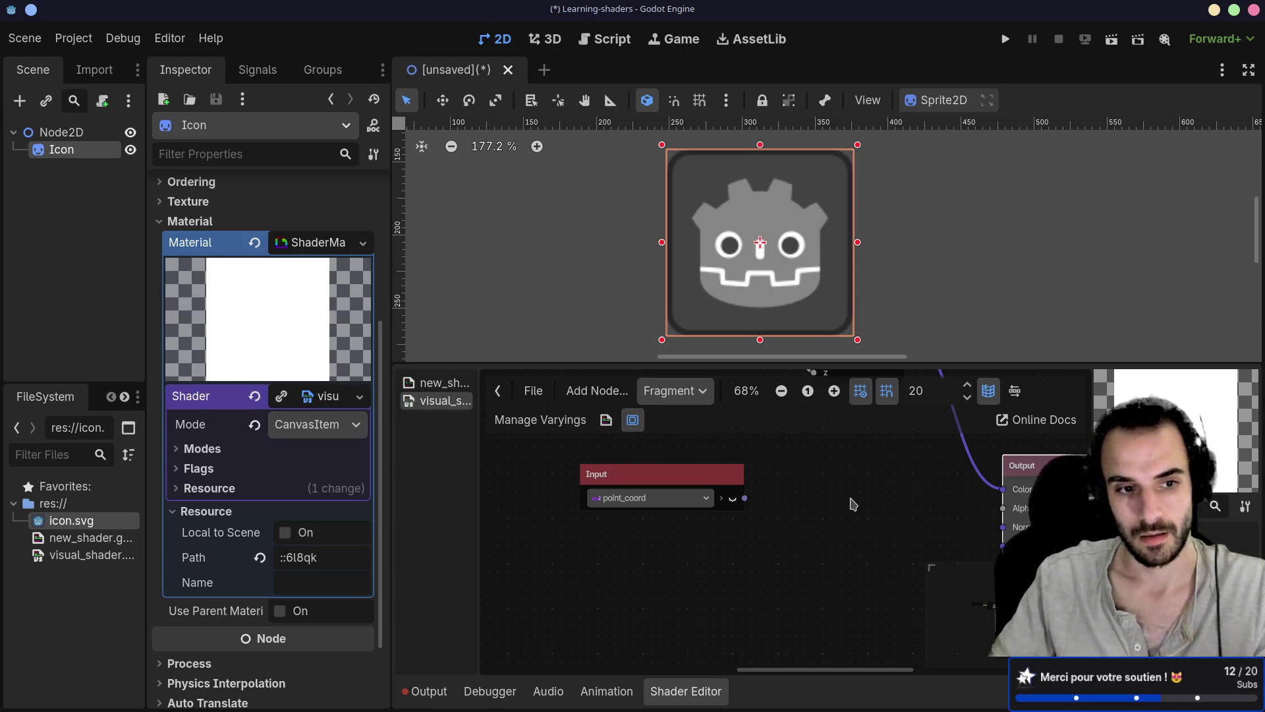
# Select the point_coord Input node, then cancel the scene save prompt without saving
pyautogui.scroll(-2, 855, 502)
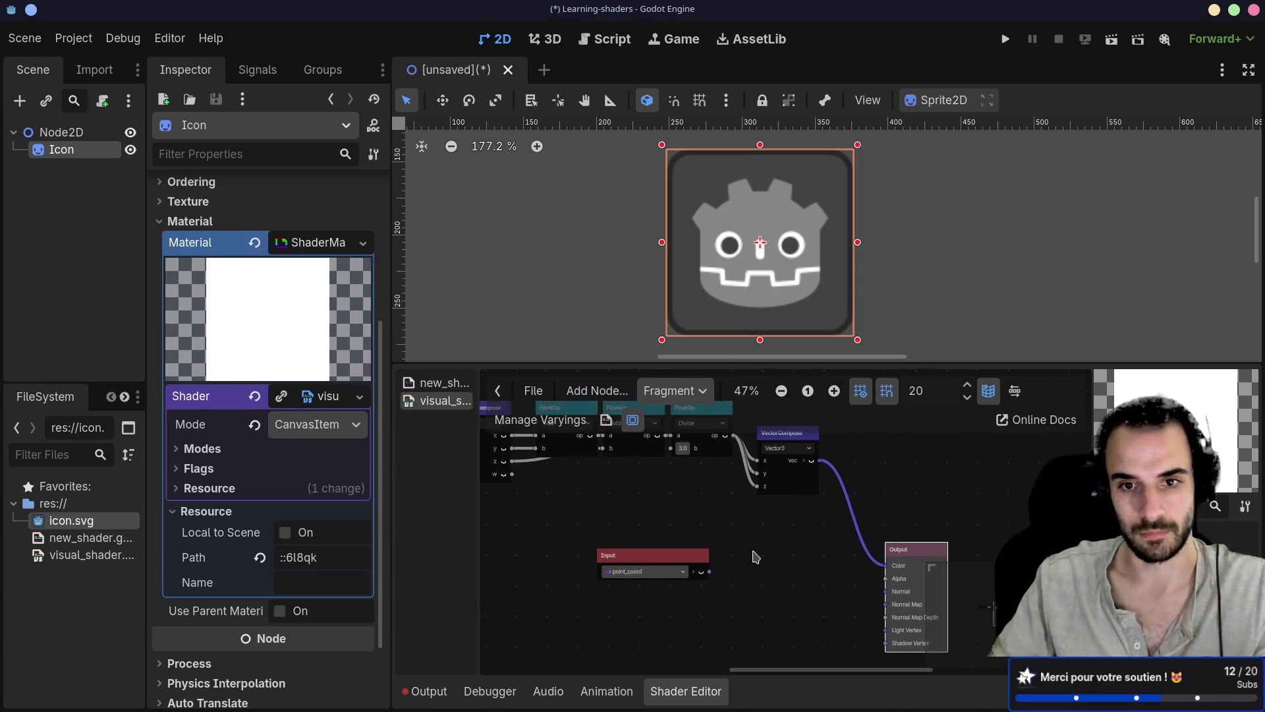
pyautogui.click(683, 563)
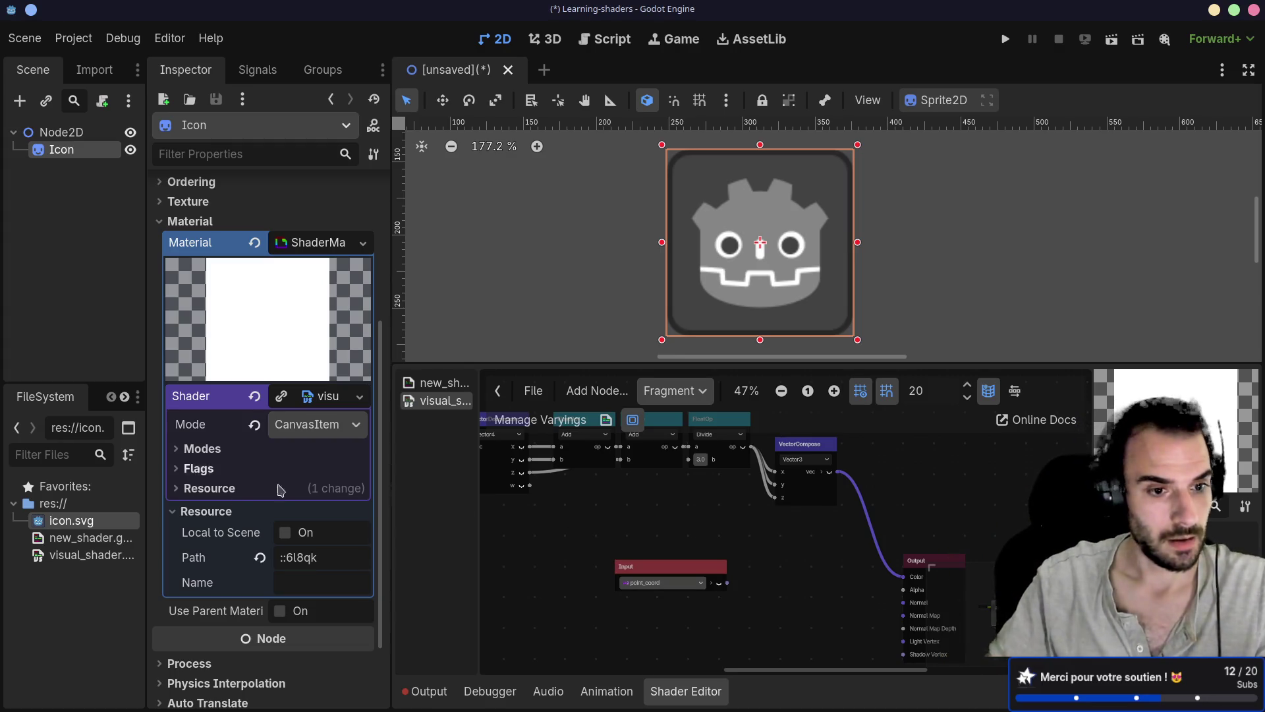
pyautogui.hotkey('ctrl', 's')
pyautogui.click(788, 621)
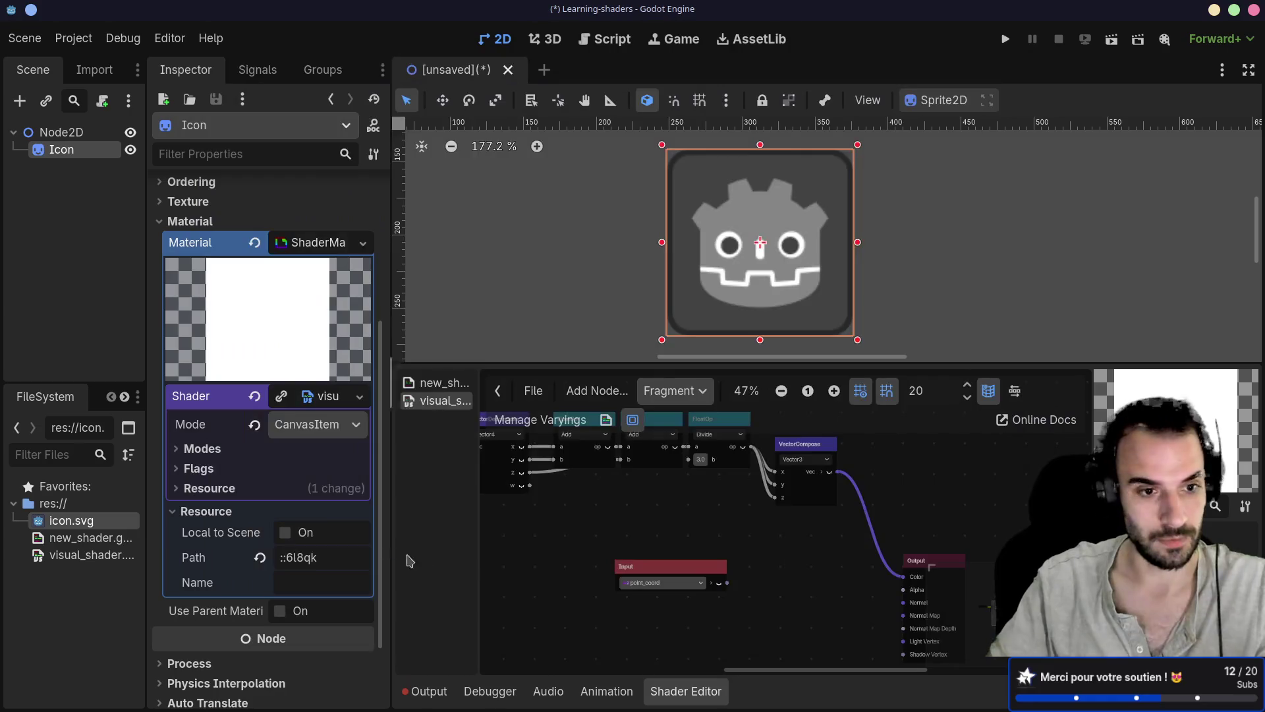
# Reassign visual_shader.tres as the Icon node's shader through Quick Load
pyautogui.doubleClick(66, 539)
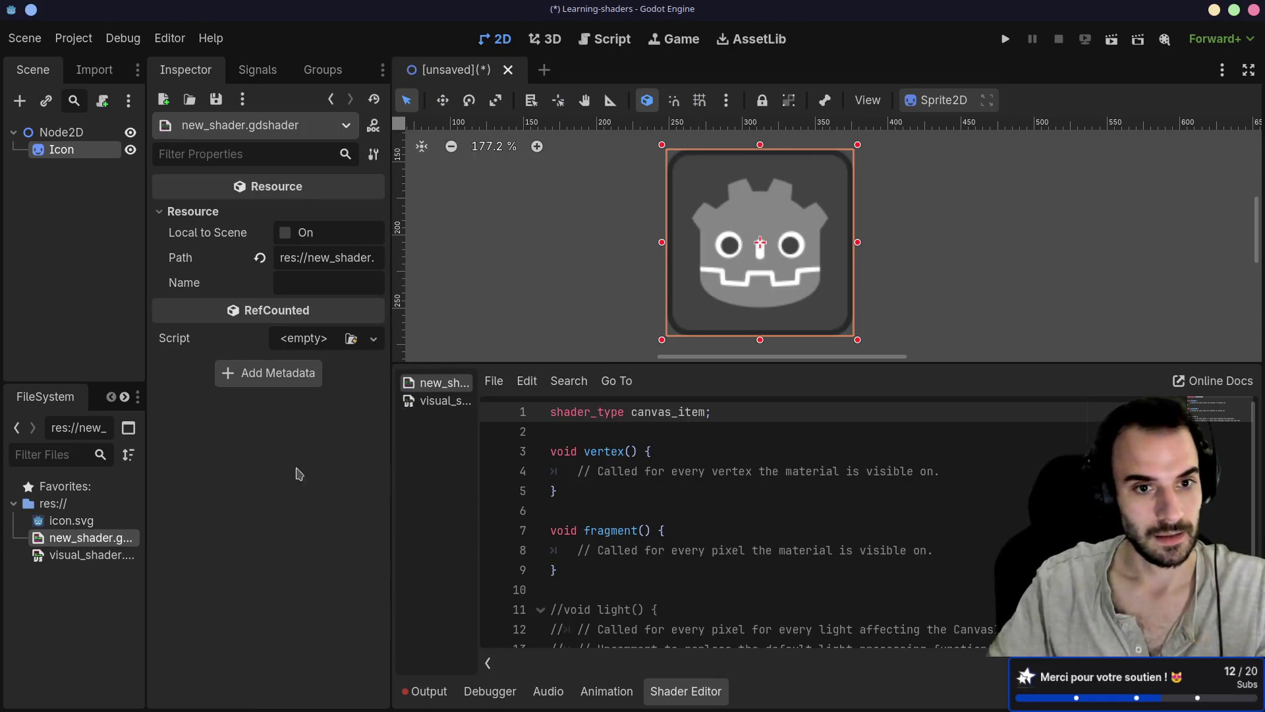
pyautogui.click(89, 157)
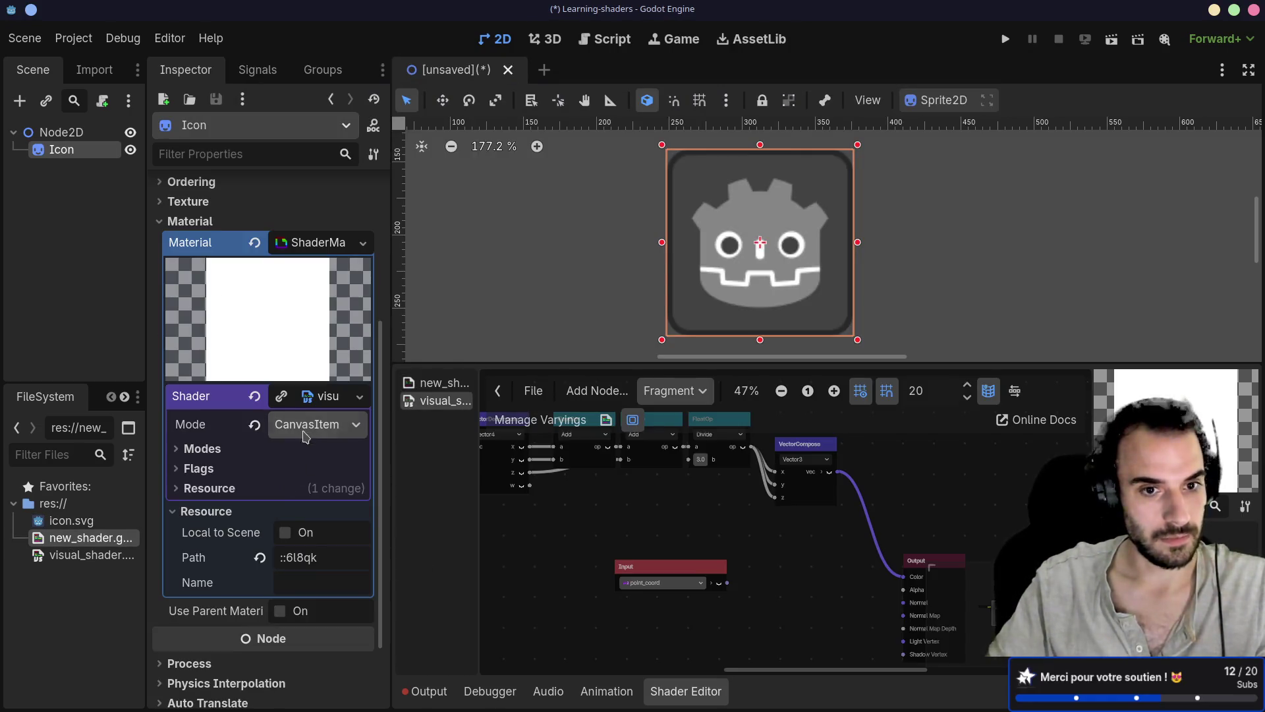
pyautogui.click(322, 400)
pyautogui.click(338, 405)
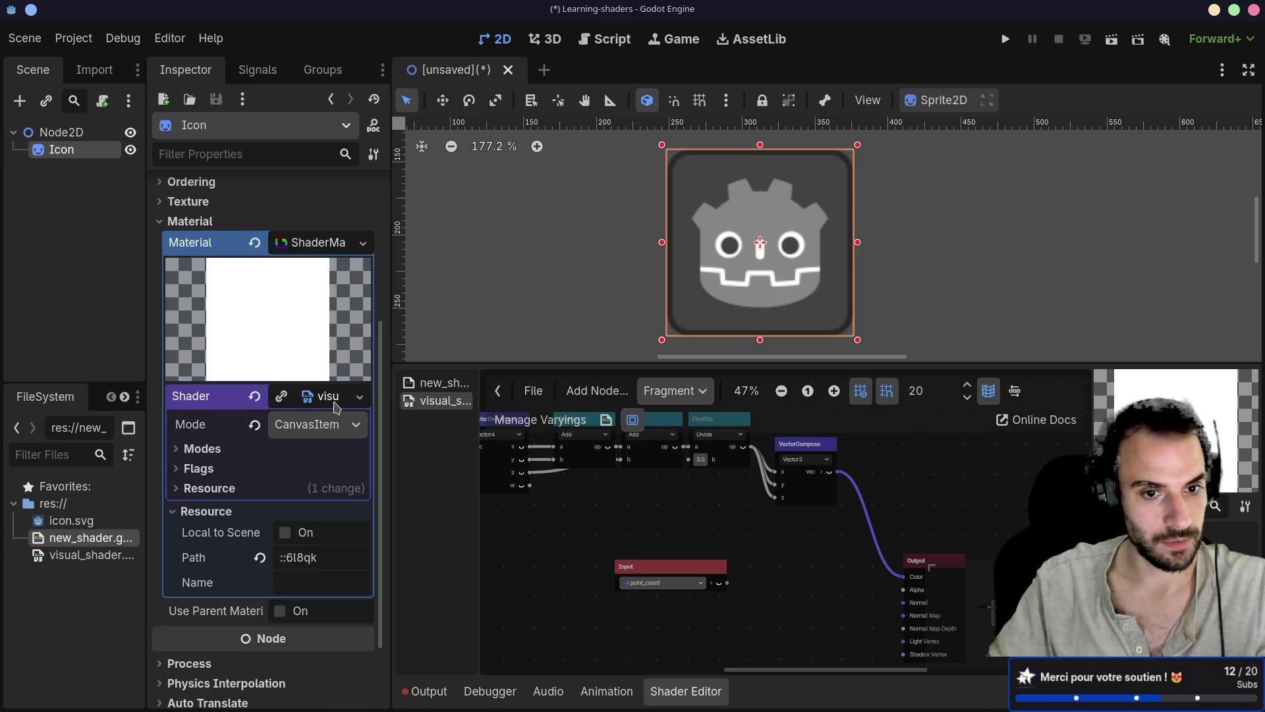
pyautogui.click(338, 403)
pyautogui.click(360, 396)
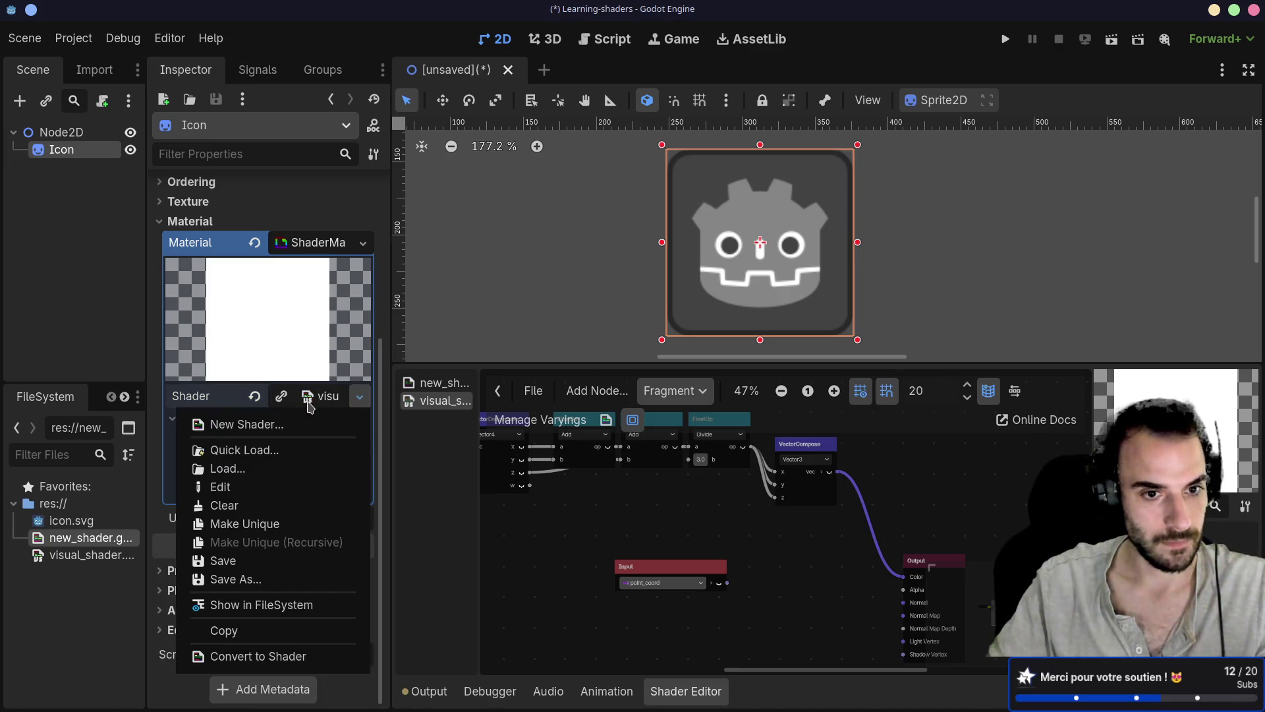
pyautogui.click(249, 451)
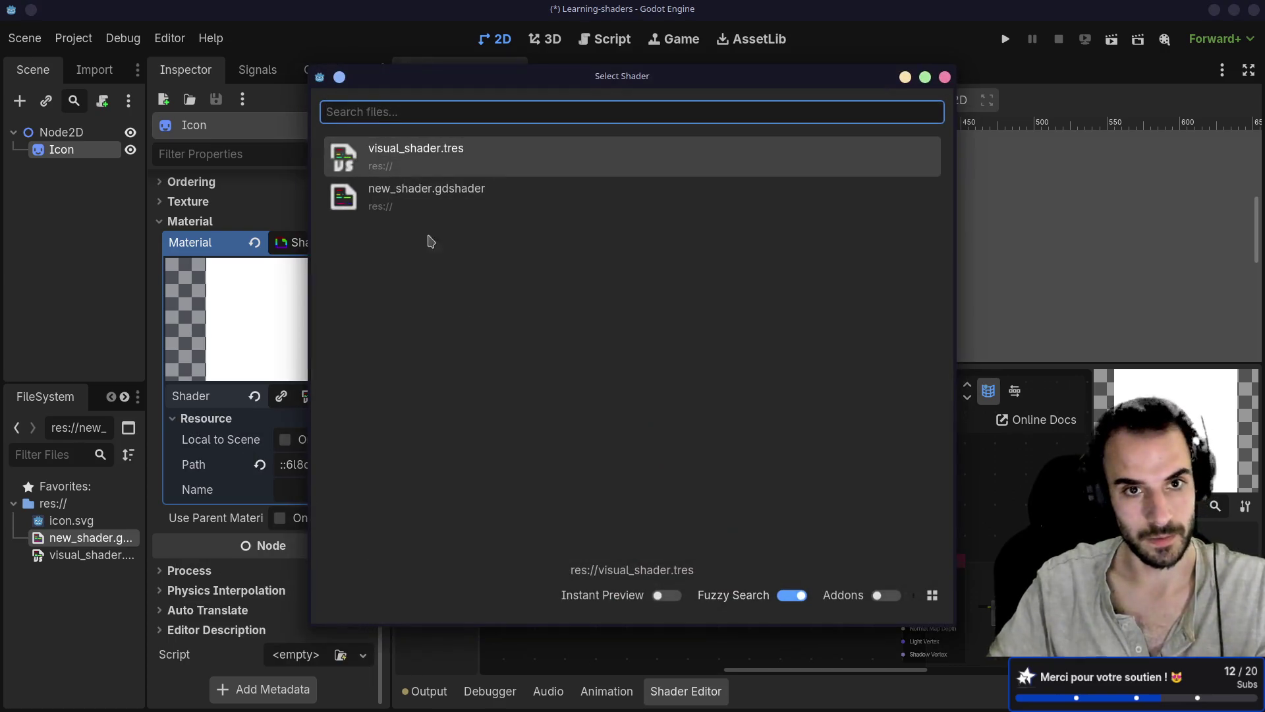
pyautogui.doubleClick(441, 169)
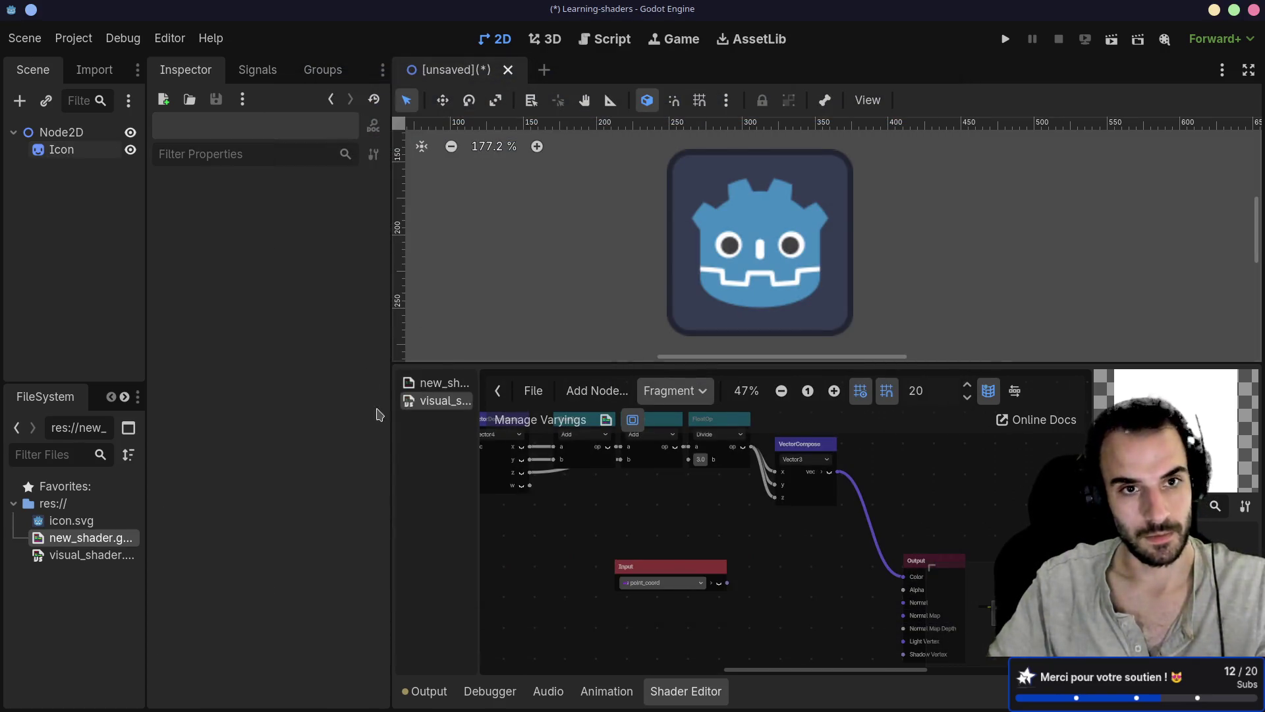
# Open the new_shader.gdshader code and look over its vertex comment and fragment() function
pyautogui.doubleClick(77, 538)
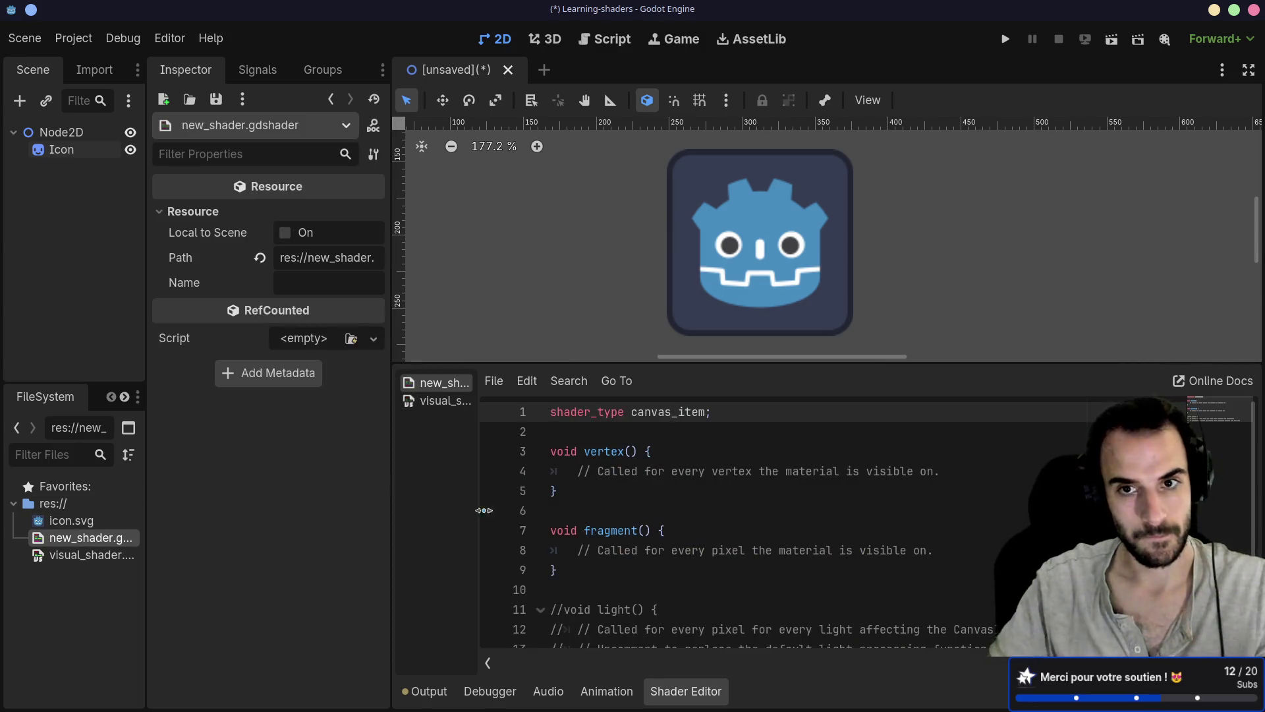
pyautogui.scroll(-1, 622, 541)
pyautogui.scroll(1, 623, 537)
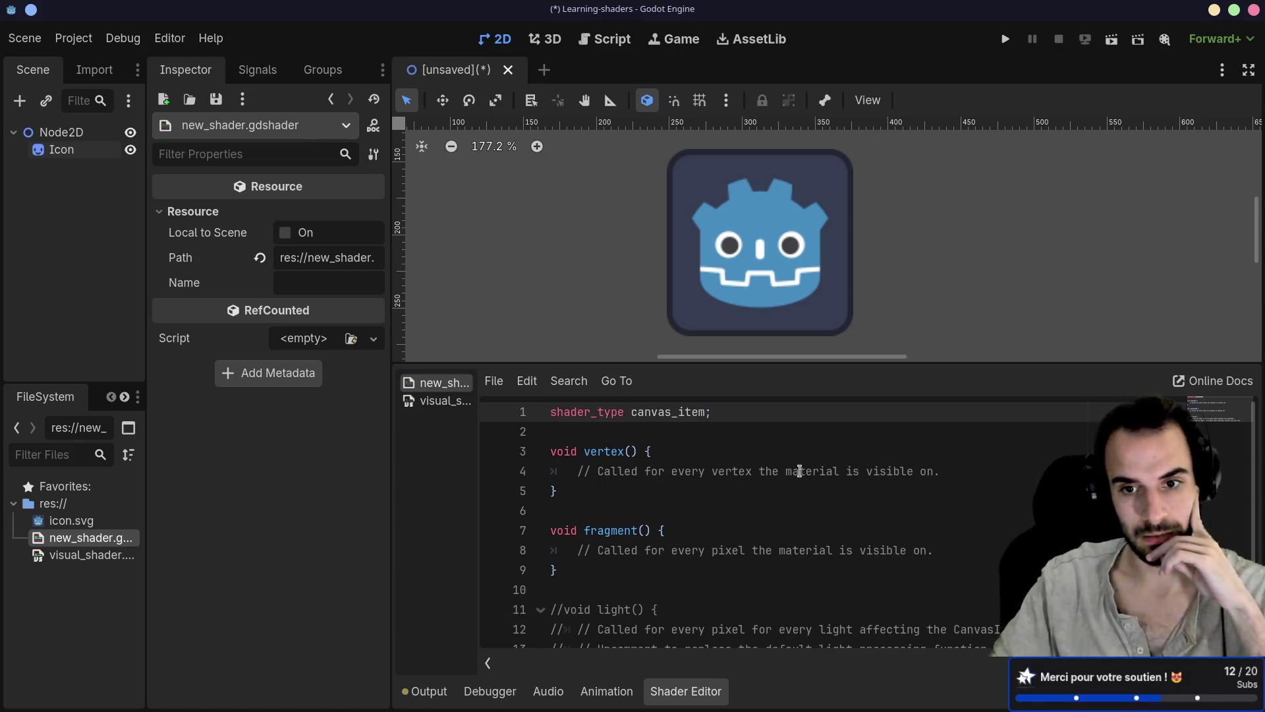
pyautogui.moveTo(863, 472); pyautogui.dragTo(953, 477)
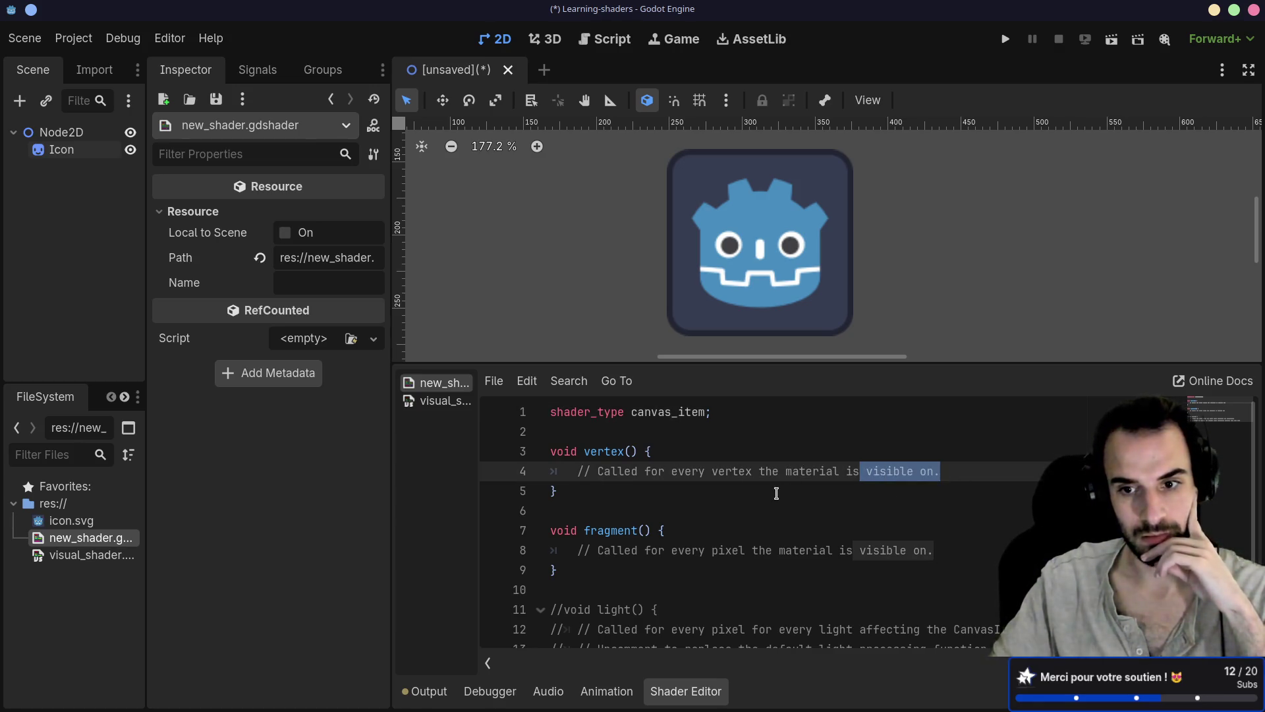
pyautogui.scroll(-1, 777, 493)
pyautogui.click(645, 493)
pyautogui.click(738, 534)
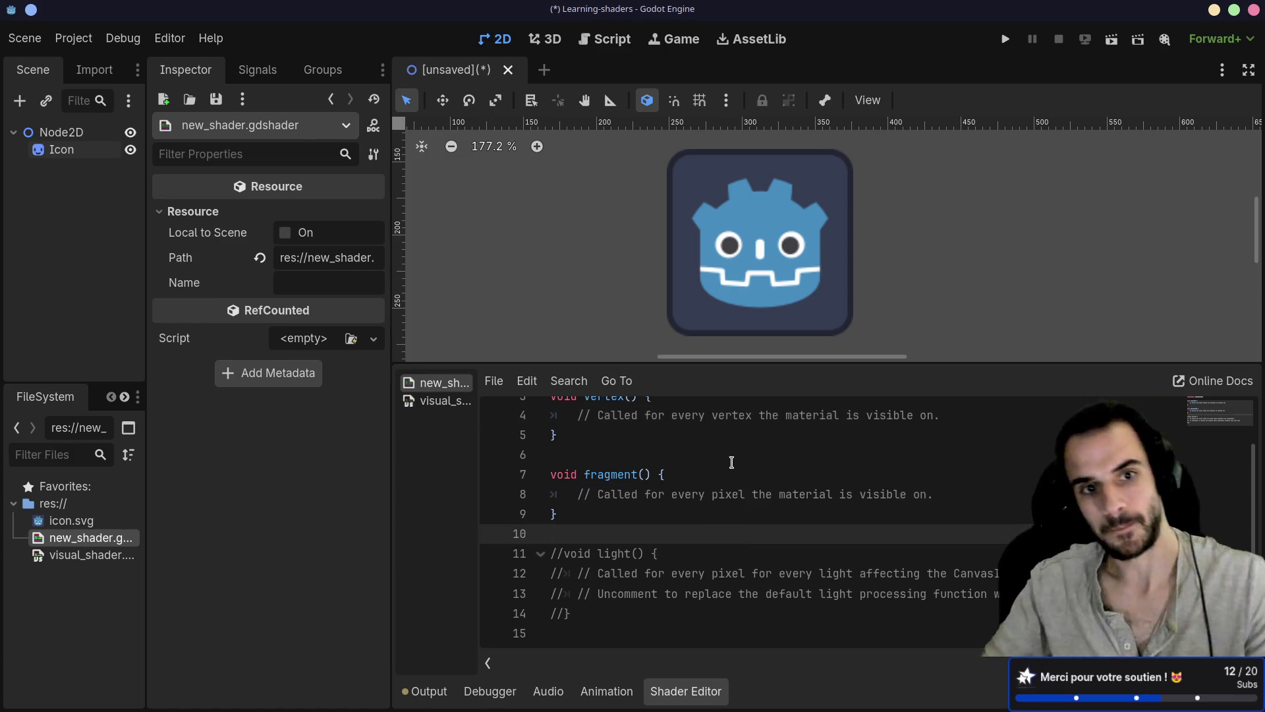
pyautogui.hotkey('alt', 'Tab')
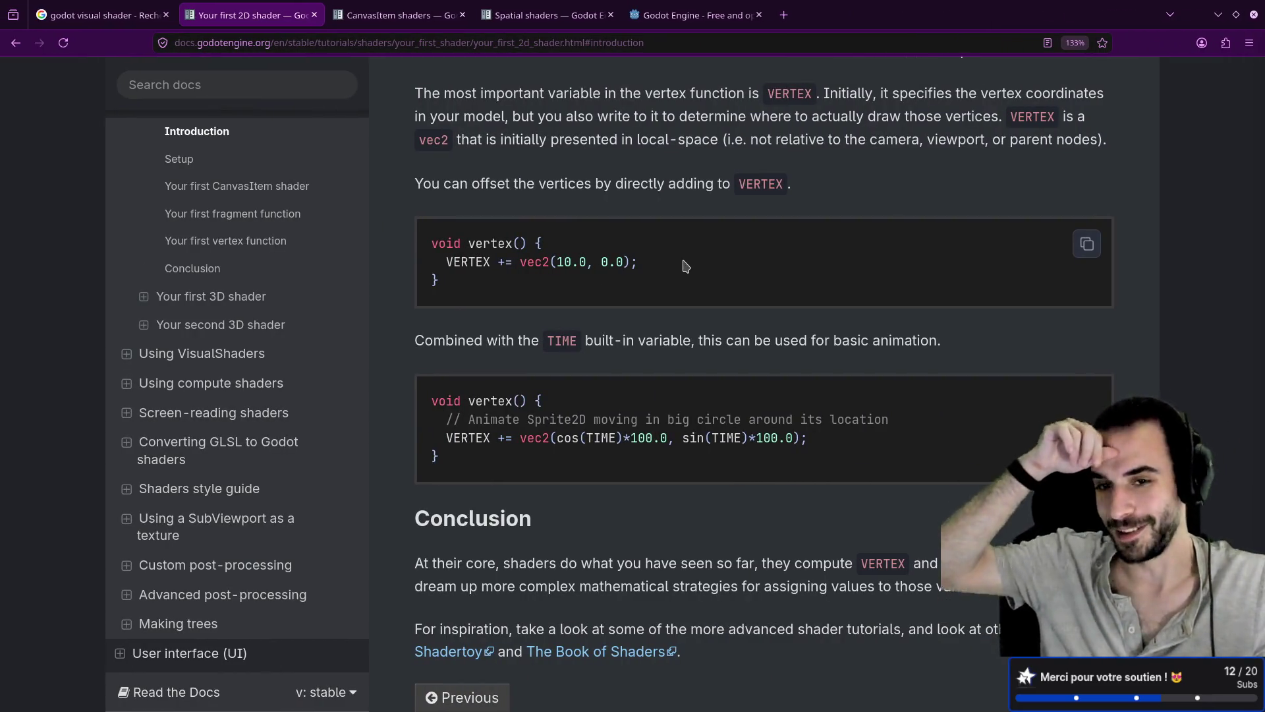
# Find the vertex function example and select its VERTEX += vec2(cos(TIME)…) circular-motion line
pyautogui.scroll(3, 686, 265)
pyautogui.scroll(7, 249, 302)
pyautogui.scroll(-3, 248, 308)
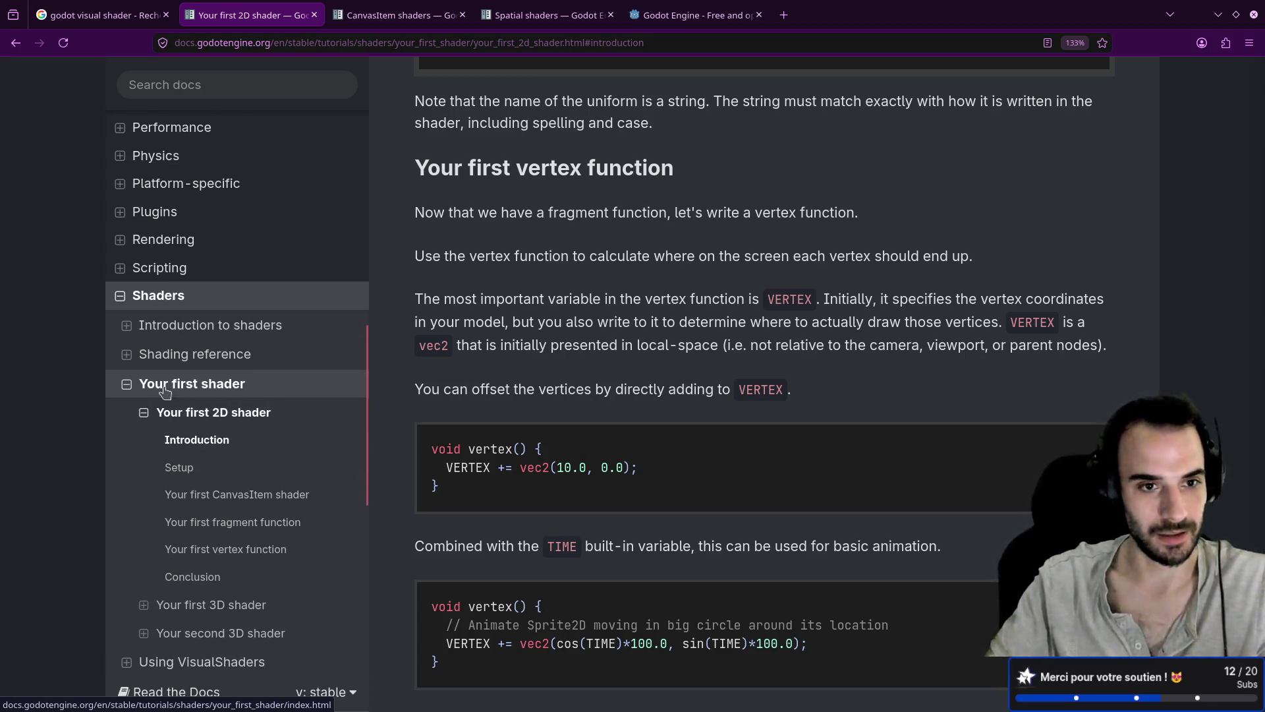
pyautogui.scroll(-3, 184, 392)
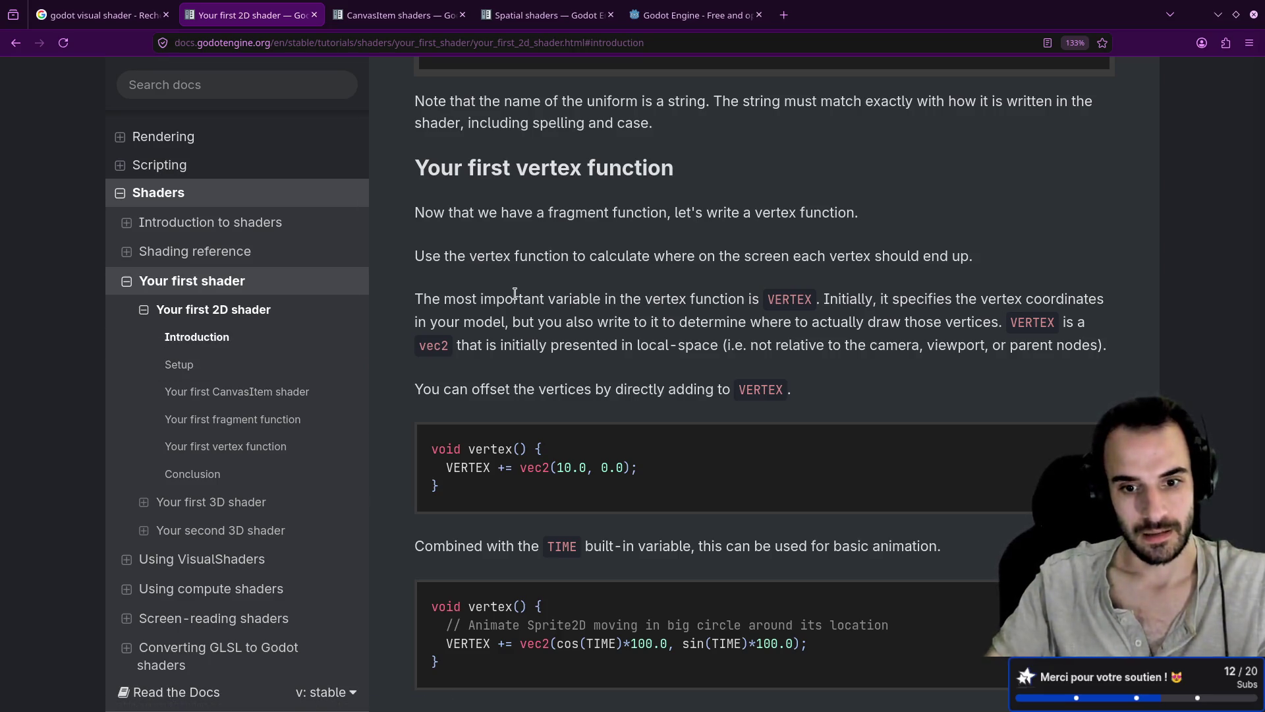
pyautogui.scroll(-3, 519, 292)
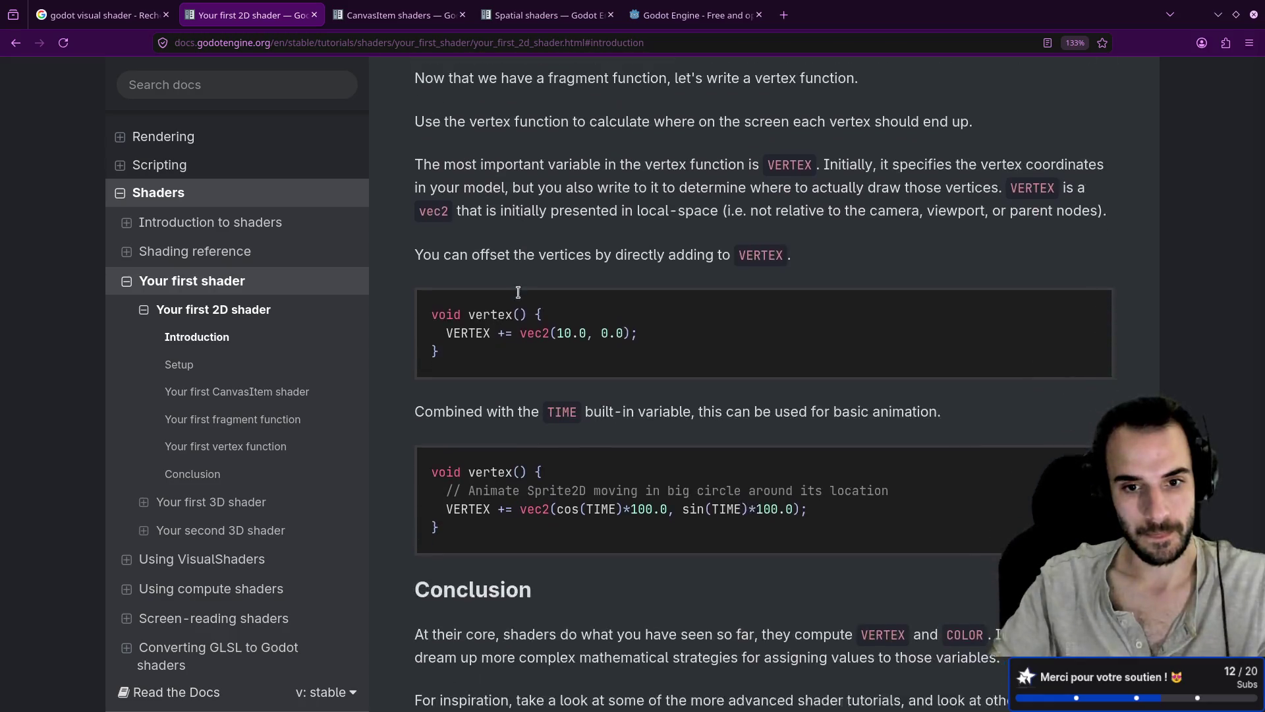
pyautogui.moveTo(828, 441)
pyautogui.mouseDown()
pyautogui.moveTo(452, 421)
pyautogui.moveTo(448, 436)
pyautogui.mouseUp()
pyautogui.hotkey('alt', 'Tab')
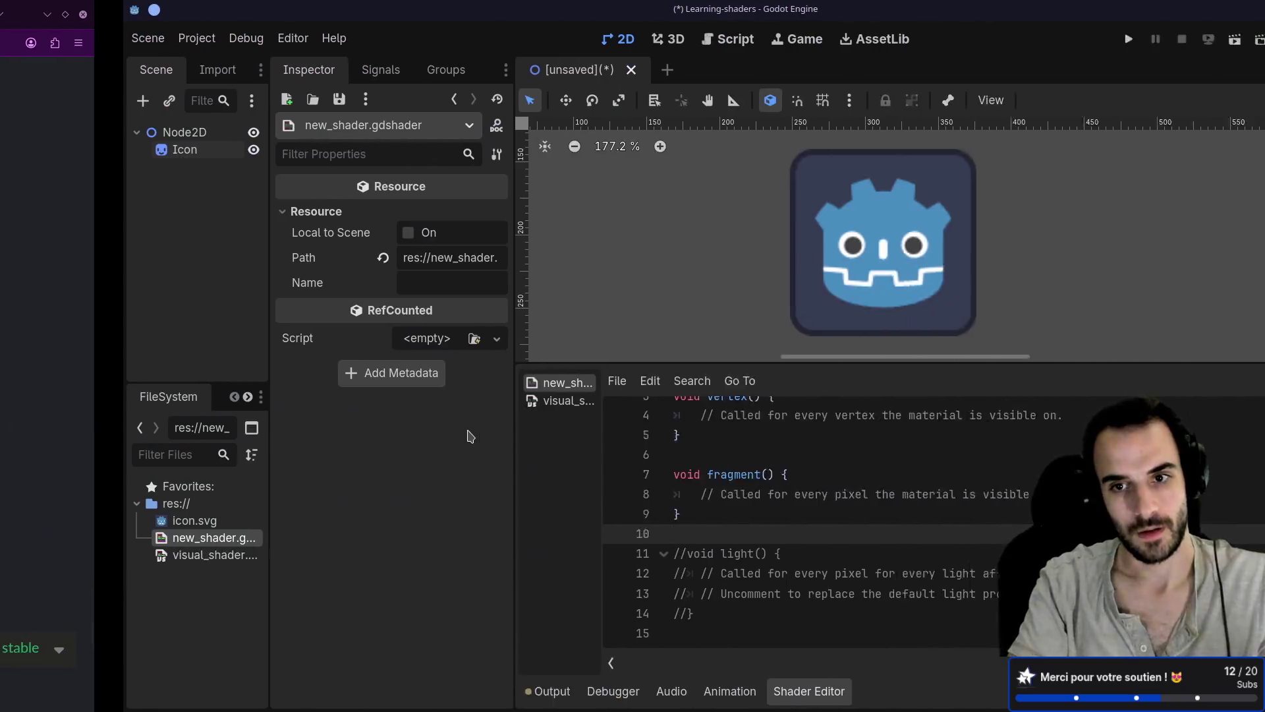
# Add an empty line 5 inside vertex() and restore its closing brace
pyautogui.scroll(1, 611, 462)
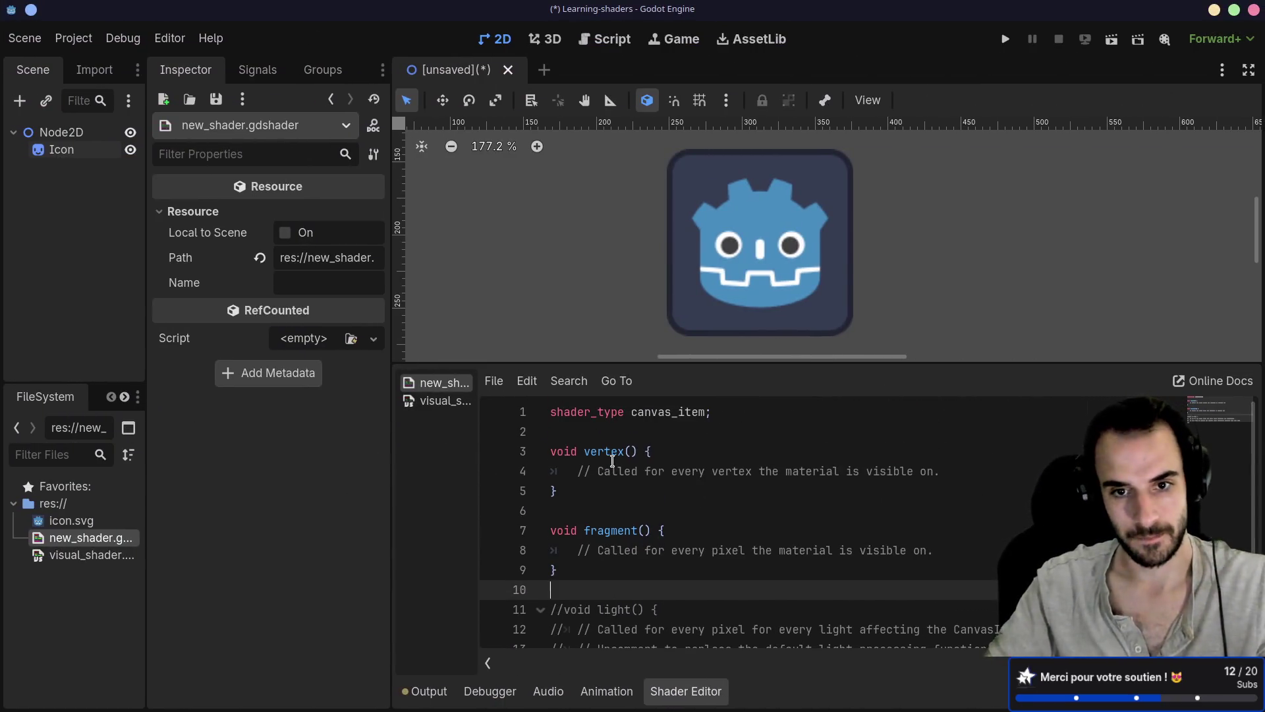
pyautogui.click(553, 489)
pyautogui.press('Return')
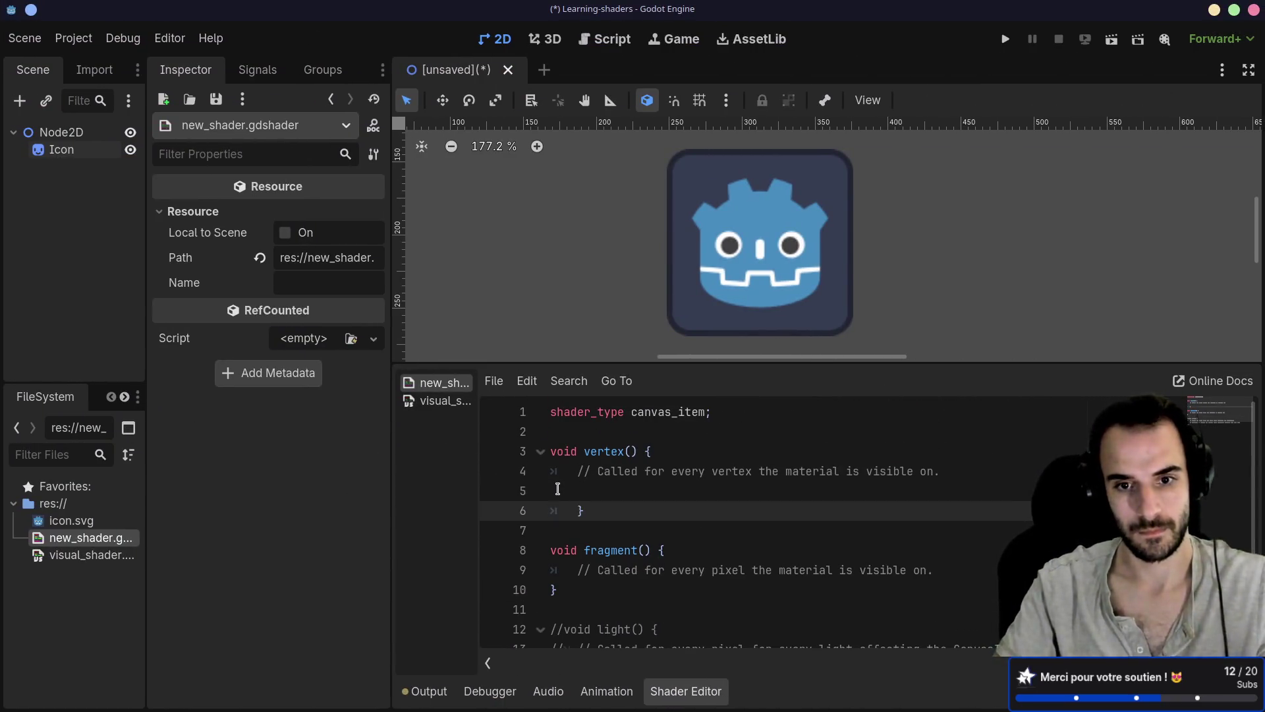
pyautogui.click(558, 488)
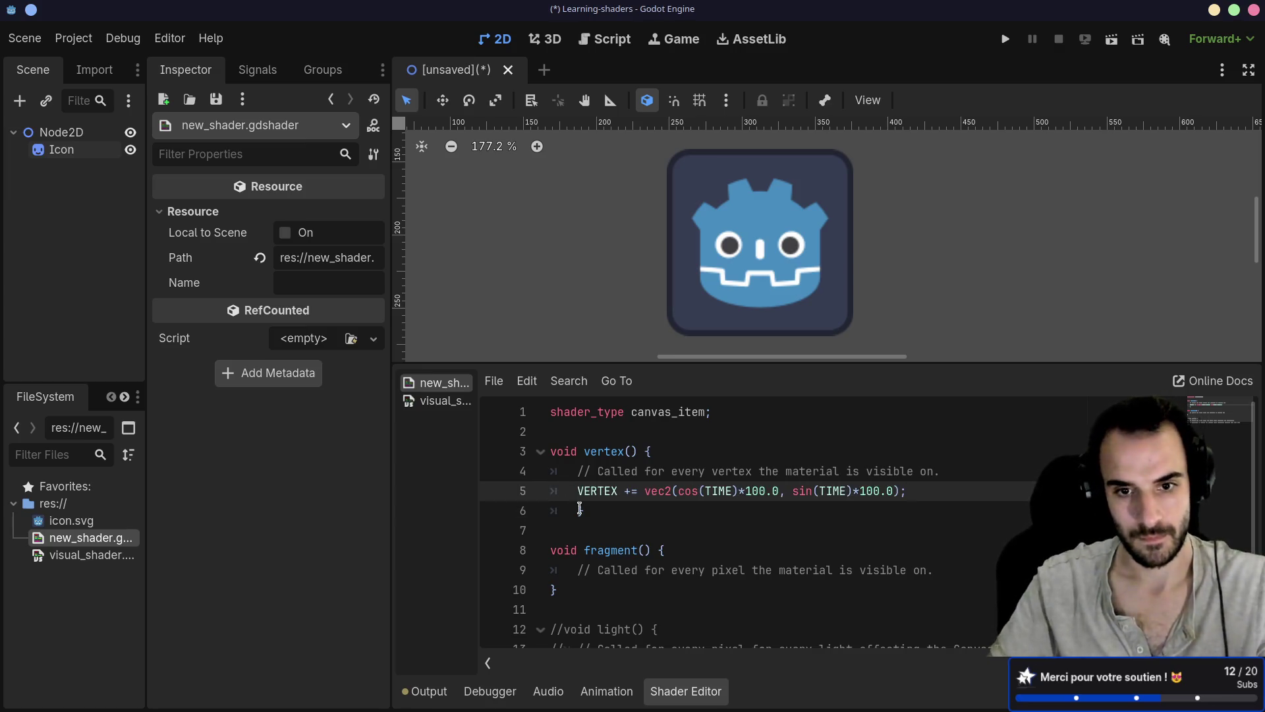
pyautogui.click(580, 509)
pyautogui.write('}')
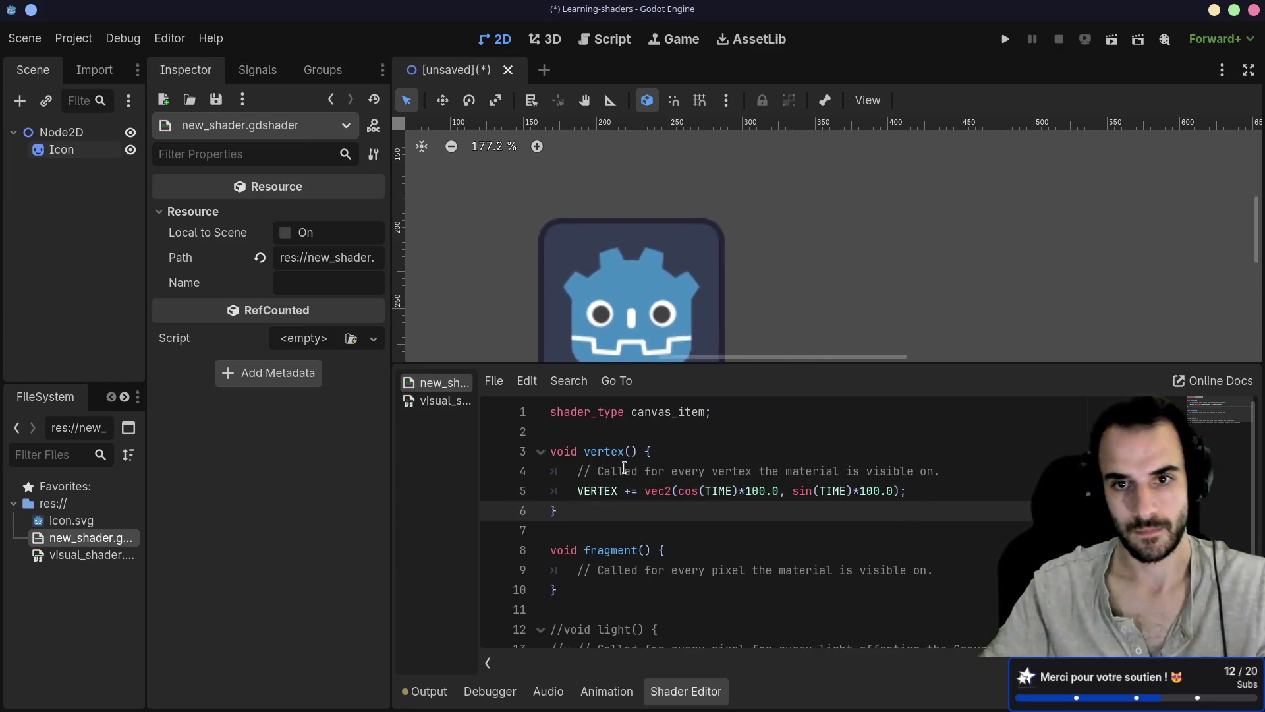
pyautogui.hotkey('ctrl', 's')
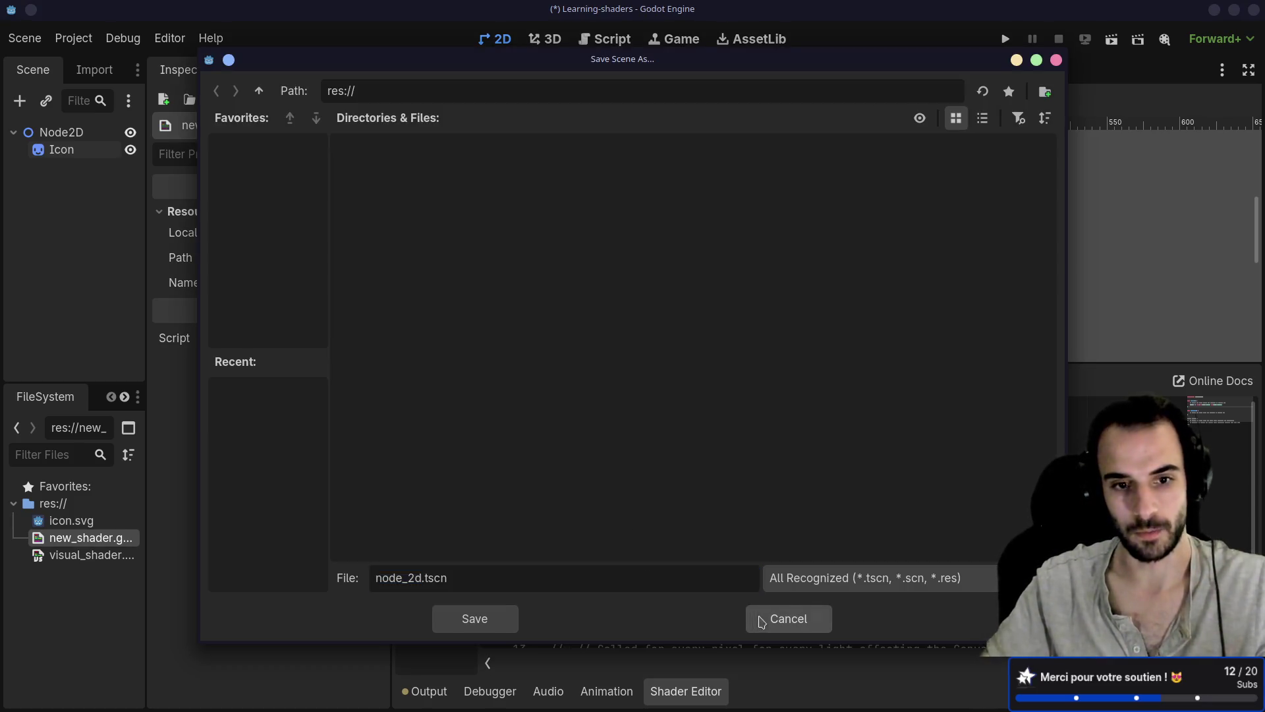
pyautogui.click(761, 619)
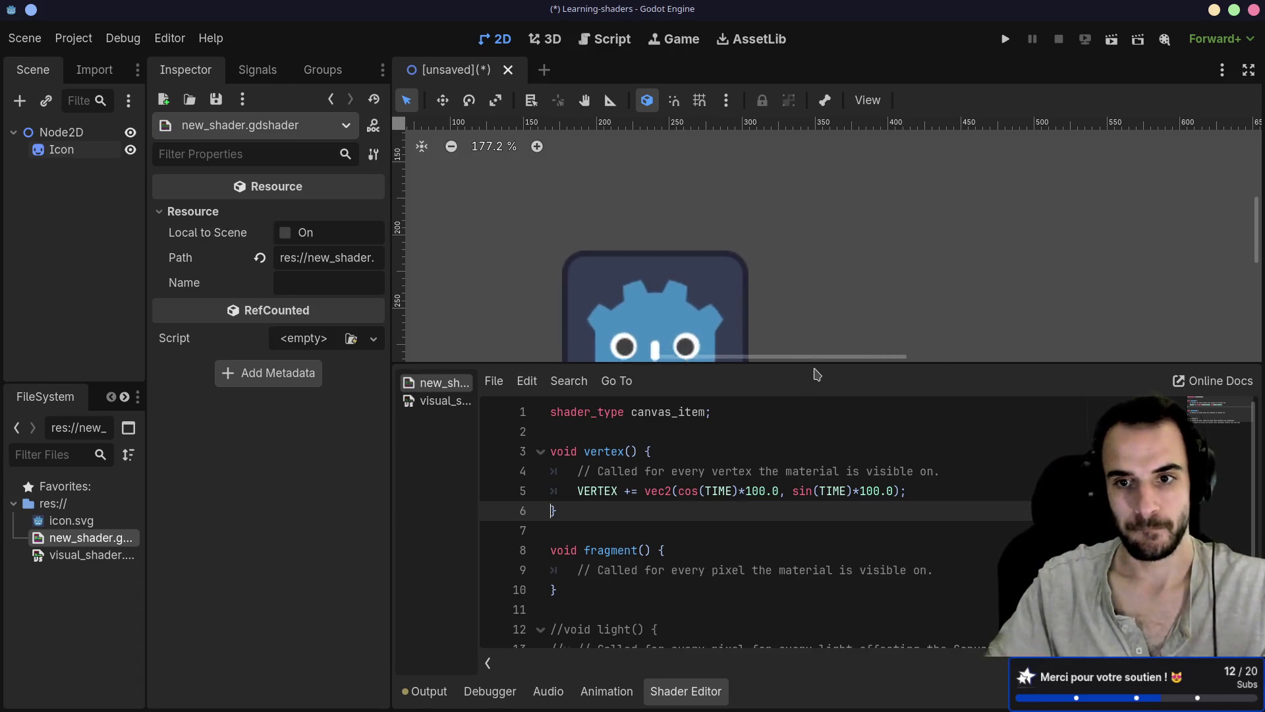
# Enlarge the 2D view above the shader code and select VERTEX on line 5
pyautogui.moveTo(811, 364)
pyautogui.mouseDown()
pyautogui.moveTo(806, 420)
pyautogui.moveTo(802, 392)
pyautogui.mouseUp()
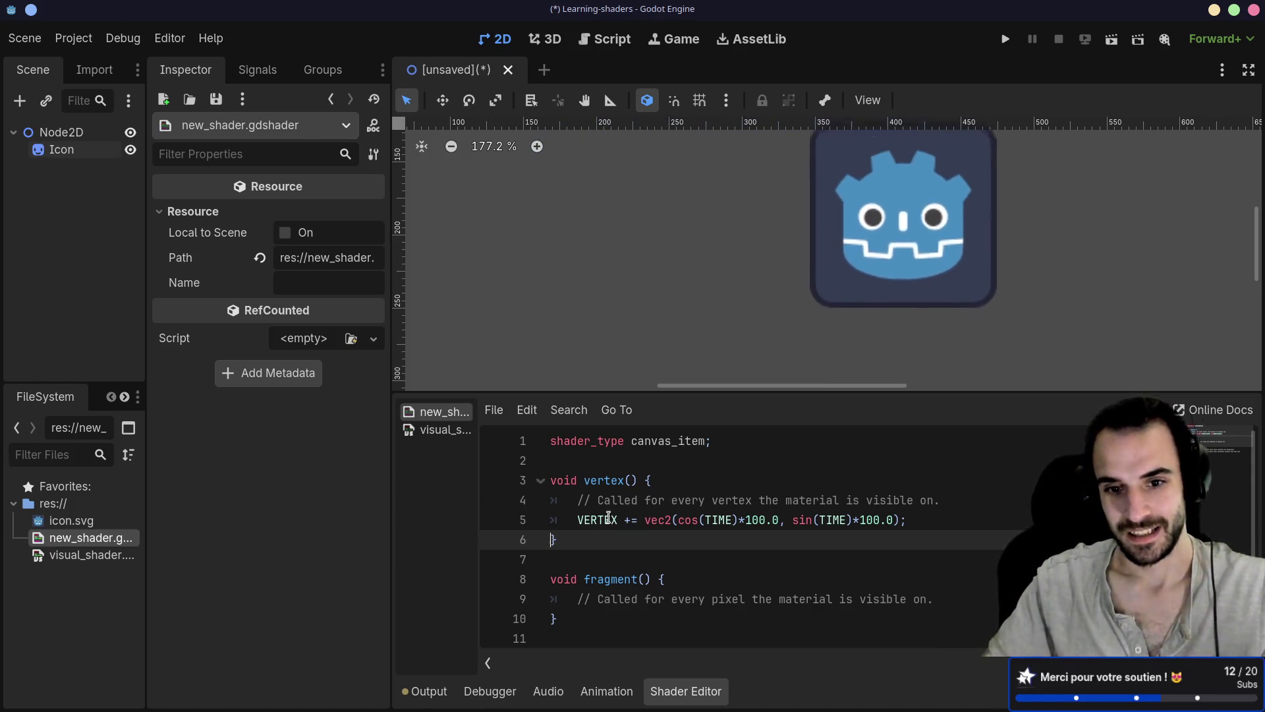
pyautogui.doubleClick(598, 520)
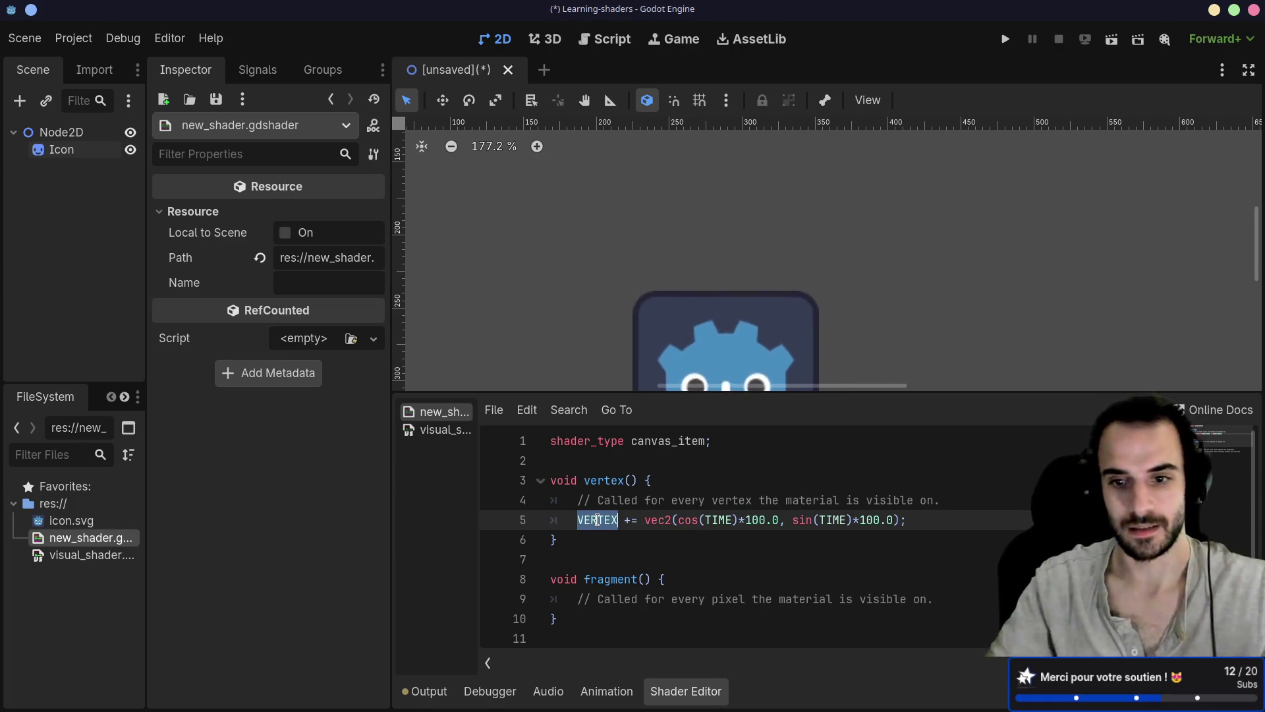
pyautogui.hotkey('alt', 'Tab')
# Scroll up to Uniform input and open the Shading language reference in a new tab
pyautogui.scroll(3, 601, 452)
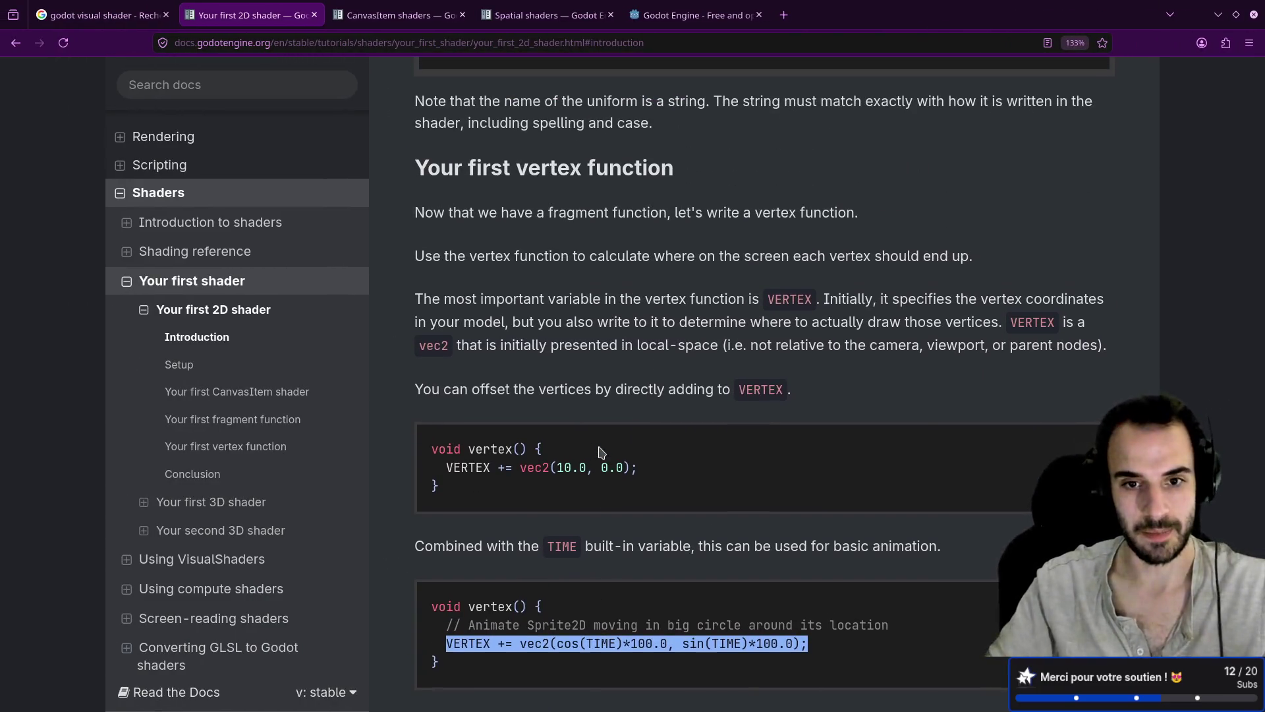
pyautogui.scroll(1, 598, 459)
pyautogui.scroll(-1, 559, 514)
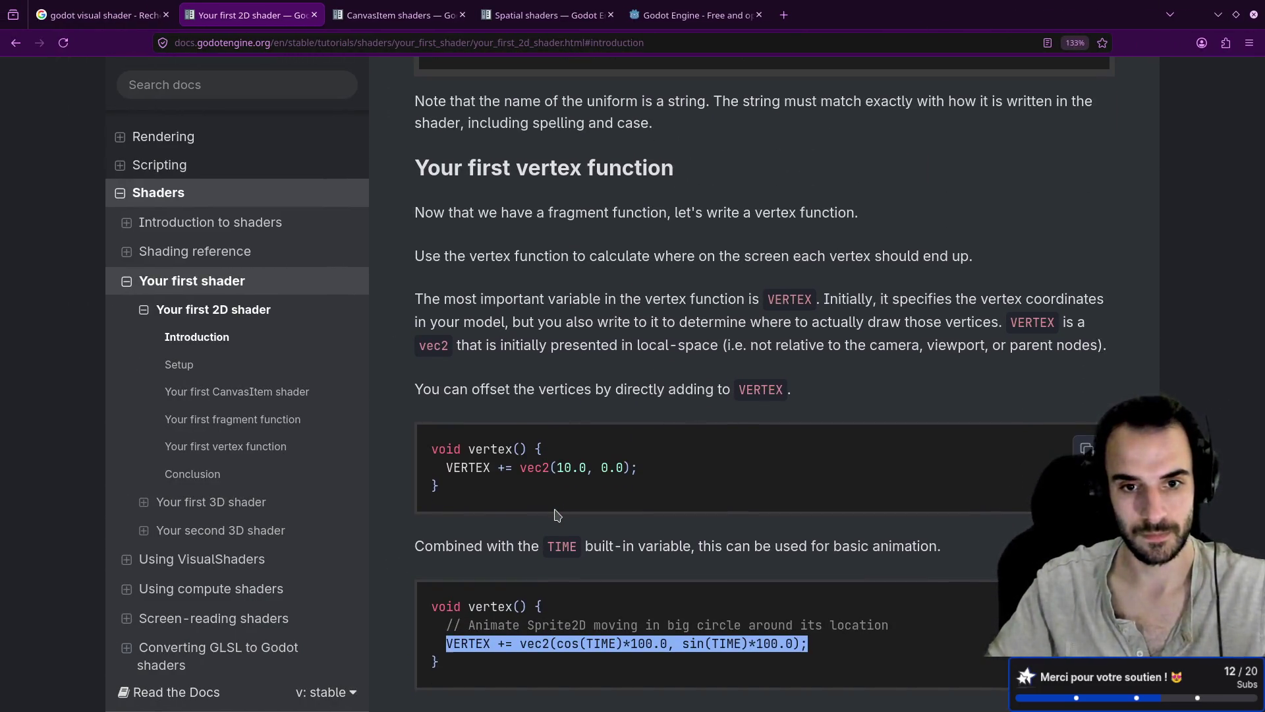
pyautogui.scroll(1, 557, 515)
pyautogui.scroll(3, 557, 516)
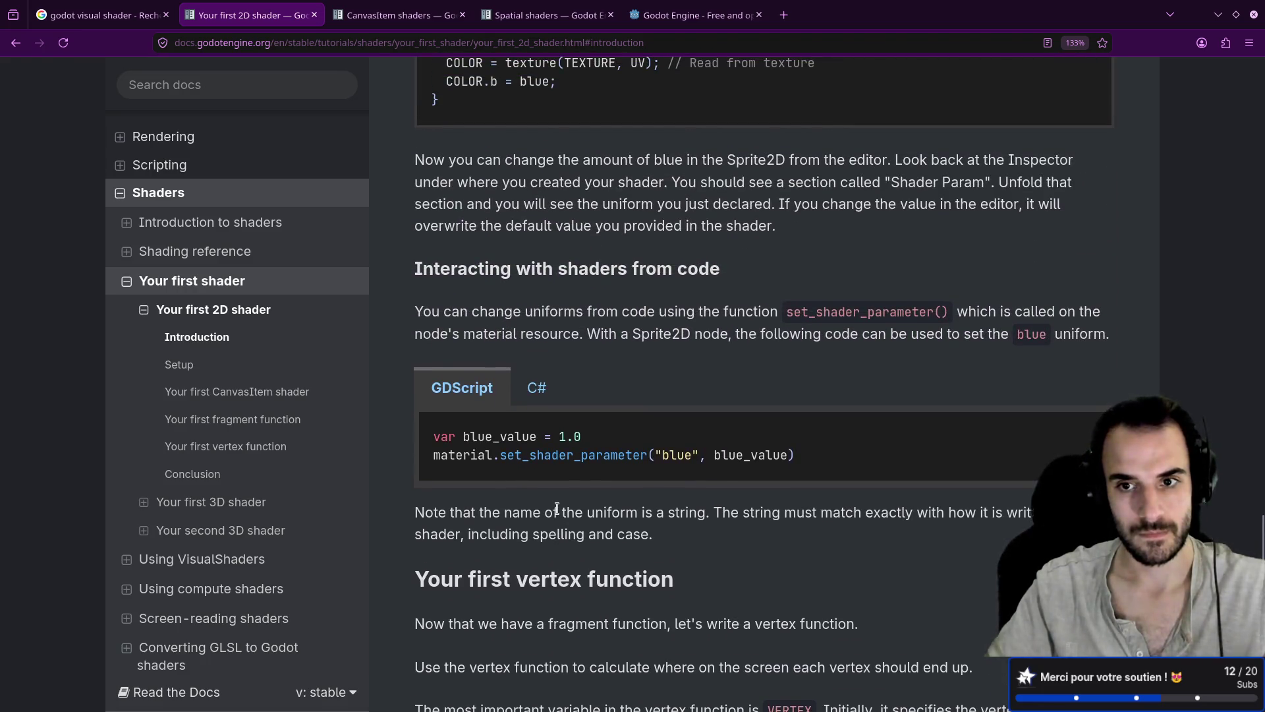
pyautogui.scroll(5, 557, 509)
pyautogui.middleClick(722, 422)
pyautogui.hotkey('ctrl', 'Tab')
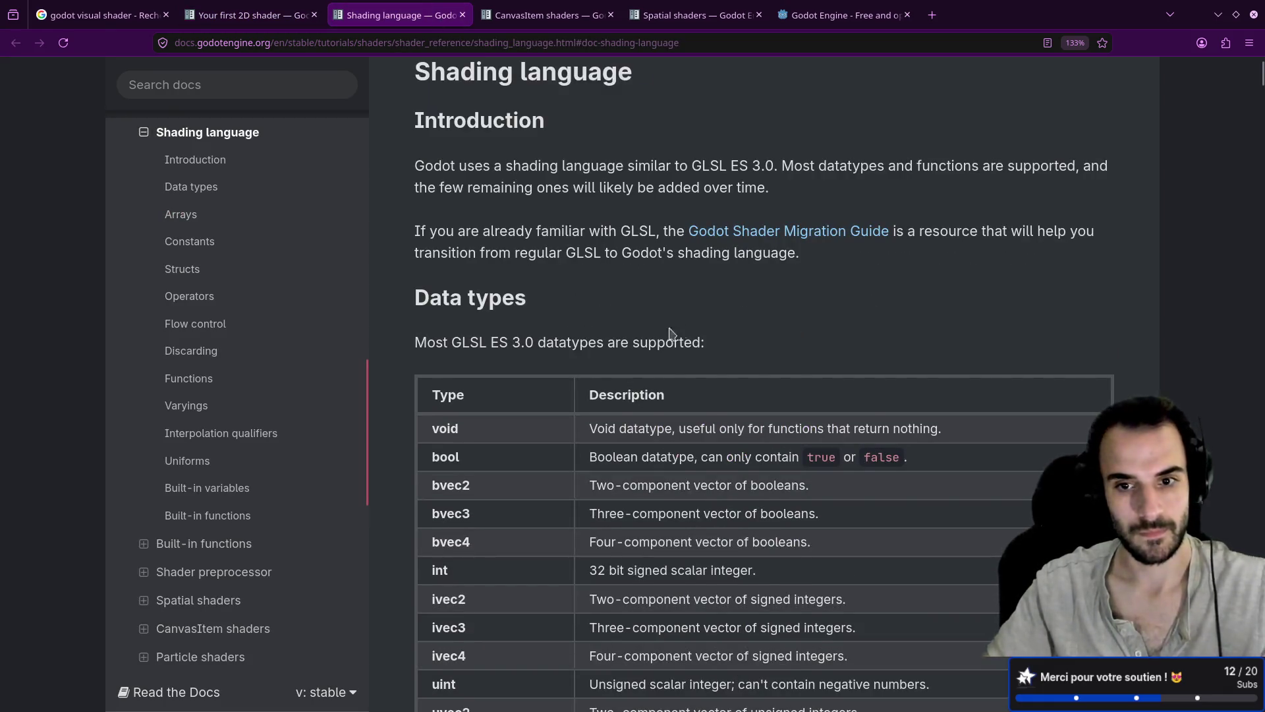
# Read down the Shading language page to the Global arrays section
pyautogui.scroll(-2, 659, 334)
pyautogui.scroll(-12, 776, 314)
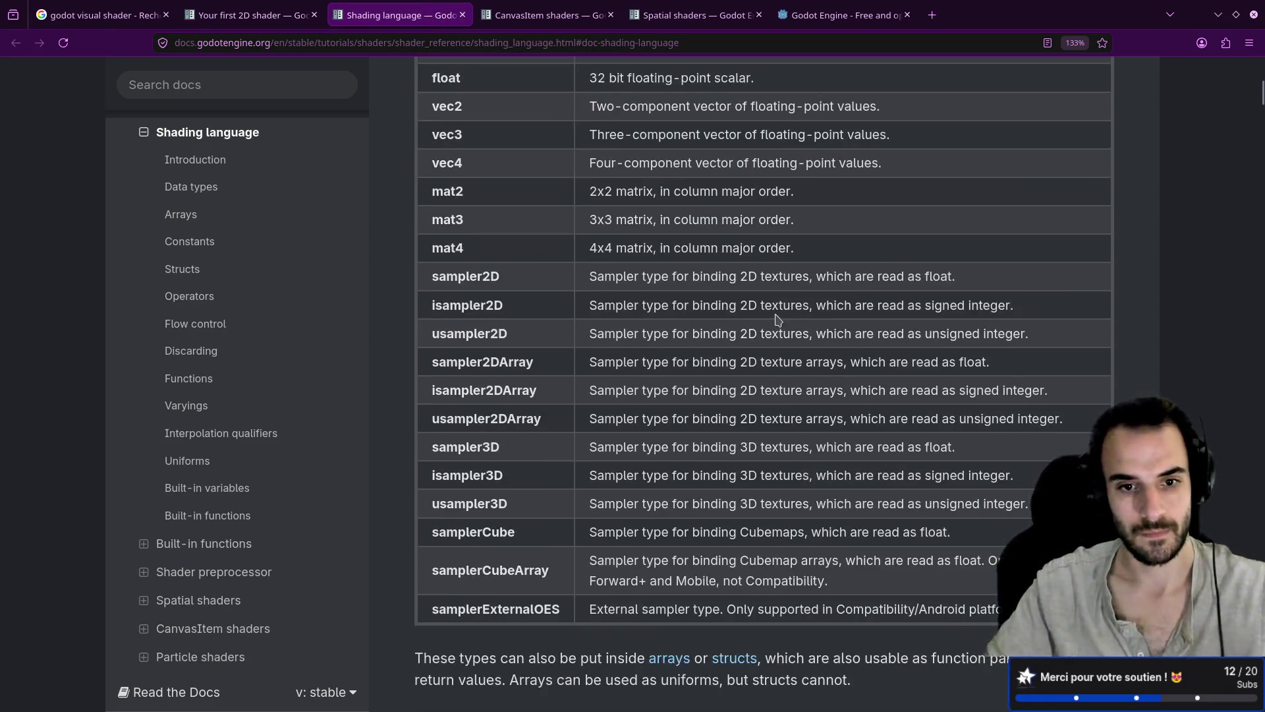
pyautogui.scroll(-12, 778, 319)
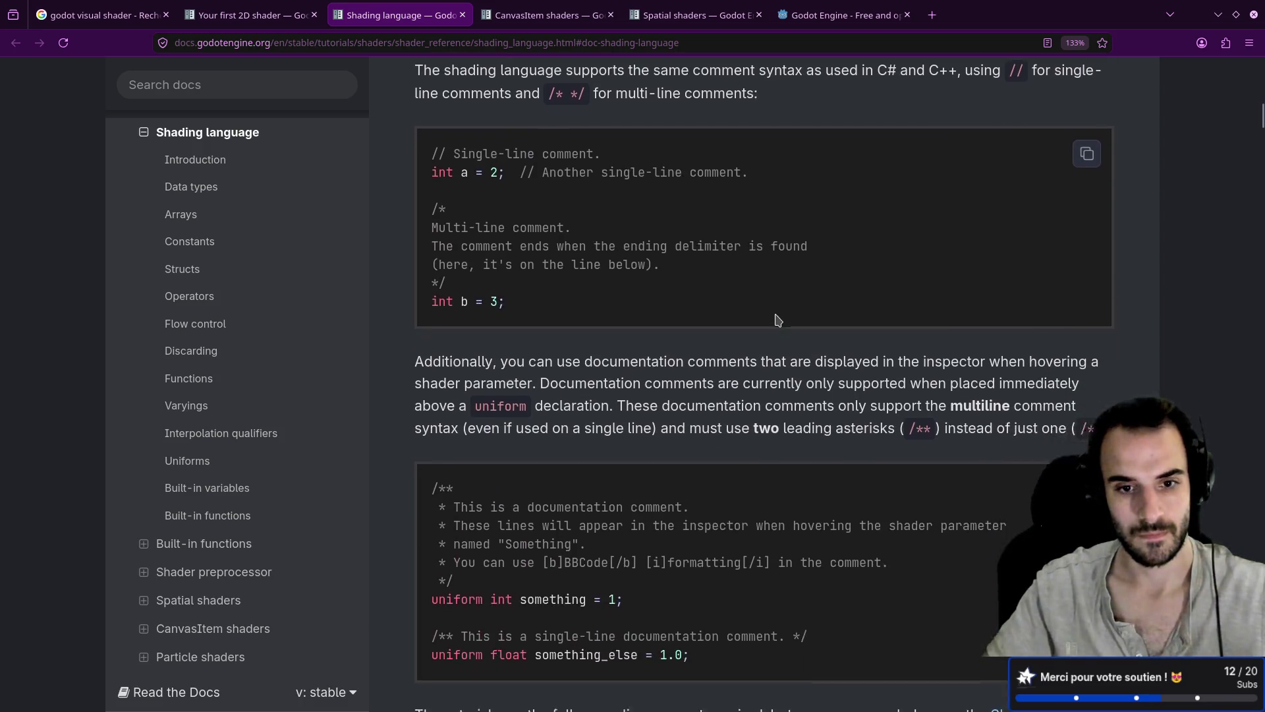
pyautogui.scroll(-4, 778, 322)
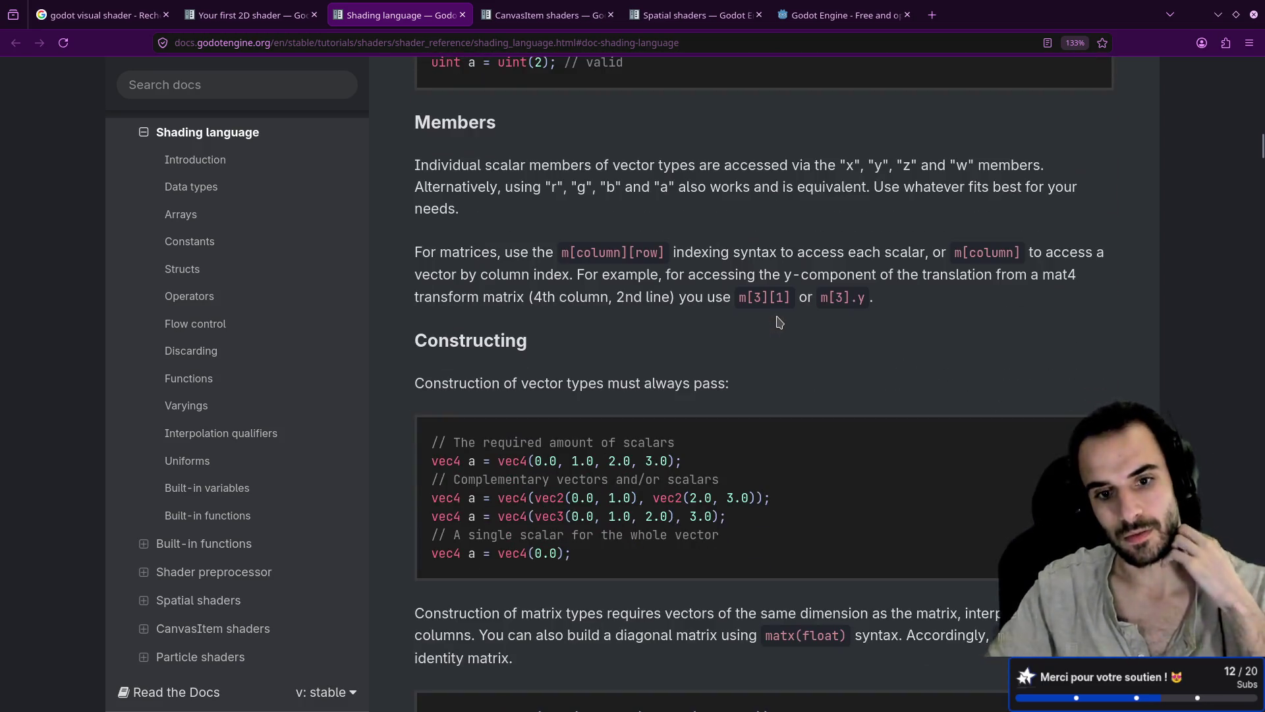
pyautogui.scroll(-10, 779, 322)
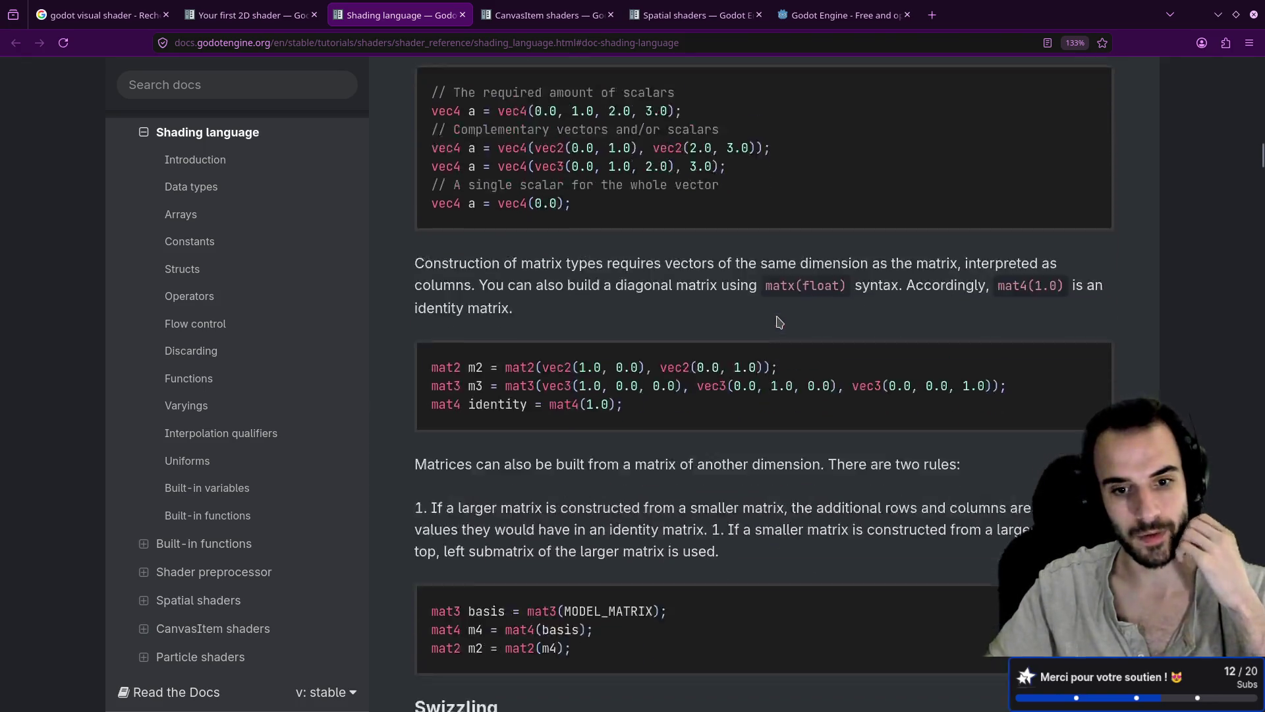
pyautogui.scroll(-4, 779, 322)
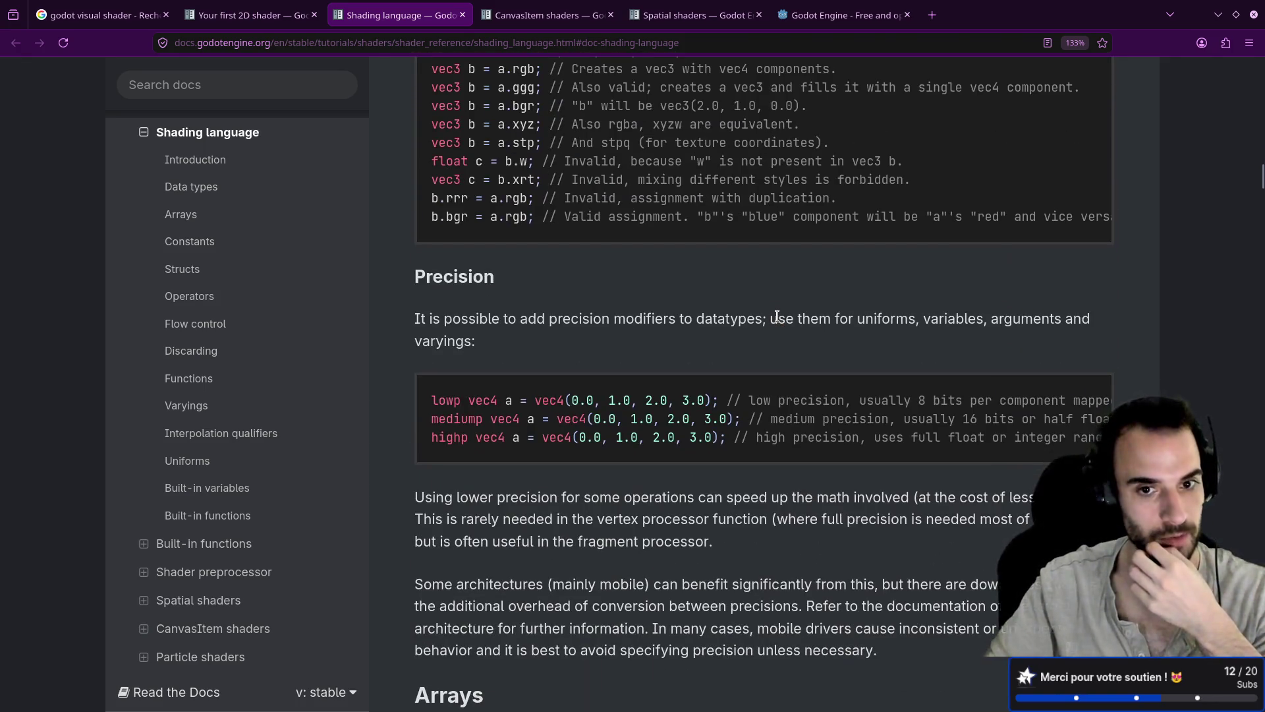
pyautogui.scroll(-7, 778, 316)
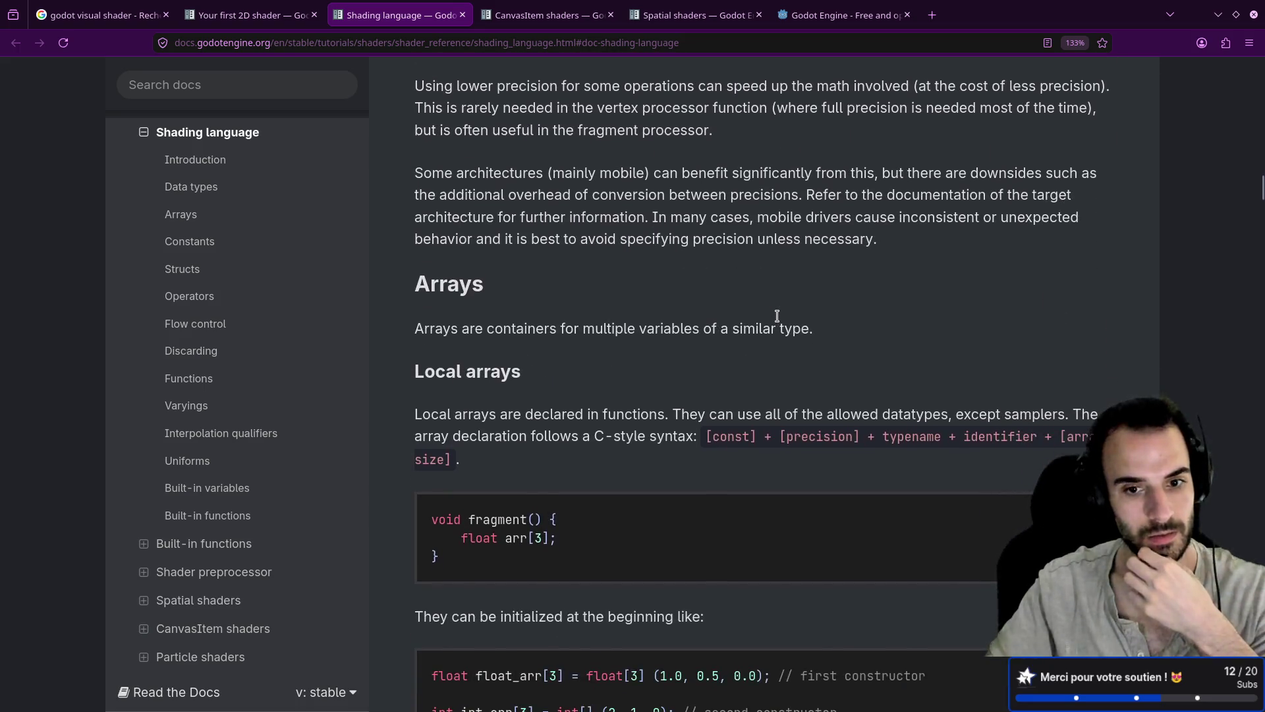
pyautogui.scroll(-3, 779, 321)
pyautogui.scroll(-7, 779, 322)
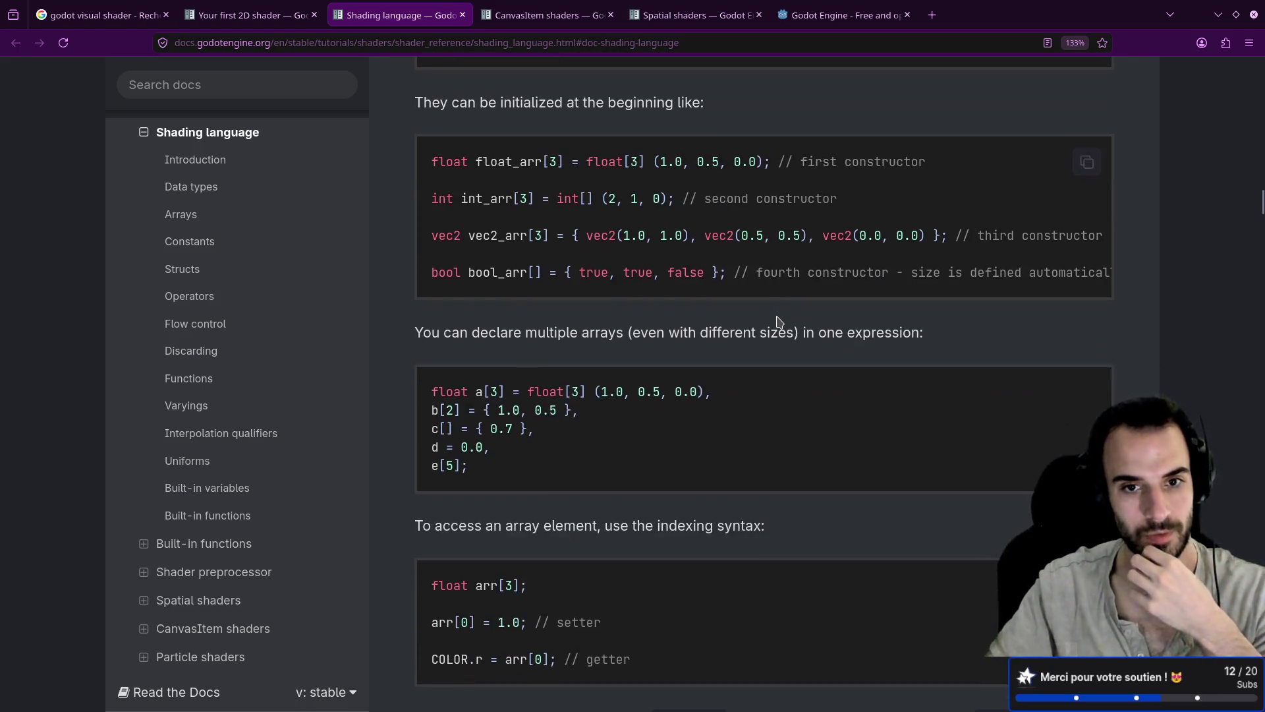
pyautogui.scroll(-3, 779, 322)
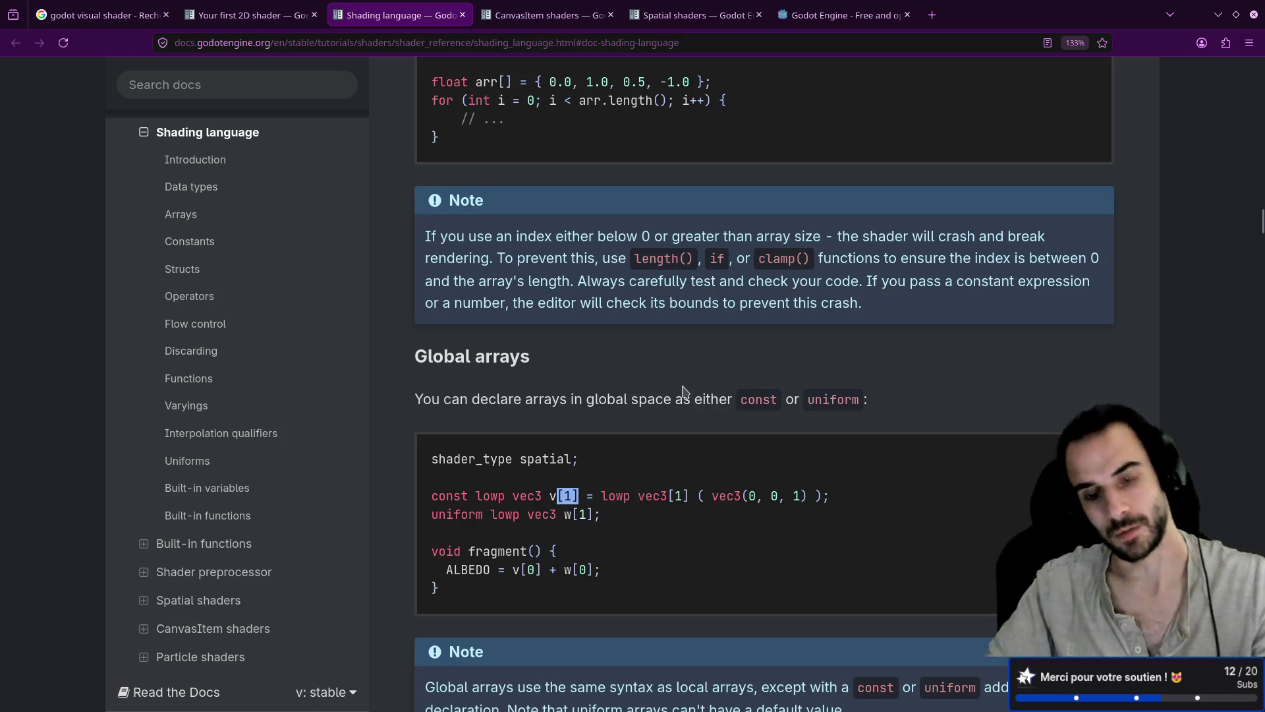
pyautogui.hotkey('alt', 'Tab')
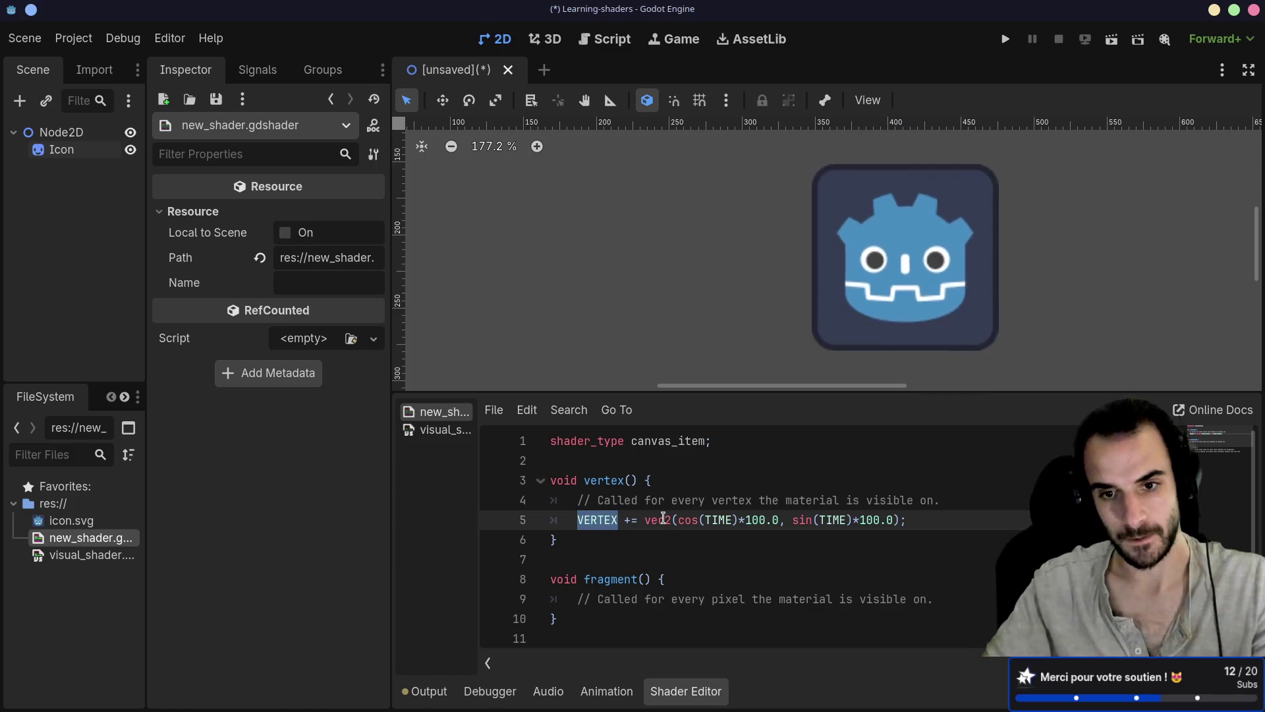
# Add [0] after VERTEX on line 5 and select the vec2 offset to replace it
pyautogui.click(634, 517)
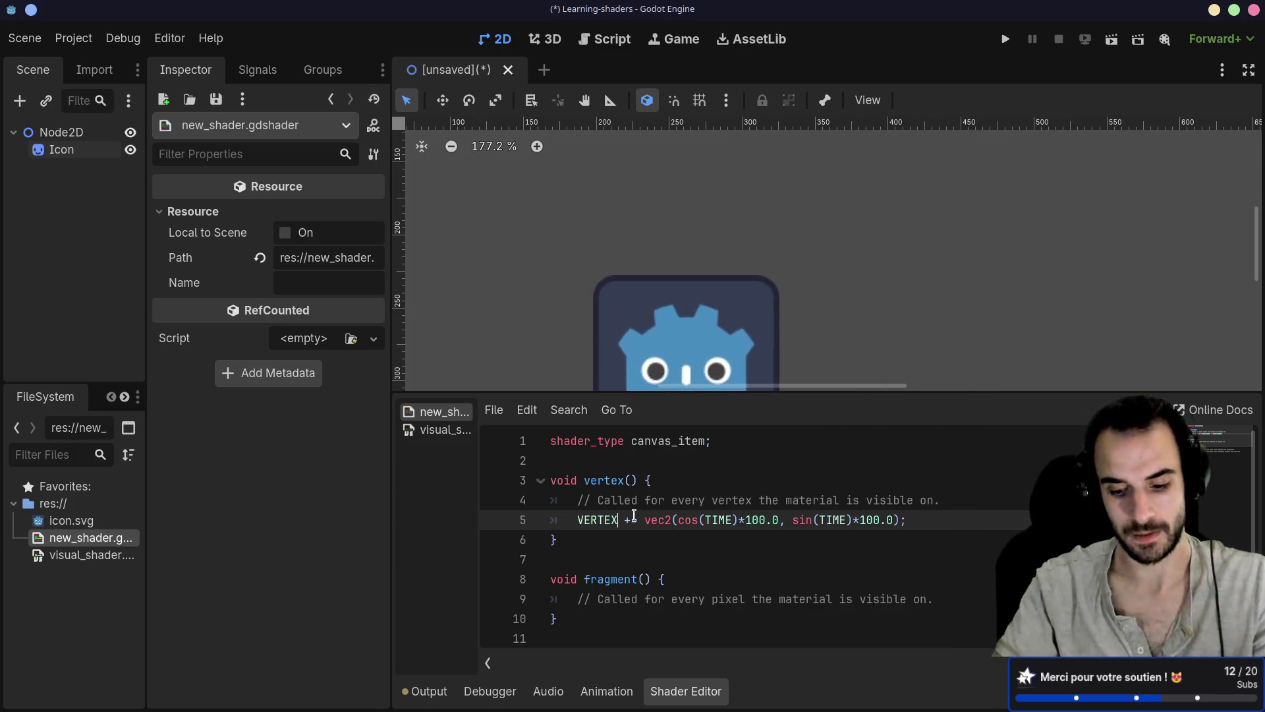
pyautogui.write('[0]')
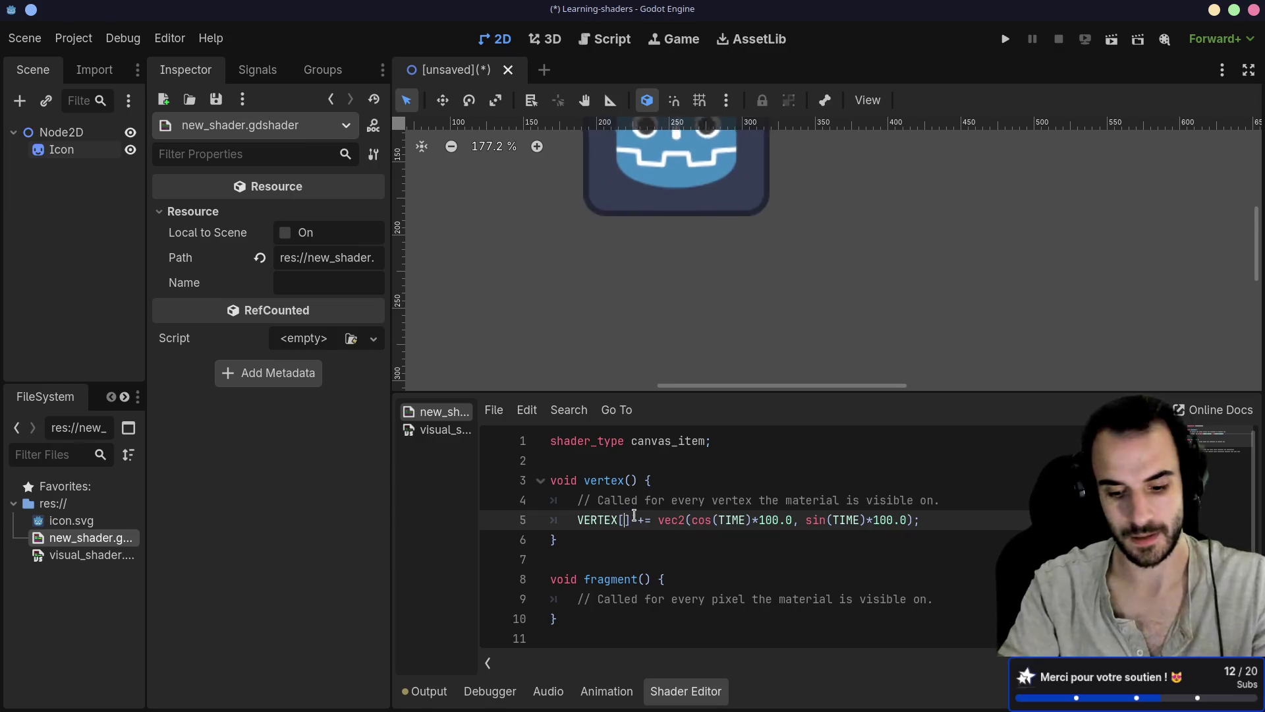
pyautogui.moveTo(701, 517); pyautogui.dragTo(646, 521)
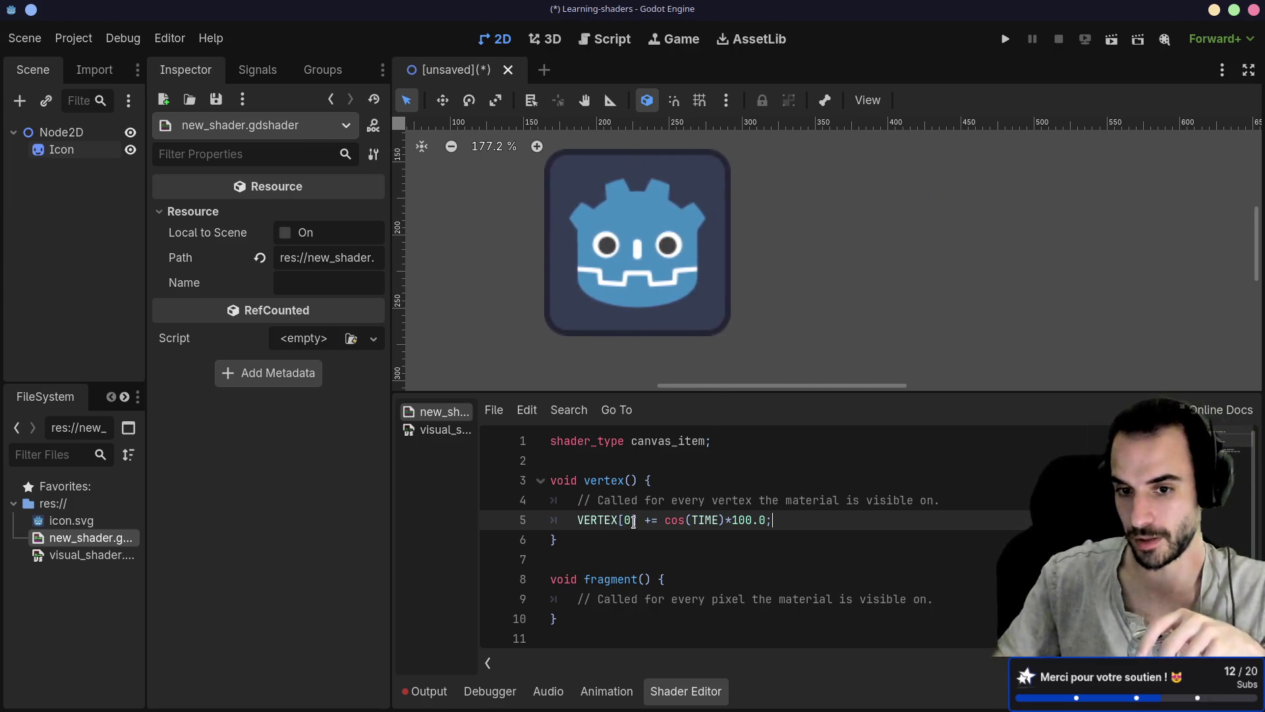
# Highlight the cos(TIME)*100.0 offset on line 5, then leave the cursor at its end
pyautogui.moveTo(644, 520); pyautogui.dragTo(745, 520)
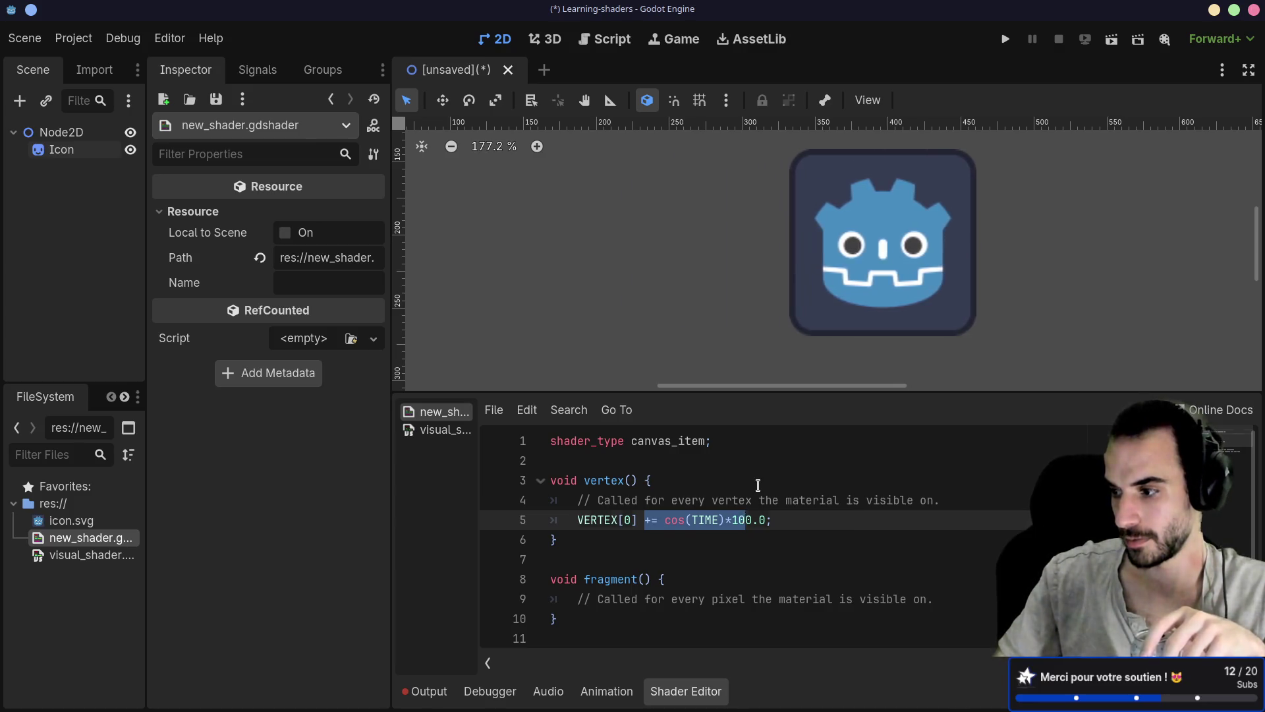
pyautogui.click(758, 488)
pyautogui.click(773, 518)
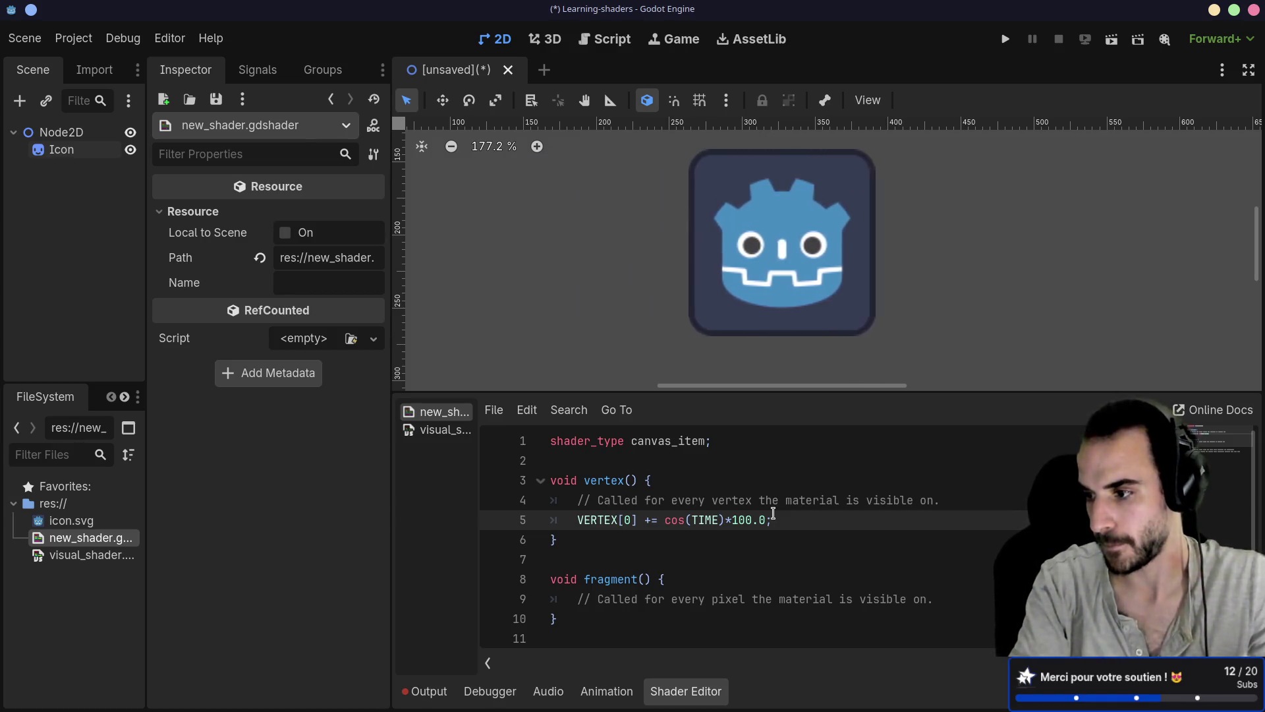
pyautogui.hotkey('alt', 'Tab')
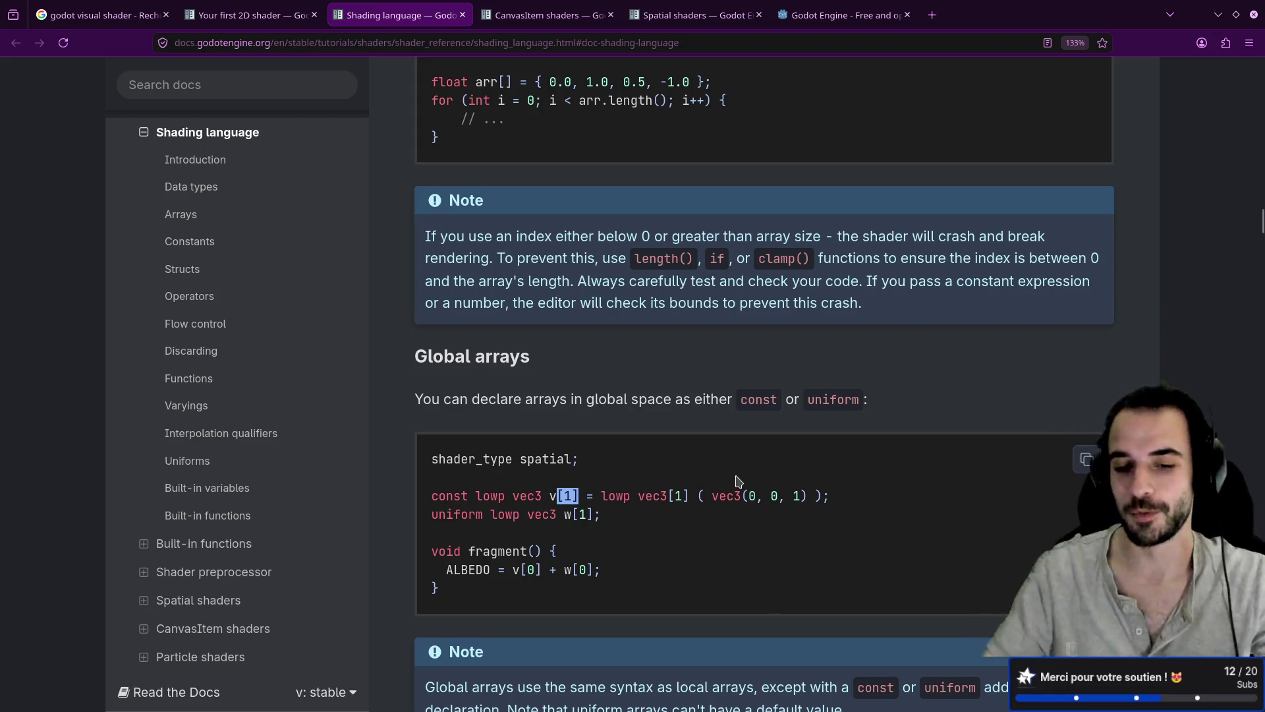
# Read through Constants to the Structs examples, then return to the Your first 2D shader page
pyautogui.scroll(-3, 739, 481)
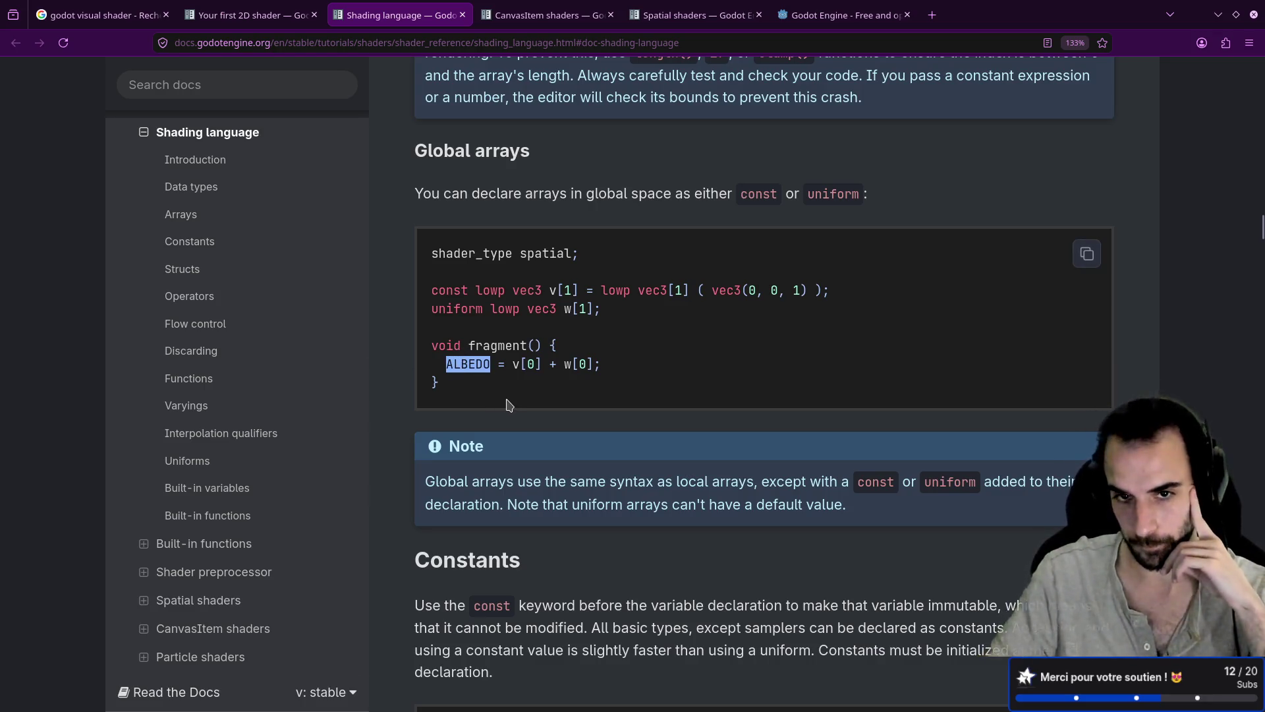
pyautogui.scroll(3, 508, 404)
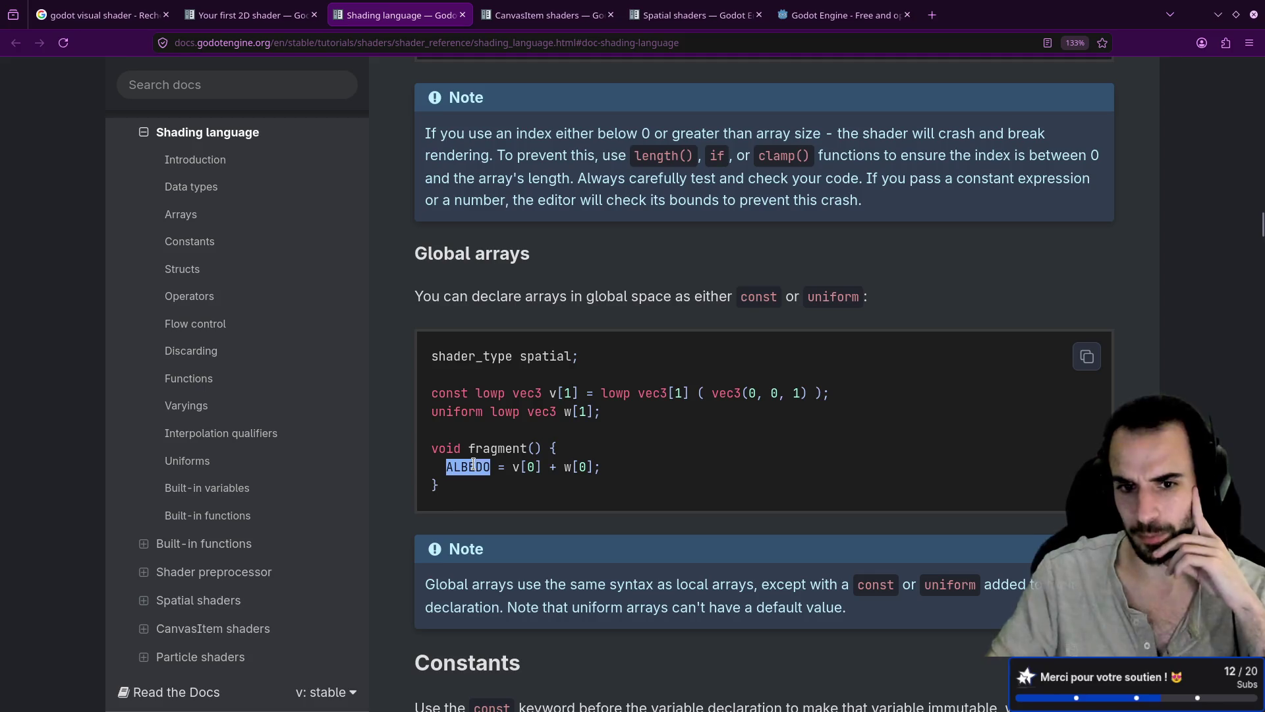
pyautogui.scroll(5, 565, 438)
pyautogui.scroll(-10, 577, 452)
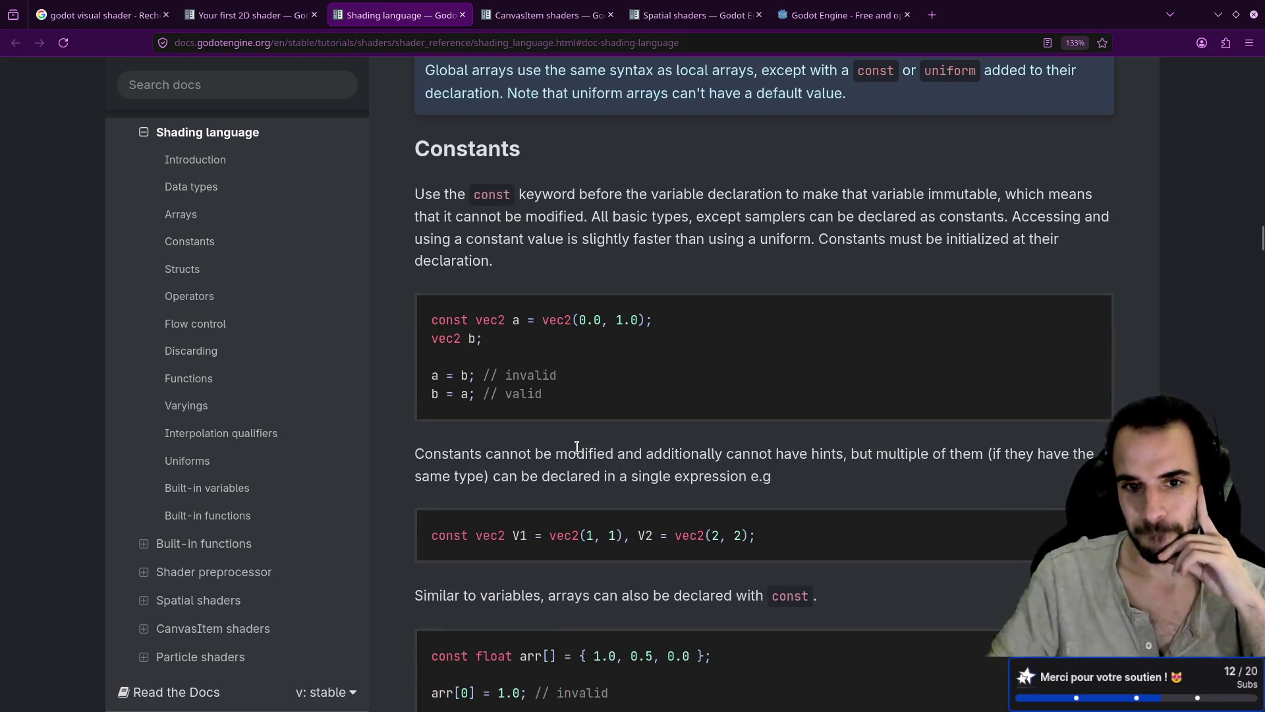
pyautogui.scroll(-10, 576, 447)
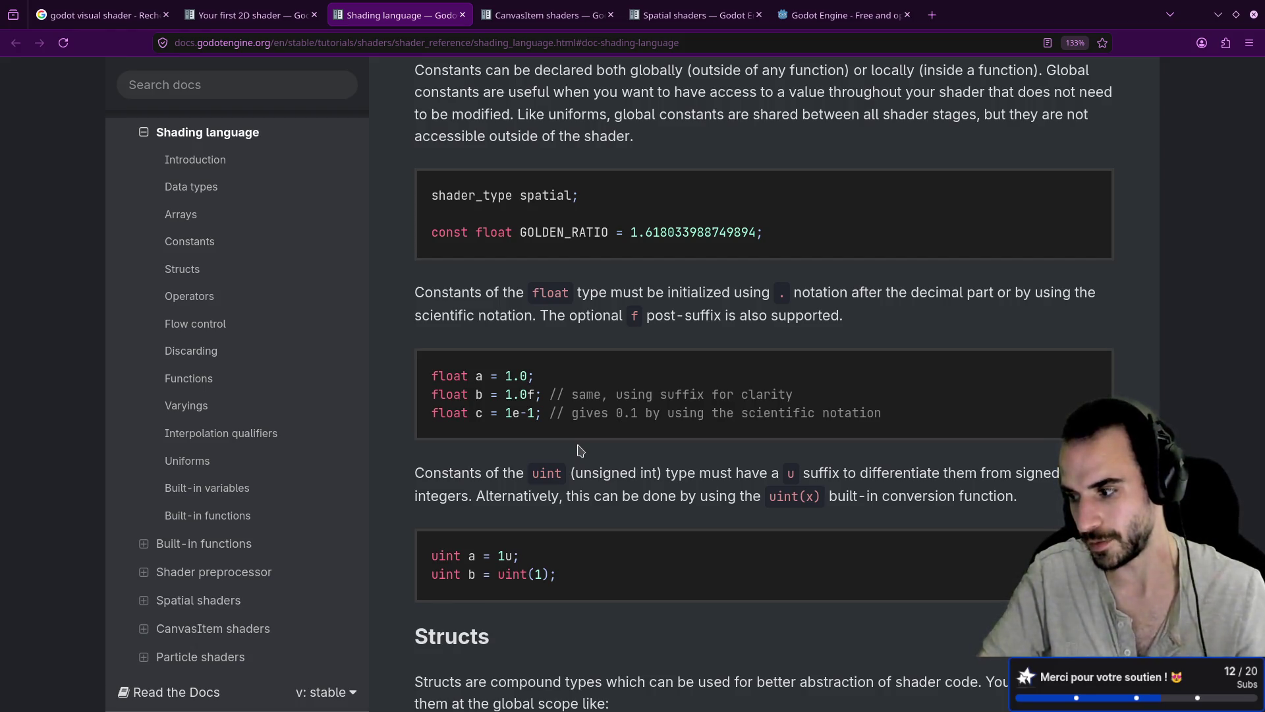
pyautogui.scroll(-5, 548, 392)
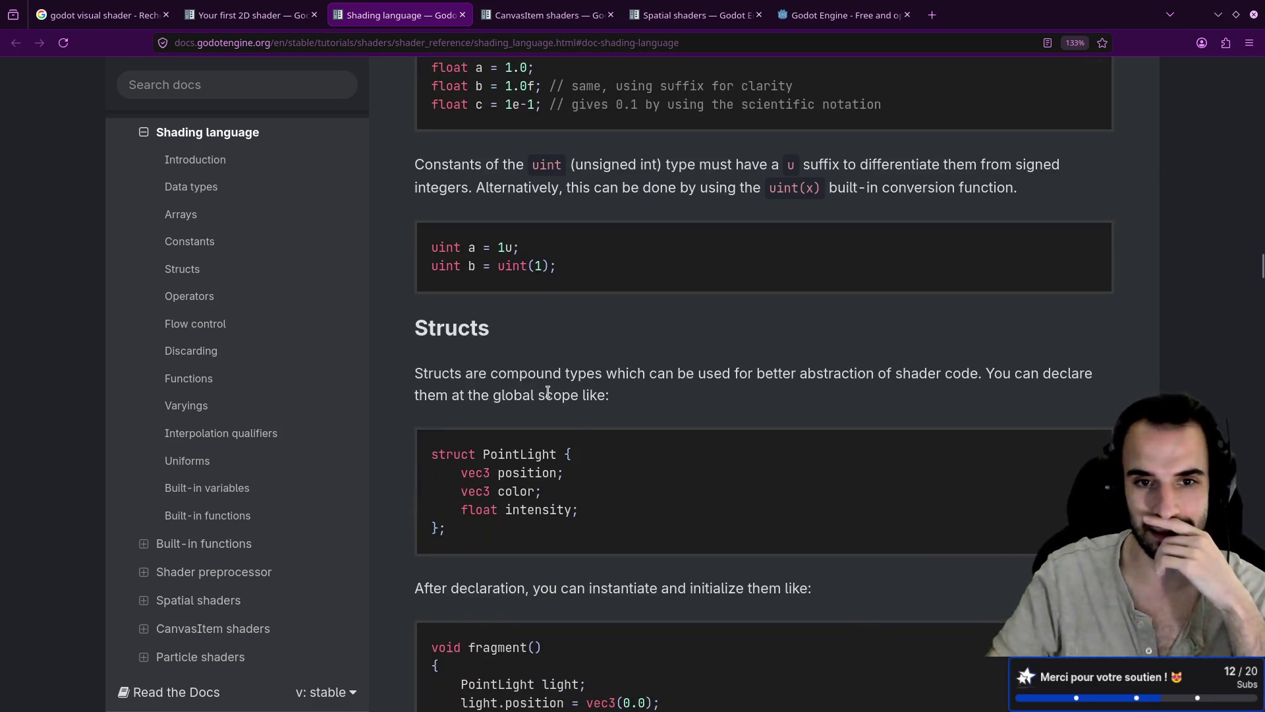
pyautogui.scroll(-8, 547, 391)
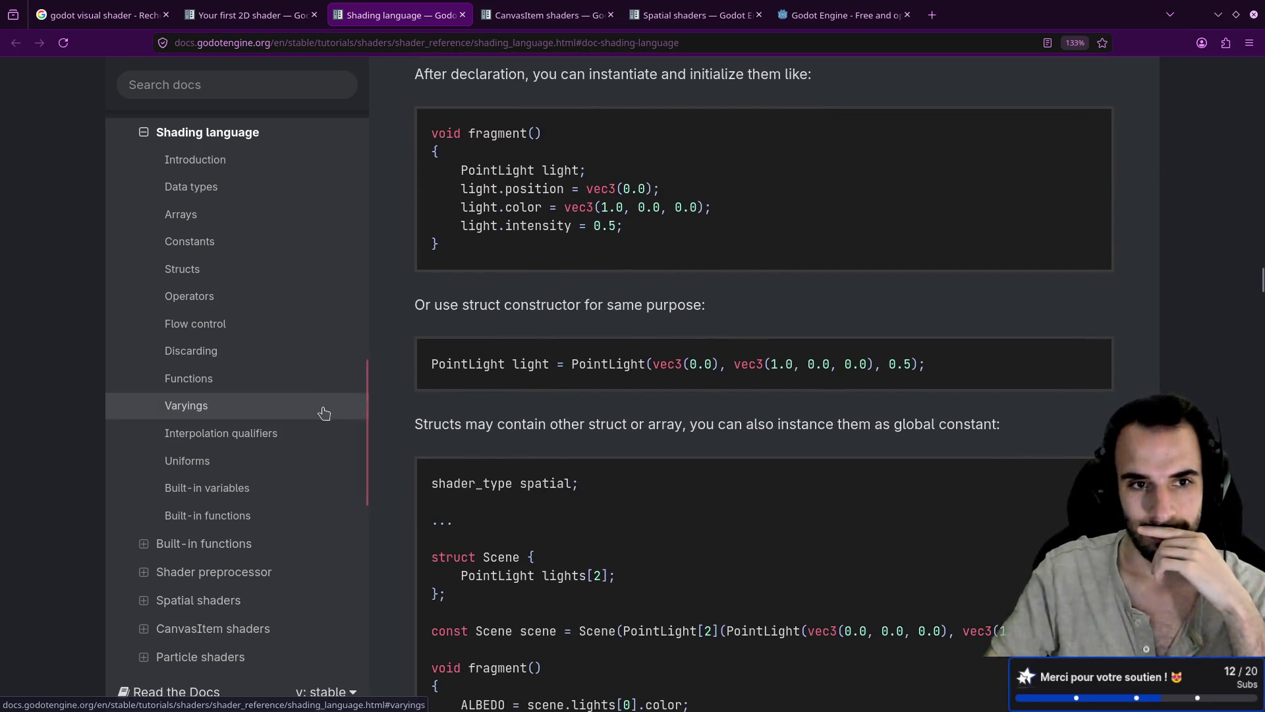
pyautogui.scroll(3, 324, 412)
pyautogui.click(283, 15)
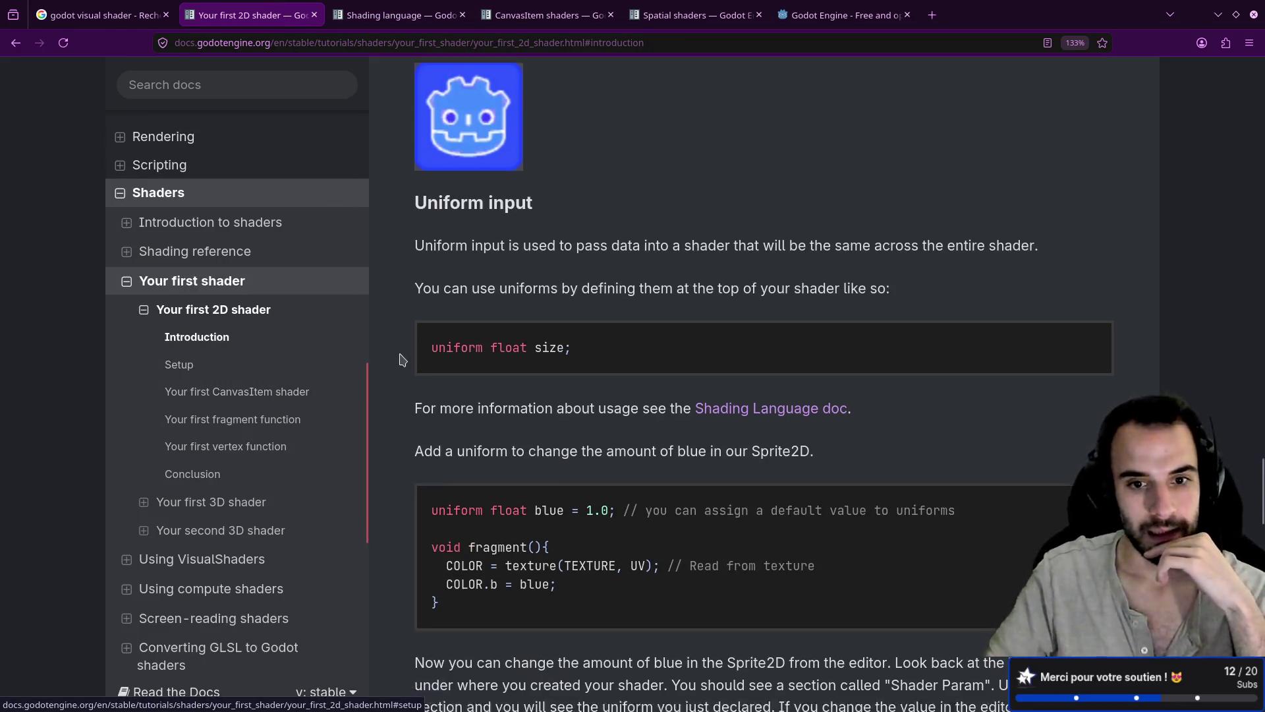
pyautogui.scroll(-4, 404, 360)
pyautogui.scroll(-3, 404, 359)
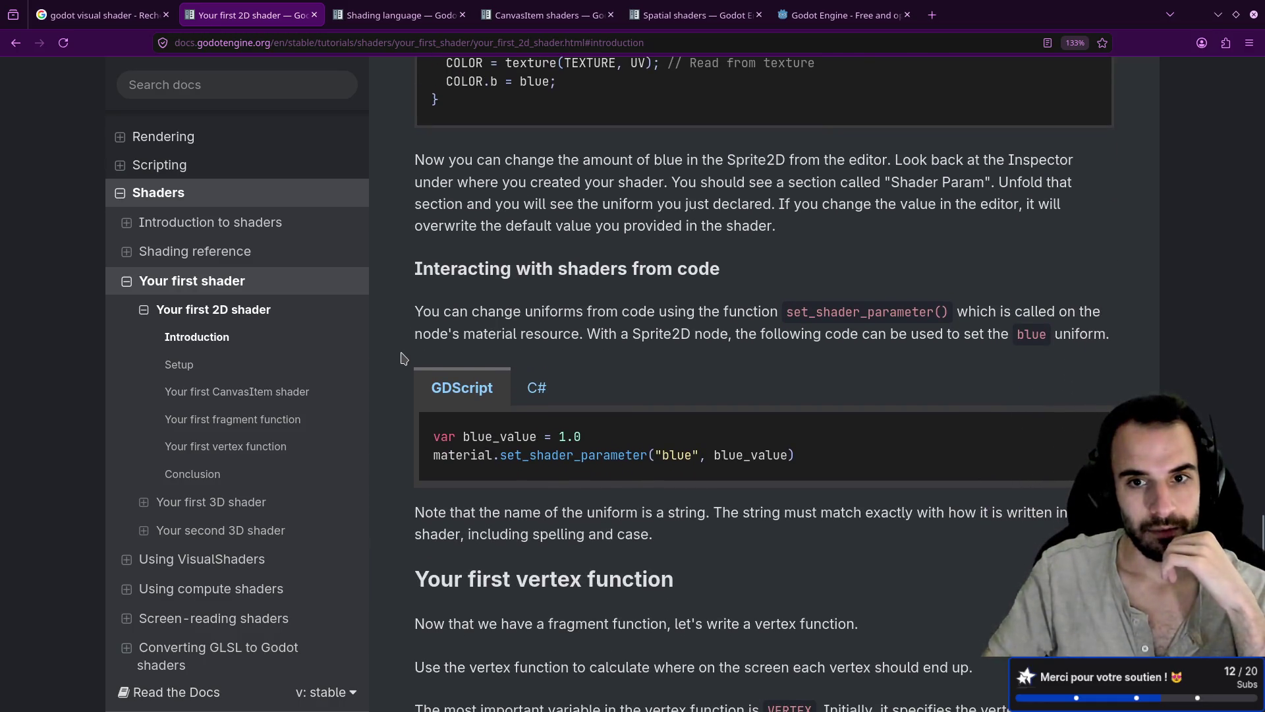
pyautogui.scroll(-3, 403, 359)
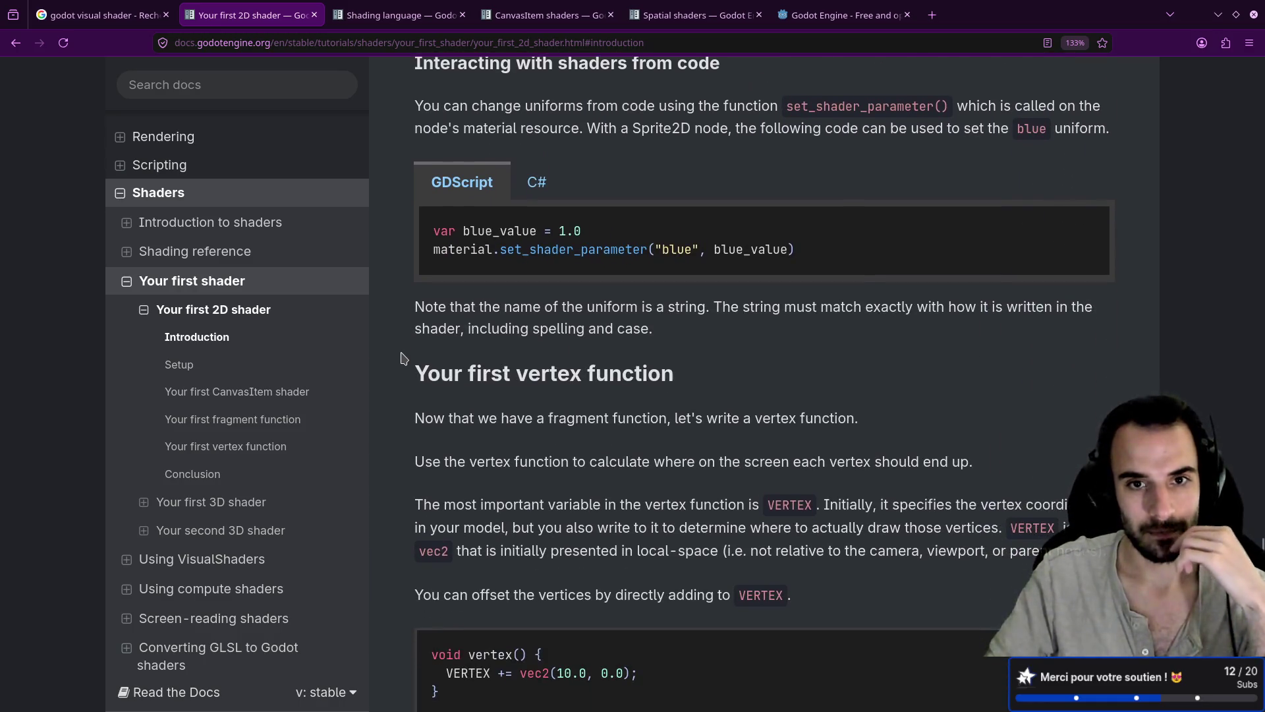
pyautogui.doubleClick(517, 249)
pyautogui.click(700, 251)
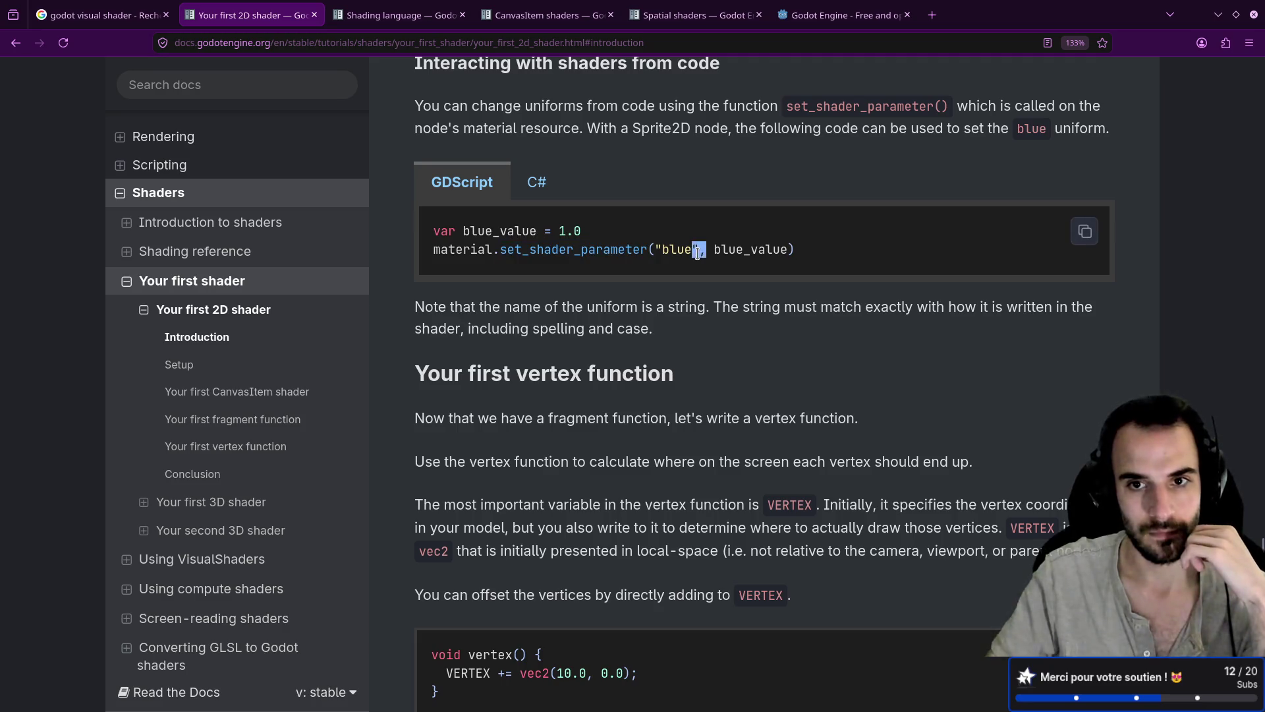
pyautogui.doubleClick(754, 251)
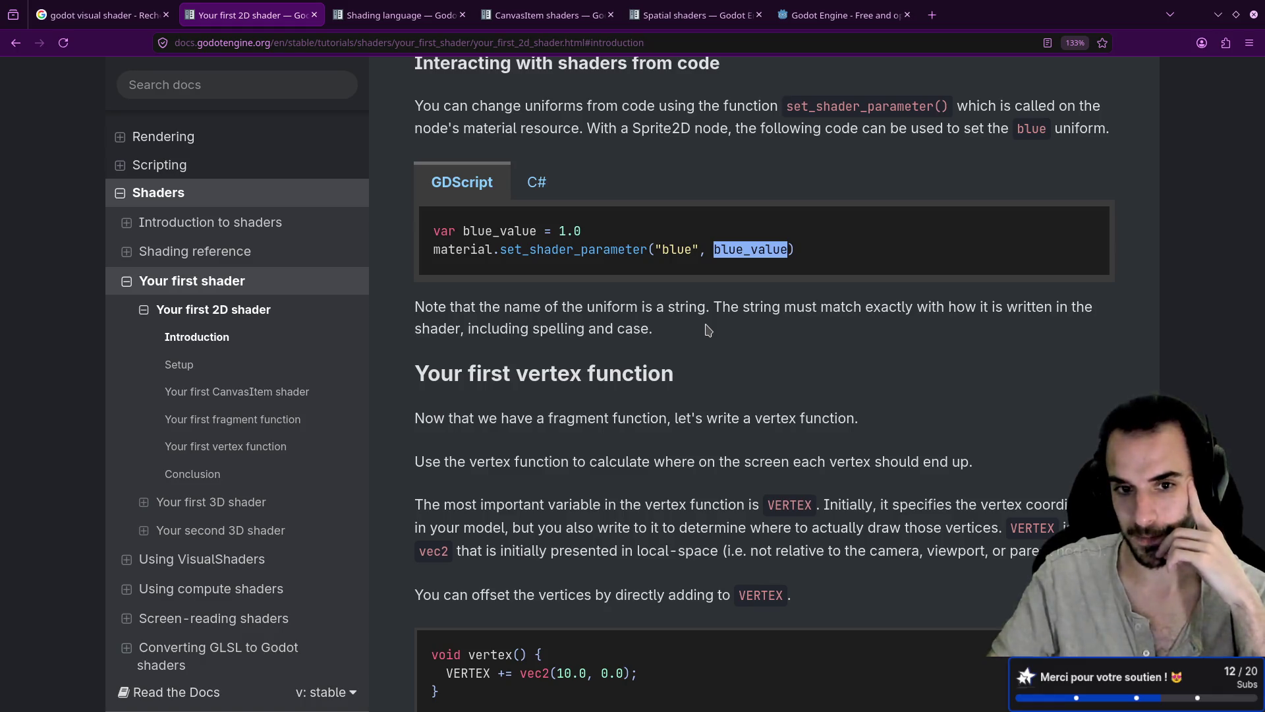
pyautogui.scroll(-5, 707, 329)
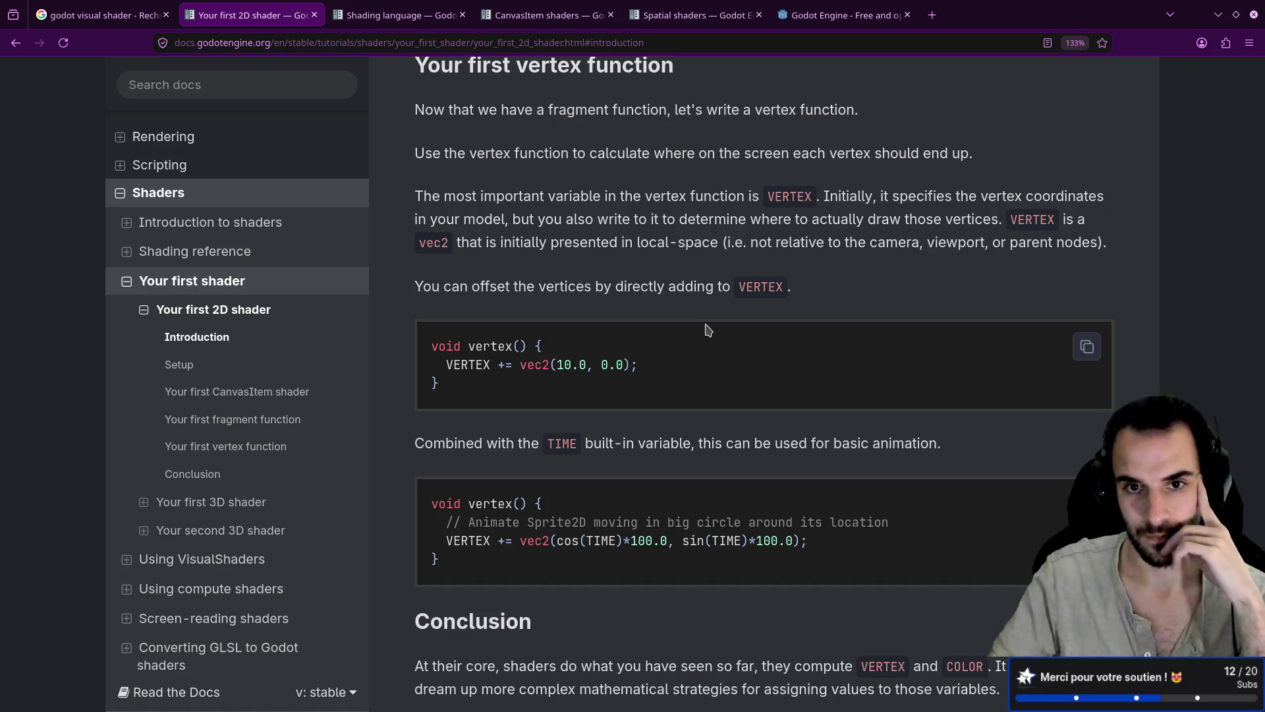
pyautogui.scroll(-5, 707, 330)
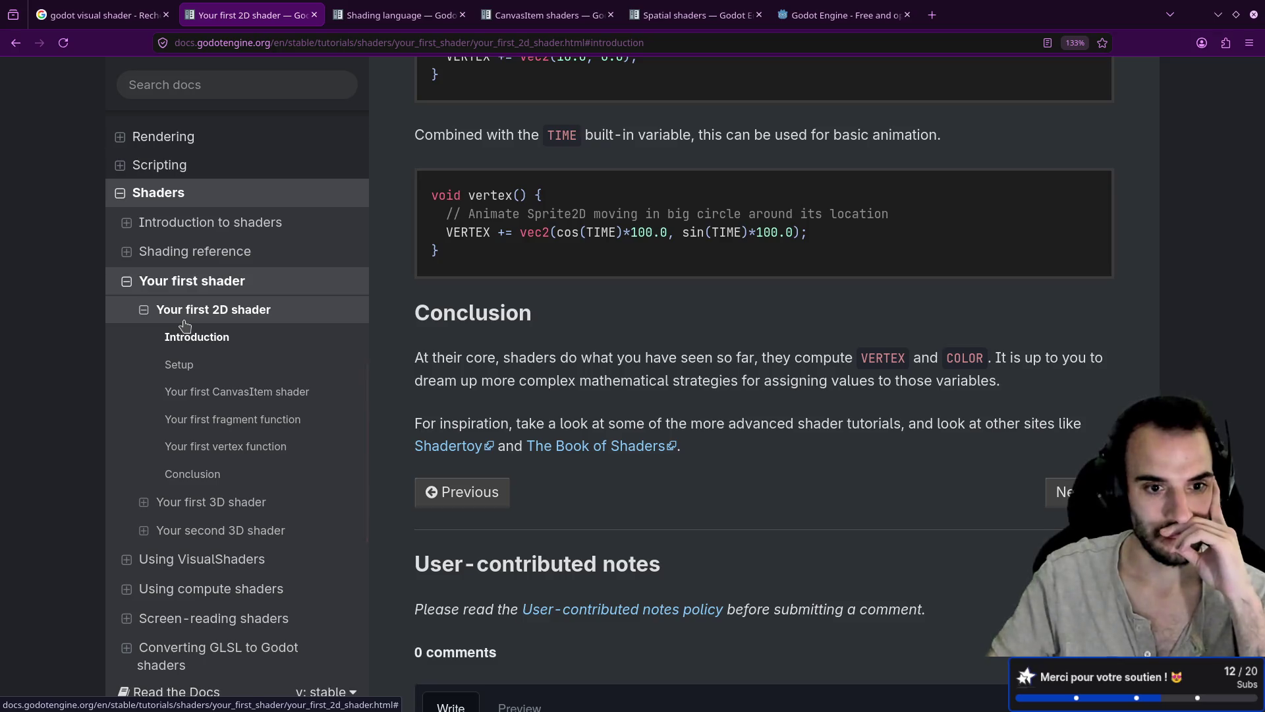
pyautogui.scroll(-3, 185, 325)
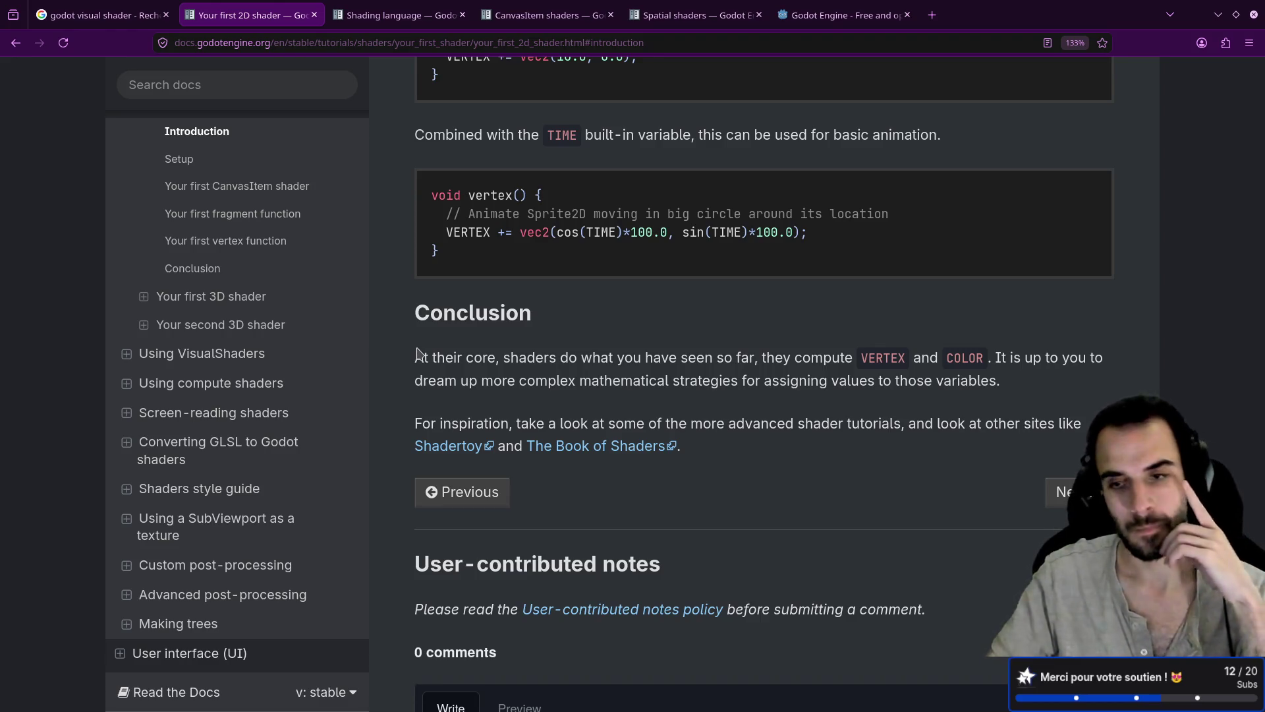
pyautogui.scroll(-5, 418, 352)
pyautogui.scroll(4, 422, 351)
pyautogui.scroll(5, 424, 350)
pyautogui.scroll(3, 422, 349)
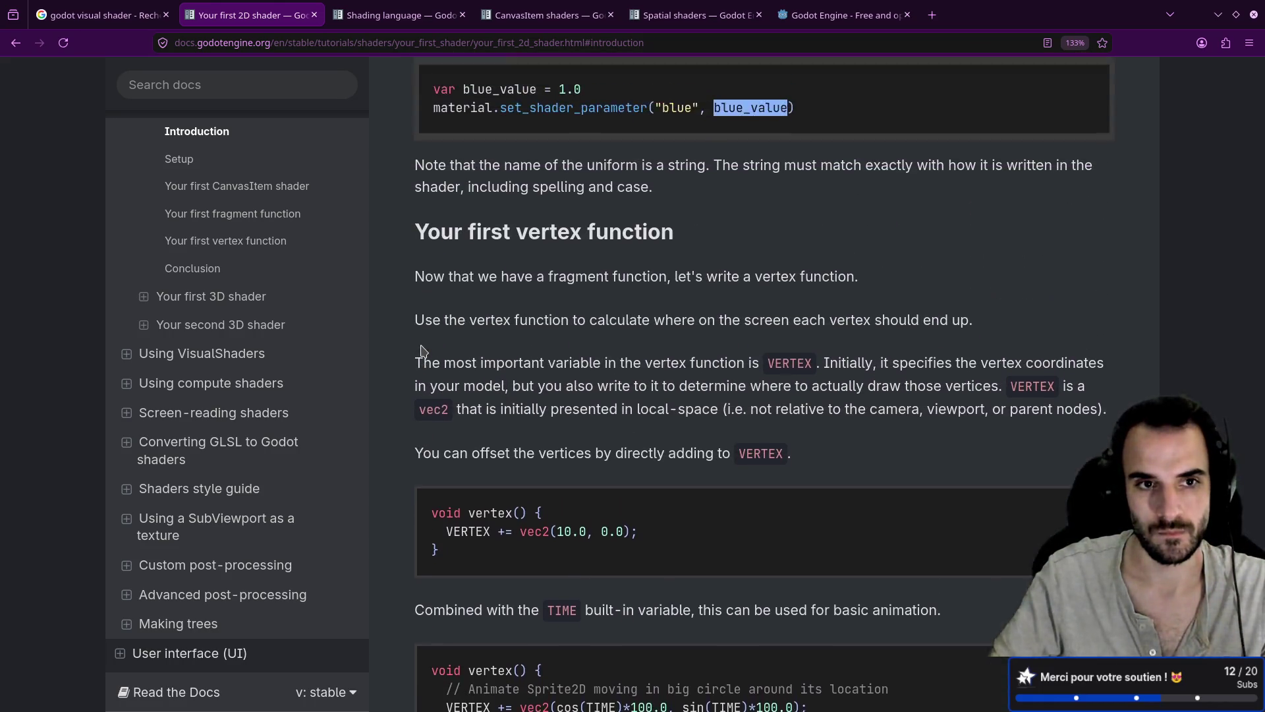
pyautogui.scroll(5, 422, 346)
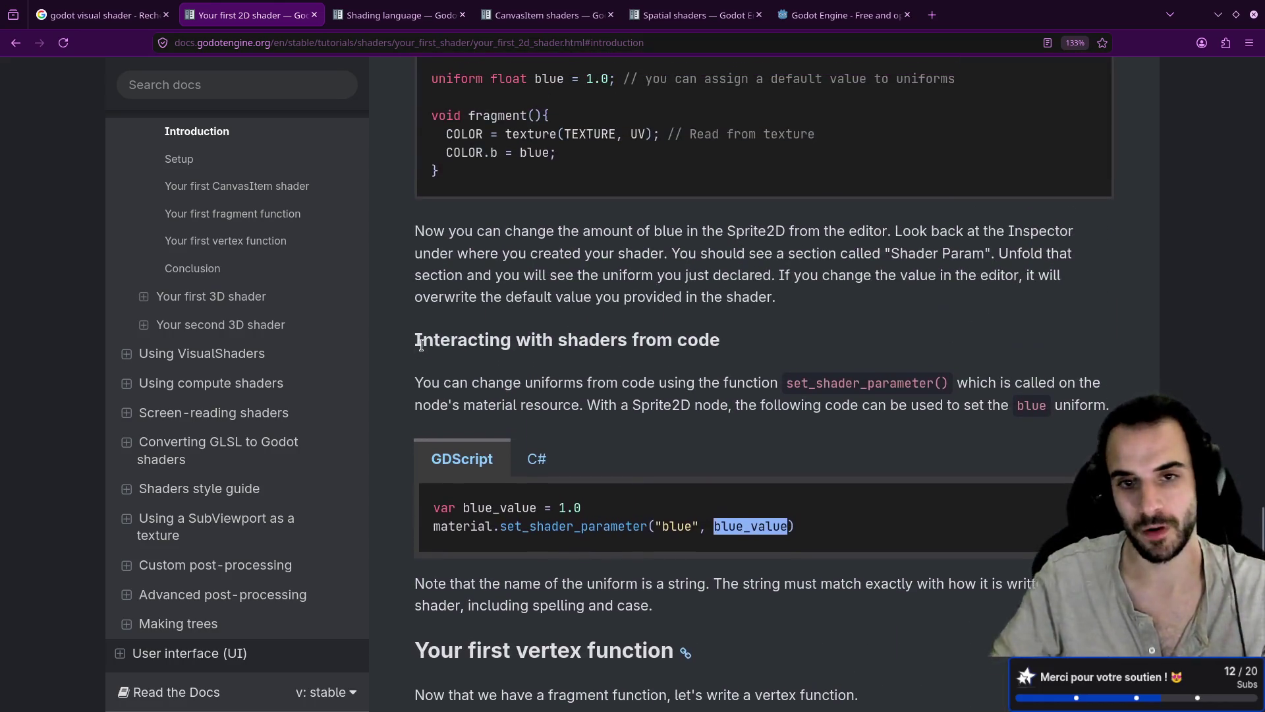
# Scroll through the Shading language tab and jump to Built-in variables from the sidebar
pyautogui.click(448, 15)
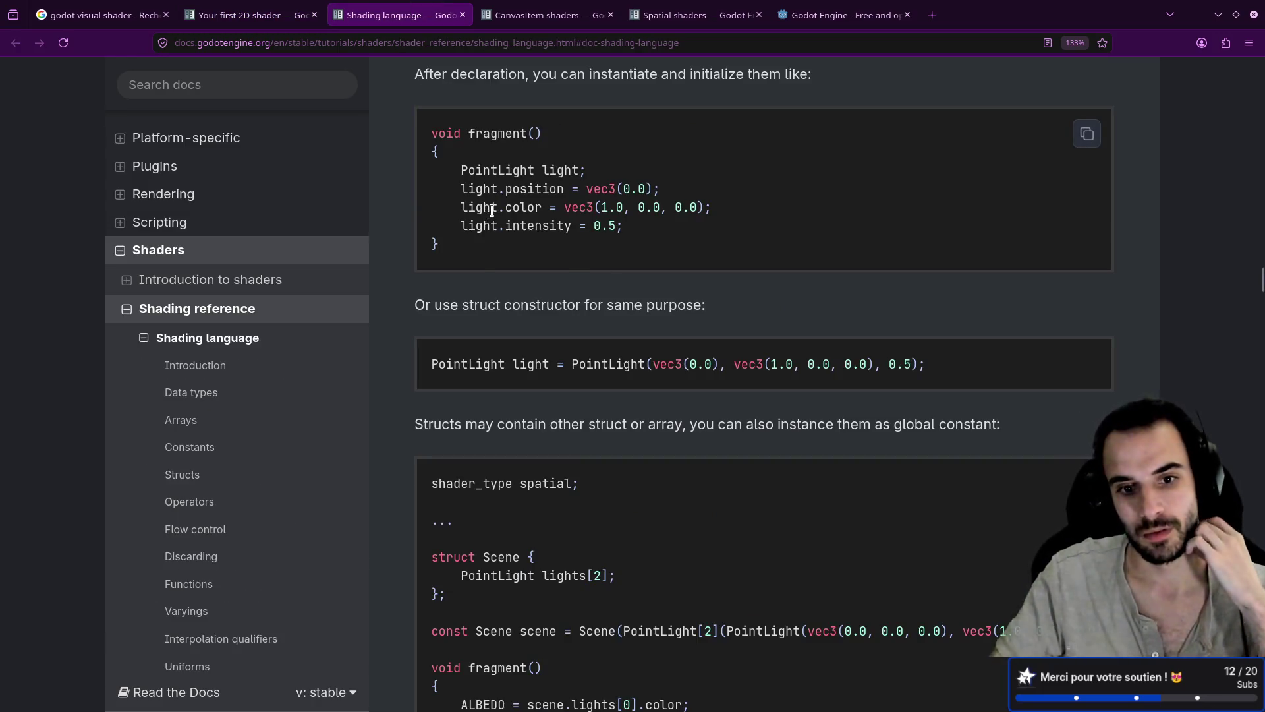
pyautogui.scroll(-4, 481, 203)
pyautogui.scroll(-1, 499, 211)
pyautogui.scroll(-3, 500, 211)
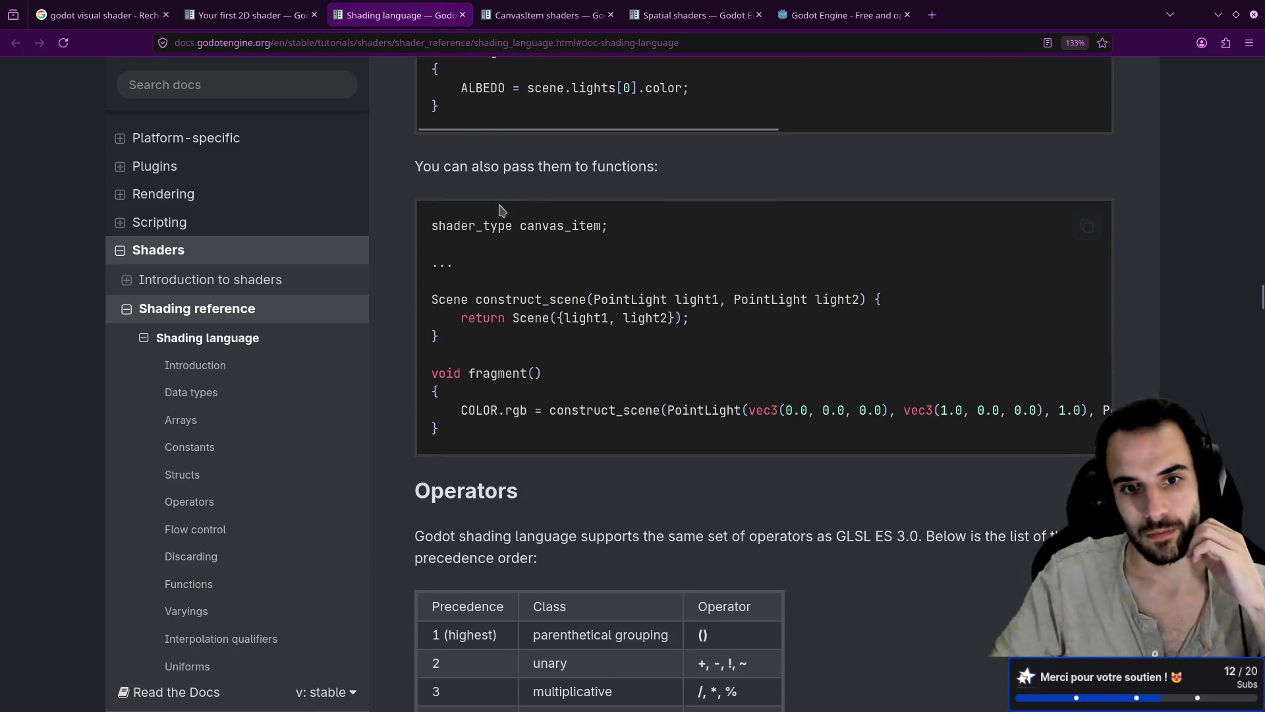
pyautogui.scroll(-1, 501, 207)
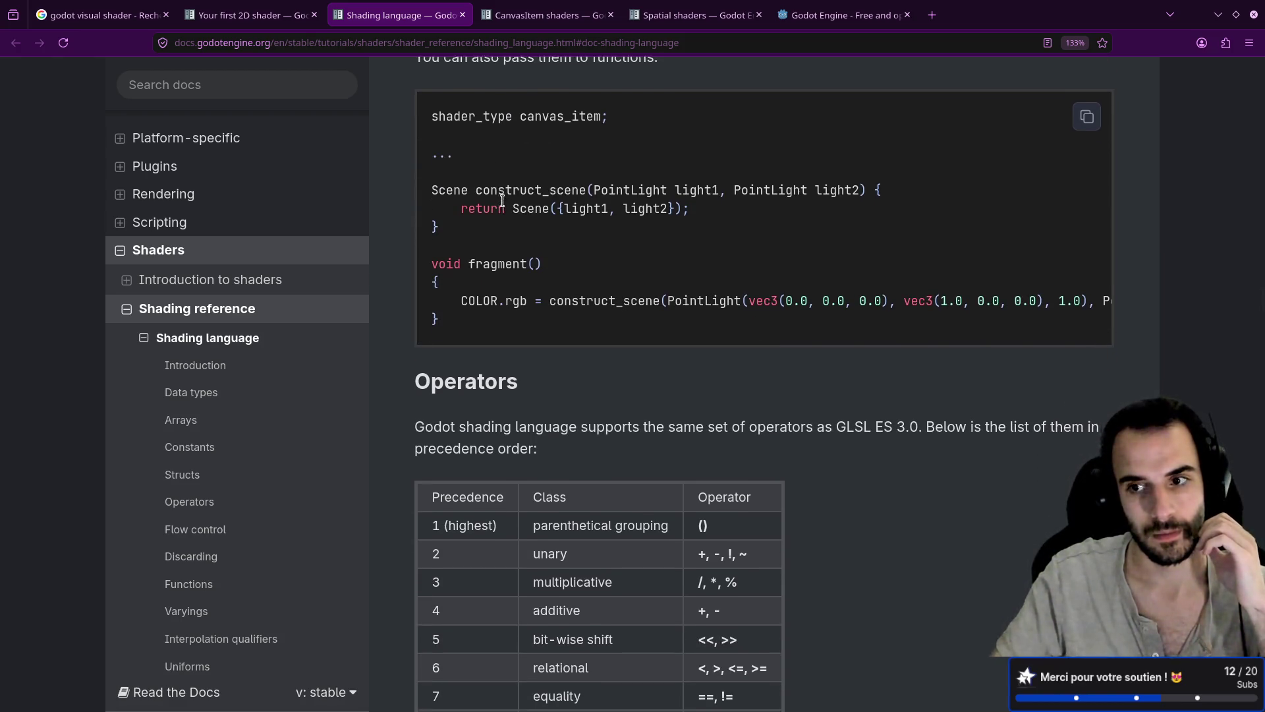
pyautogui.scroll(-4, 503, 200)
pyautogui.scroll(-1, 224, 327)
pyautogui.scroll(-2, 224, 327)
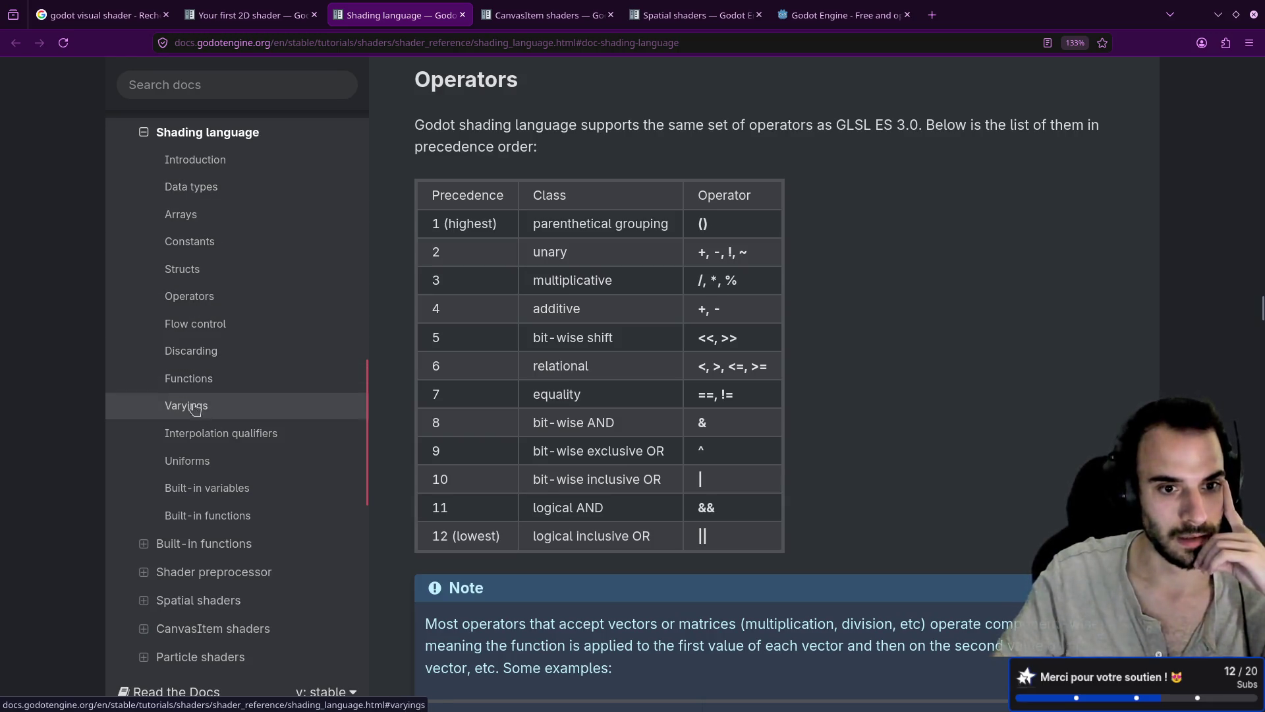
pyautogui.click(231, 494)
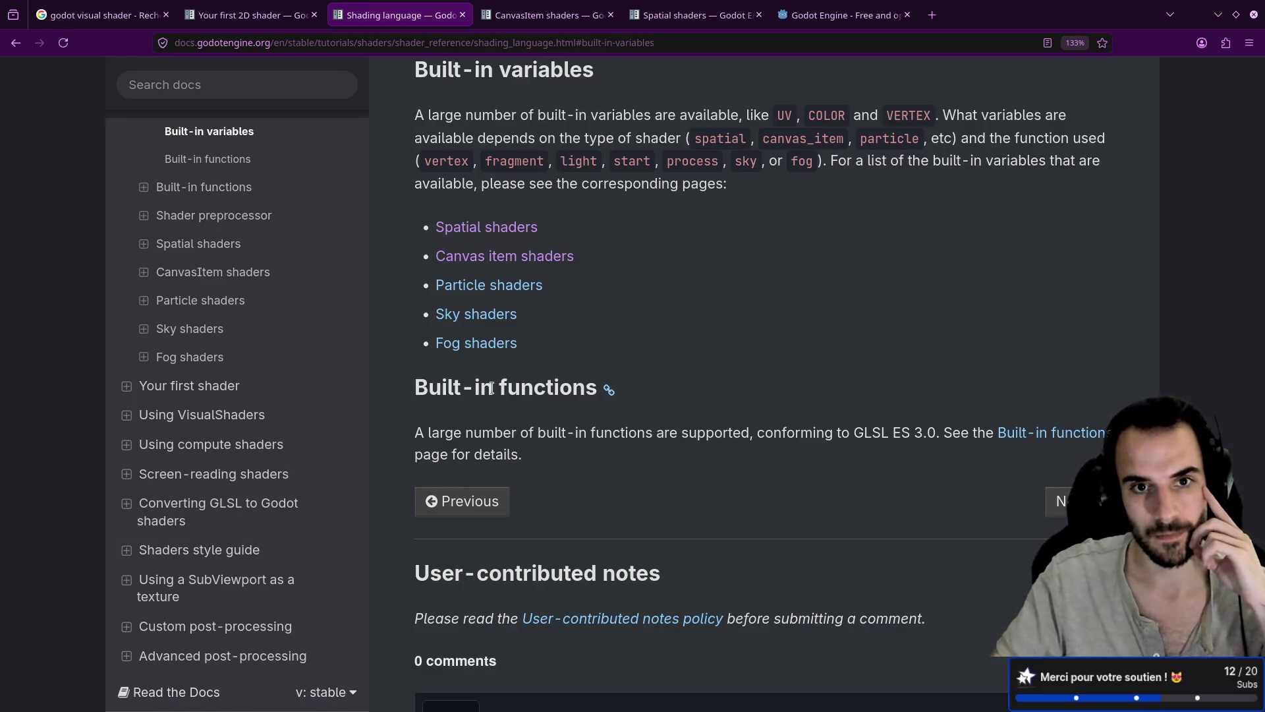
pyautogui.scroll(2, 491, 389)
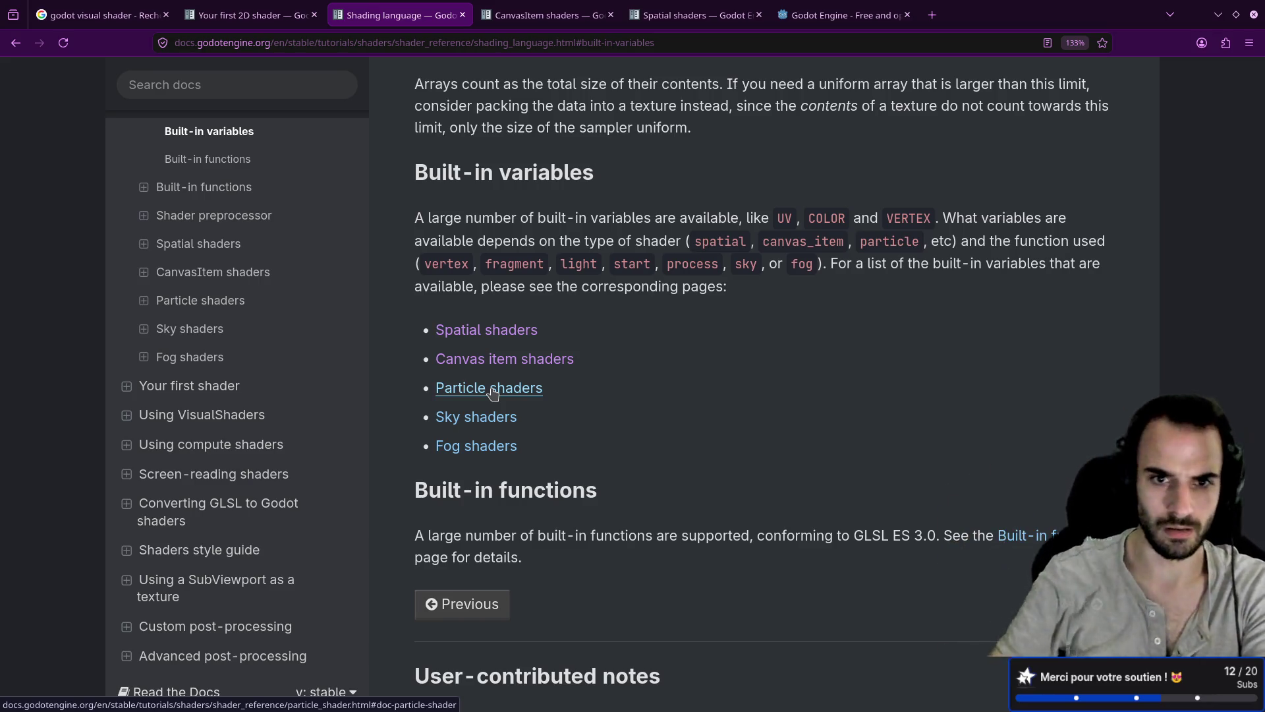
# Glance at the Spatial shaders reference in a new tab, then close it
pyautogui.middleClick(513, 333)
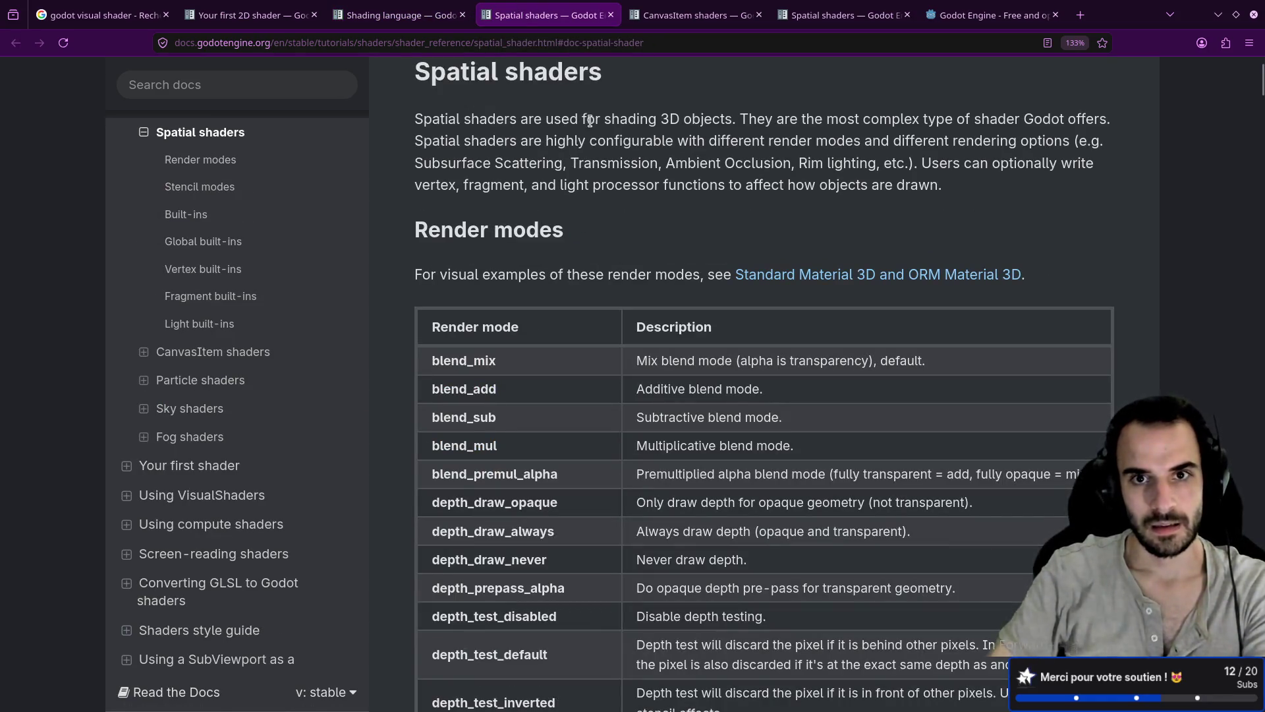
pyautogui.moveTo(587, 121); pyautogui.dragTo(668, 121)
pyautogui.click(670, 121)
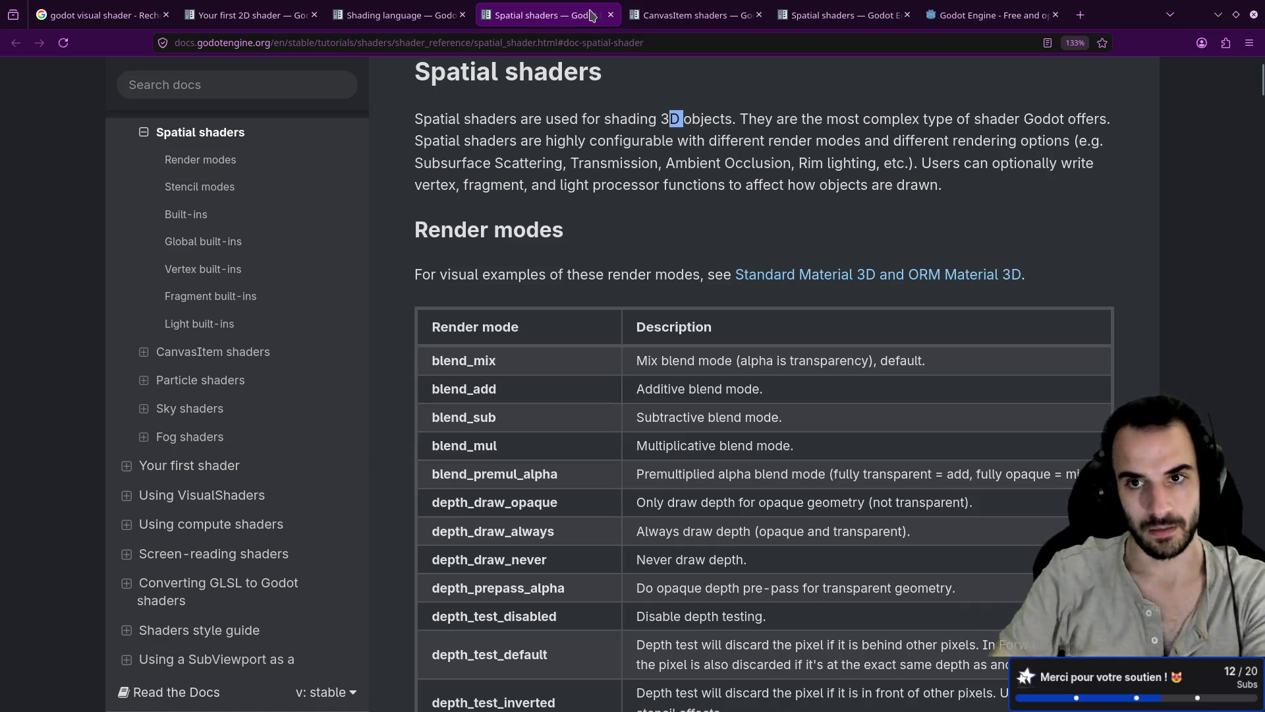
pyautogui.middleClick(593, 19)
# Open the CanvasItem shaders page and scroll to its Render modes table
pyautogui.middleClick(500, 360)
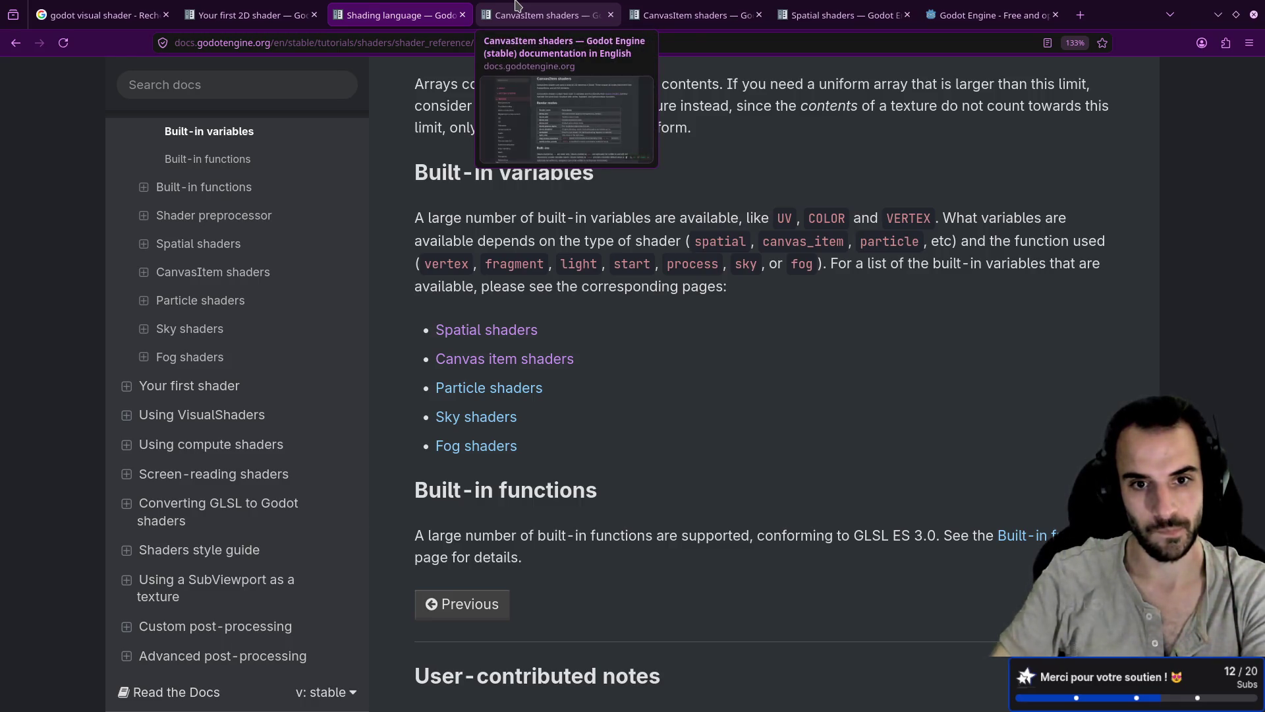
pyautogui.click(517, 8)
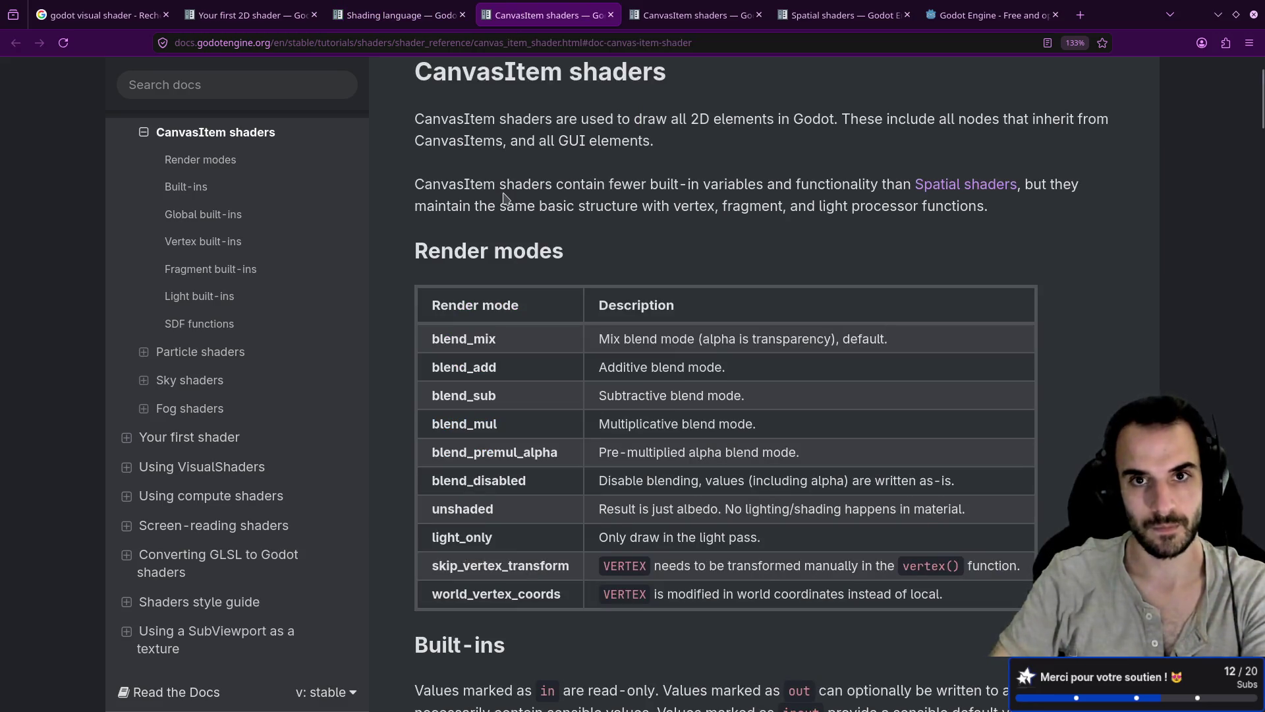
pyautogui.scroll(-3, 505, 197)
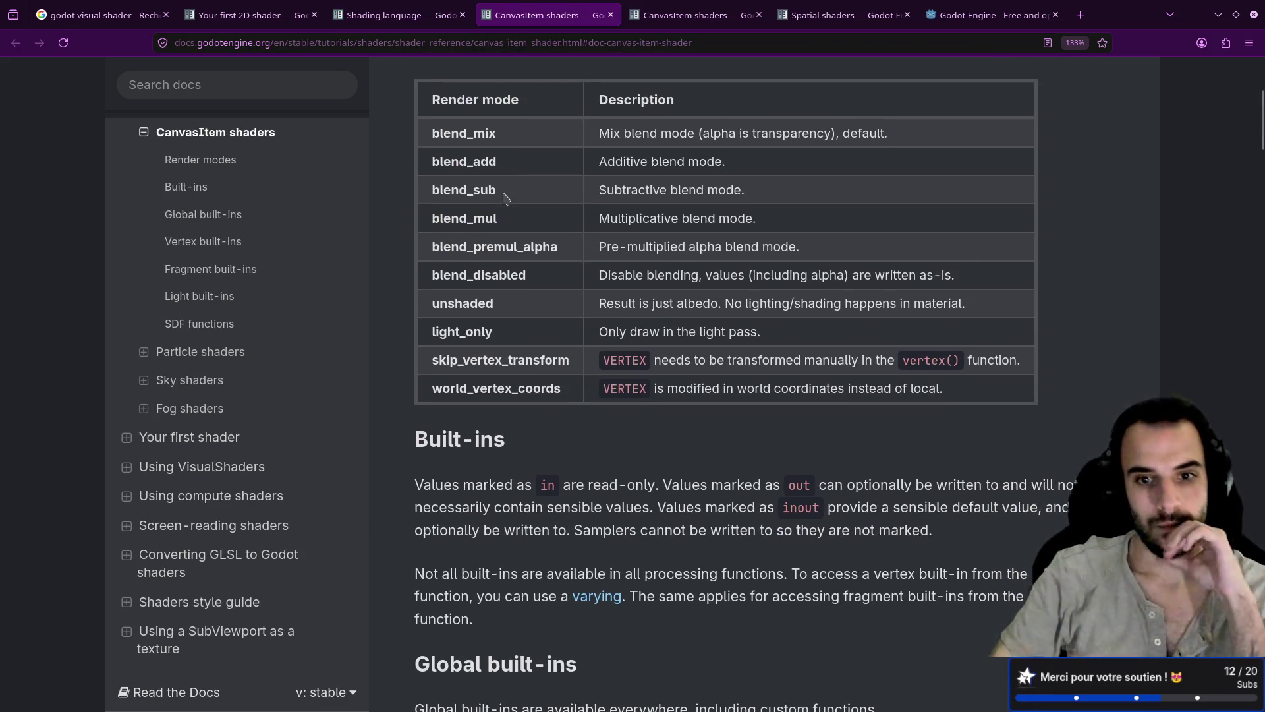
pyautogui.scroll(-2, 505, 198)
pyautogui.scroll(3, 508, 191)
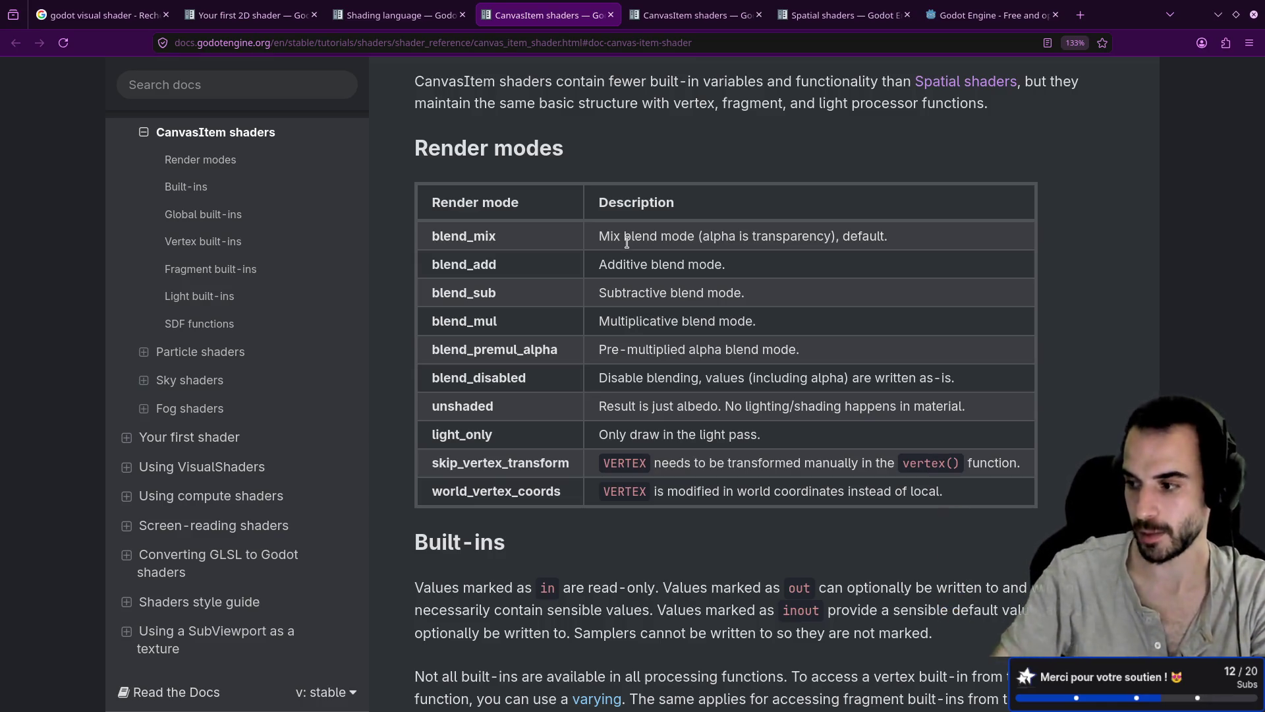
# Check Varyings in a separate Shading language tab, close it, and continue down CanvasItem Built-ins
pyautogui.scroll(-5, 627, 242)
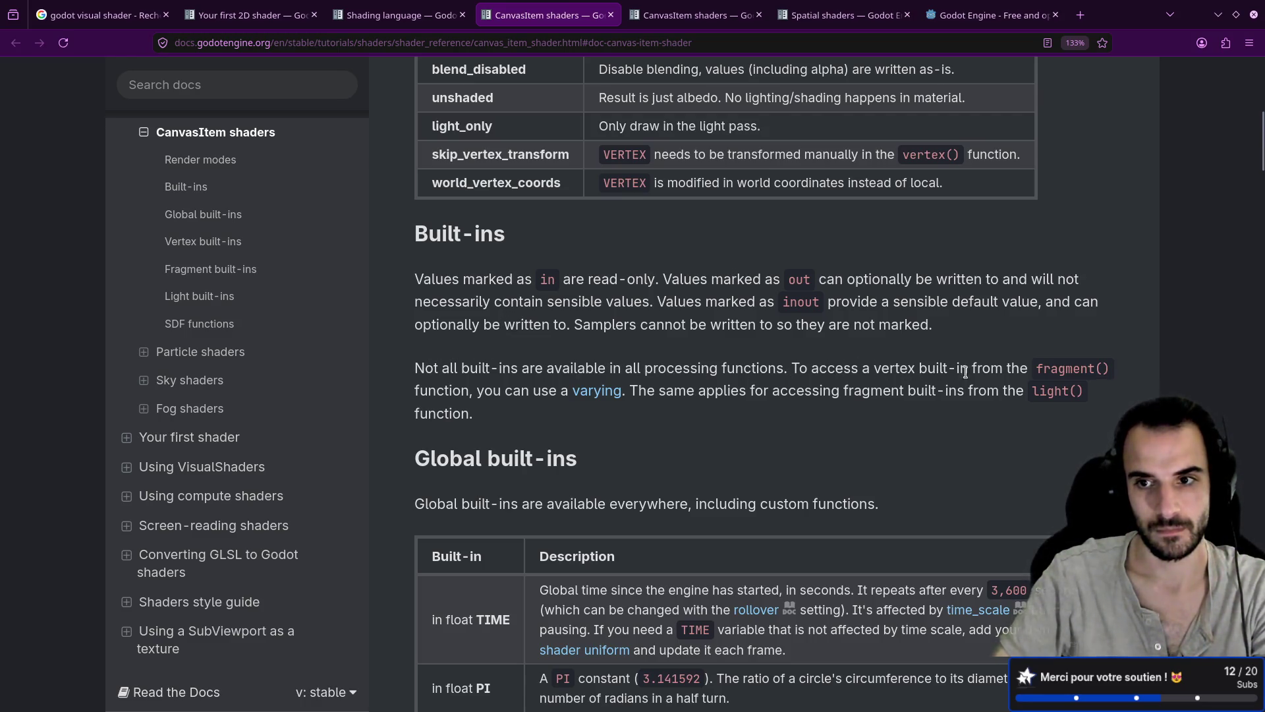
pyautogui.middleClick(593, 391)
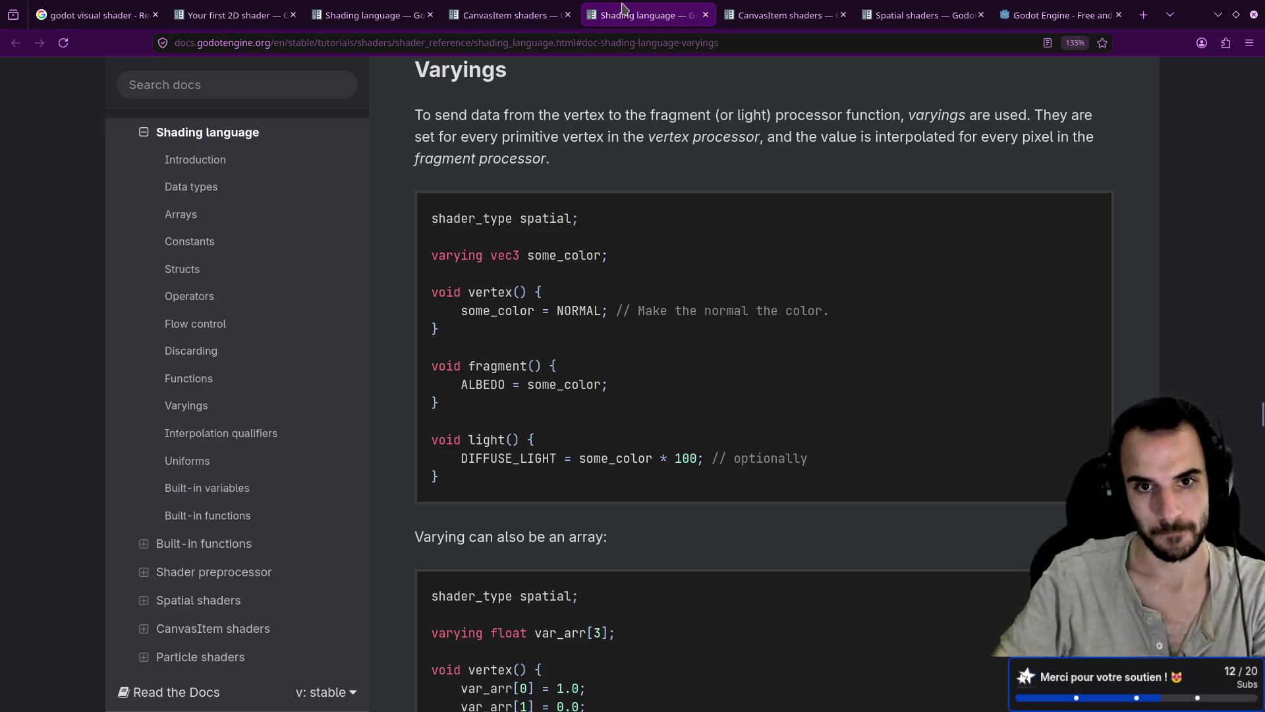
pyautogui.click(508, 14)
pyautogui.middleClick(623, 15)
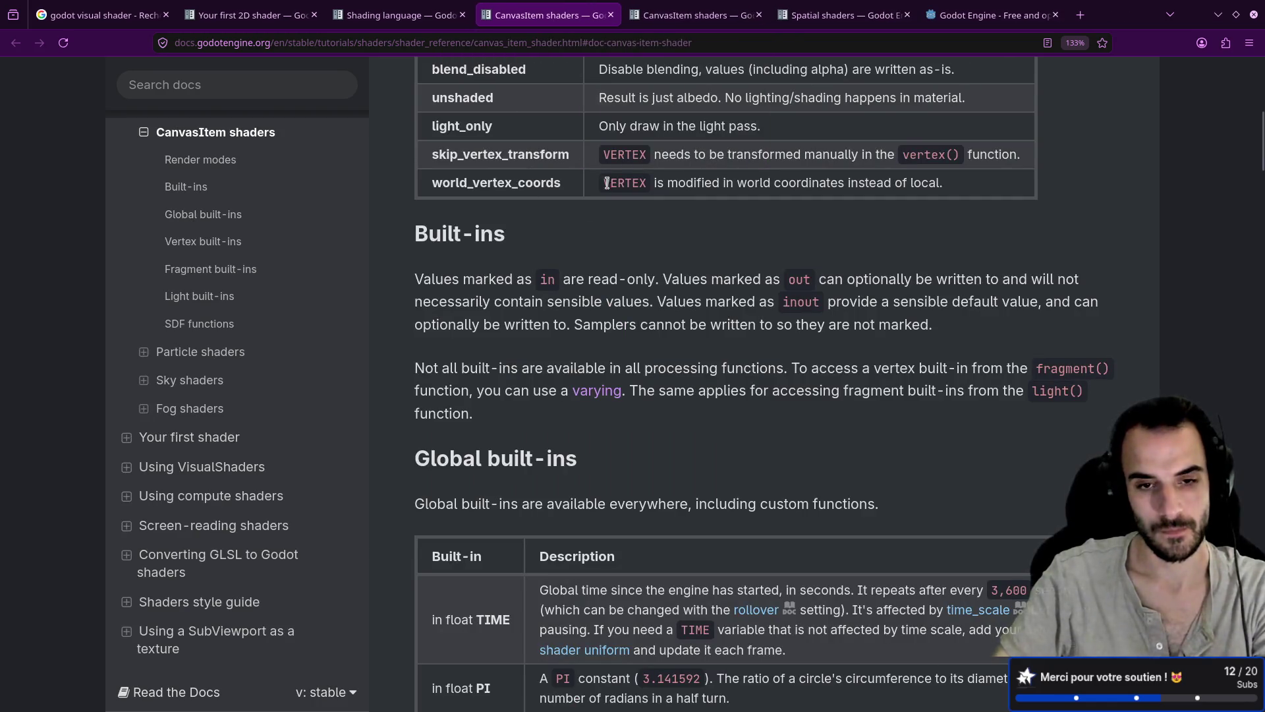
pyautogui.scroll(-5, 606, 189)
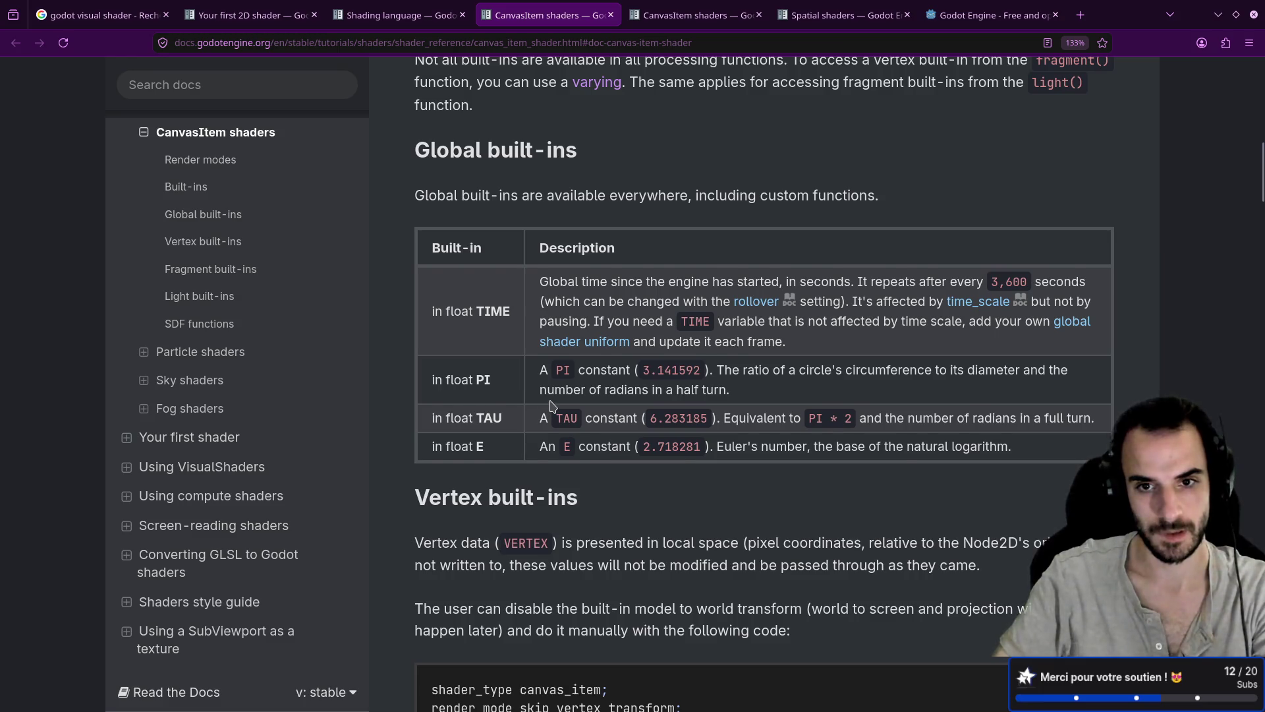
# Scroll the CanvasItem shaders page through the Vertex built-ins table, MODEL_MATRIX to CUSTOM1
pyautogui.scroll(-3, 551, 398)
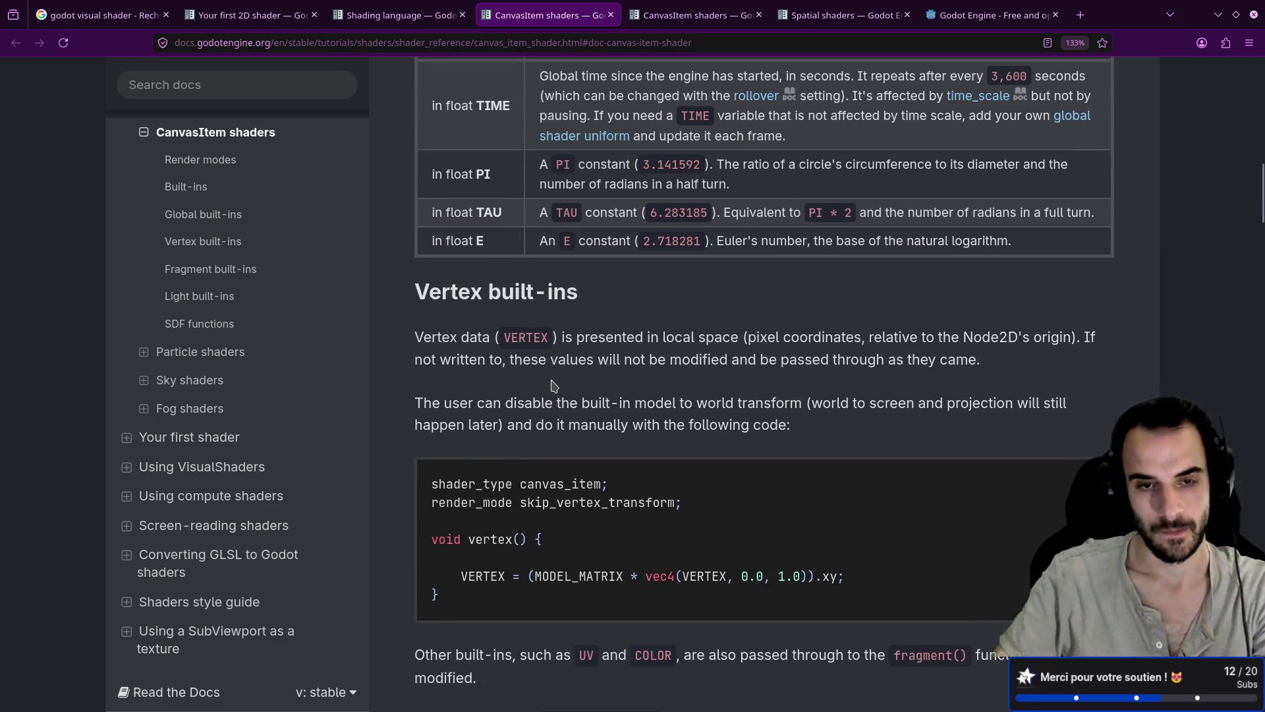
pyautogui.scroll(-2, 552, 386)
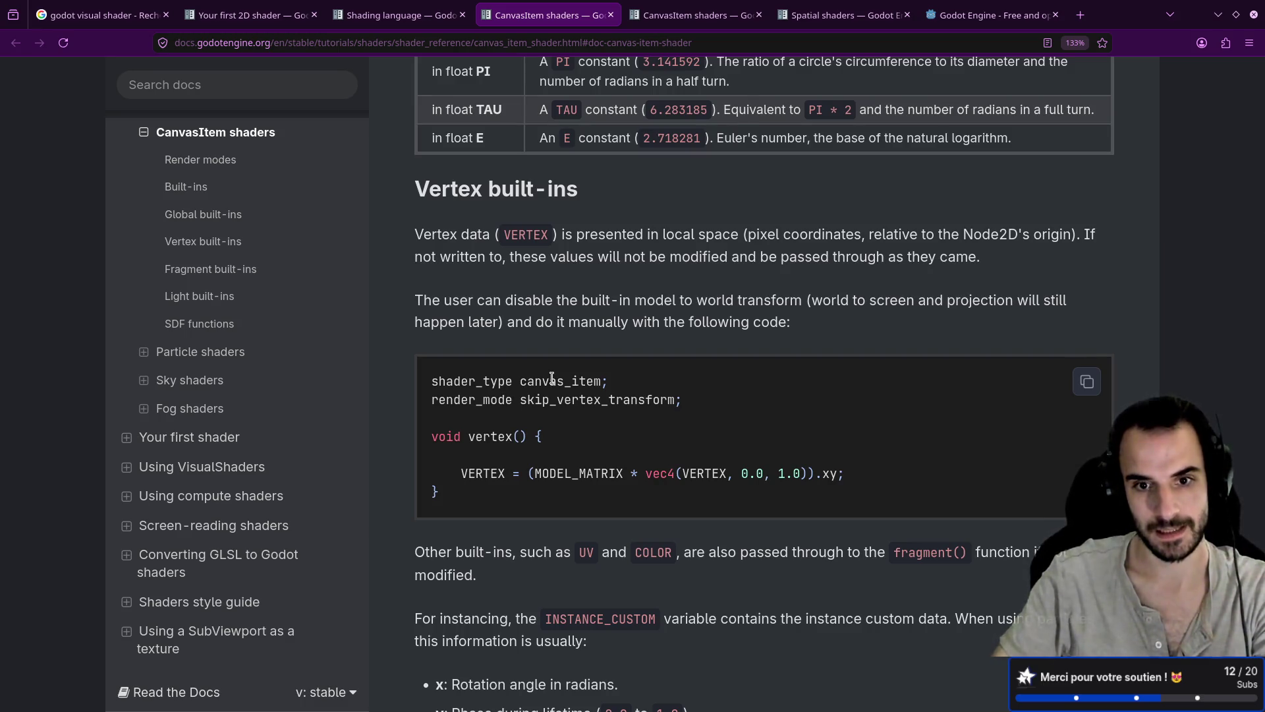
pyautogui.scroll(-2, 552, 377)
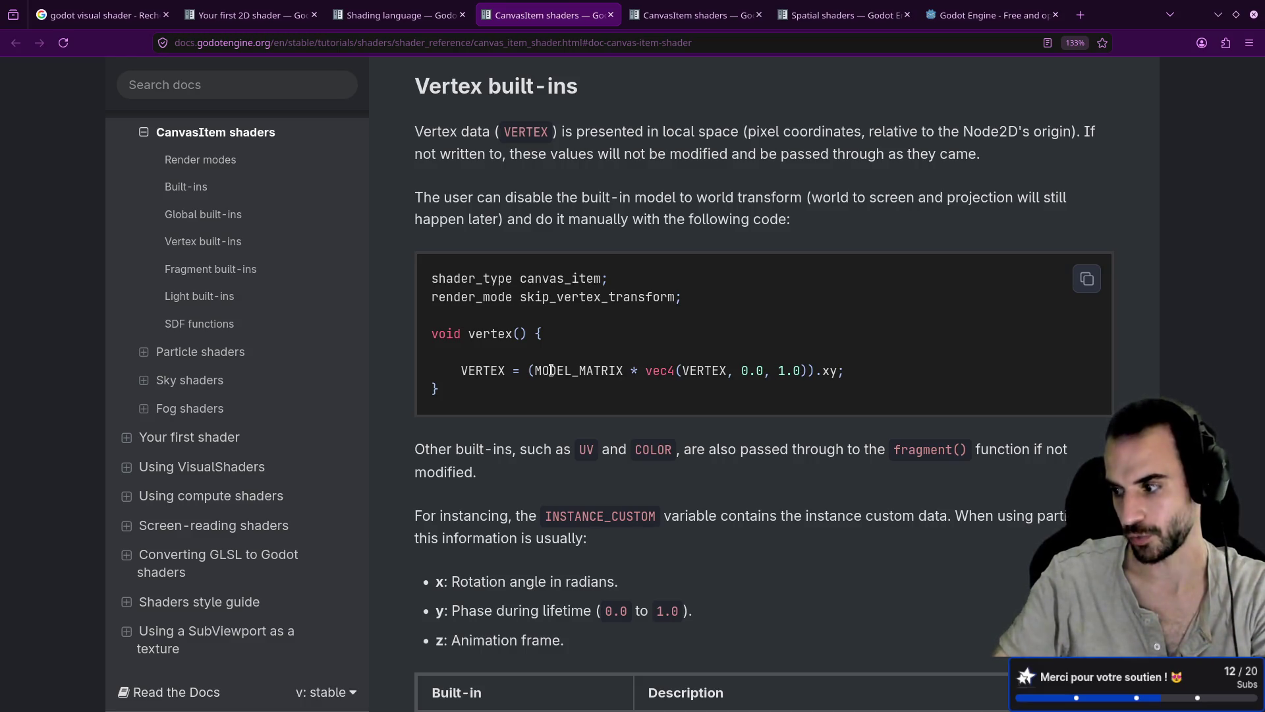
pyautogui.scroll(-6, 551, 370)
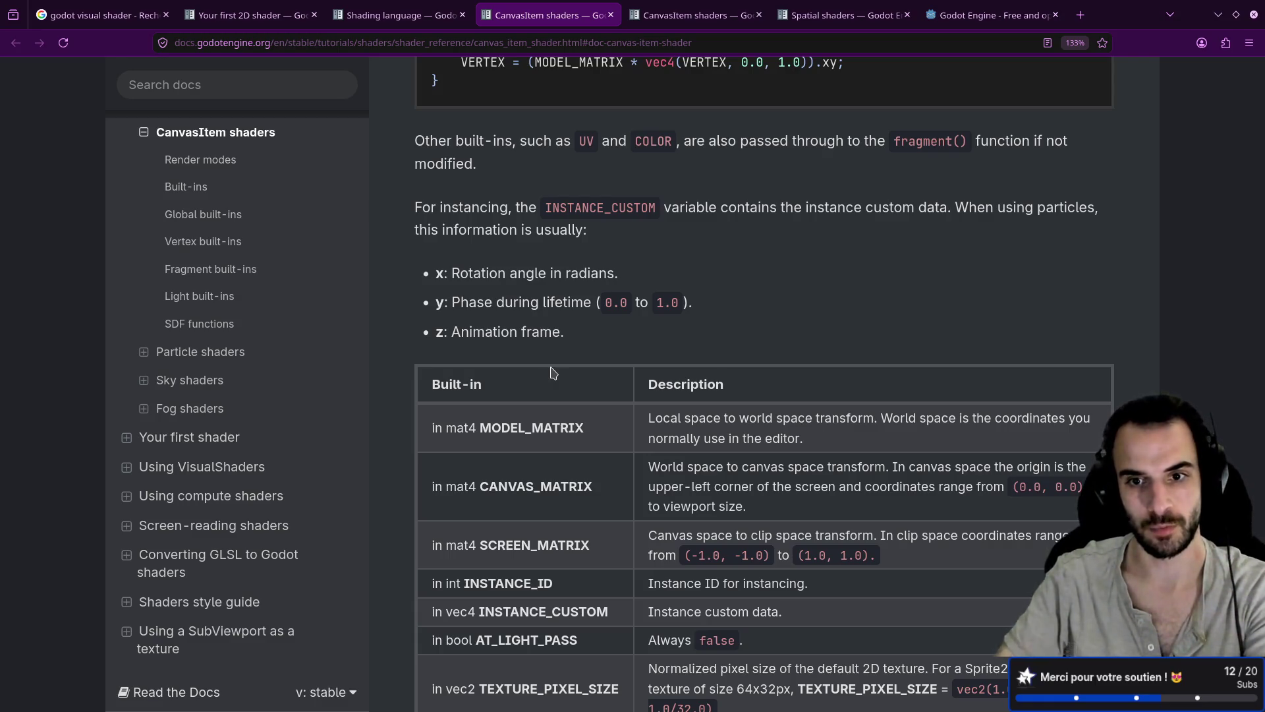
pyautogui.scroll(-2, 553, 373)
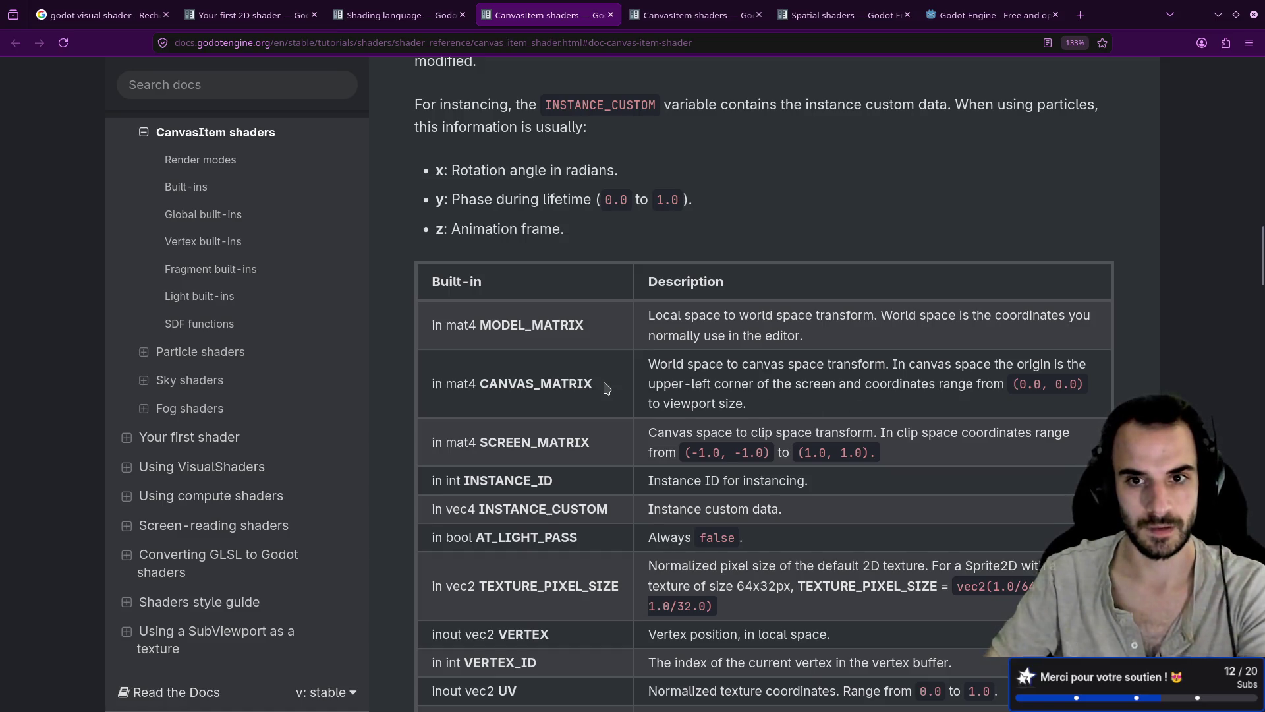
pyautogui.scroll(6, 607, 388)
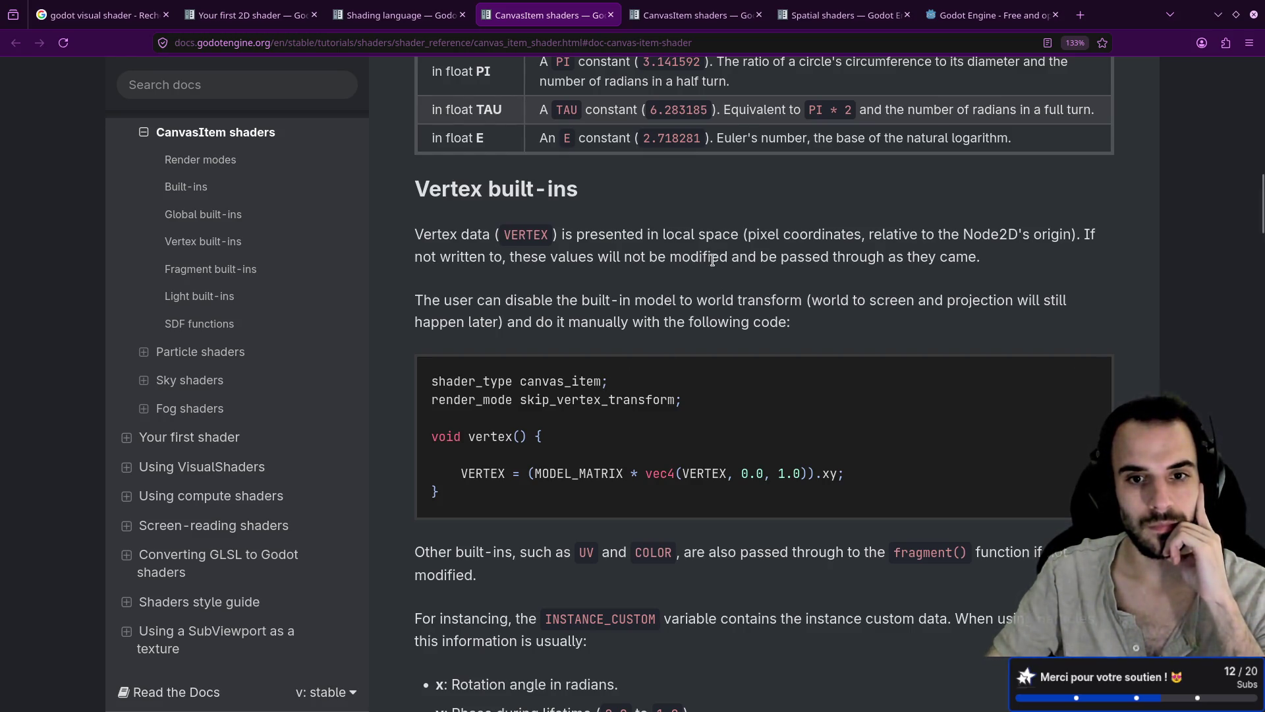
pyautogui.scroll(-5, 659, 320)
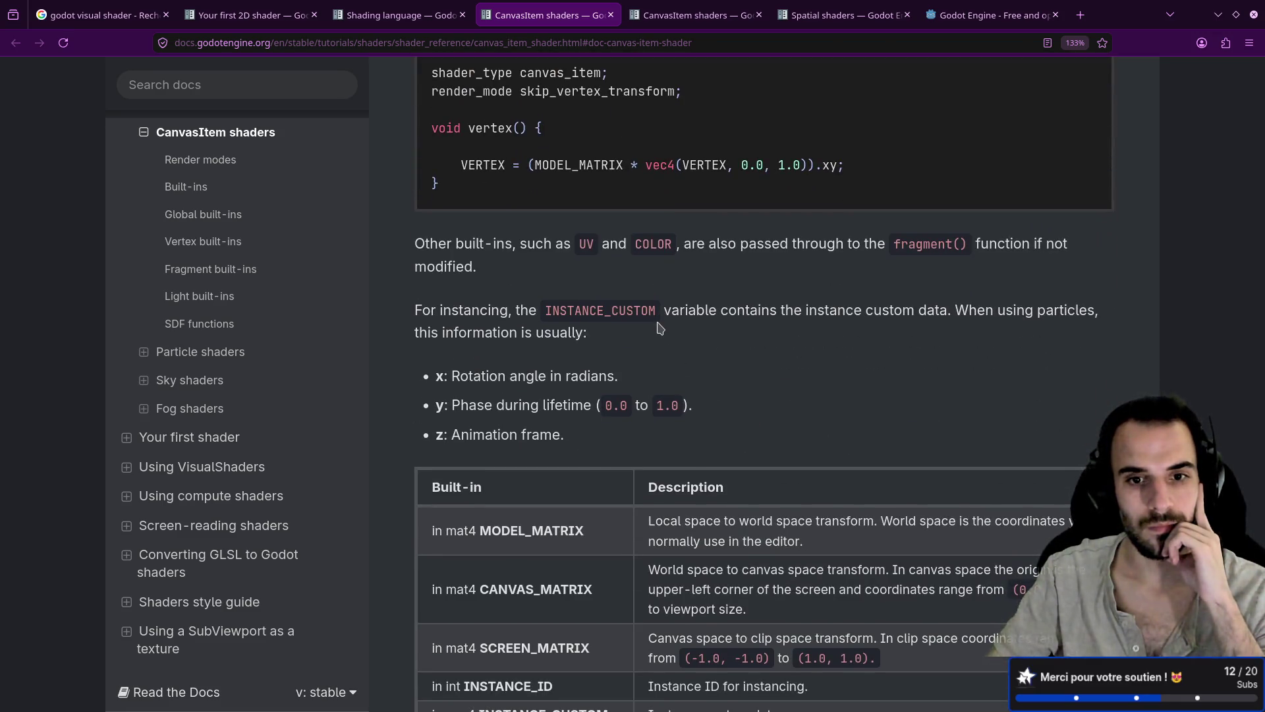
pyautogui.scroll(-6, 659, 326)
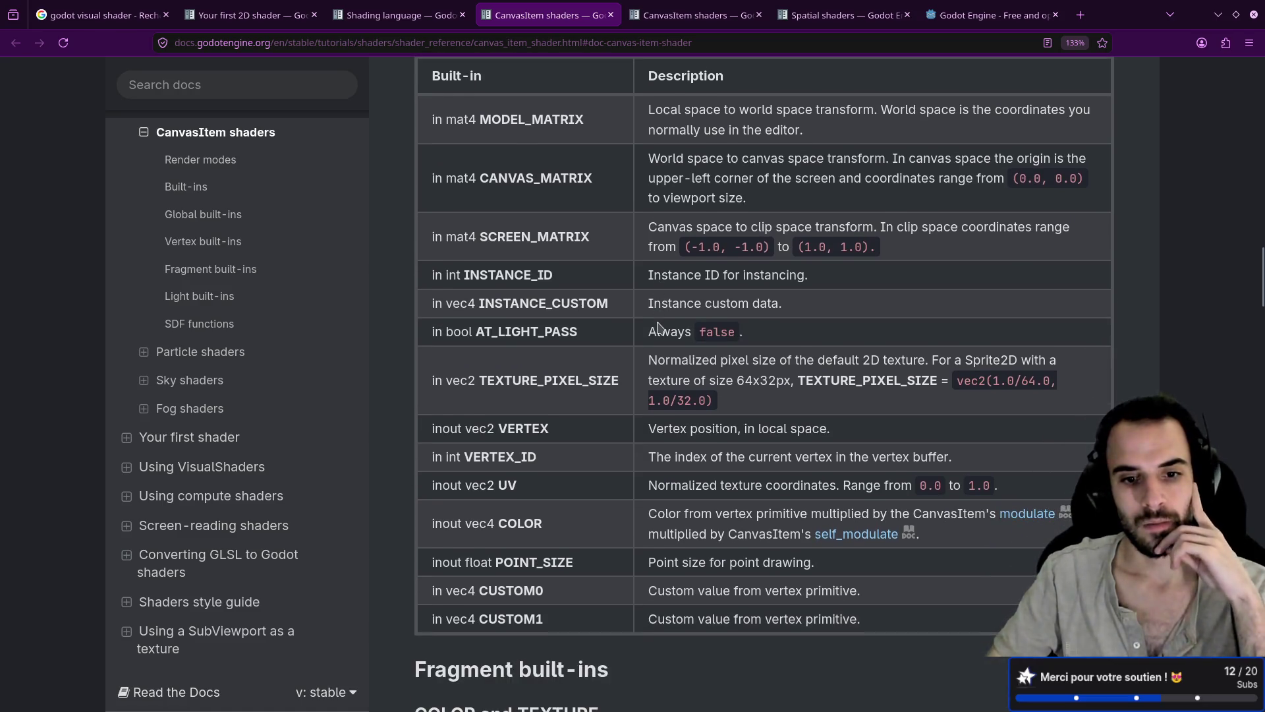
pyautogui.scroll(-8, 659, 326)
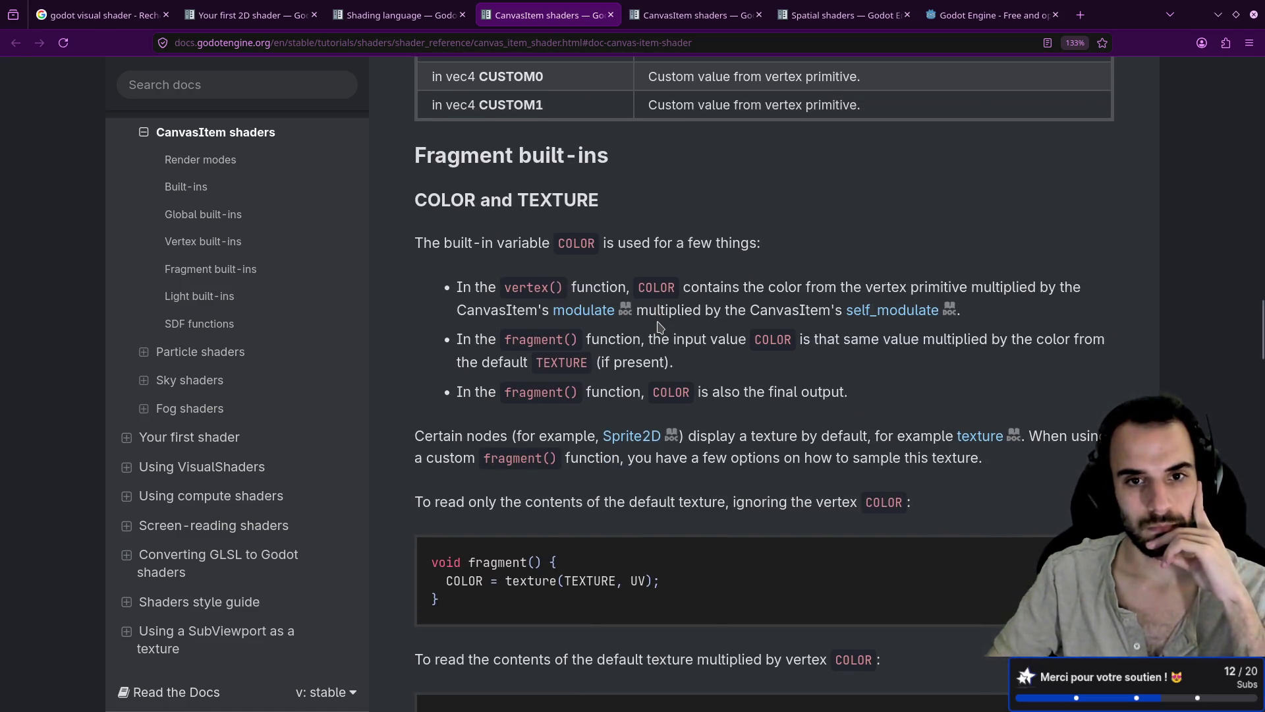
# Highlight key phrases in the Fragment built-ins COLOR and TEXTURE explanations
pyautogui.moveTo(424, 242); pyautogui.dragTo(603, 250)
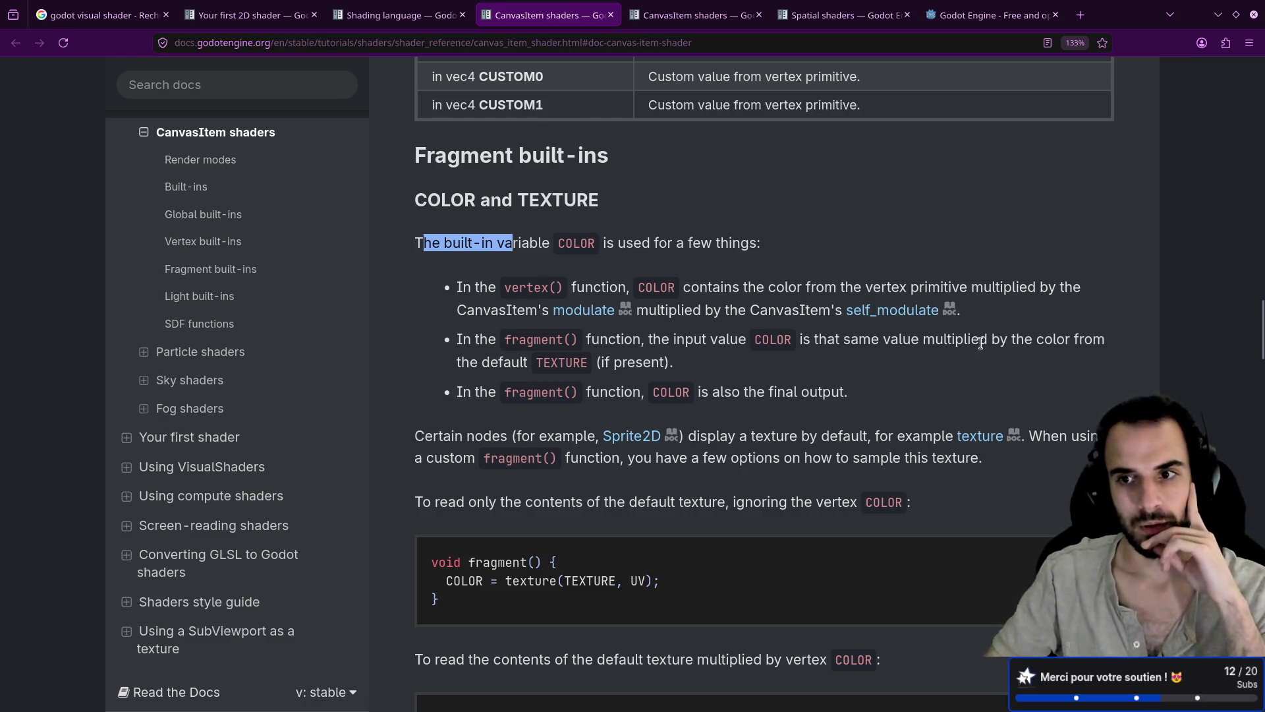
pyautogui.moveTo(481, 362); pyautogui.dragTo(560, 364)
pyautogui.click(560, 364)
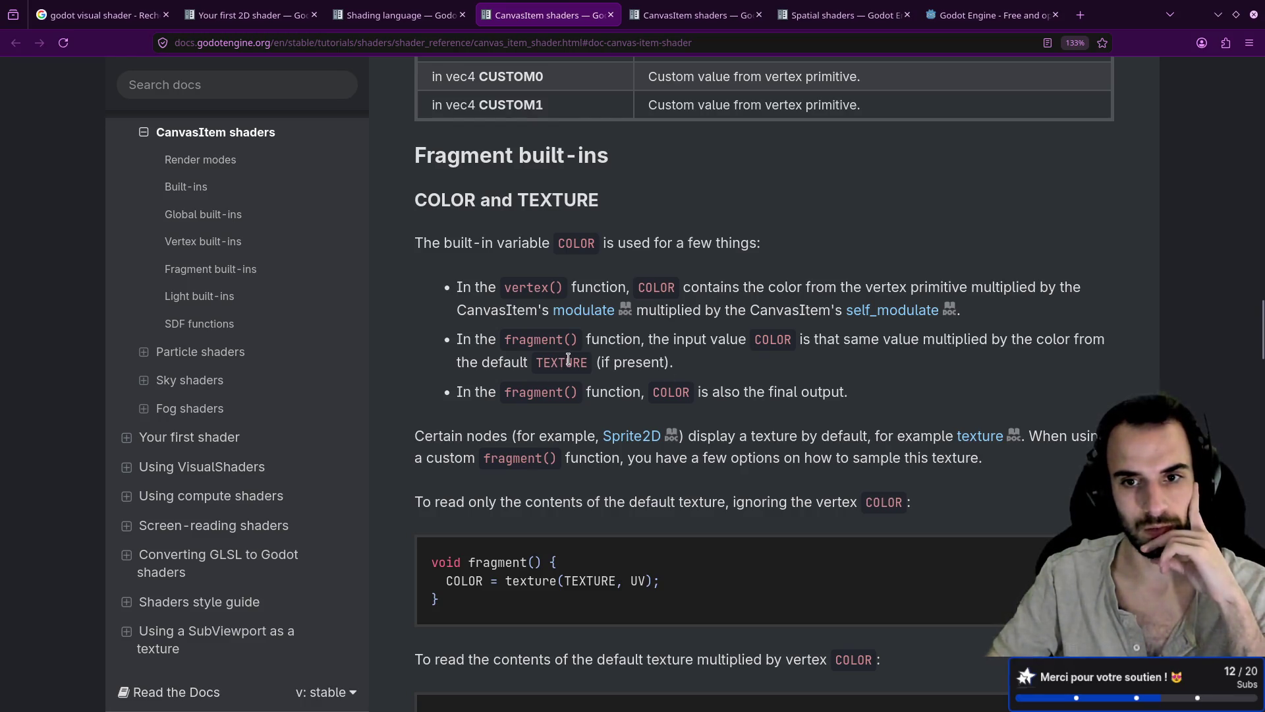
pyautogui.scroll(-3, 563, 362)
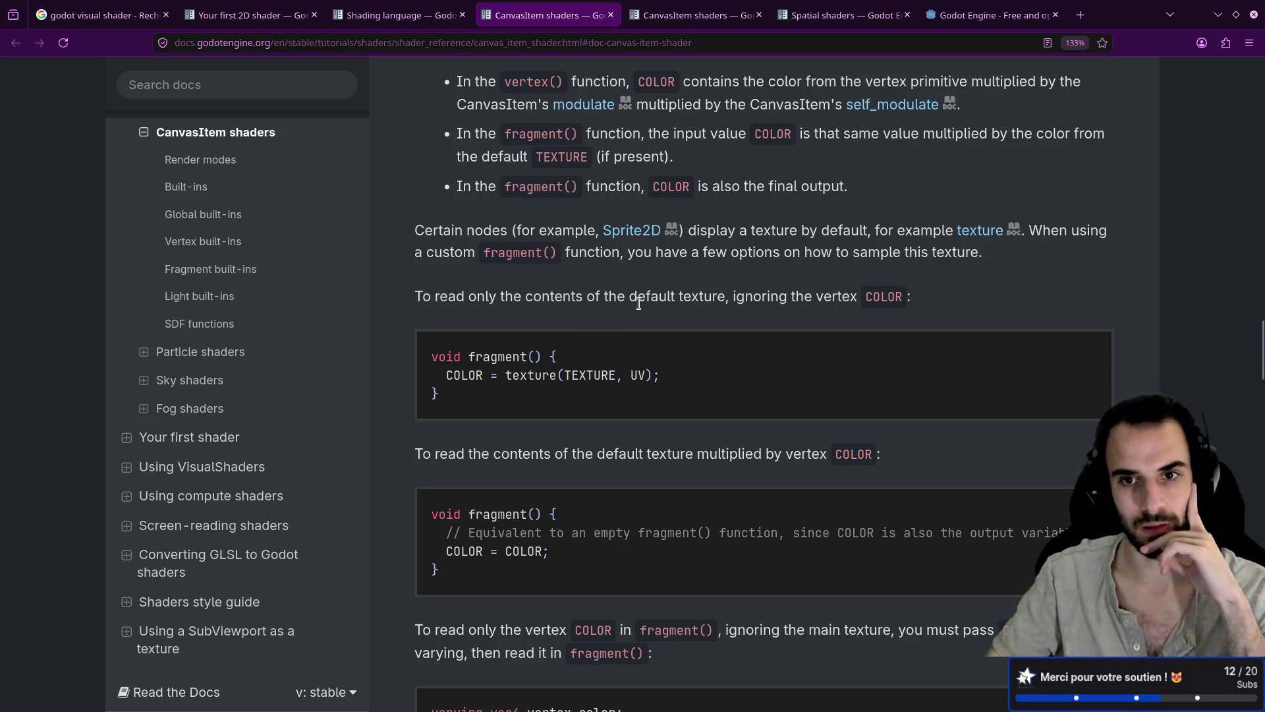
pyautogui.moveTo(815, 297); pyautogui.dragTo(898, 297)
pyautogui.click(528, 348)
# Highlight NORMAL_TEXTURE, texture and NORMAL_MAP in the NORMAL section's code example
pyautogui.scroll(-3, 530, 346)
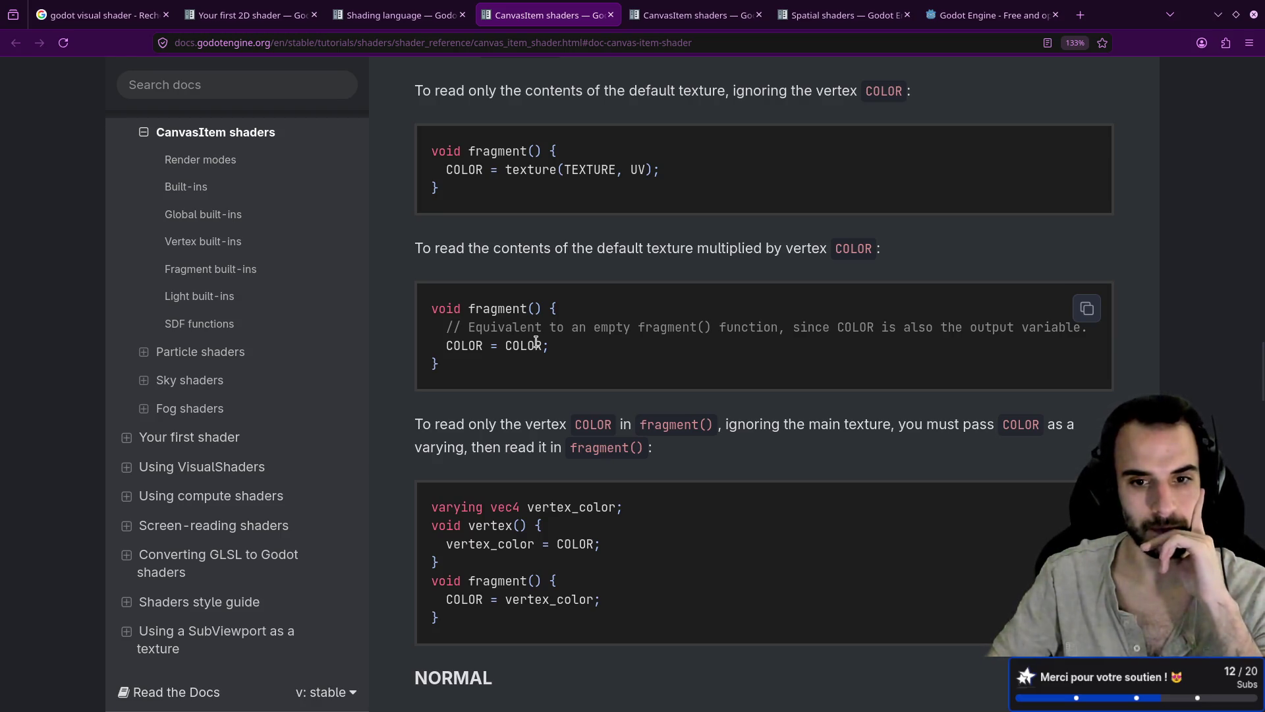
pyautogui.scroll(-6, 536, 342)
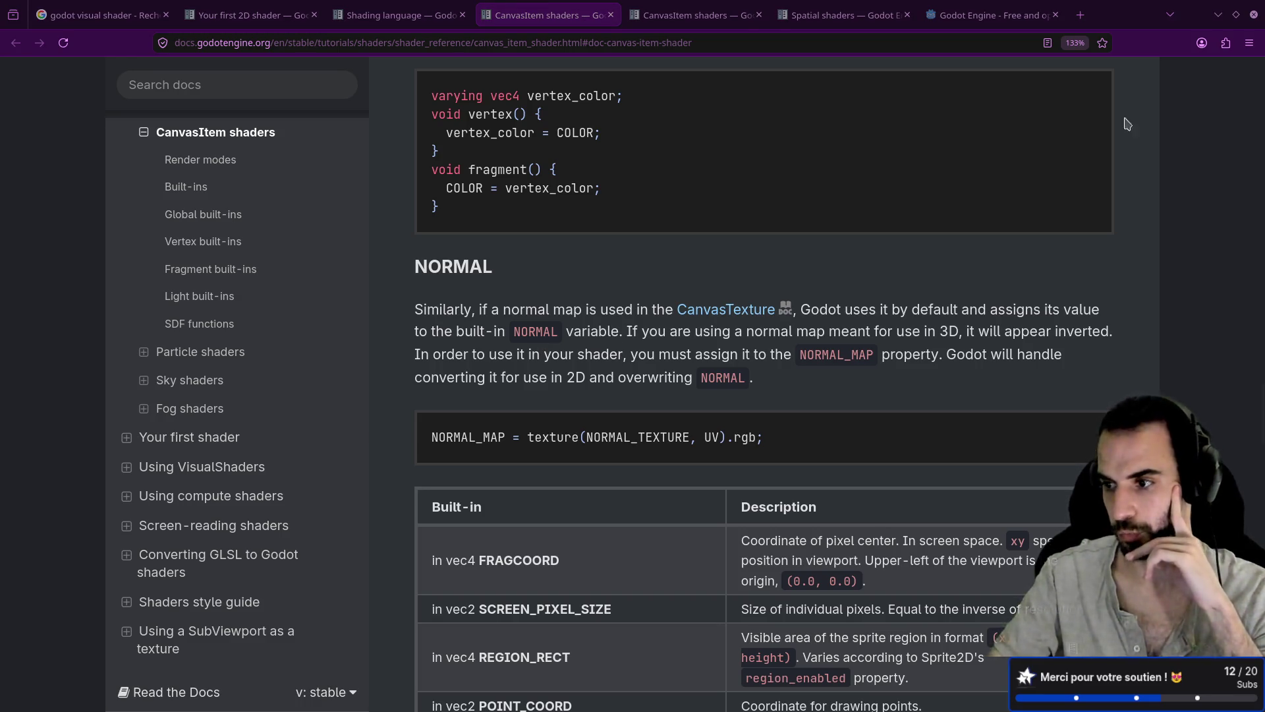
pyautogui.scroll(-3, 627, 303)
pyautogui.scroll(-7, 627, 304)
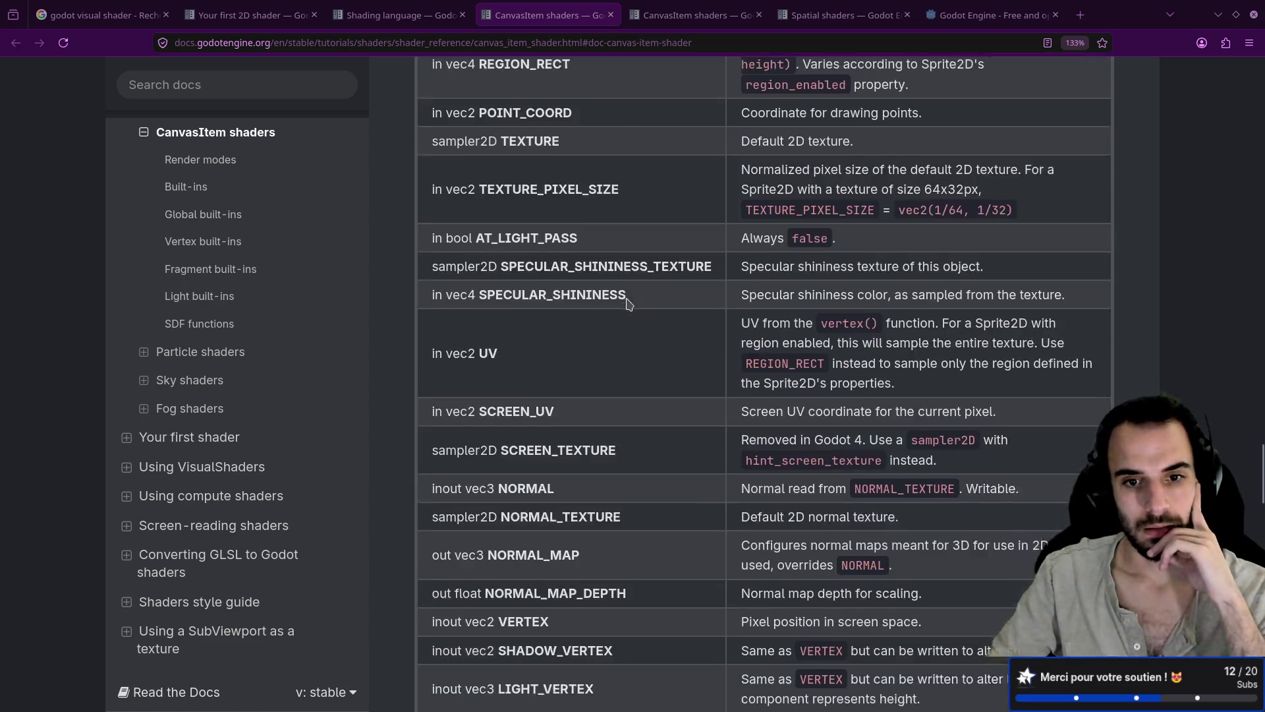
pyautogui.scroll(6, 629, 303)
pyautogui.scroll(2, 630, 303)
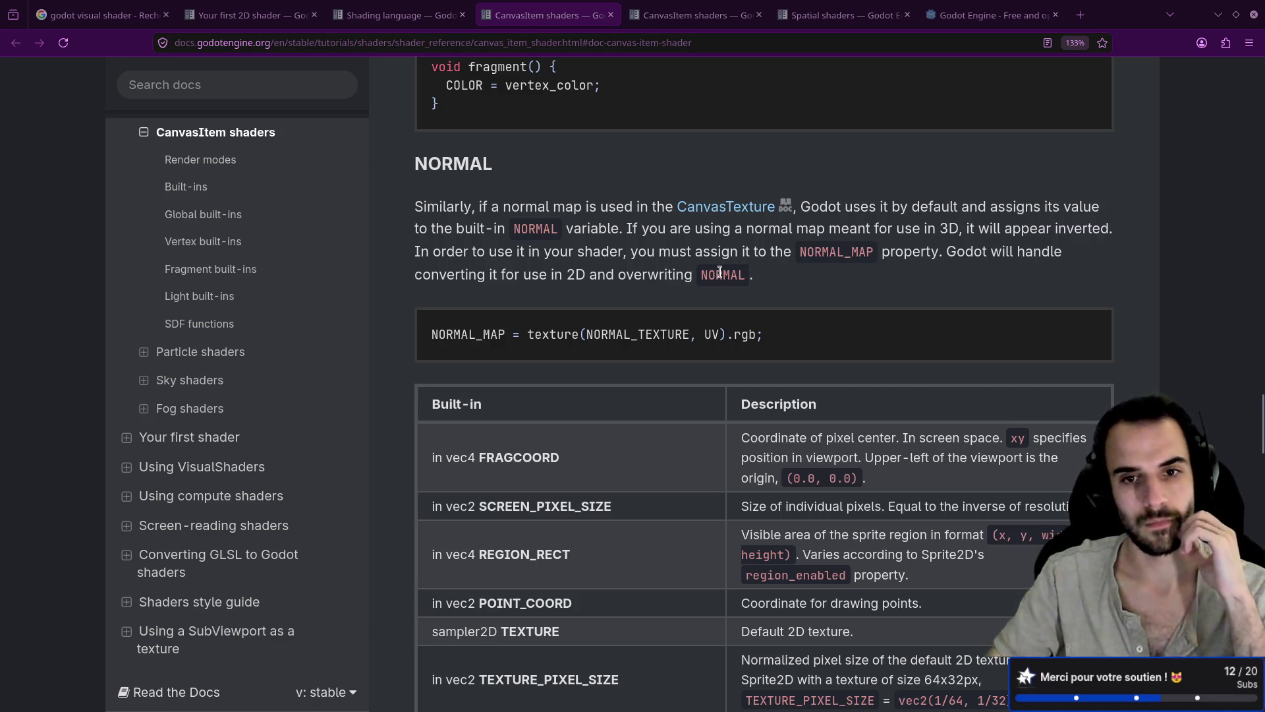
pyautogui.doubleClick(623, 334)
pyautogui.doubleClick(539, 335)
pyautogui.doubleClick(468, 335)
pyautogui.click(545, 269)
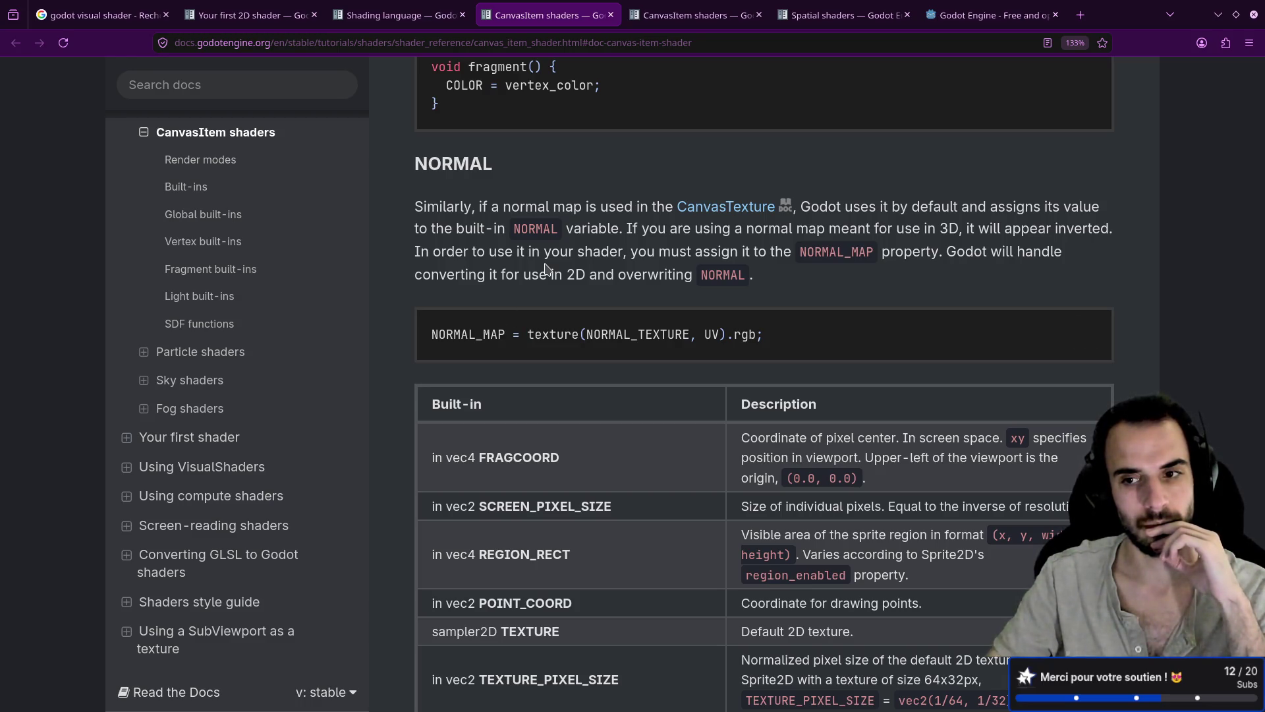
# Scroll past the Light built-ins table to the SDF functions section with texture_sdf
pyautogui.scroll(-3, 546, 269)
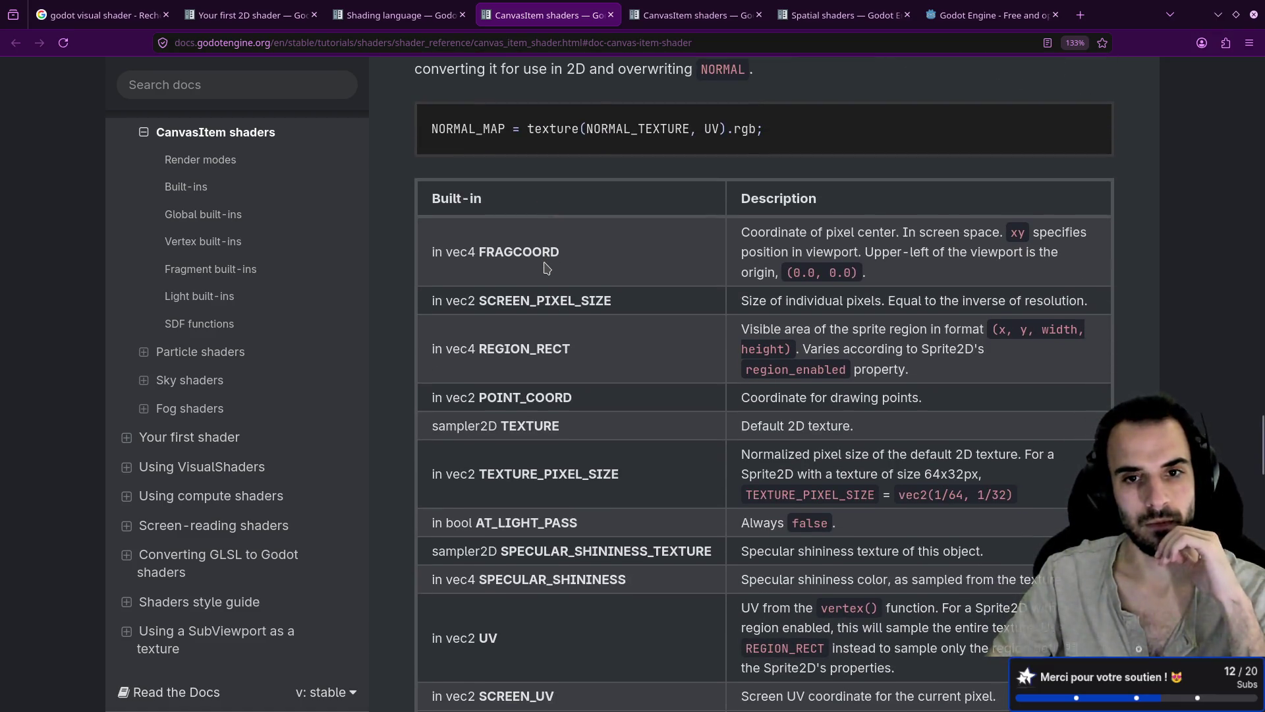
pyautogui.scroll(-10, 545, 267)
pyautogui.scroll(-3, 544, 260)
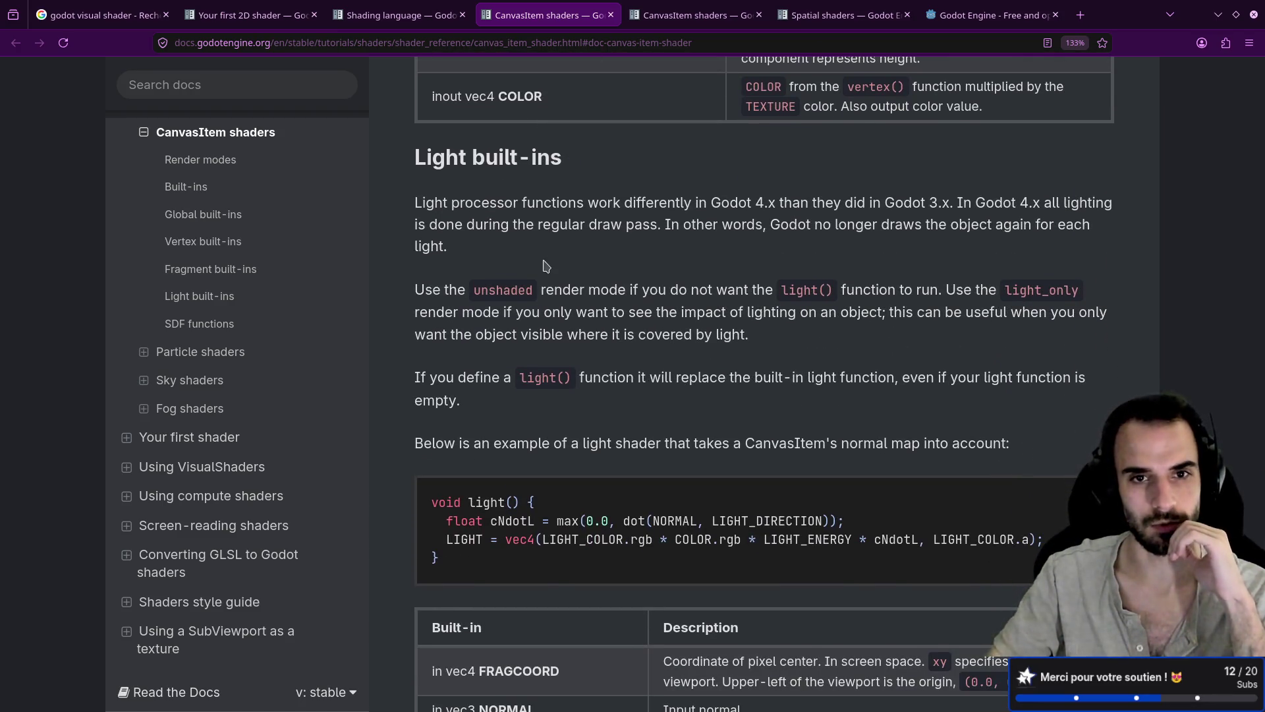
pyautogui.scroll(-13, 545, 266)
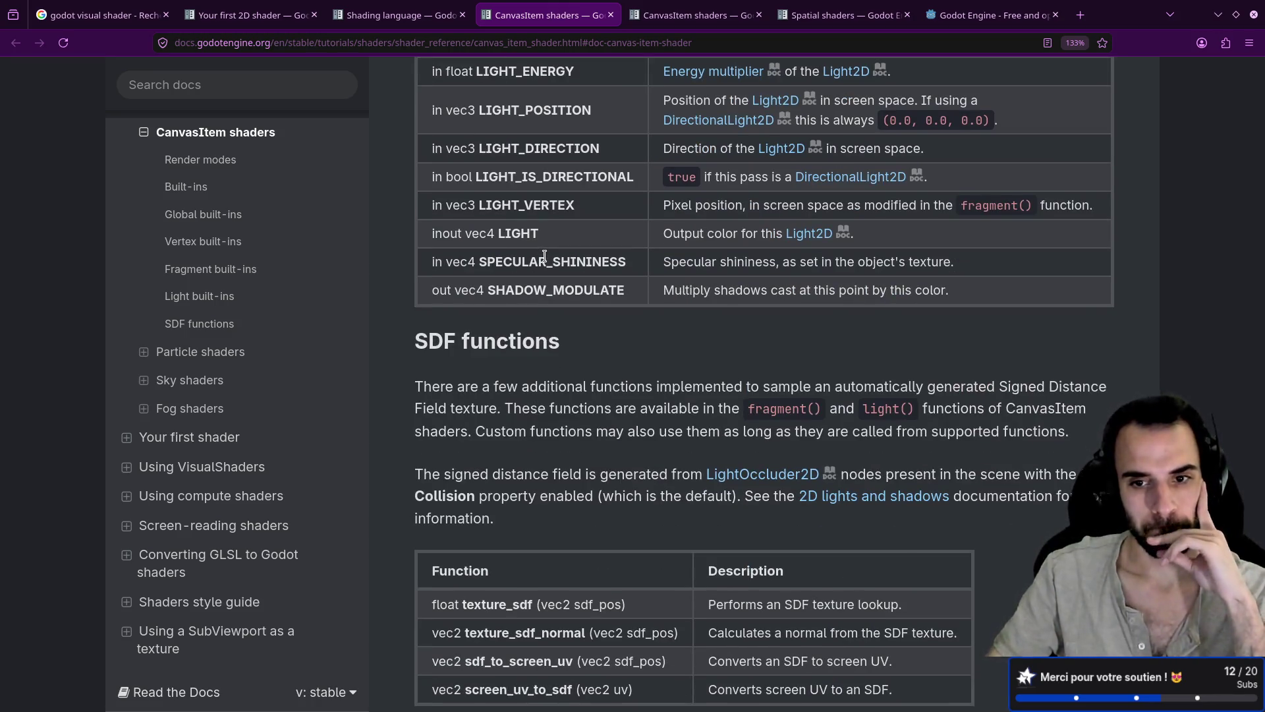
pyautogui.scroll(-3, 545, 257)
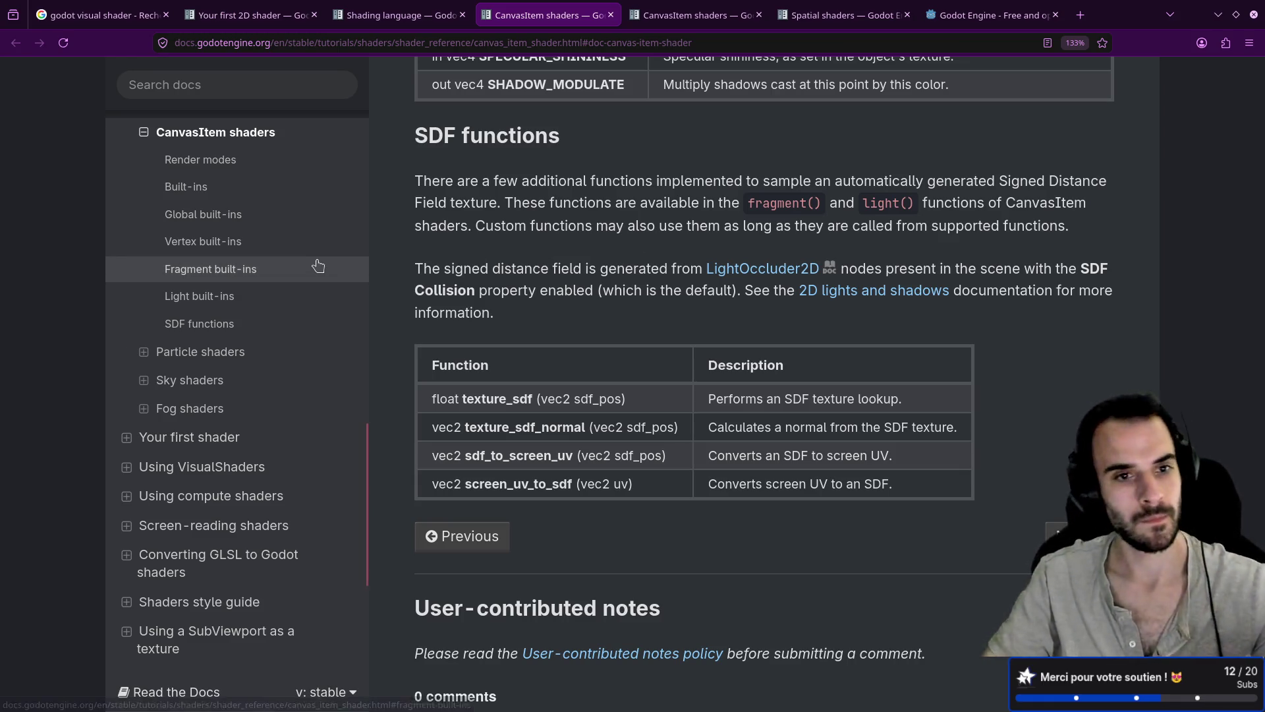
# Expand the Sky shaders subsections, then open and skim the Fog shaders reference page
pyautogui.click(156, 381)
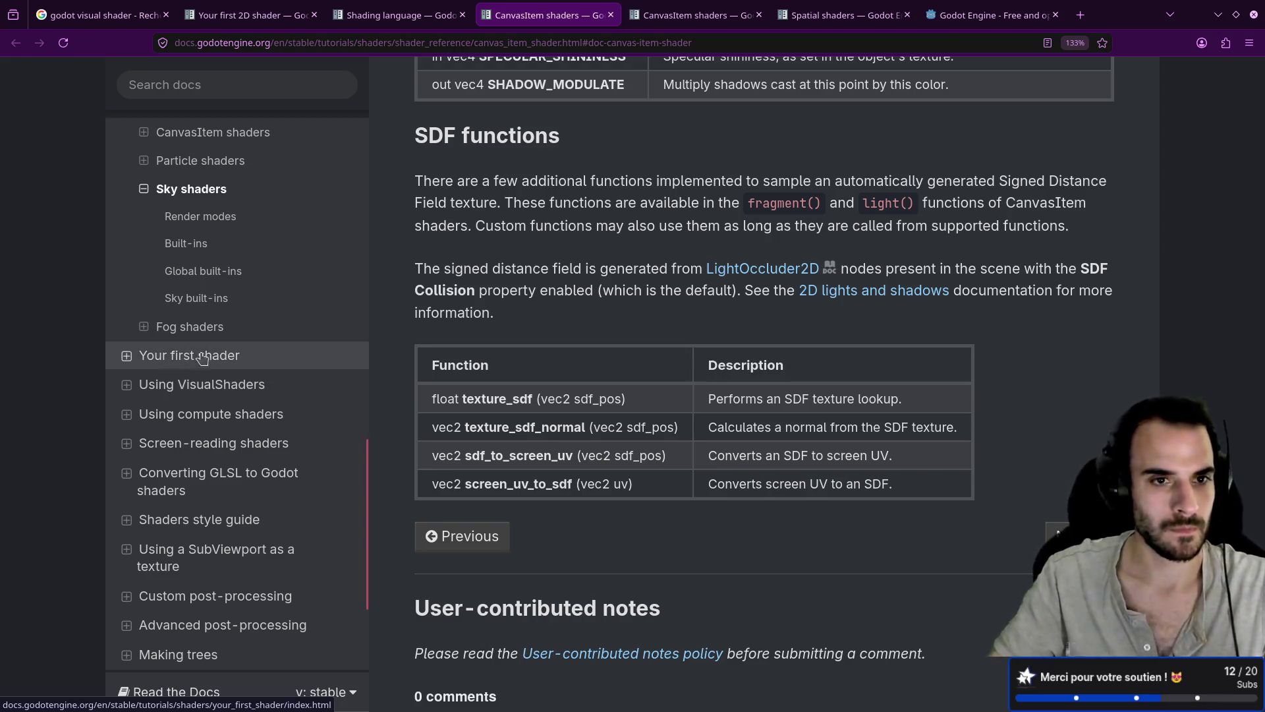
pyautogui.scroll(3, 147, 353)
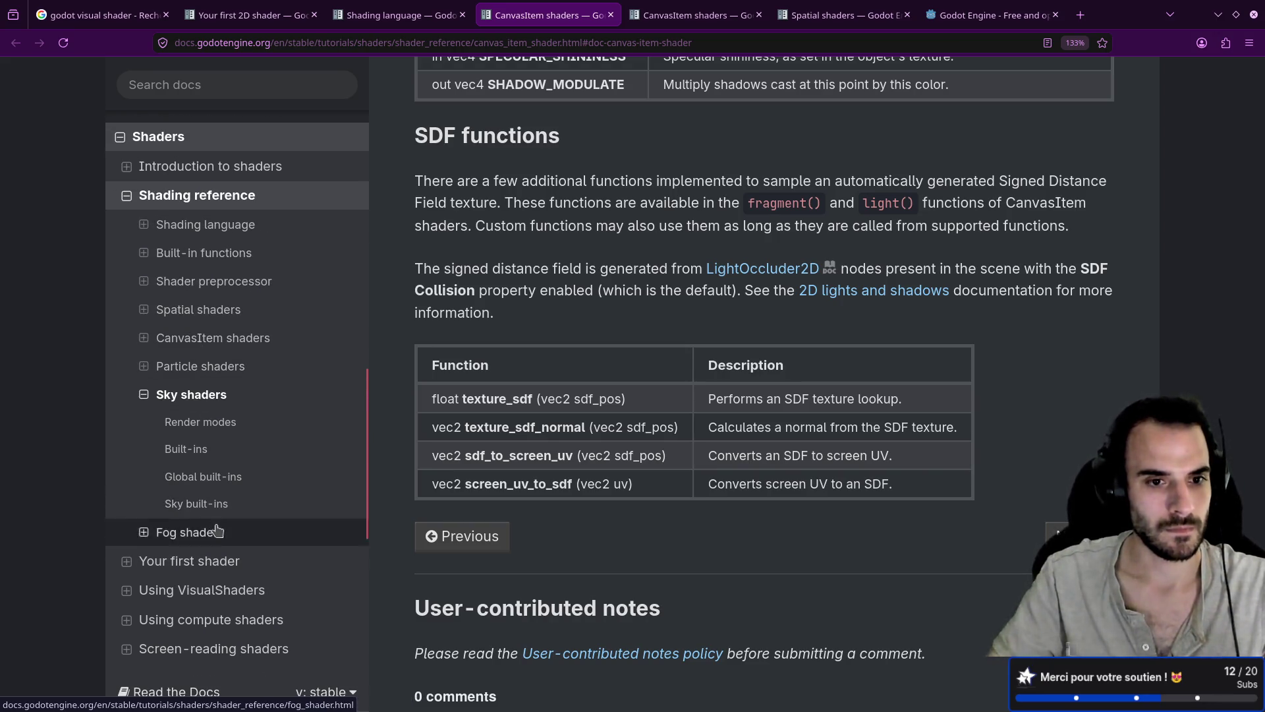
pyautogui.click(217, 531)
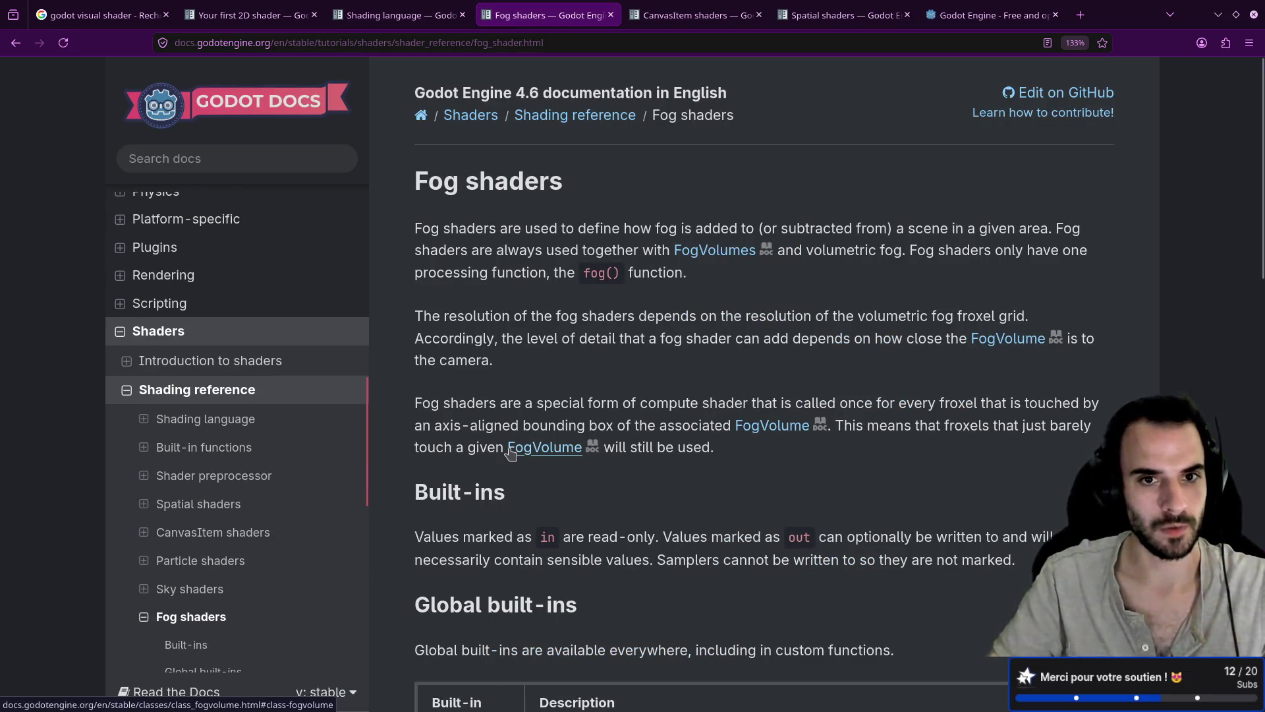
pyautogui.scroll(-3, 507, 451)
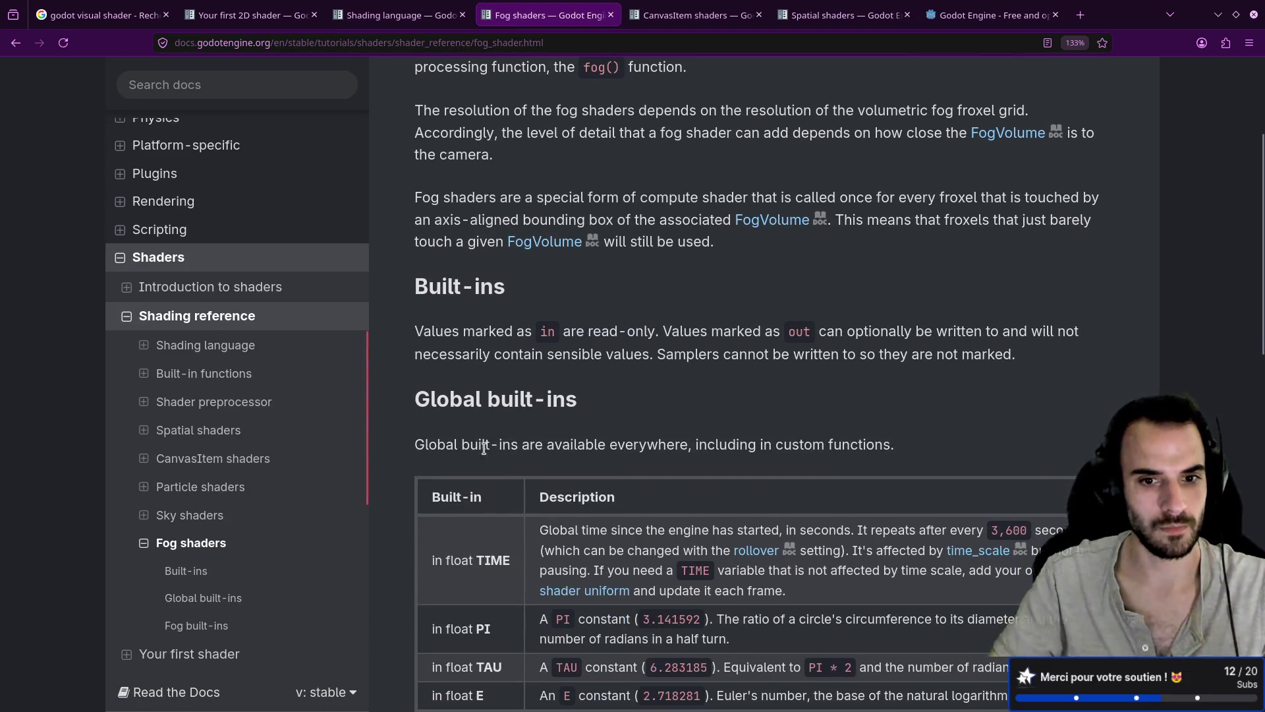
pyautogui.scroll(3, 501, 451)
pyautogui.scroll(-4, 198, 422)
# Open the Sky shaders reference, collapse its sidebar entry, and read the sky() introduction
pyautogui.click(168, 380)
pyautogui.scroll(4, 183, 358)
pyautogui.scroll(-4, 616, 448)
pyautogui.scroll(4, 619, 438)
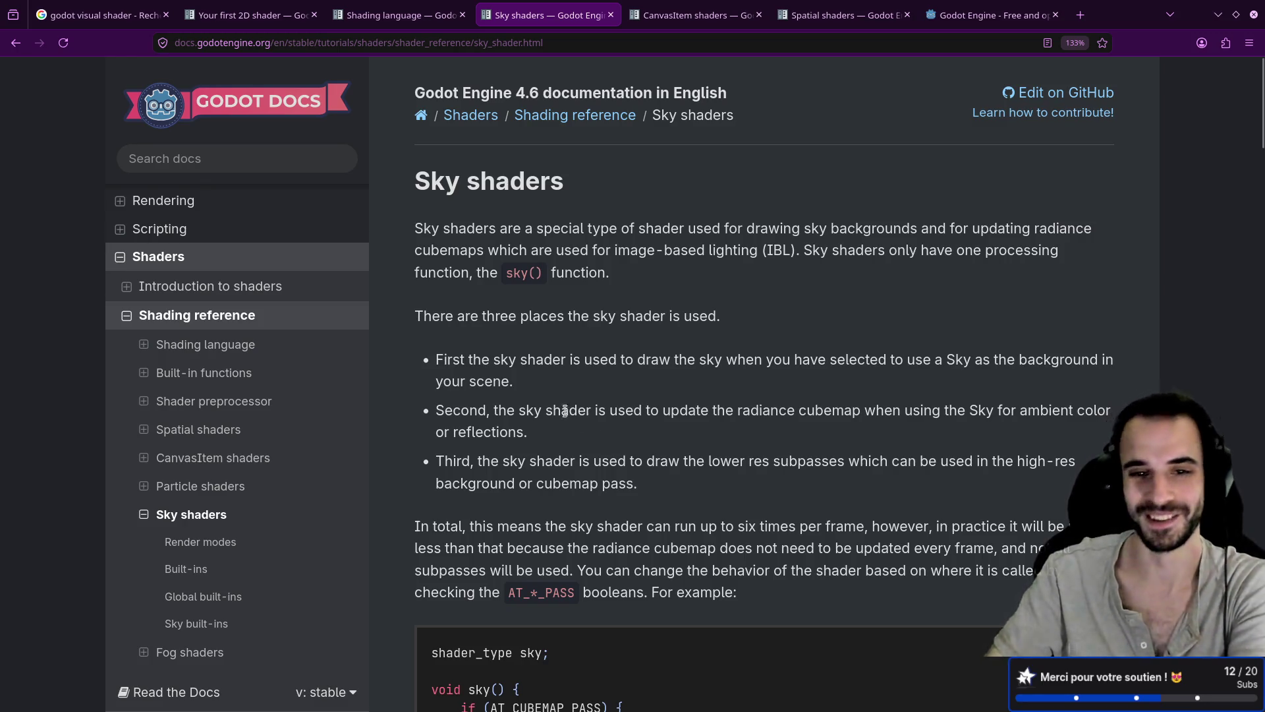
pyautogui.click(142, 516)
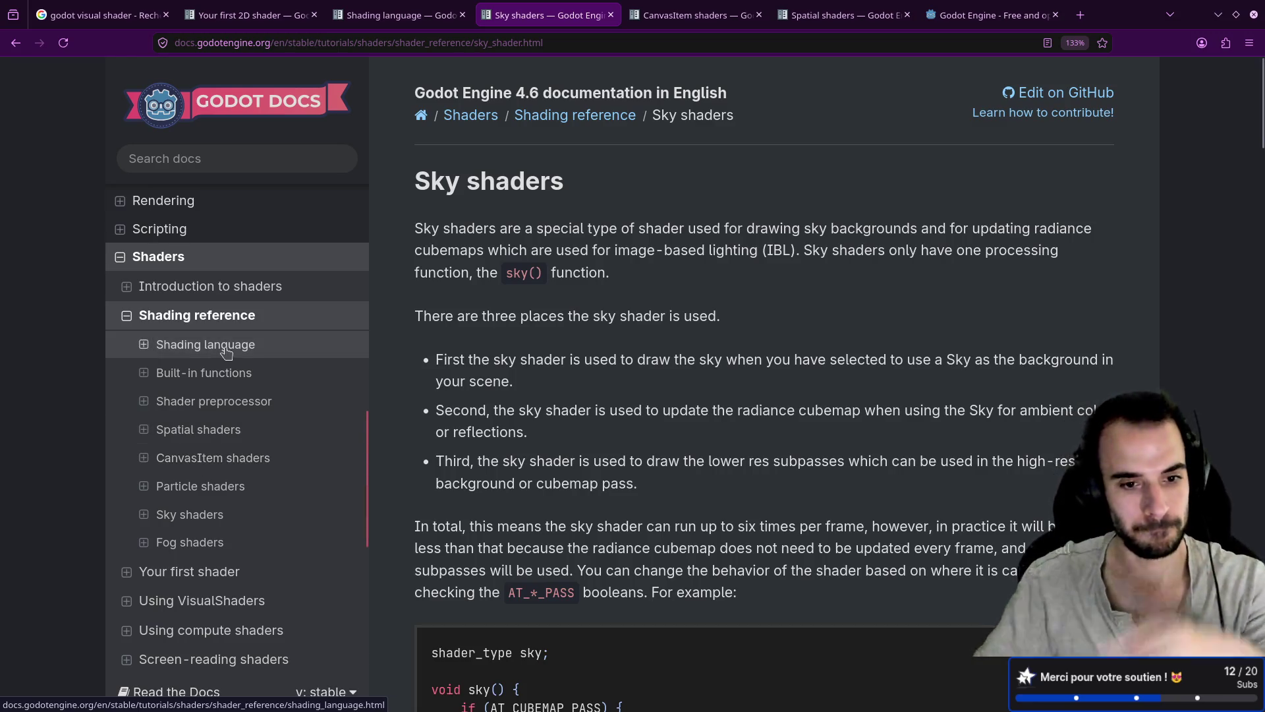
pyautogui.scroll(-2, 232, 427)
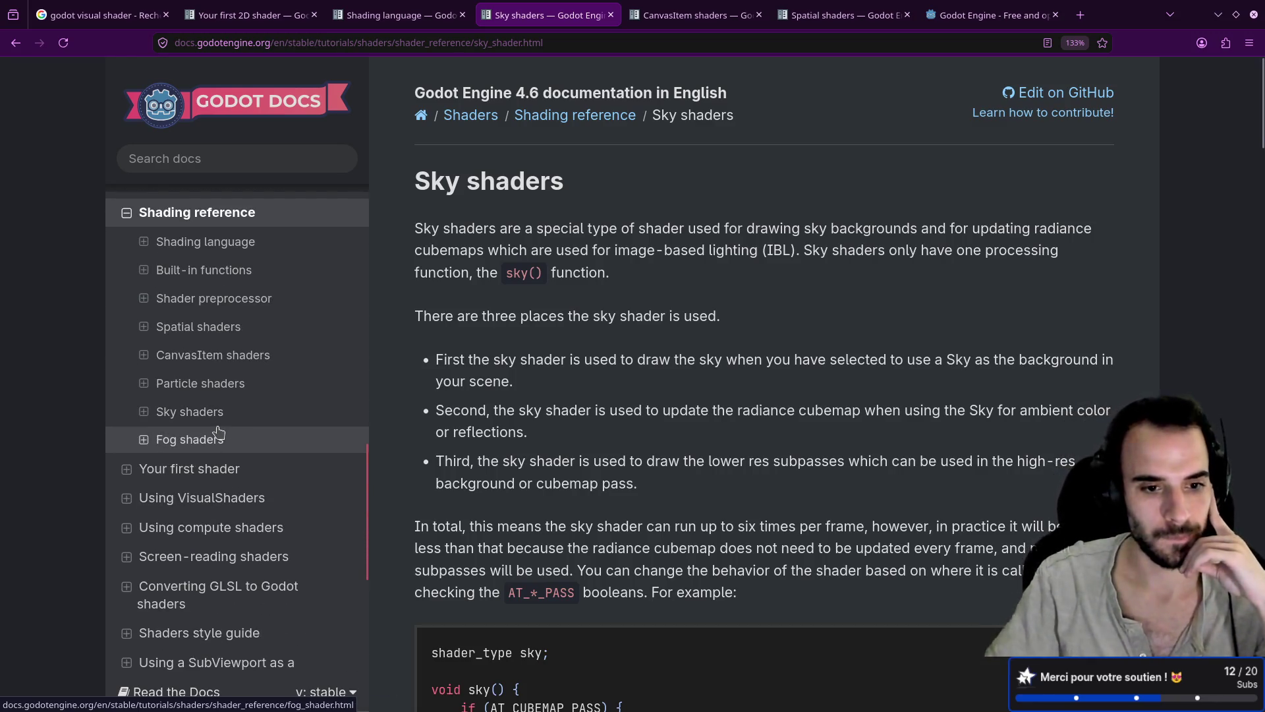
pyautogui.scroll(-1, 221, 461)
pyautogui.scroll(-2, 225, 514)
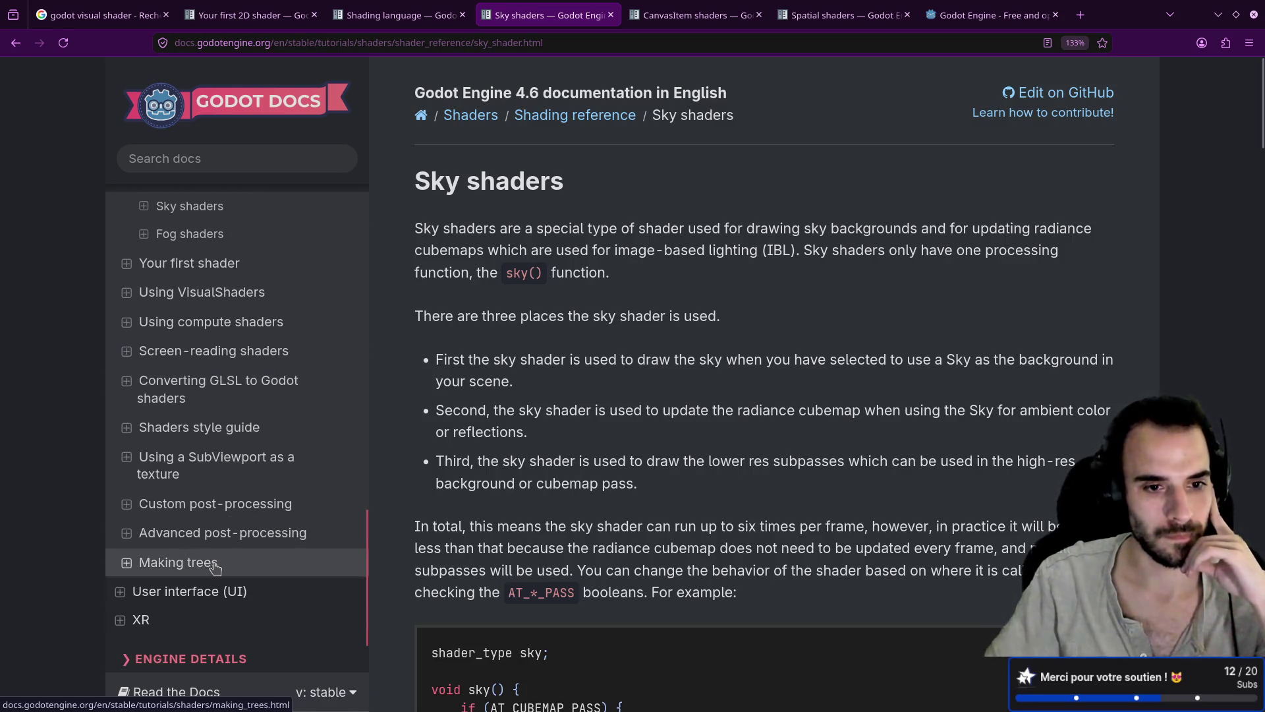
pyautogui.click(210, 506)
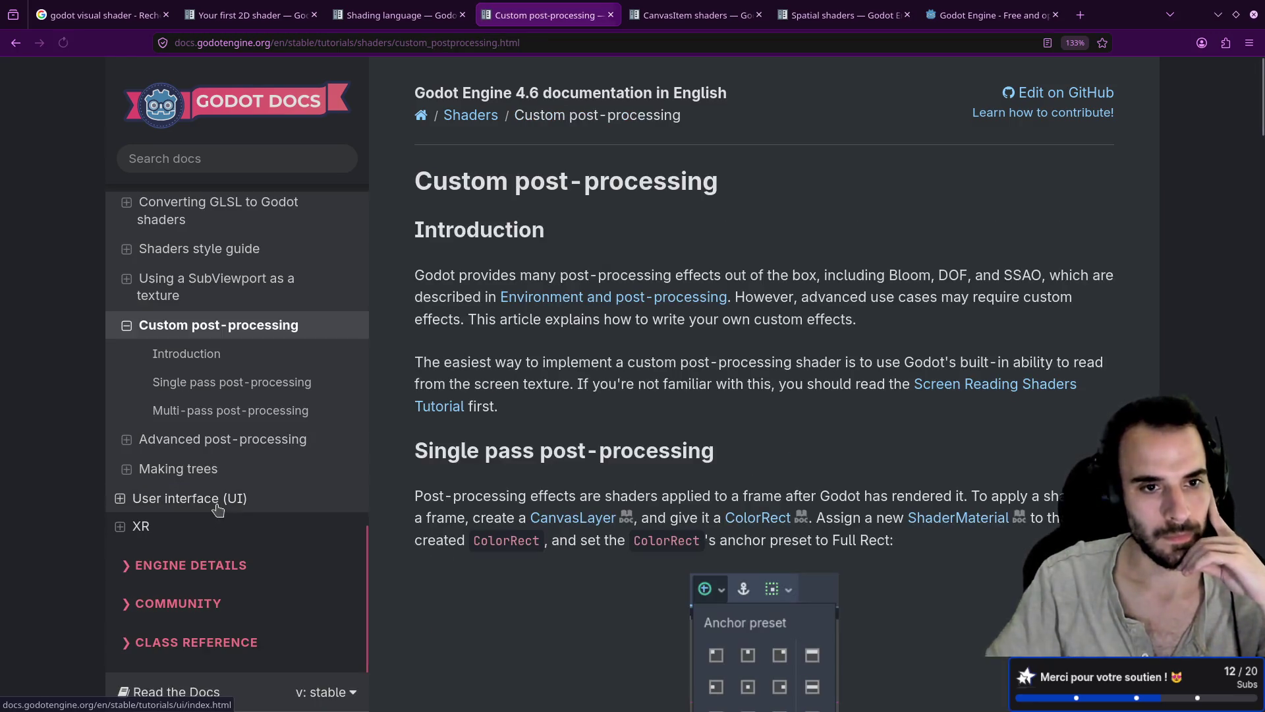
pyautogui.scroll(-8, 462, 487)
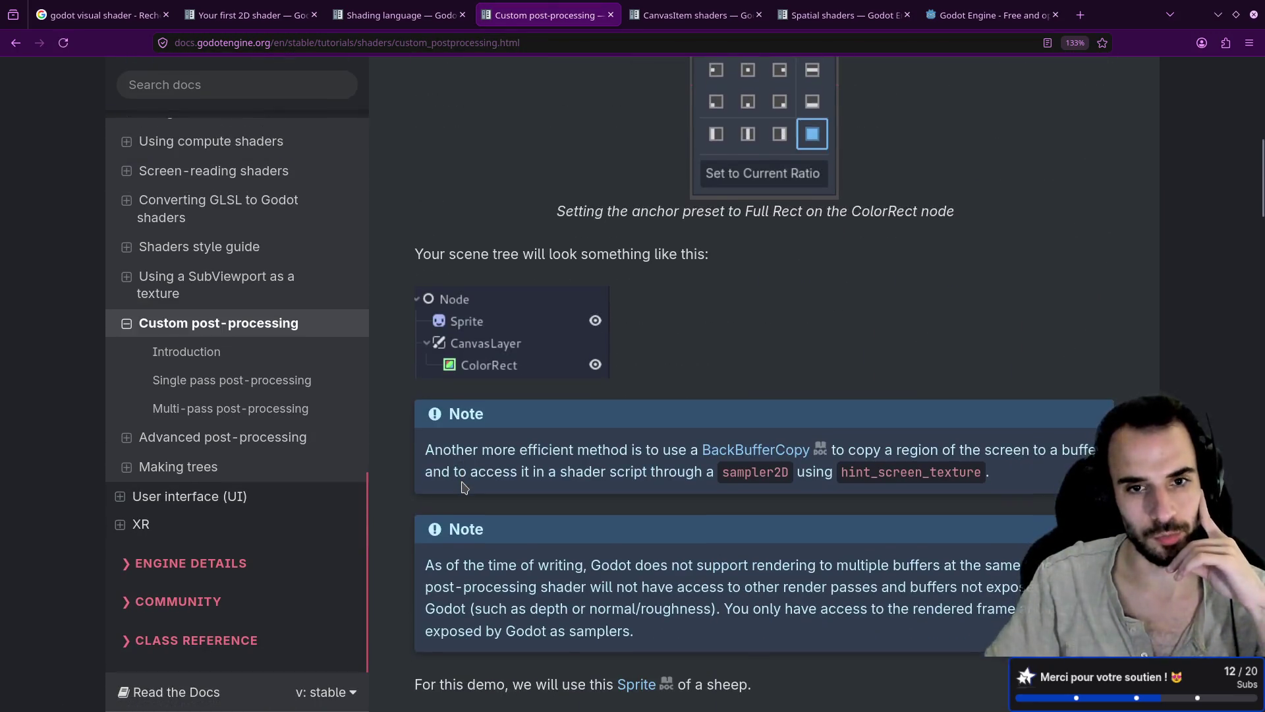
pyautogui.scroll(-6, 462, 487)
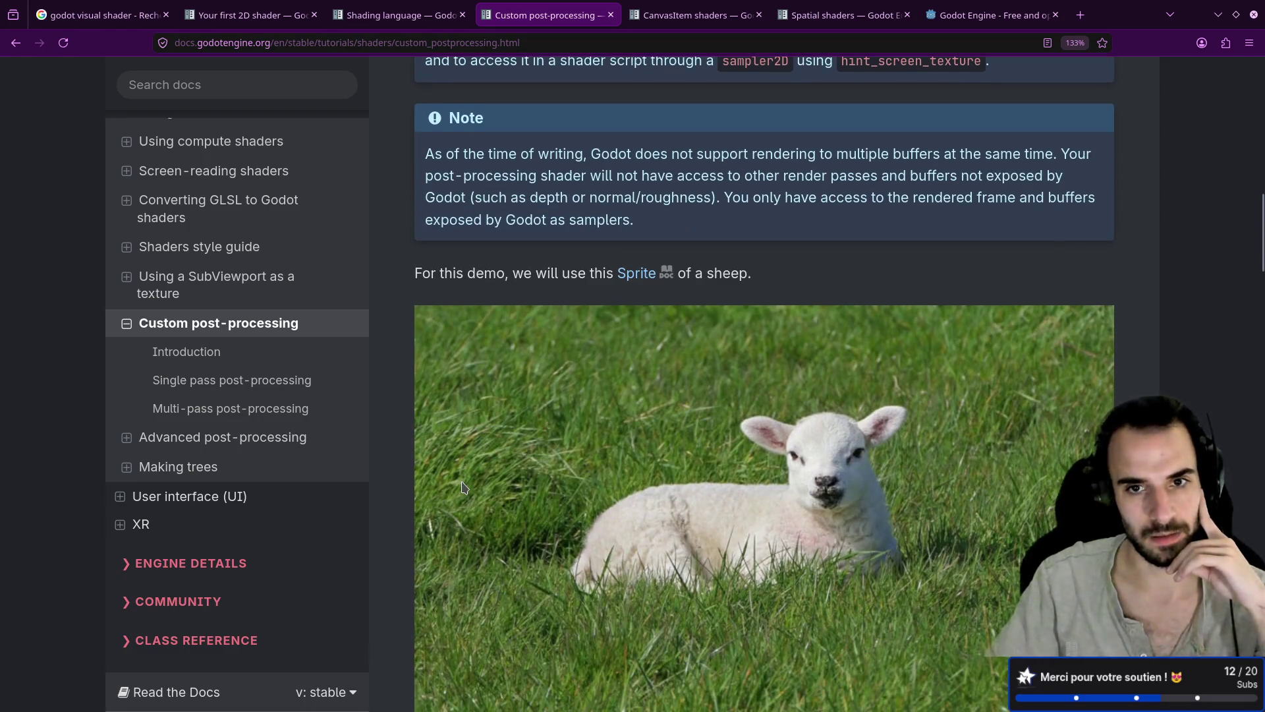
pyautogui.scroll(-10, 463, 487)
pyautogui.scroll(-2, 462, 481)
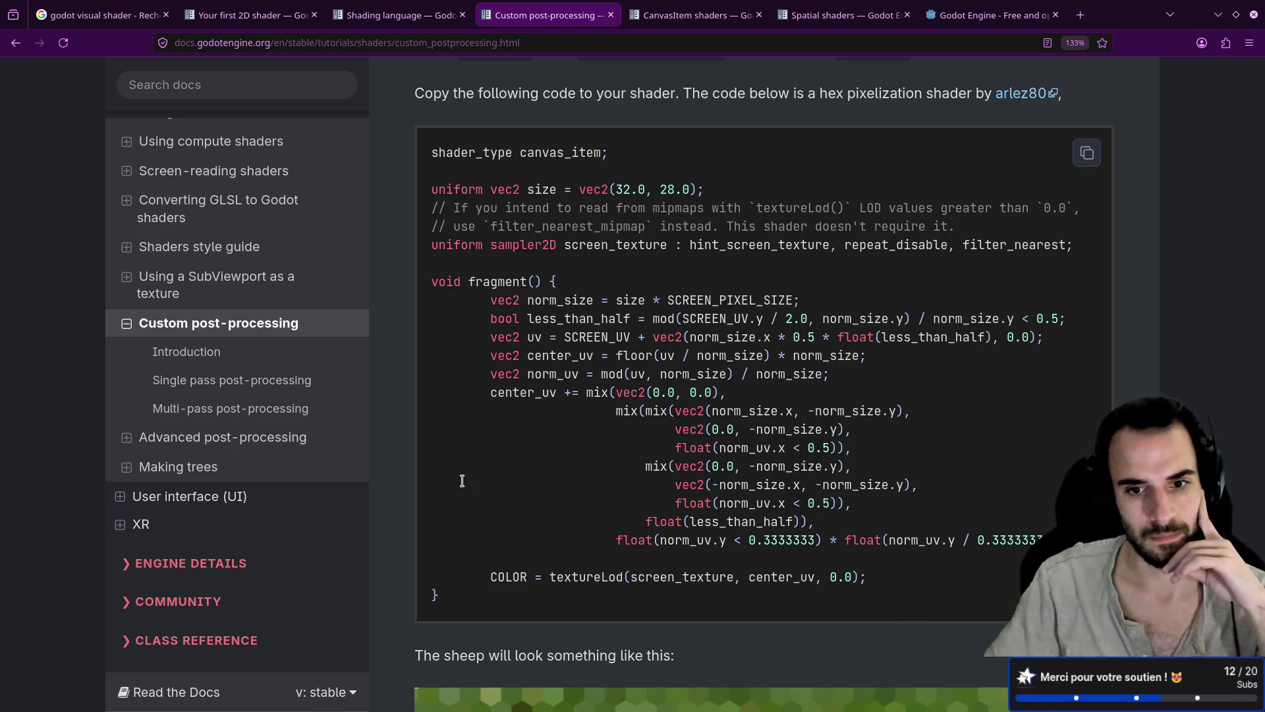
pyautogui.scroll(-6, 462, 481)
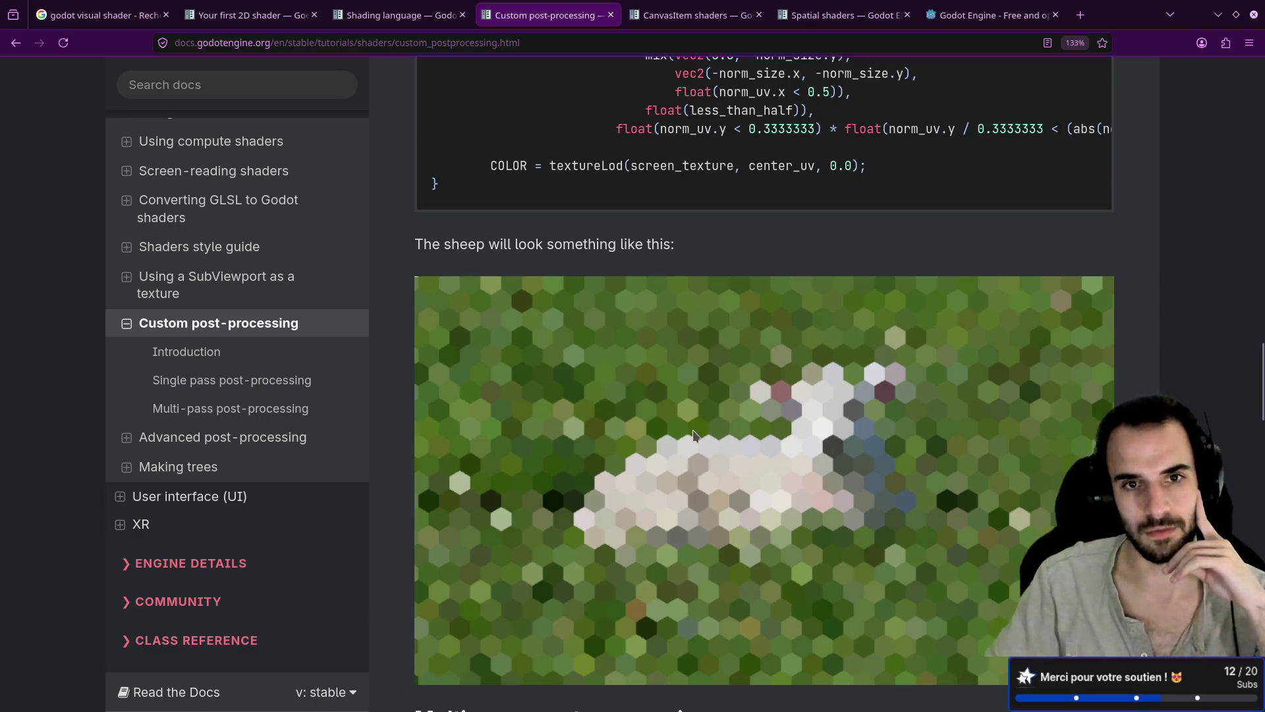
pyautogui.scroll(-4, 668, 420)
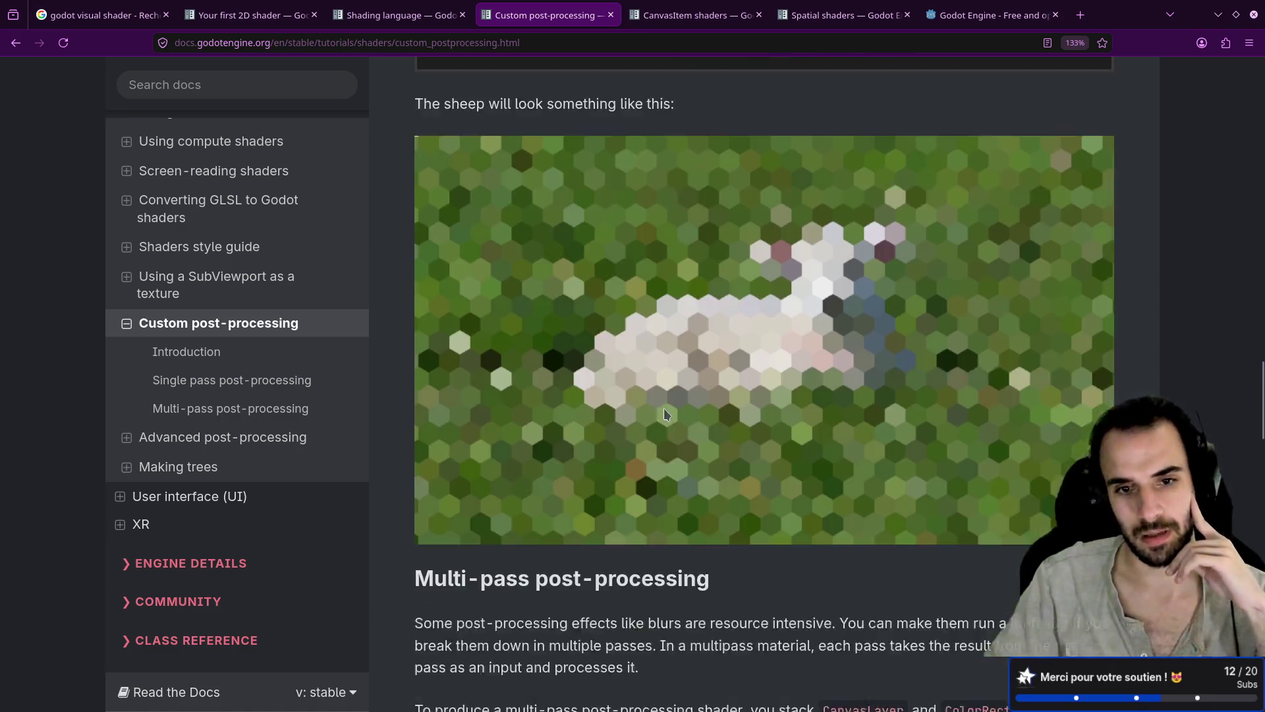
pyautogui.scroll(-5, 723, 408)
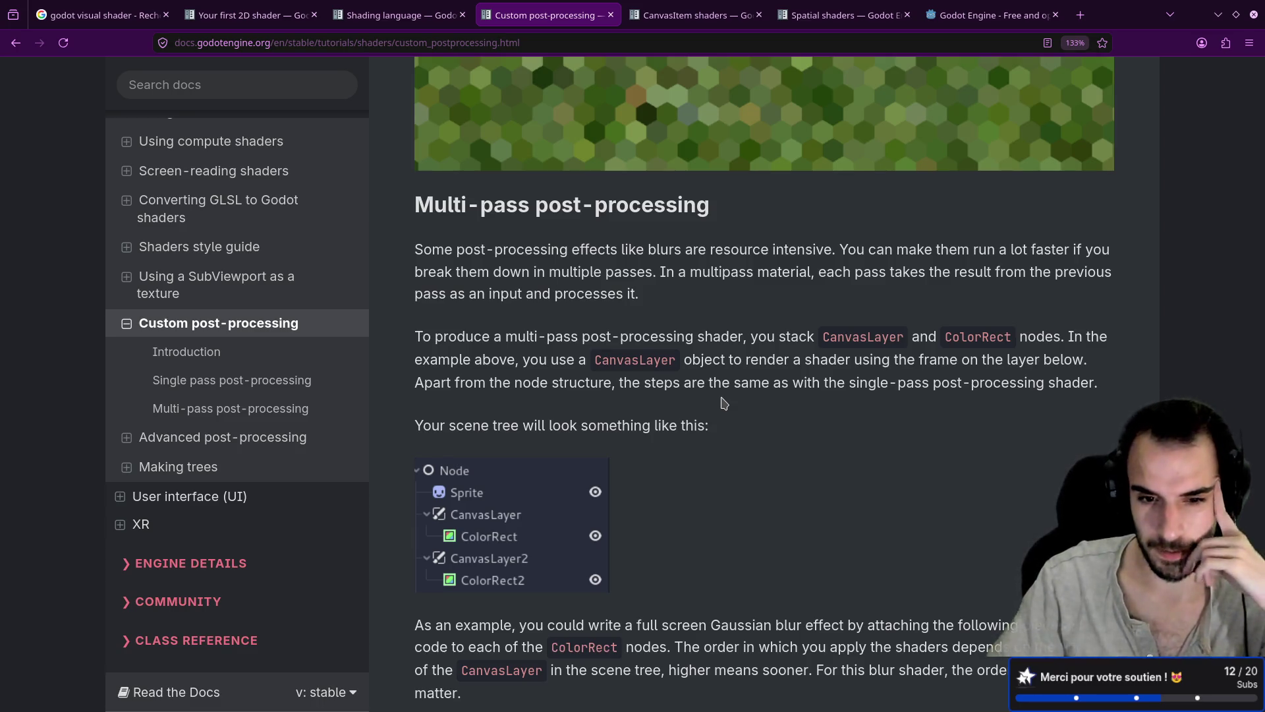
pyautogui.scroll(4, 724, 403)
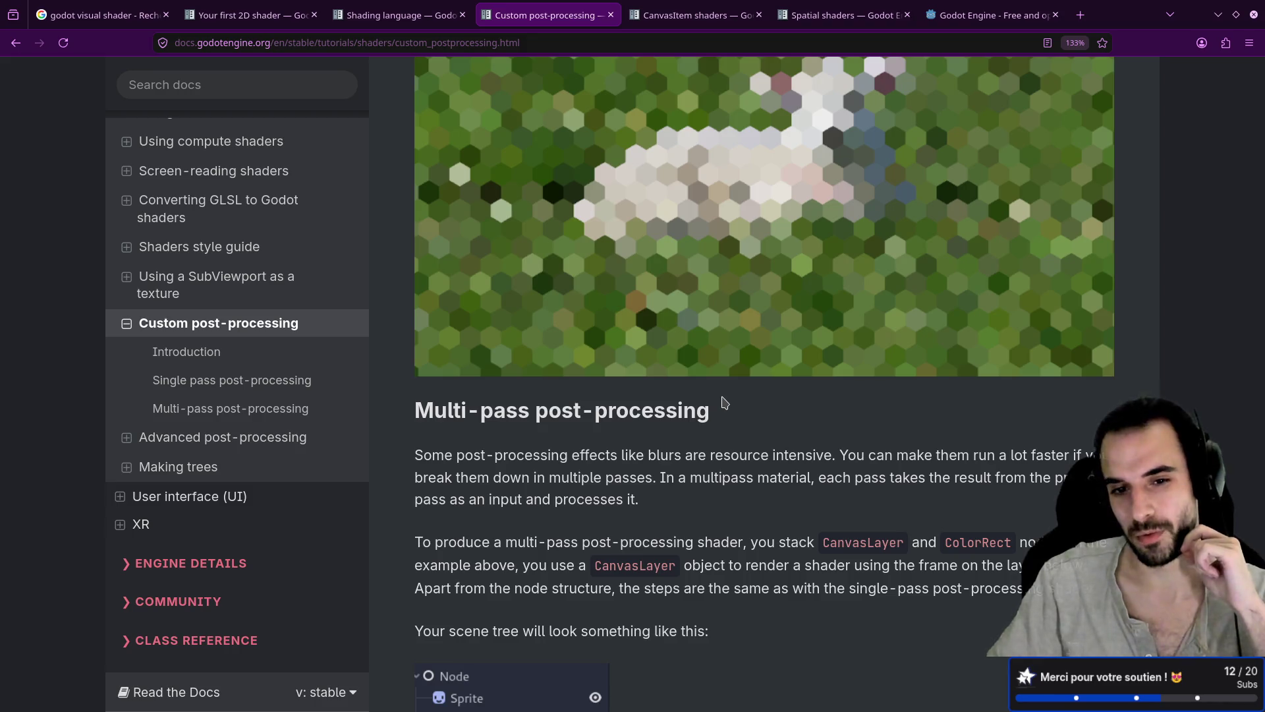
pyautogui.scroll(6, 725, 402)
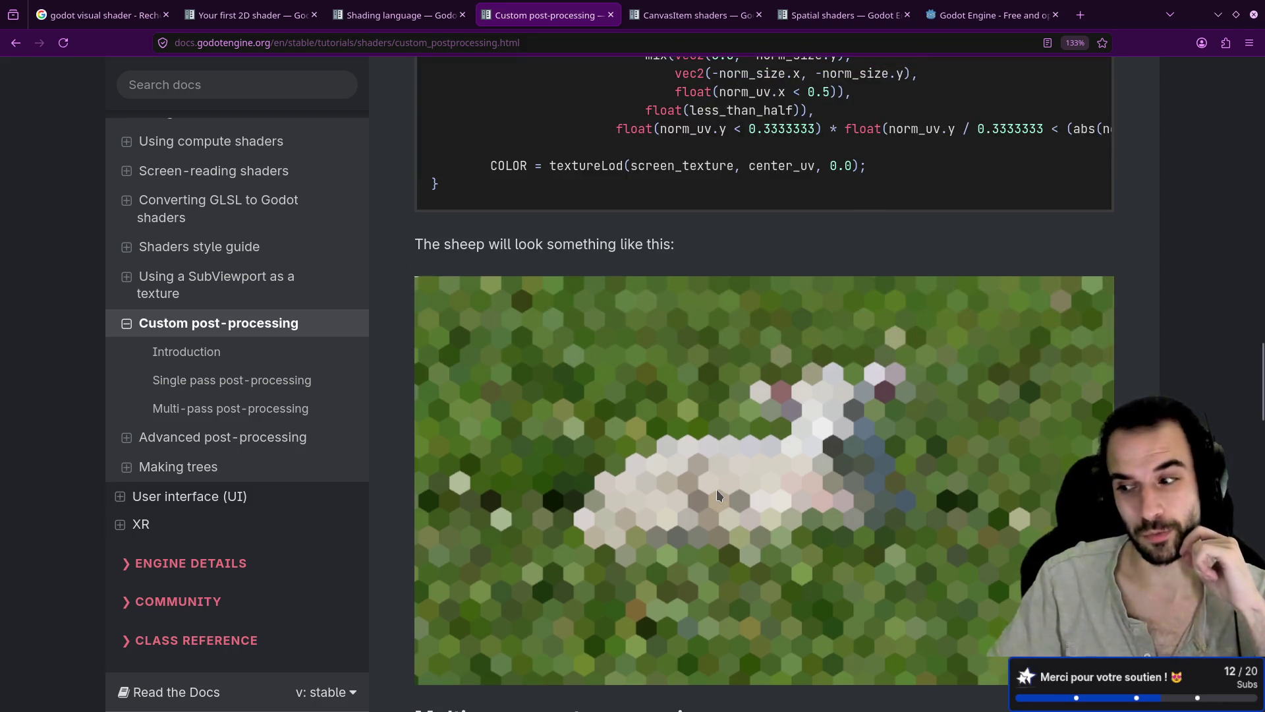
pyautogui.scroll(6, 715, 491)
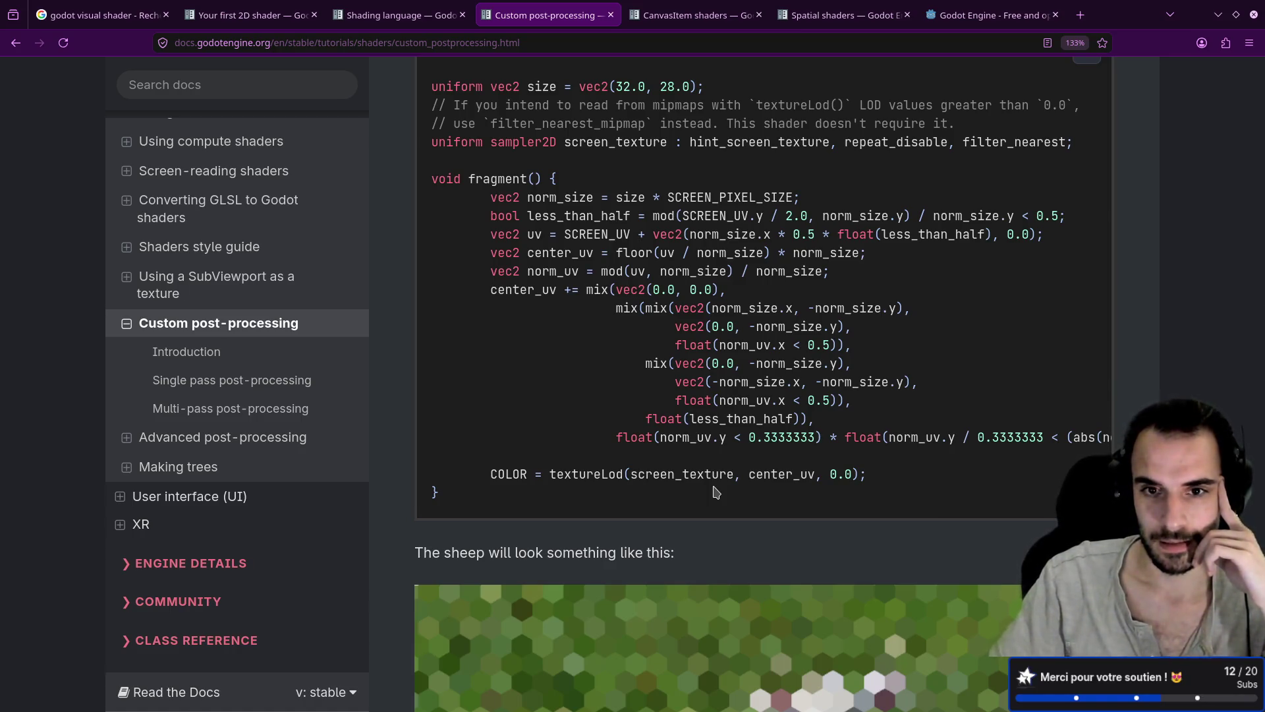
pyautogui.scroll(-2, 717, 492)
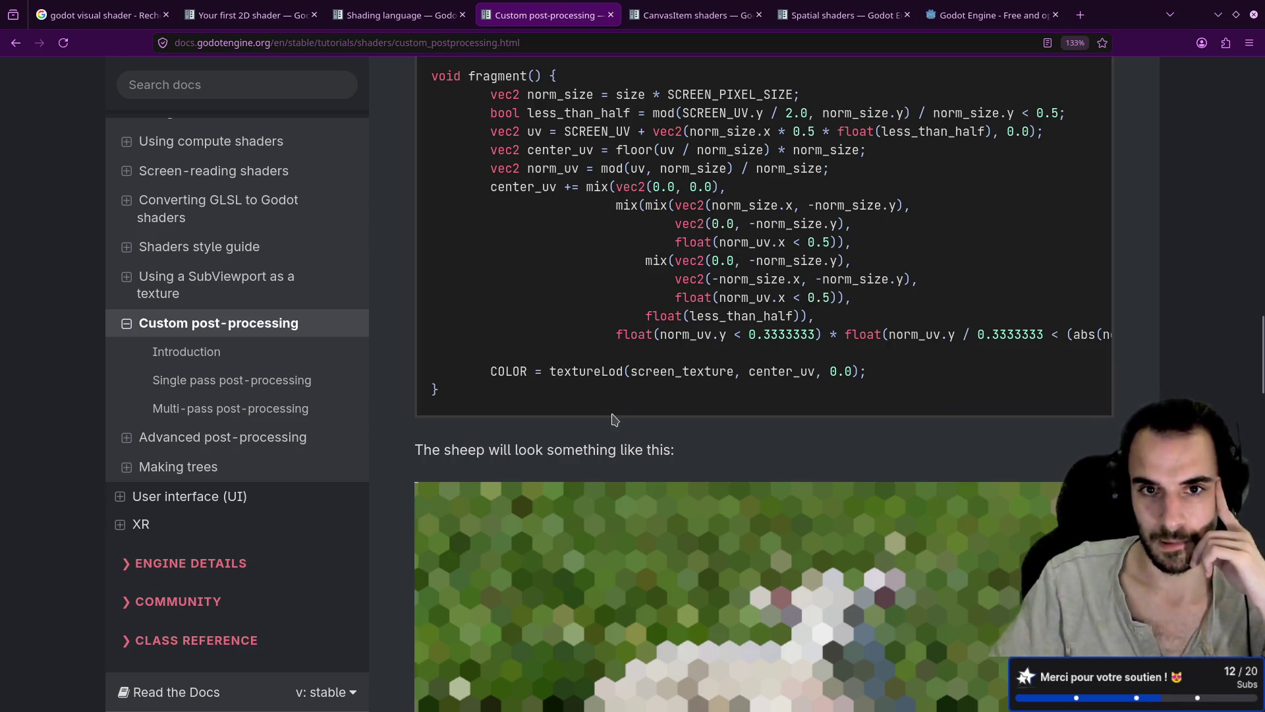
pyautogui.scroll(4, 613, 413)
pyautogui.scroll(7, 613, 413)
pyautogui.scroll(-5, 613, 414)
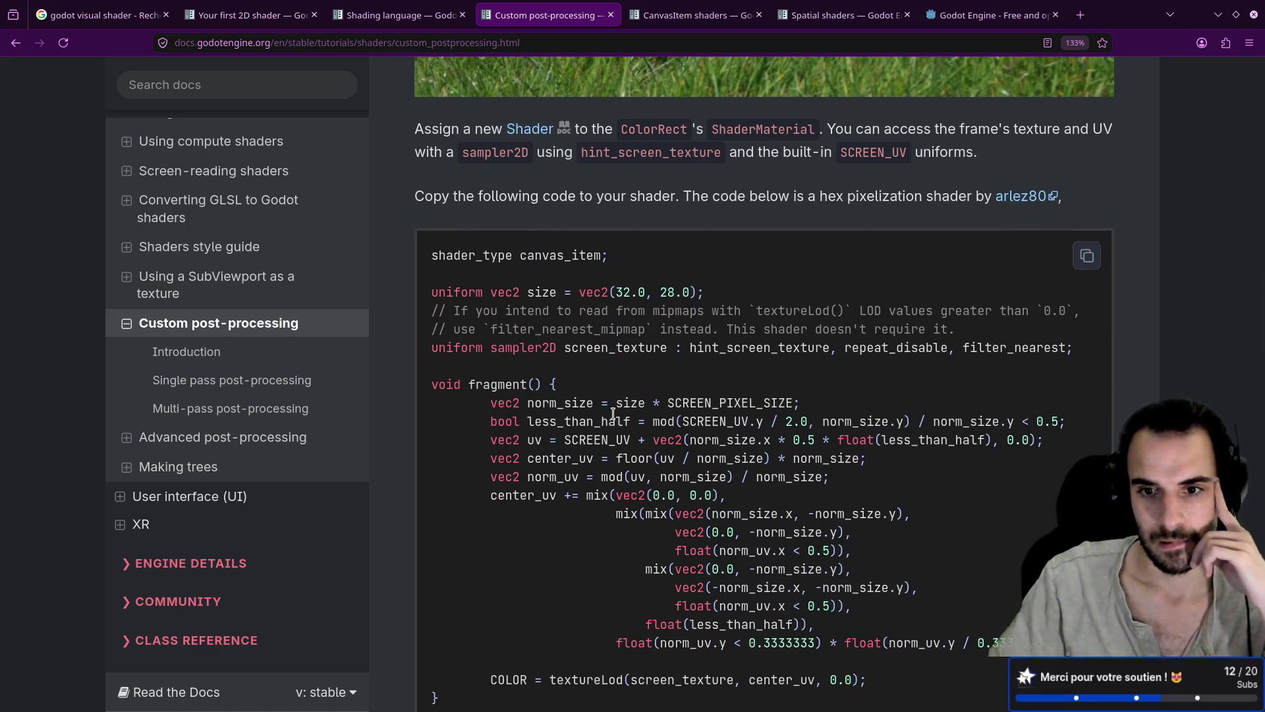
pyautogui.scroll(-2, 613, 414)
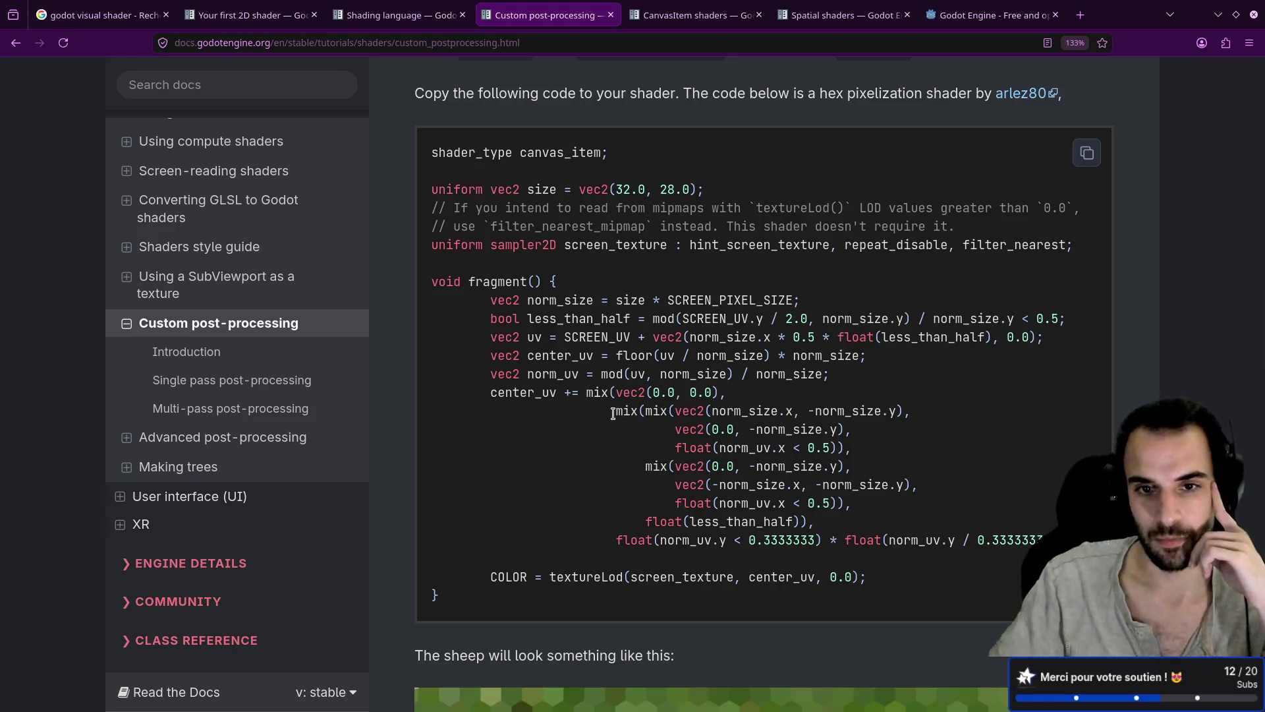
pyautogui.doubleClick(600, 337)
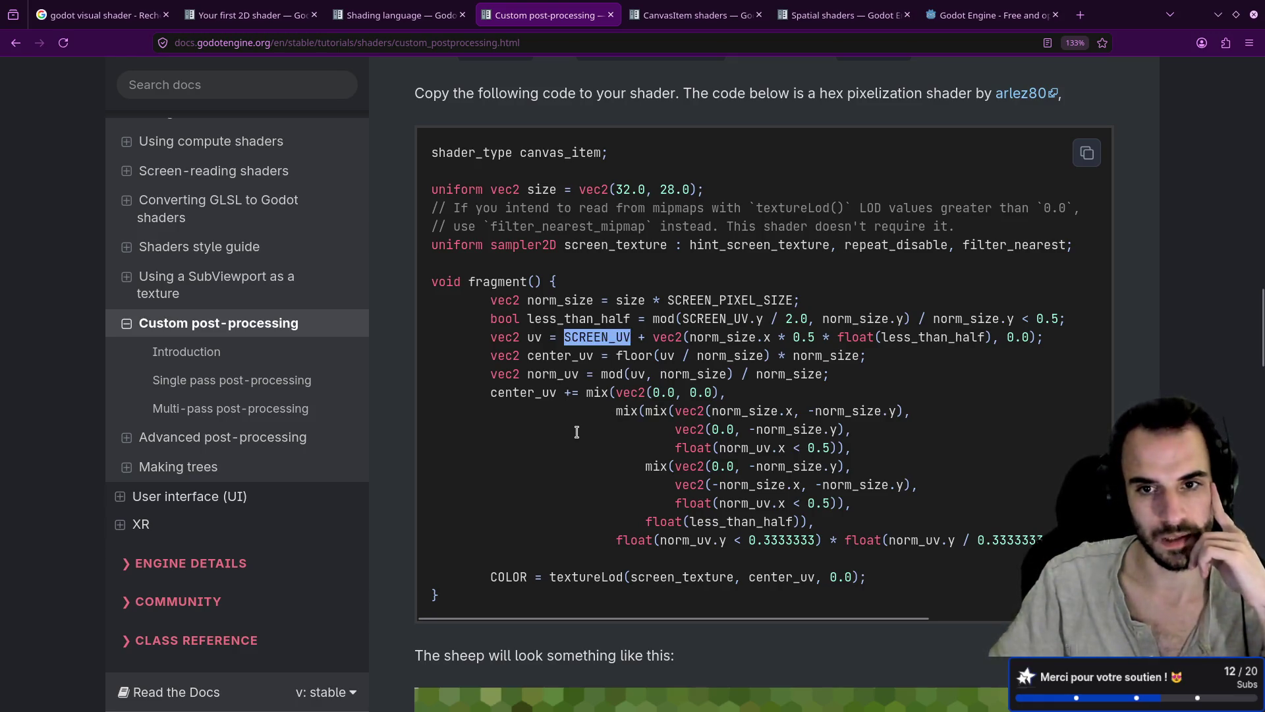
# Jump to the Introduction and select the opening sentence about built-in effects like Bloom
pyautogui.click(237, 354)
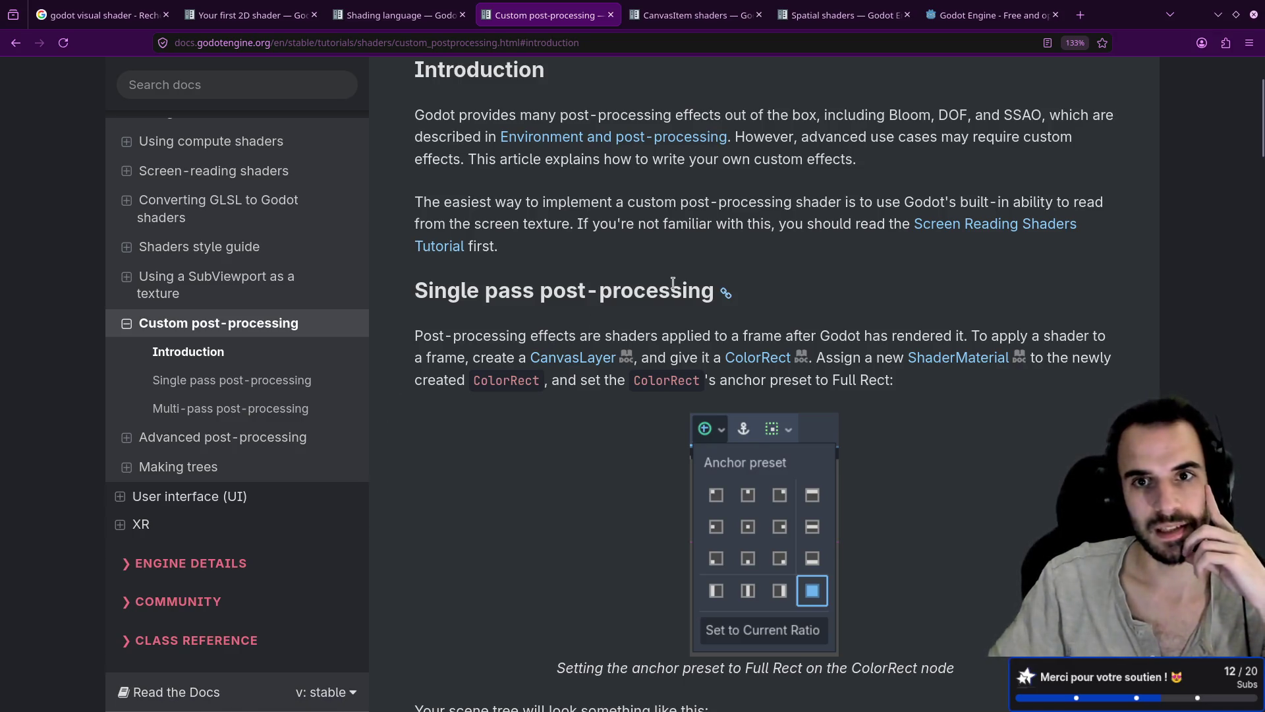
pyautogui.moveTo(829, 114); pyautogui.dragTo(953, 114)
pyautogui.click(914, 176)
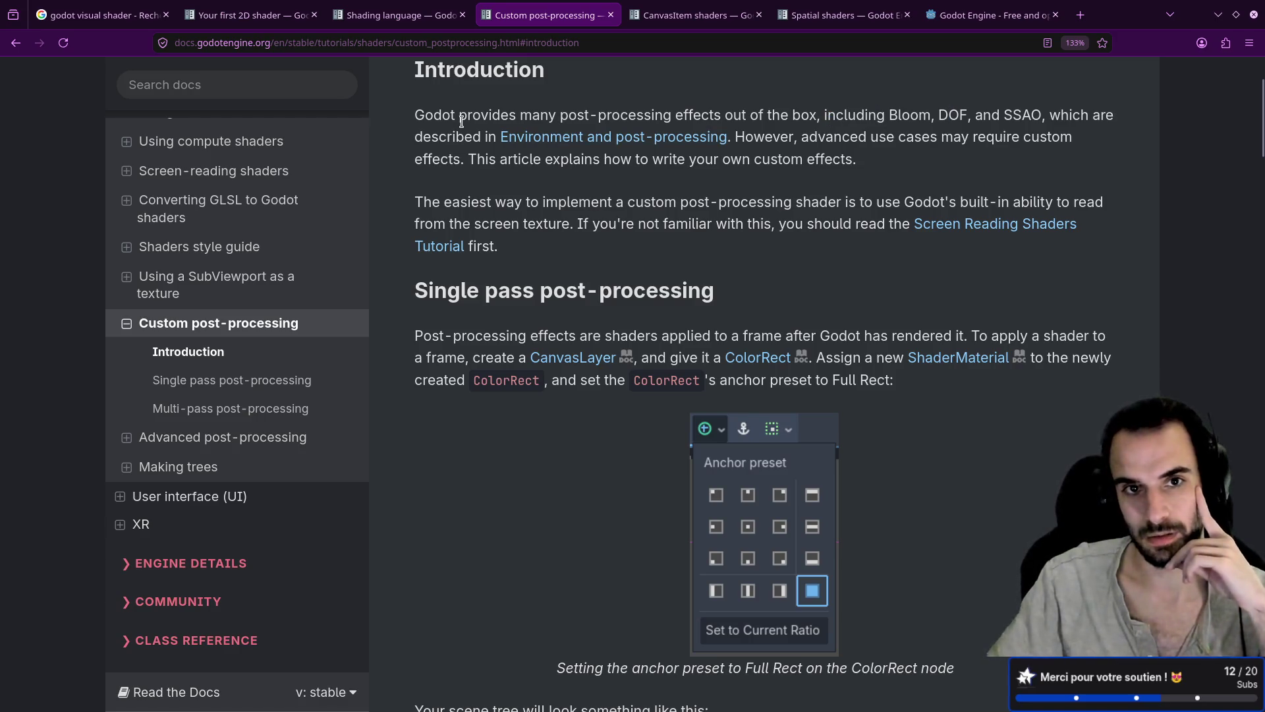
pyautogui.moveTo(420, 114); pyautogui.dragTo(926, 117)
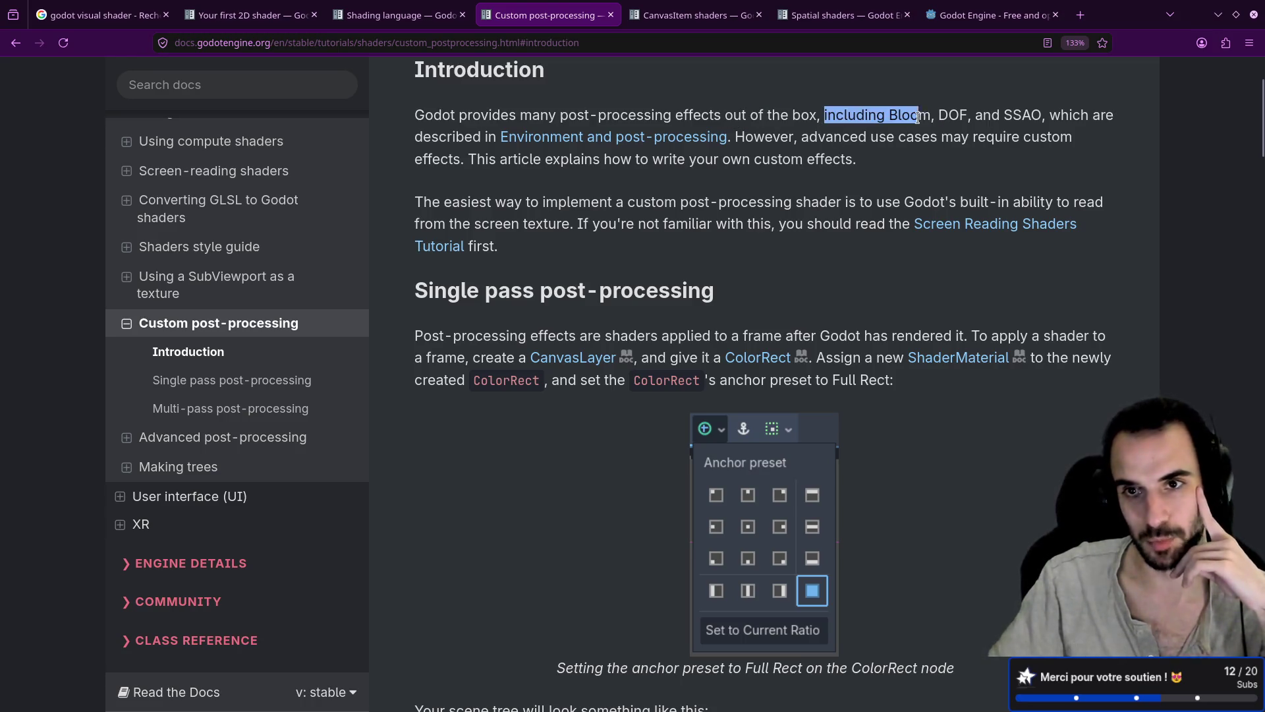
pyautogui.click(892, 117)
pyautogui.moveTo(820, 116); pyautogui.dragTo(932, 117)
pyautogui.click(899, 143)
pyautogui.moveTo(828, 114); pyautogui.dragTo(931, 117)
pyautogui.click(923, 132)
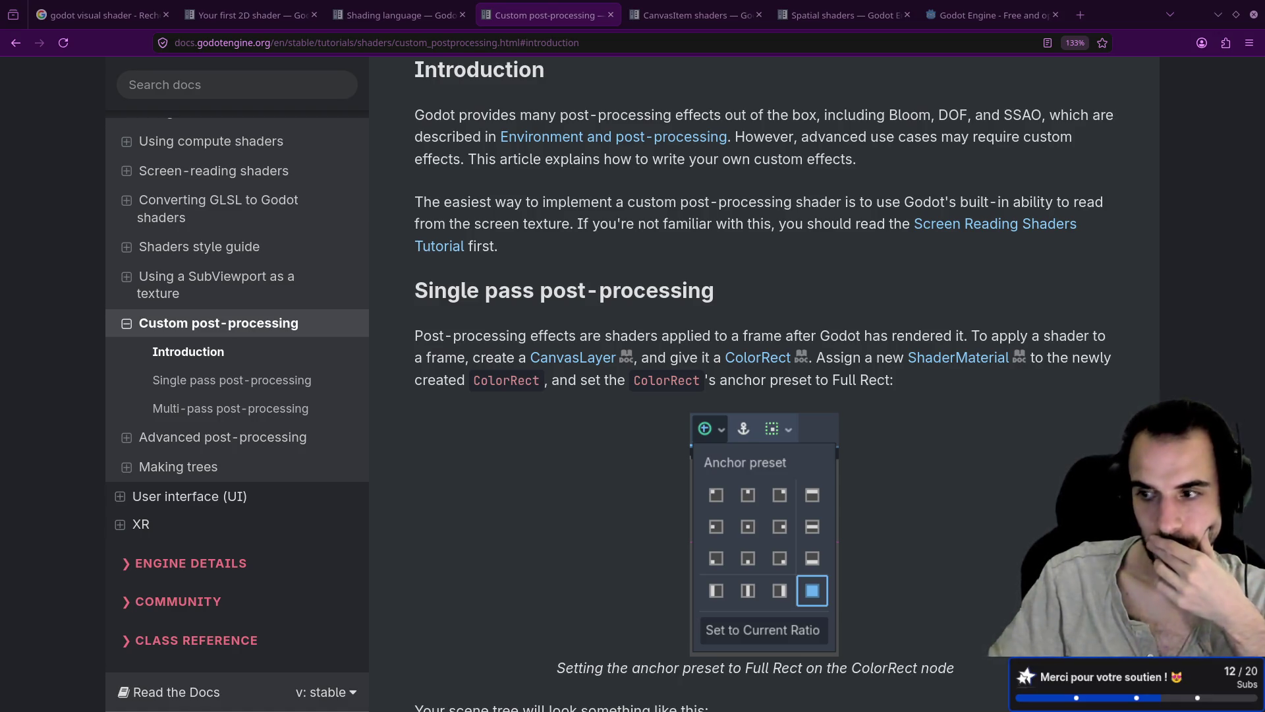
# Scroll through the hex and blur shader examples, then return to the article top
pyautogui.scroll(-10, 841, 139)
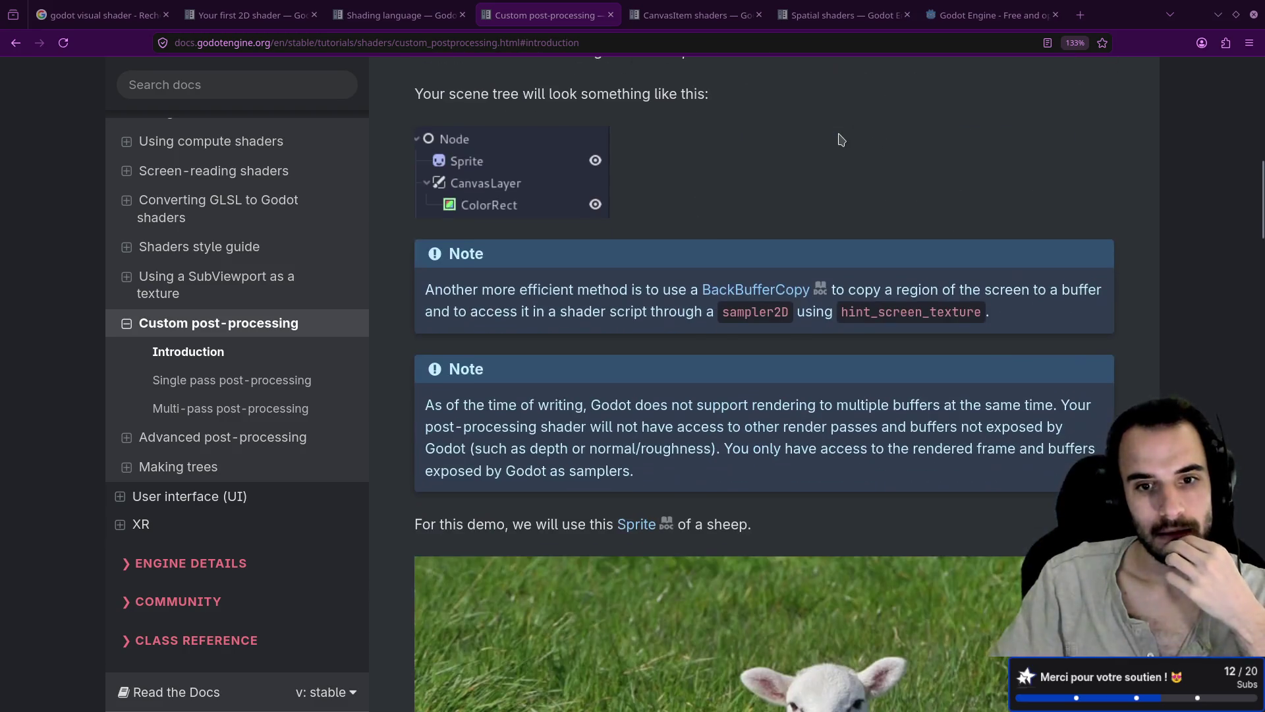
pyautogui.scroll(-20, 841, 139)
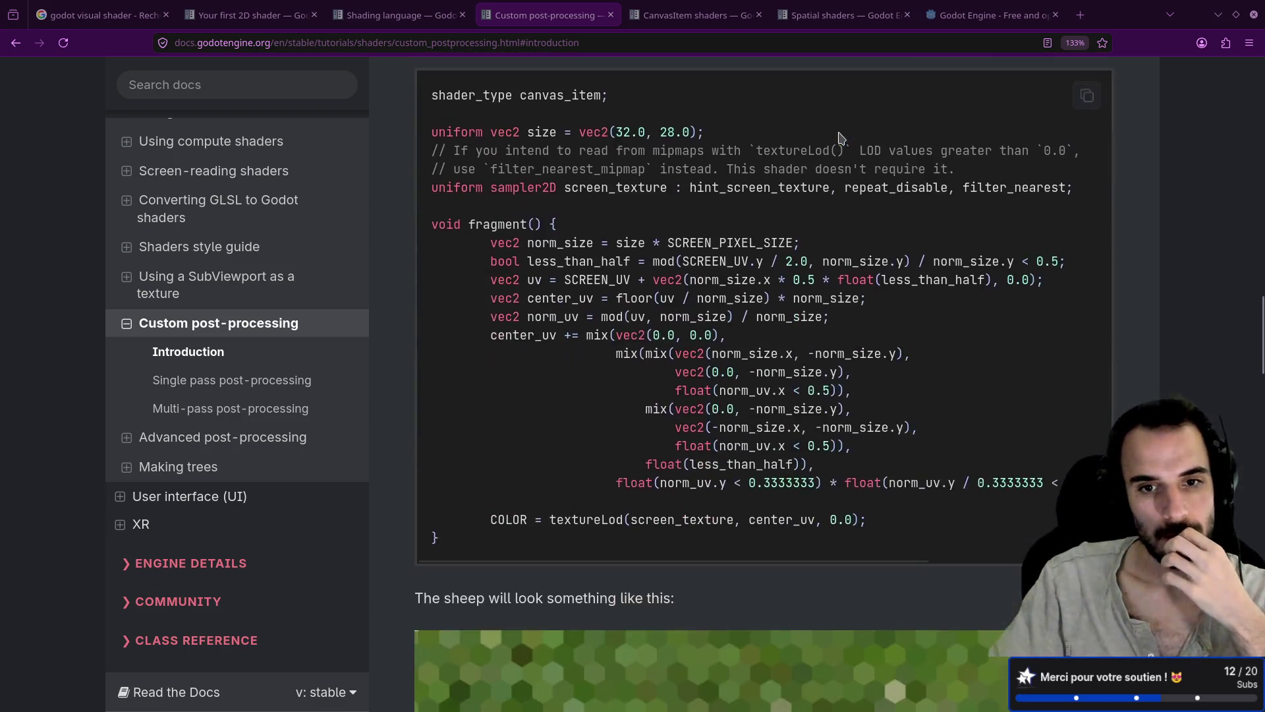
pyautogui.scroll(-15, 841, 139)
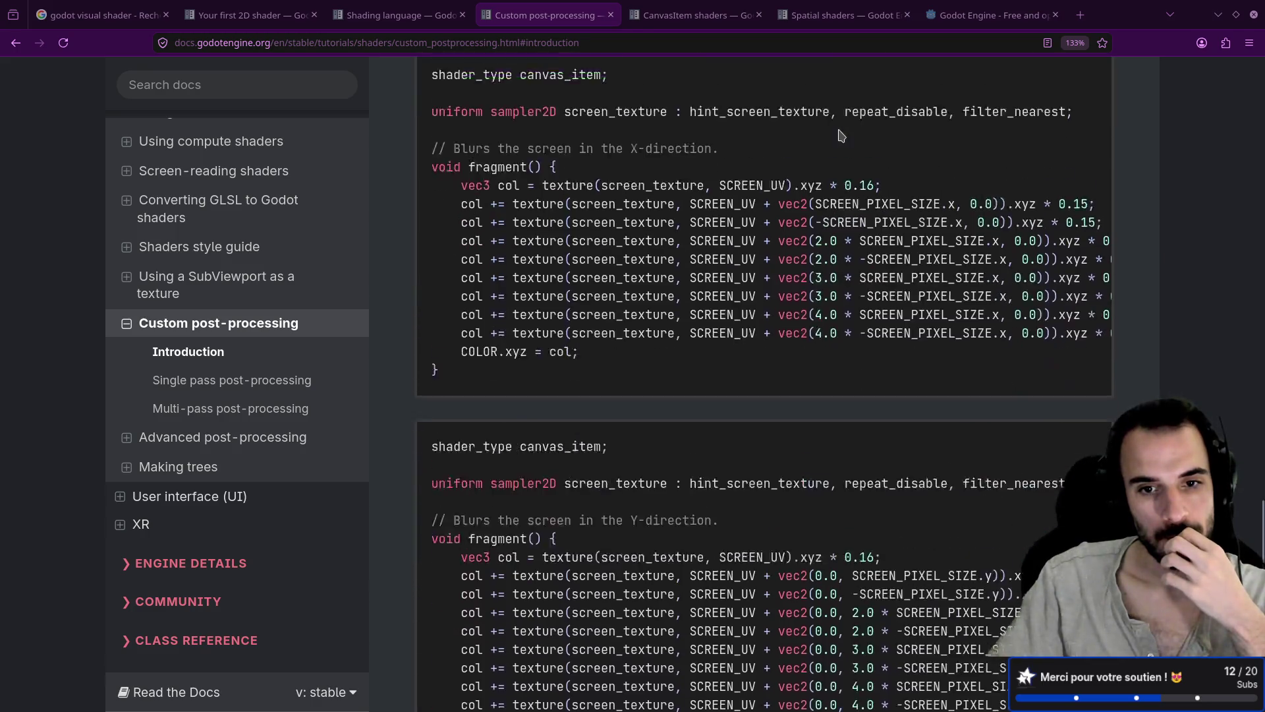
pyautogui.press('Home')
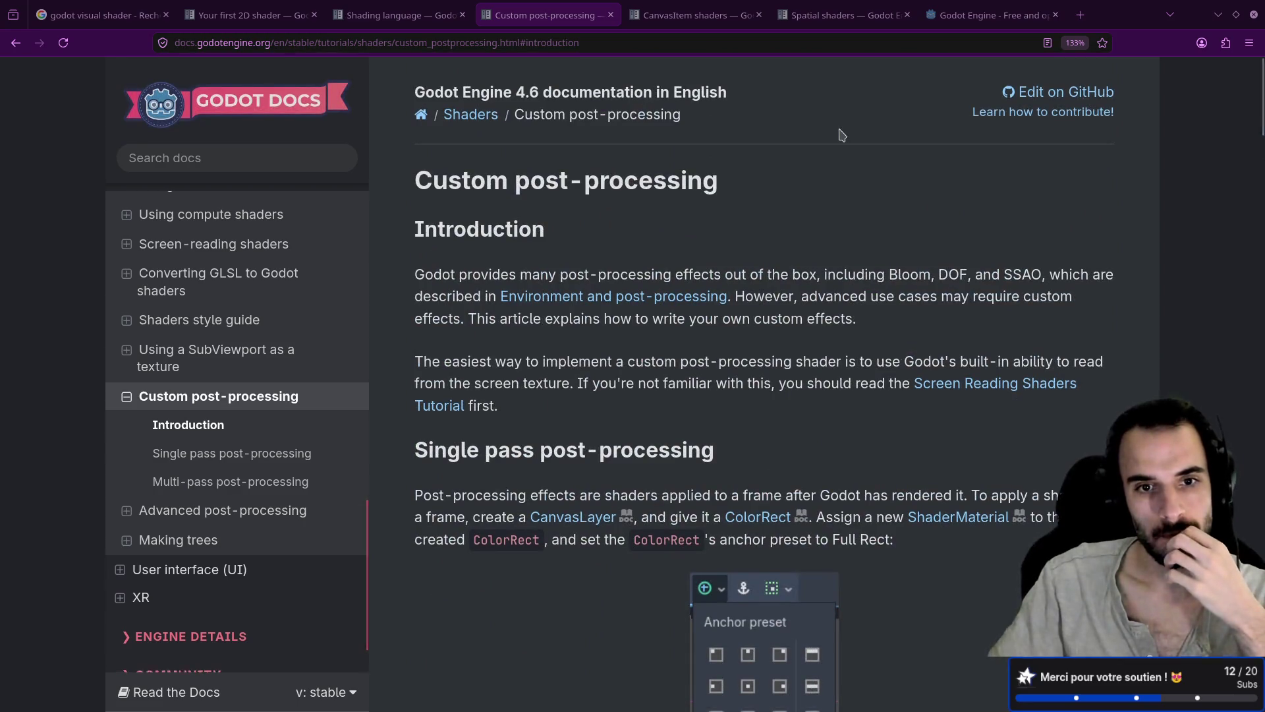
pyautogui.scroll(-2, 841, 135)
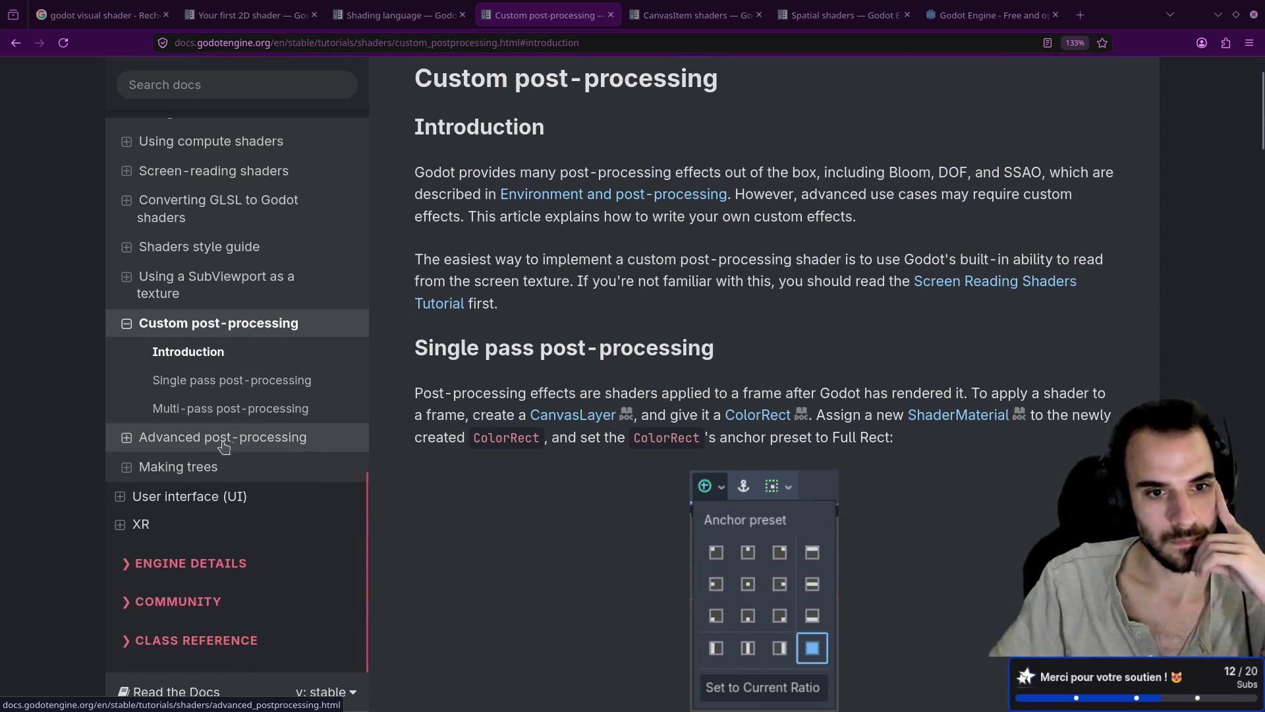
# Open Making trees and scroll to 'Write a custom shader for the leaves'
pyautogui.click(197, 467)
pyautogui.scroll(-3, 497, 414)
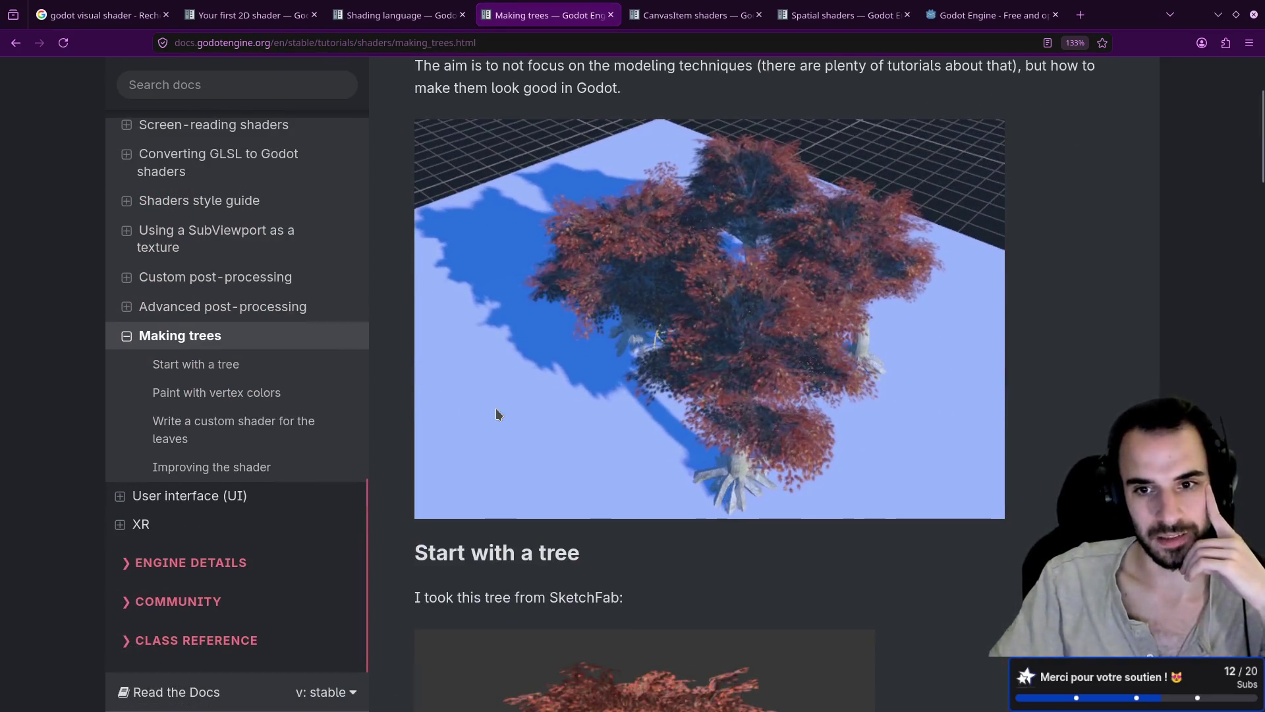
pyautogui.scroll(3, 497, 414)
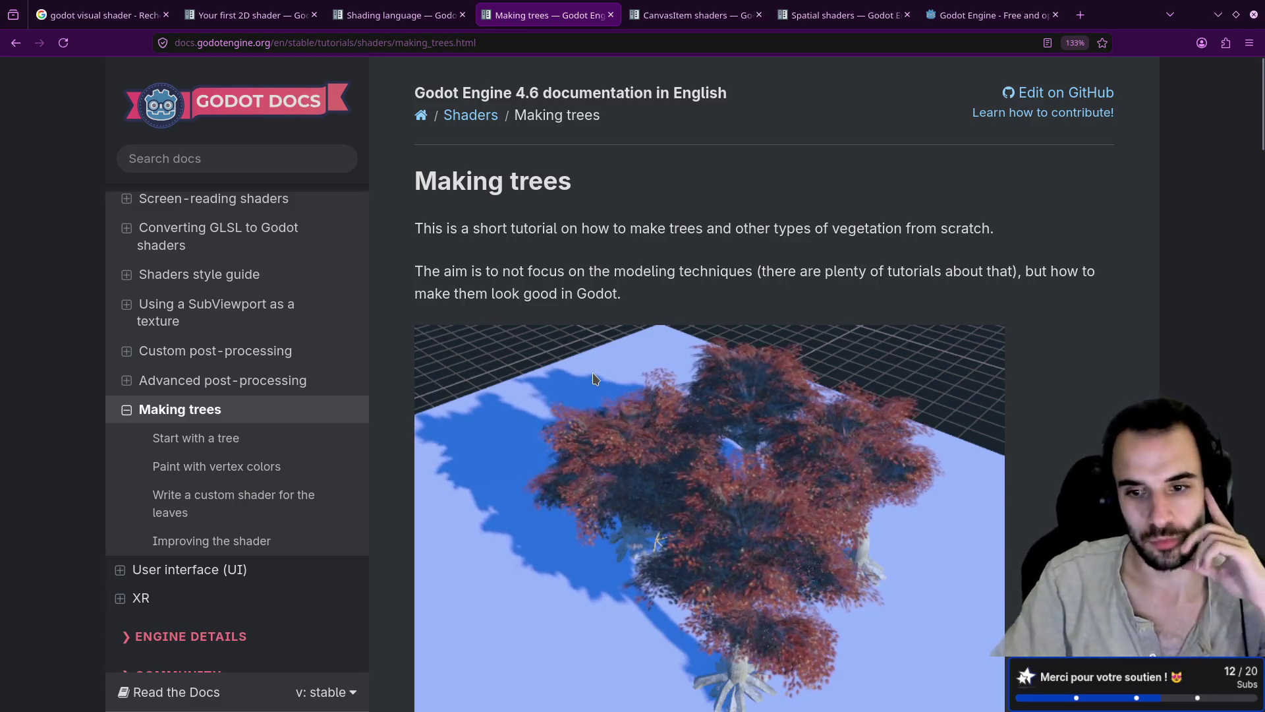
pyautogui.scroll(-5, 593, 380)
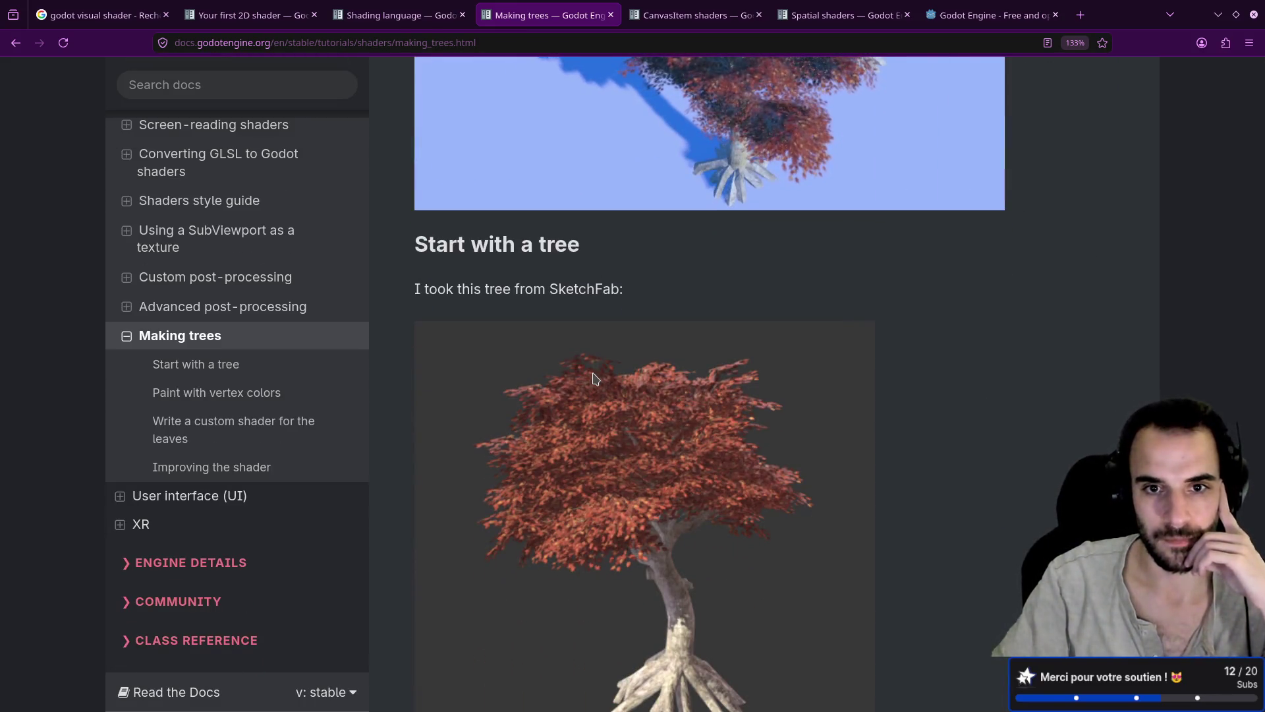
pyautogui.scroll(-3, 593, 380)
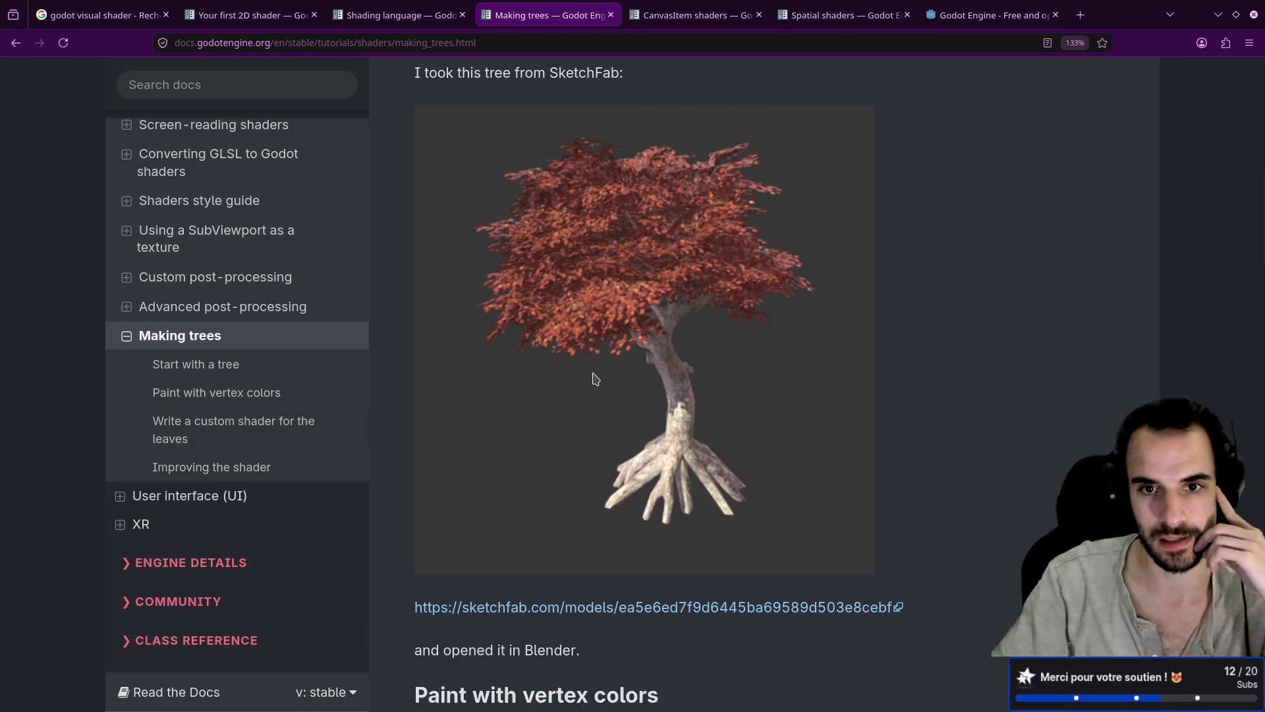
pyautogui.scroll(-8, 595, 378)
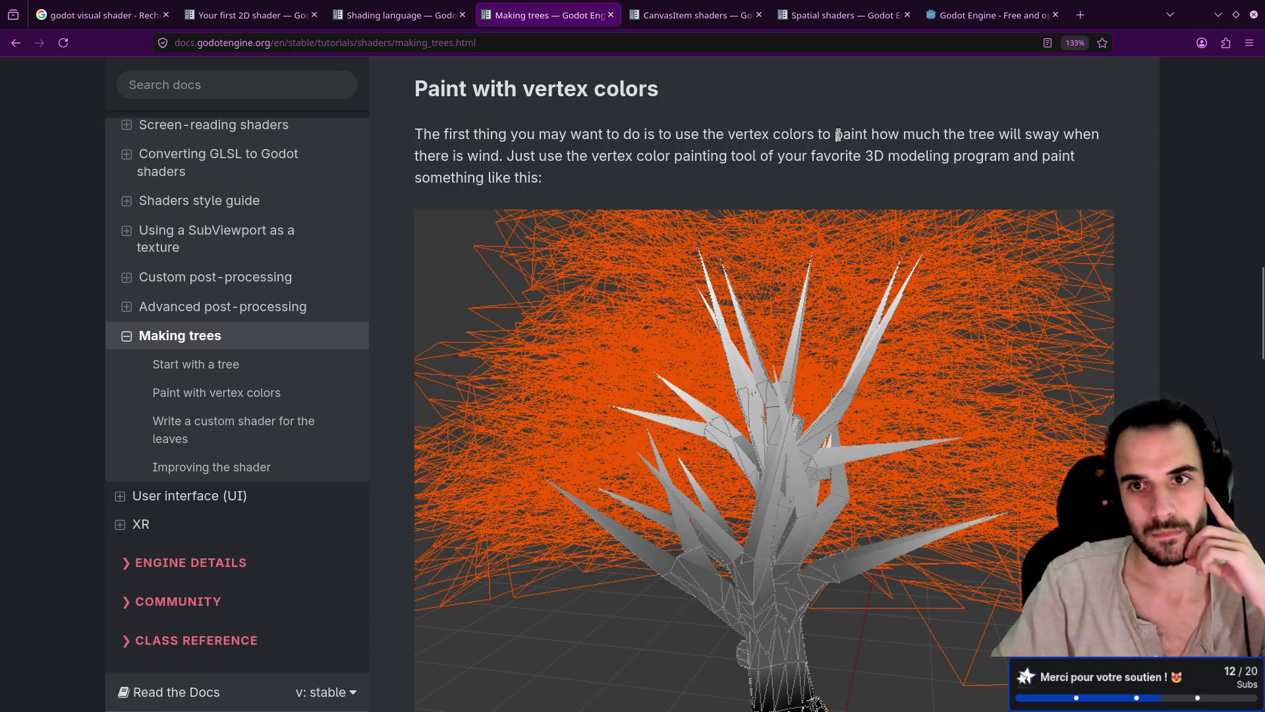
pyautogui.scroll(-9, 926, 187)
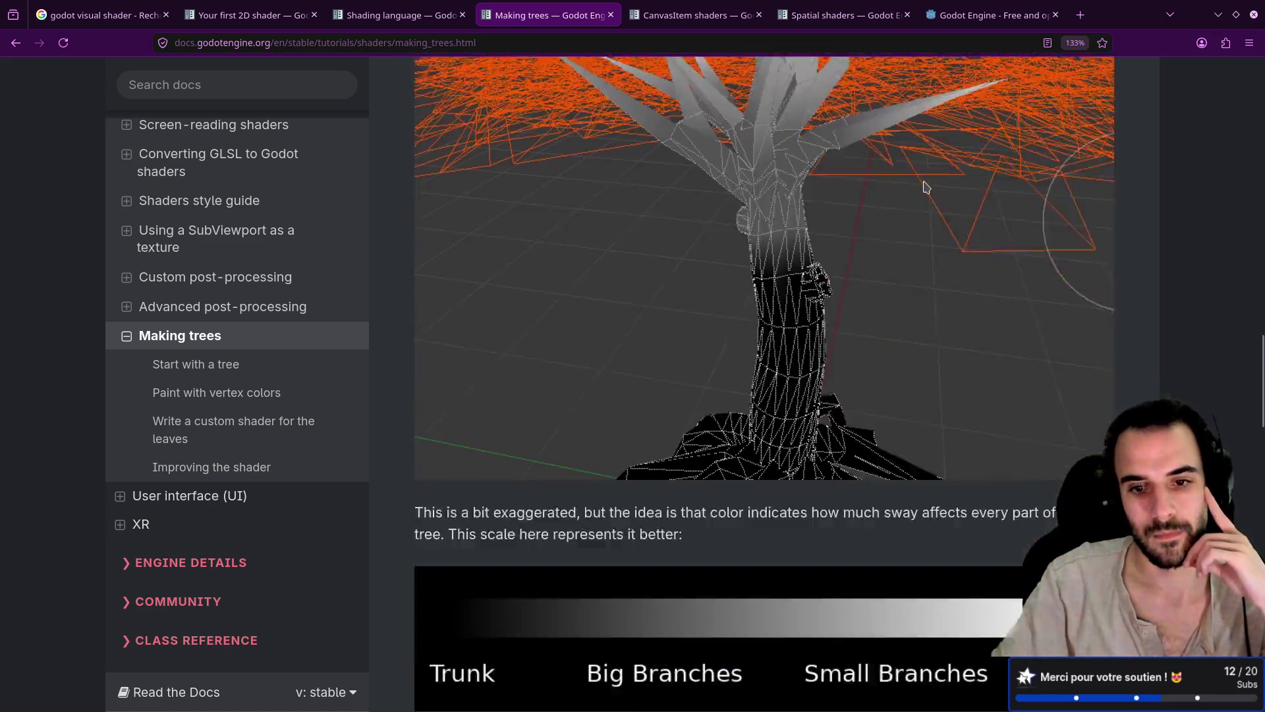
pyautogui.scroll(-8, 926, 187)
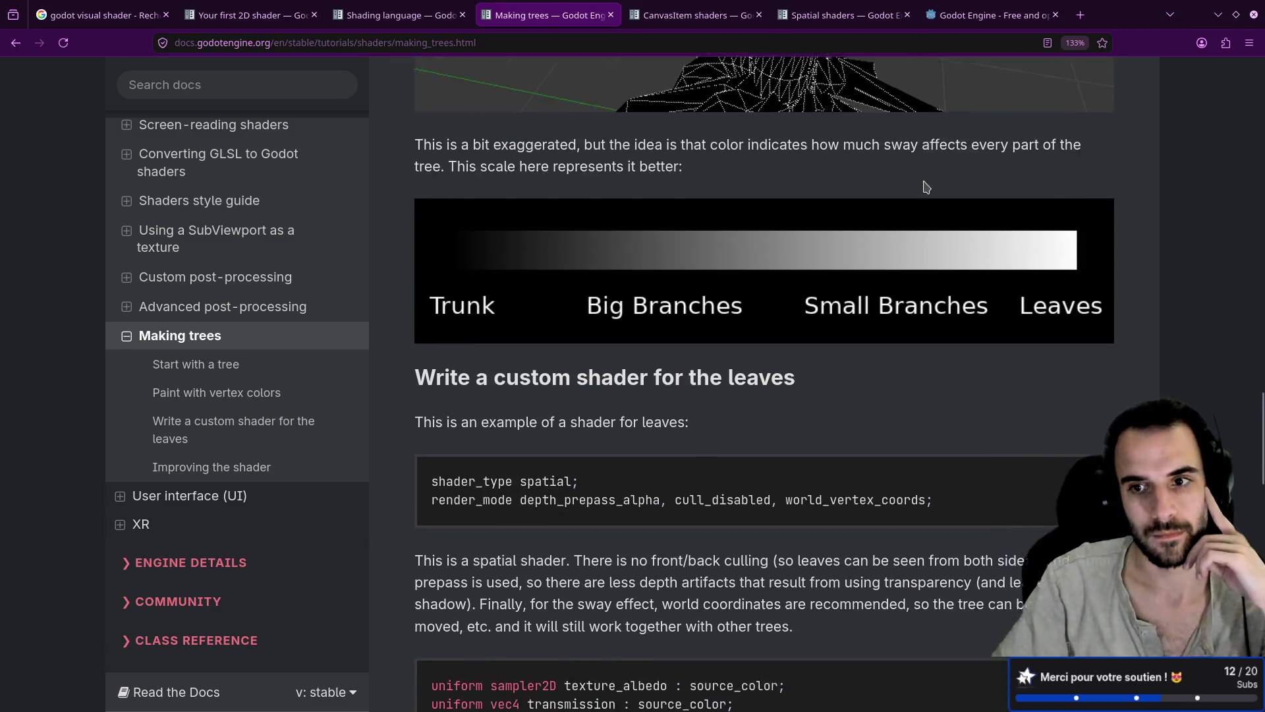